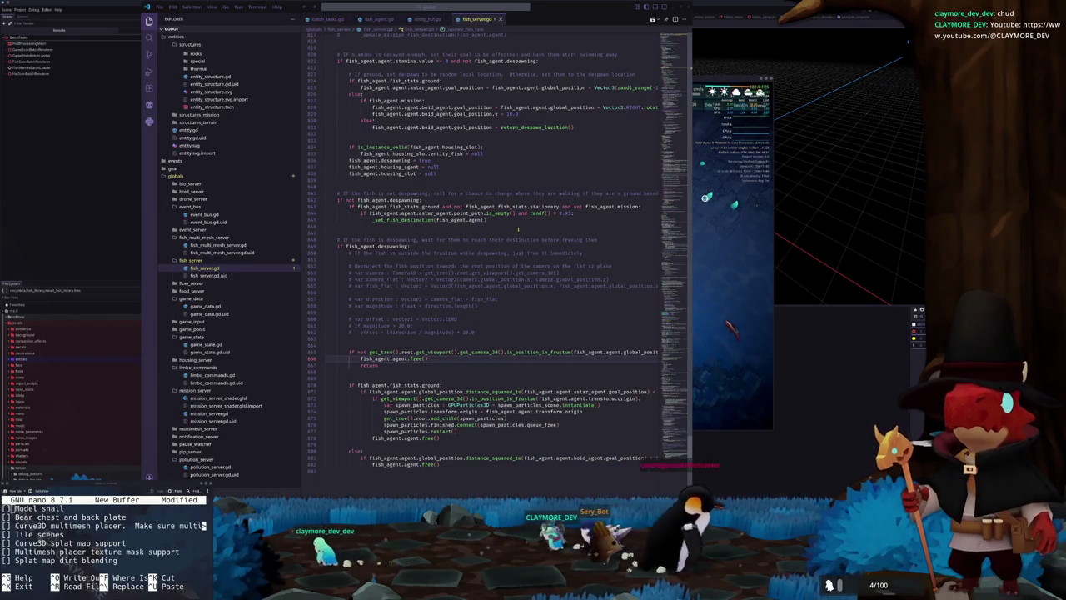
Step: Place the cursor above the frustum check in fish_server.gd, then switch to the AABB docs
left_click(518, 227)
left_click(349, 345)
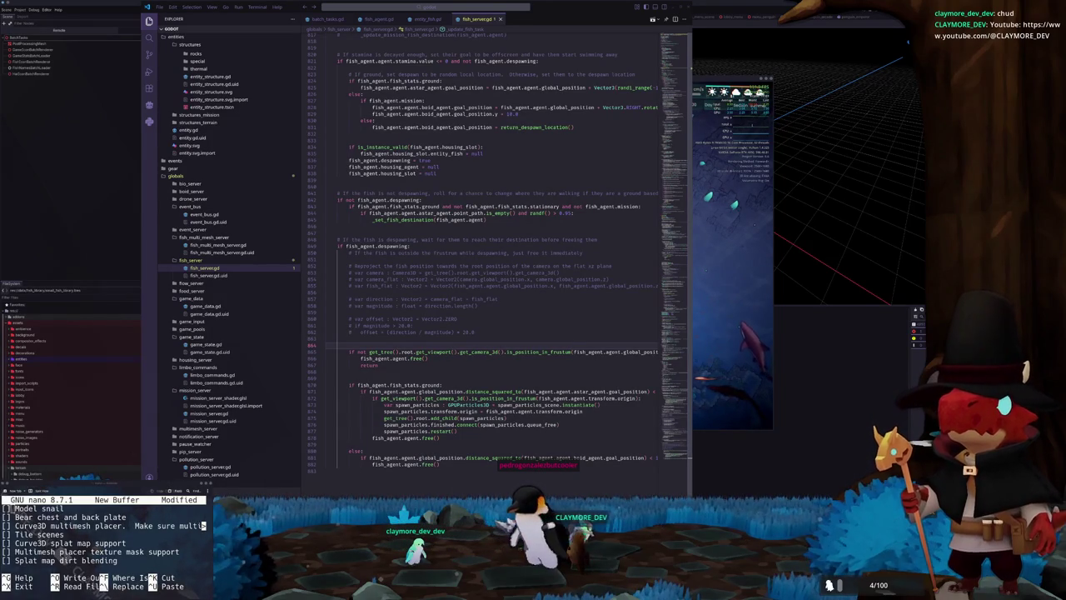
key("alt+Tab")
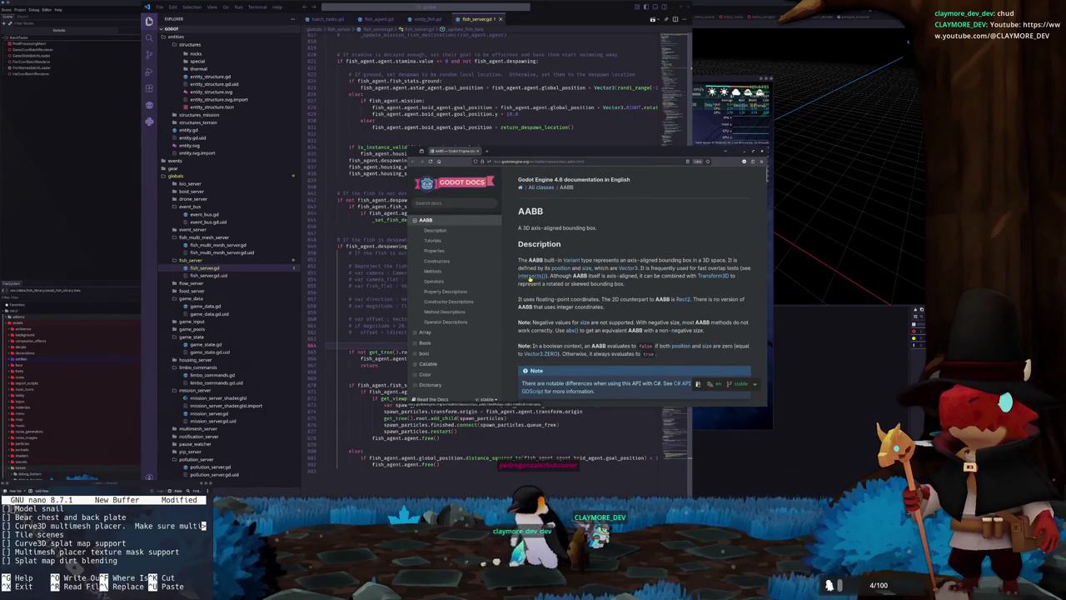
Step: Scroll through the AABB methods, then scroll the docs sidebar back up
scroll(529, 277, "down", 10)
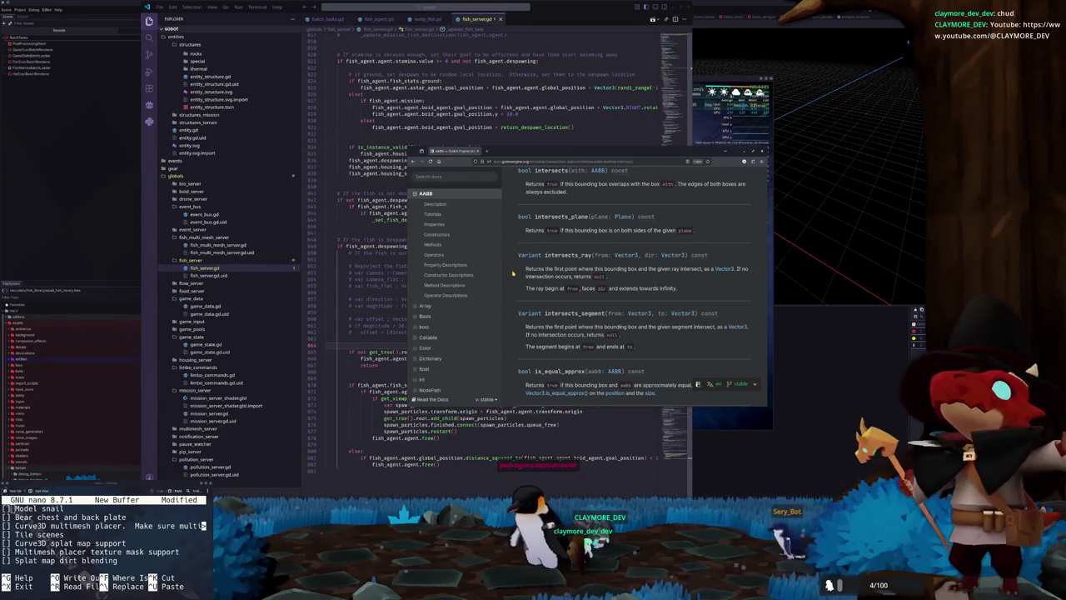
scroll(513, 272, "up", 1)
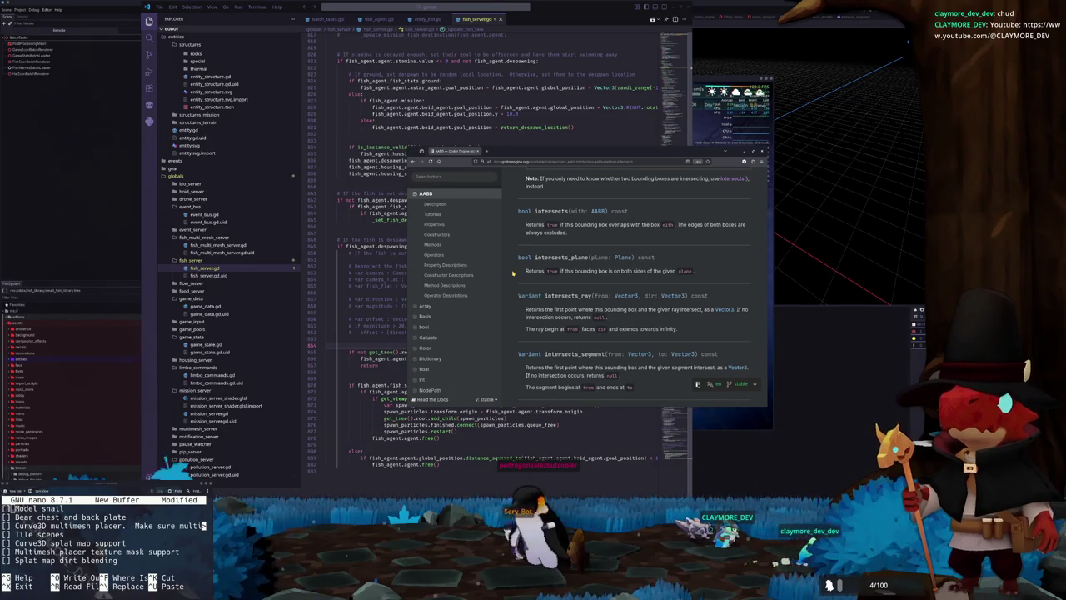
scroll(513, 272, "up", 3)
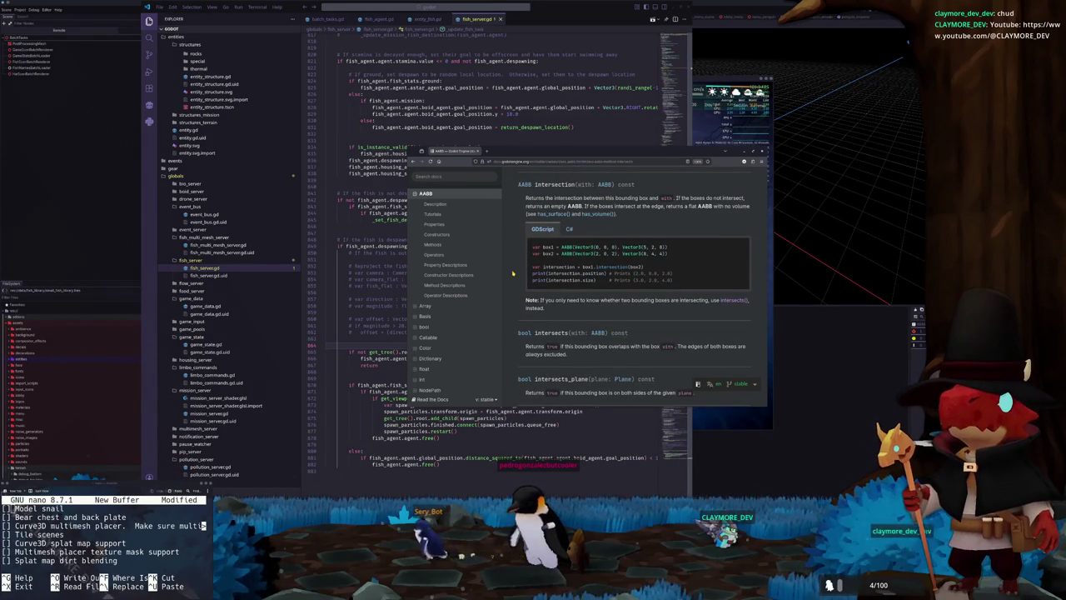
scroll(513, 272, "down", 3)
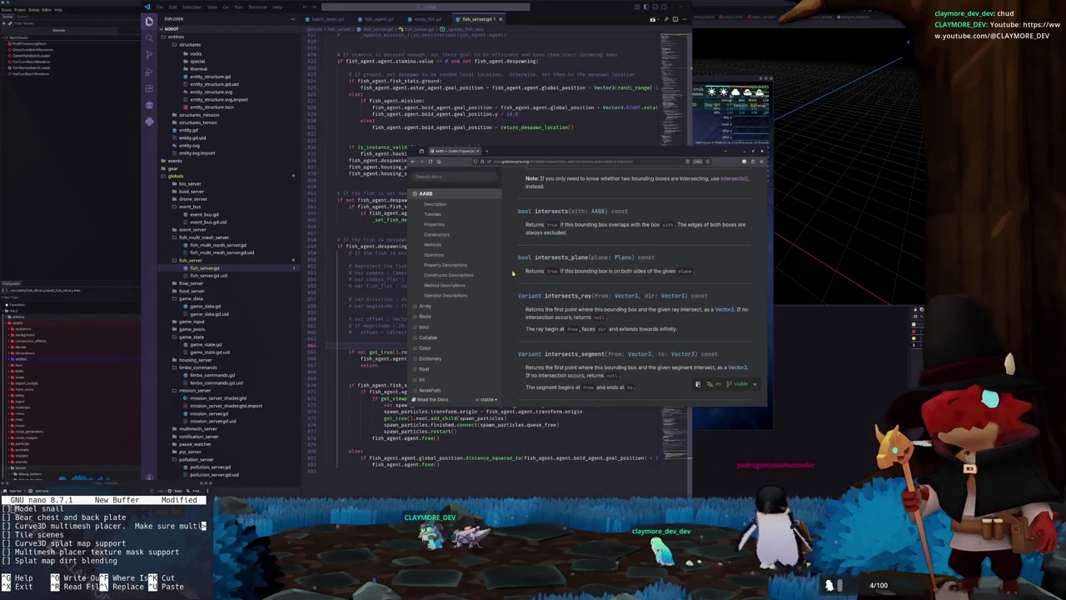
scroll(515, 284, "down", 4)
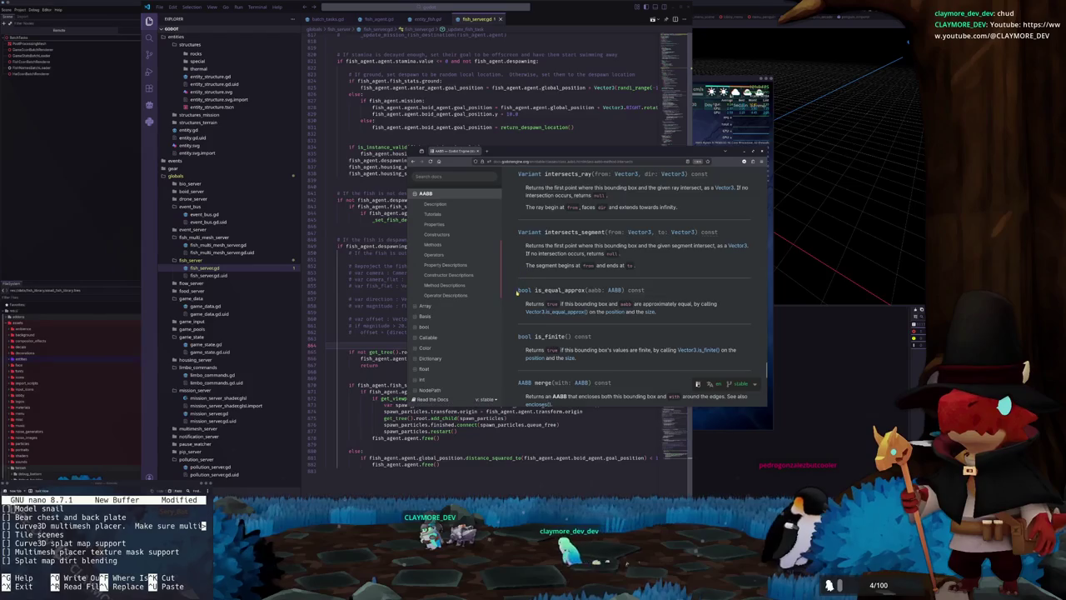
scroll(515, 295, "down", 10)
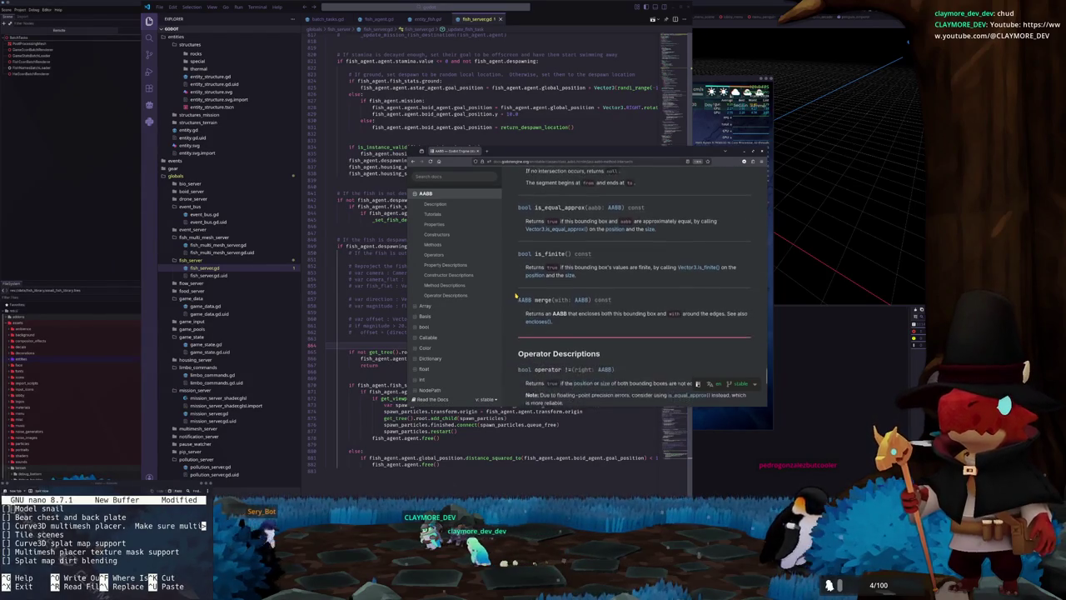
scroll(516, 295, "up", 10)
scroll(508, 293, "up", 4)
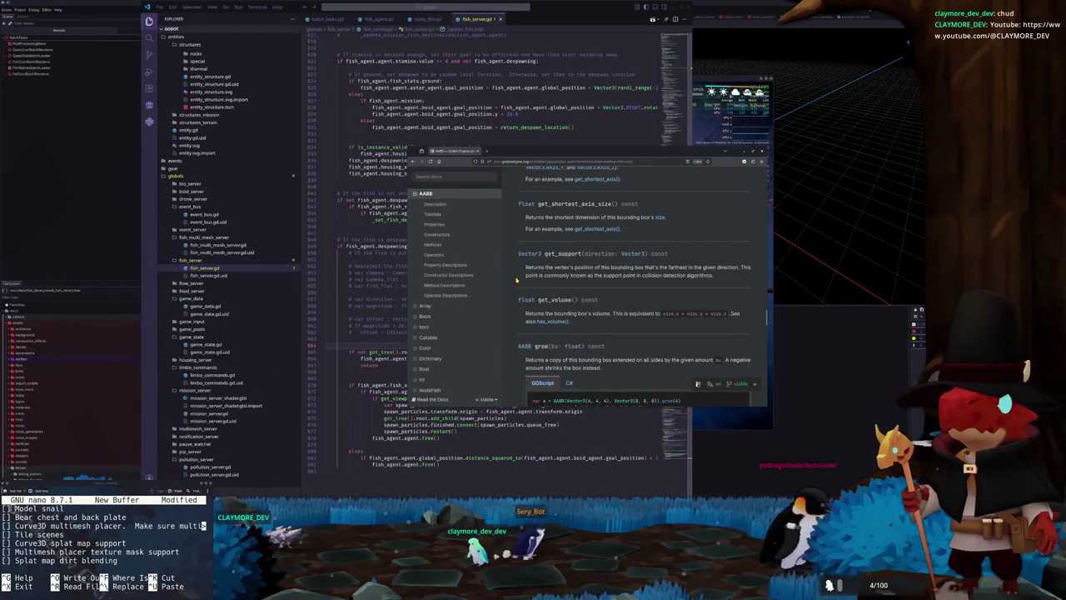
scroll(516, 280, "up", 2)
scroll(516, 281, "up", 2)
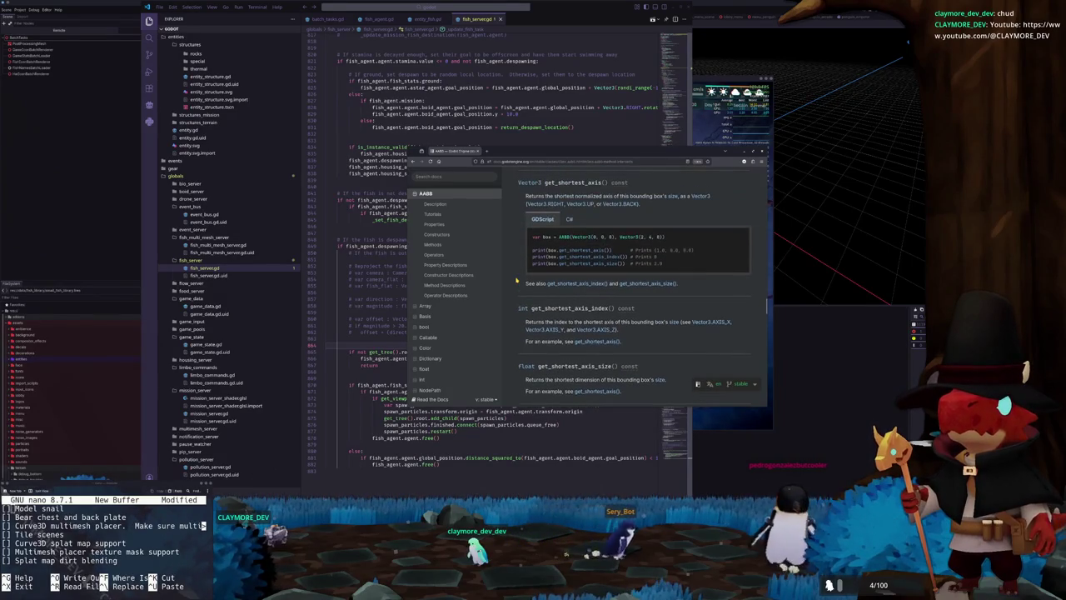
scroll(516, 280, "up", 15)
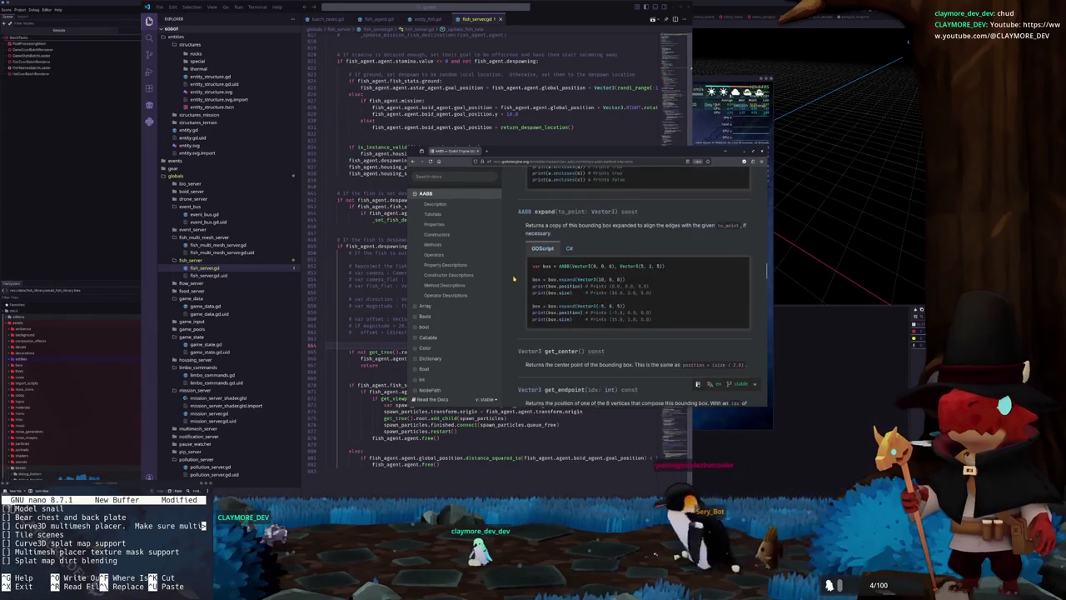
scroll(514, 280, "up", 15)
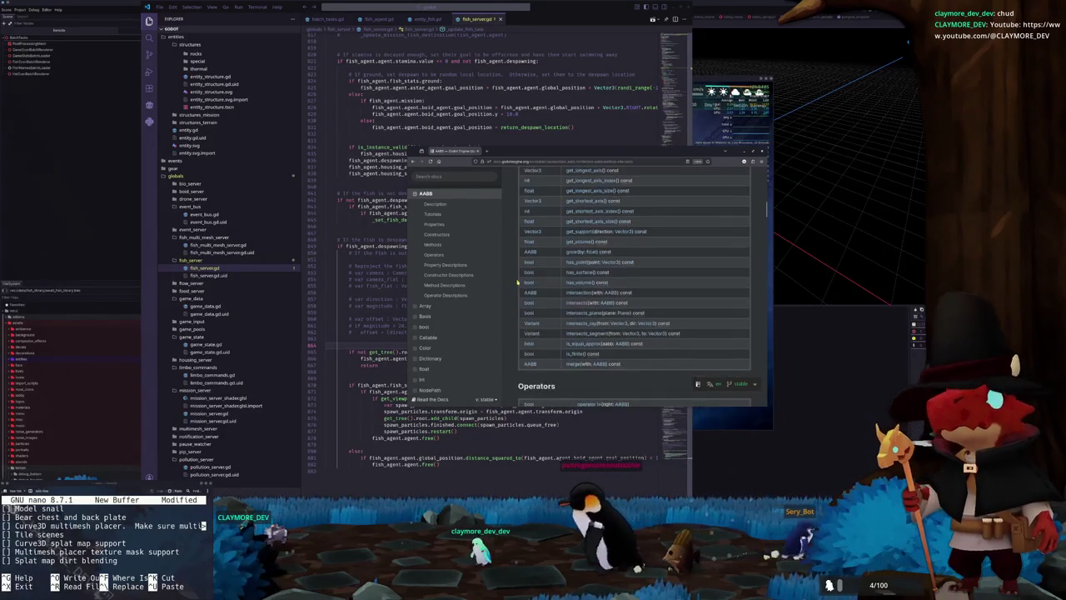
scroll(516, 281, "up", 1)
scroll(513, 281, "up", 2)
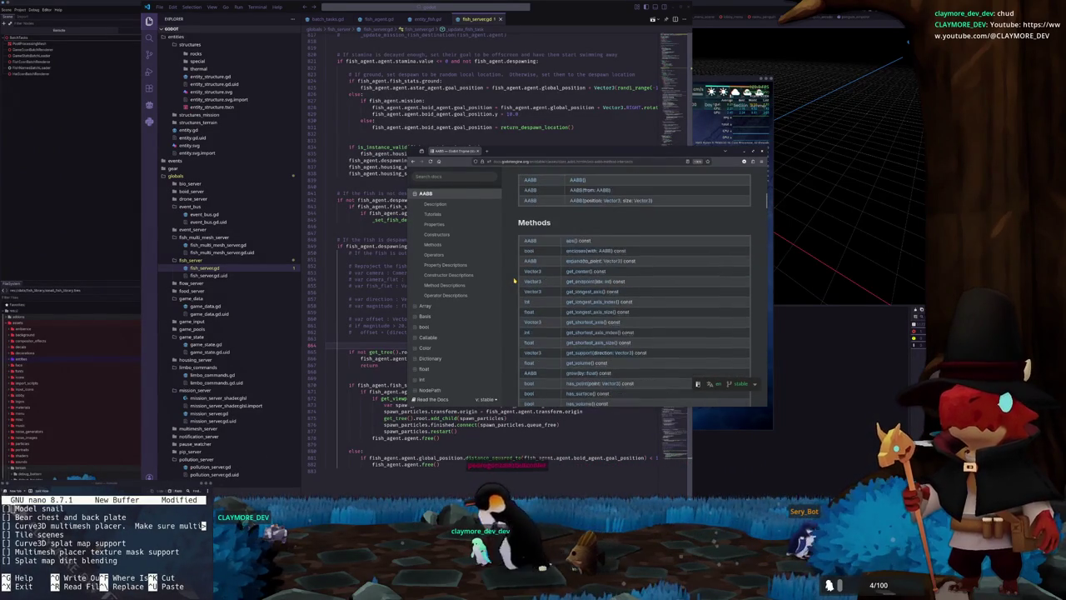
scroll(514, 281, "up", 5)
scroll(513, 281, "down", 3)
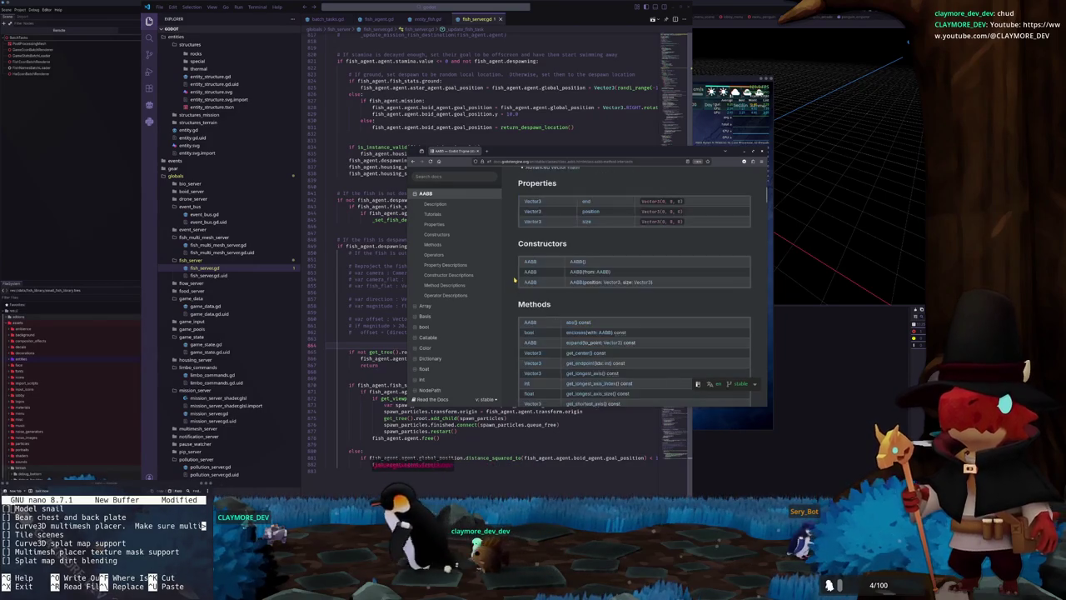
scroll(514, 281, "down", 2)
scroll(514, 281, "up", 10)
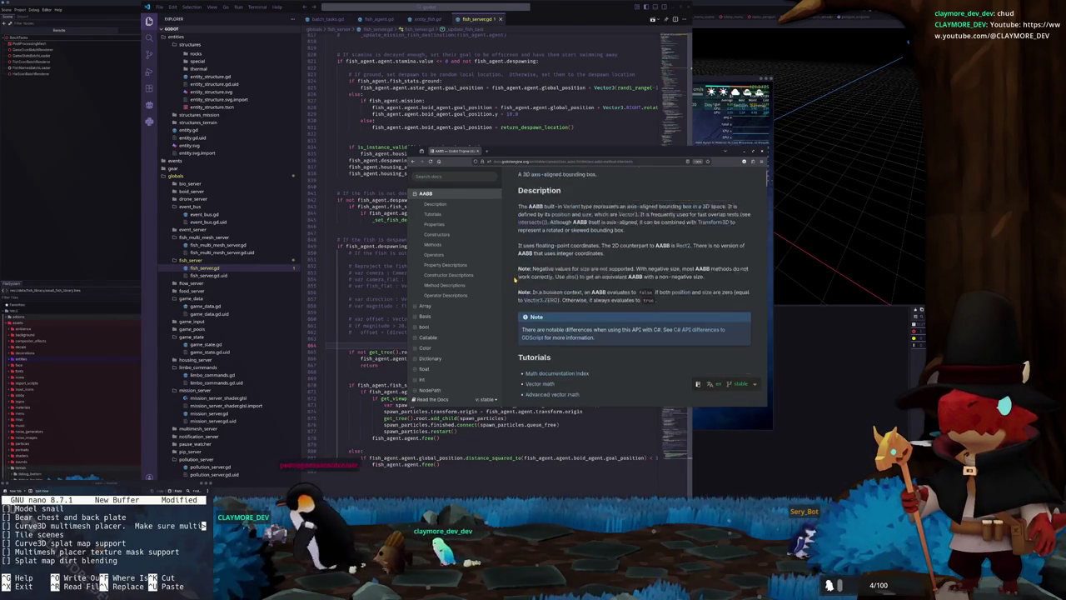
scroll(514, 279, "up", 3)
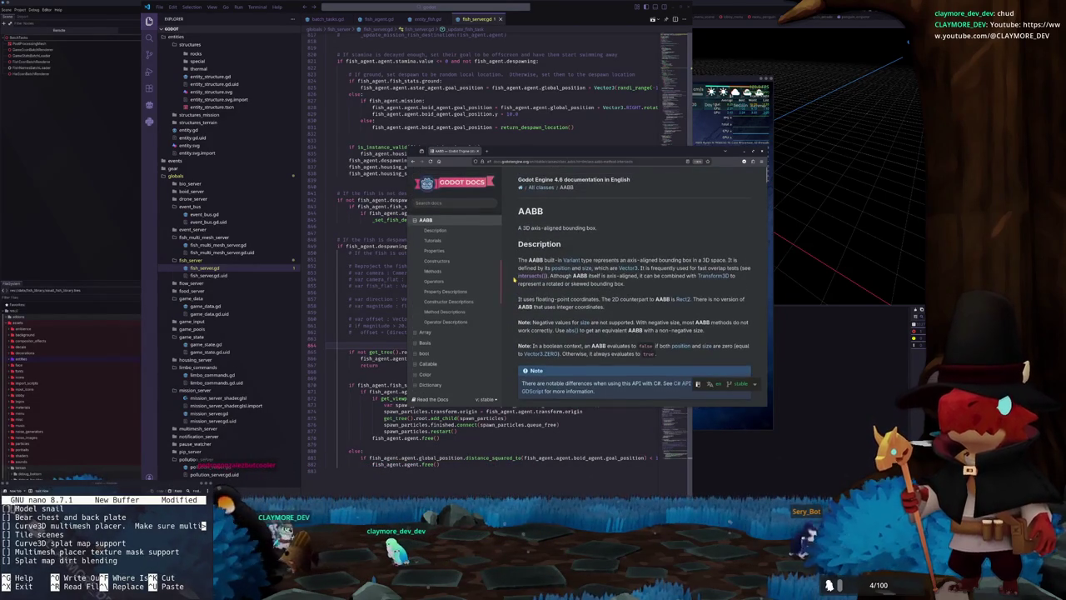
scroll(451, 291, "up", 5)
scroll(450, 300, "down", 10)
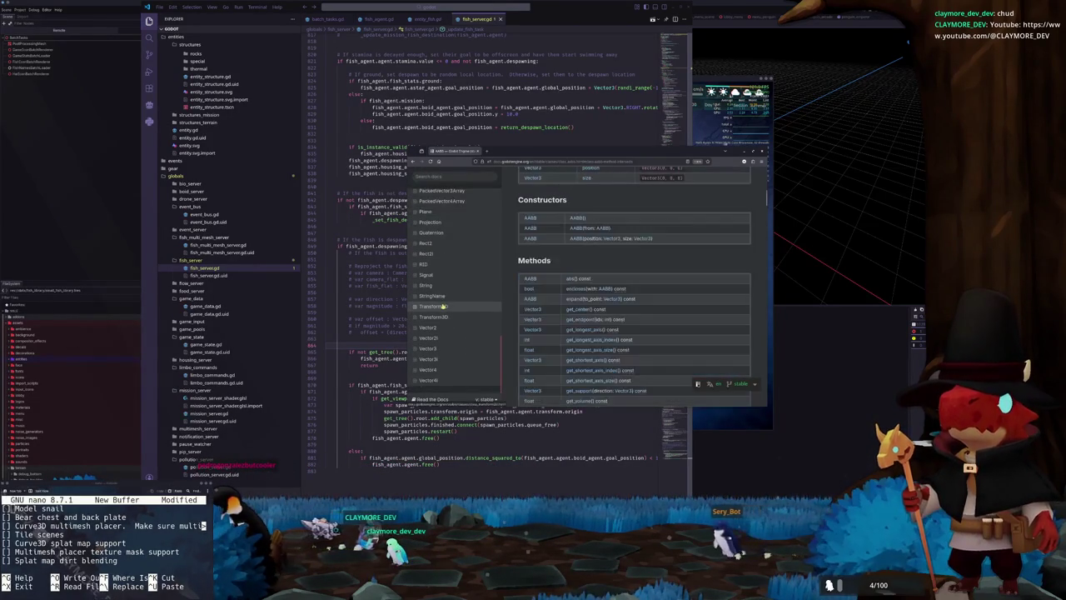
scroll(442, 323, "up", 3)
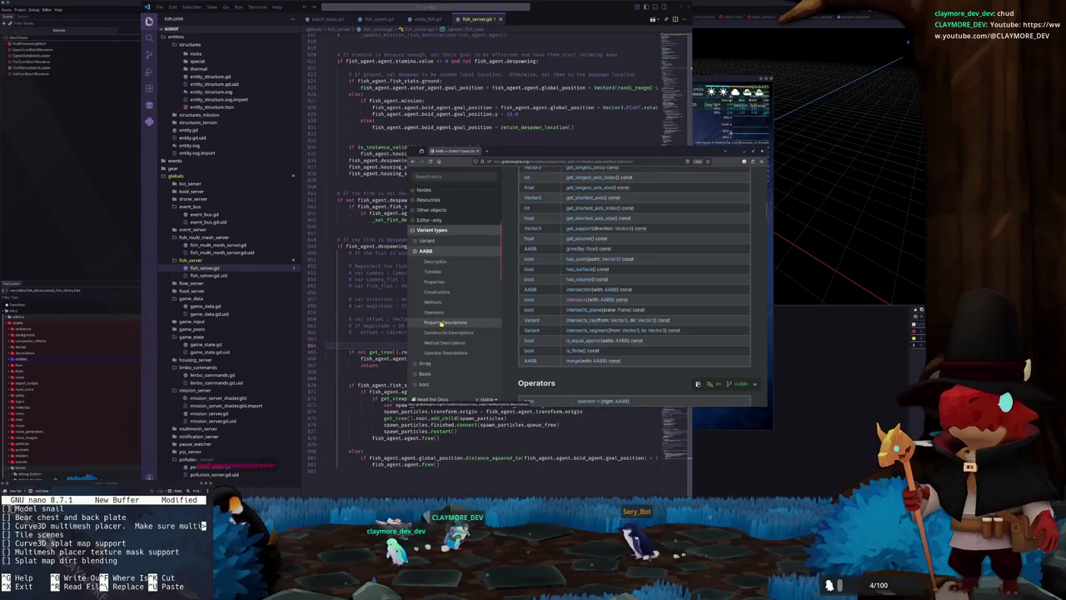
scroll(441, 321, "down", 2)
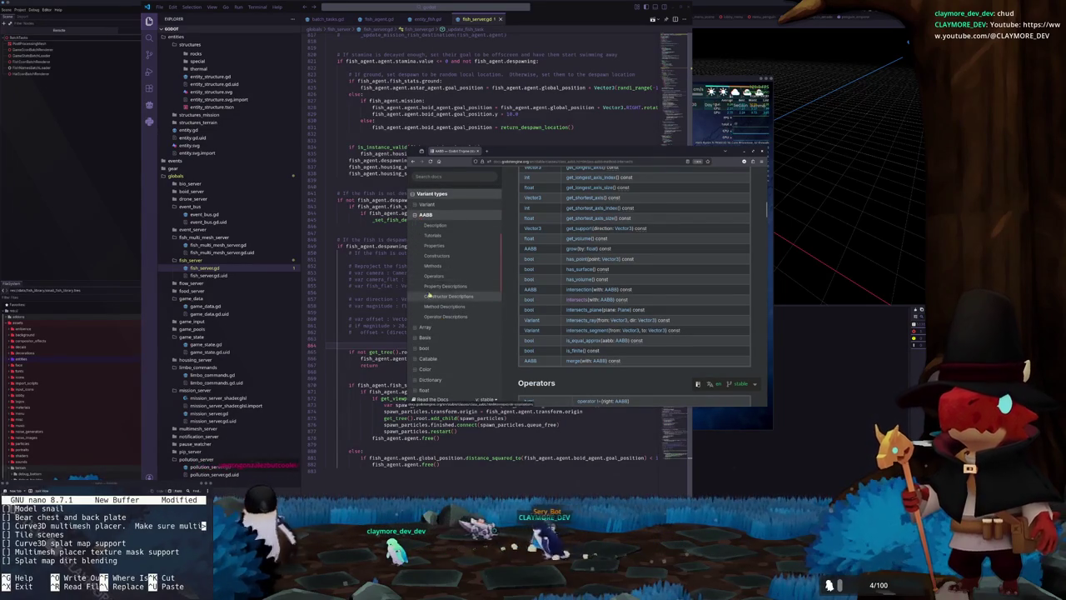
scroll(418, 288, "down", 6)
scroll(418, 342, "up", 6)
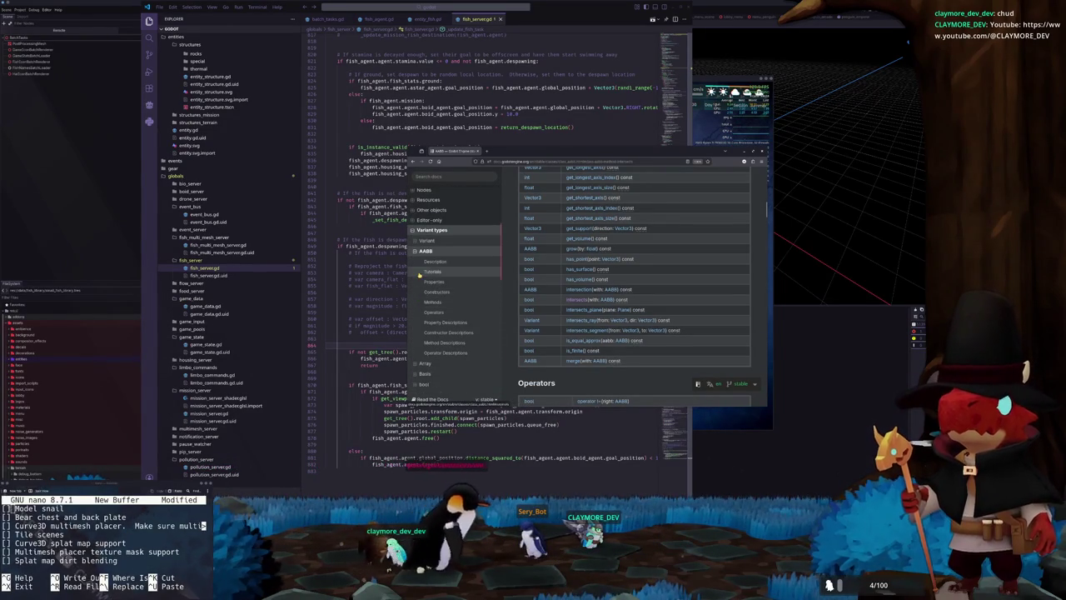
scroll(418, 275, "up", 2)
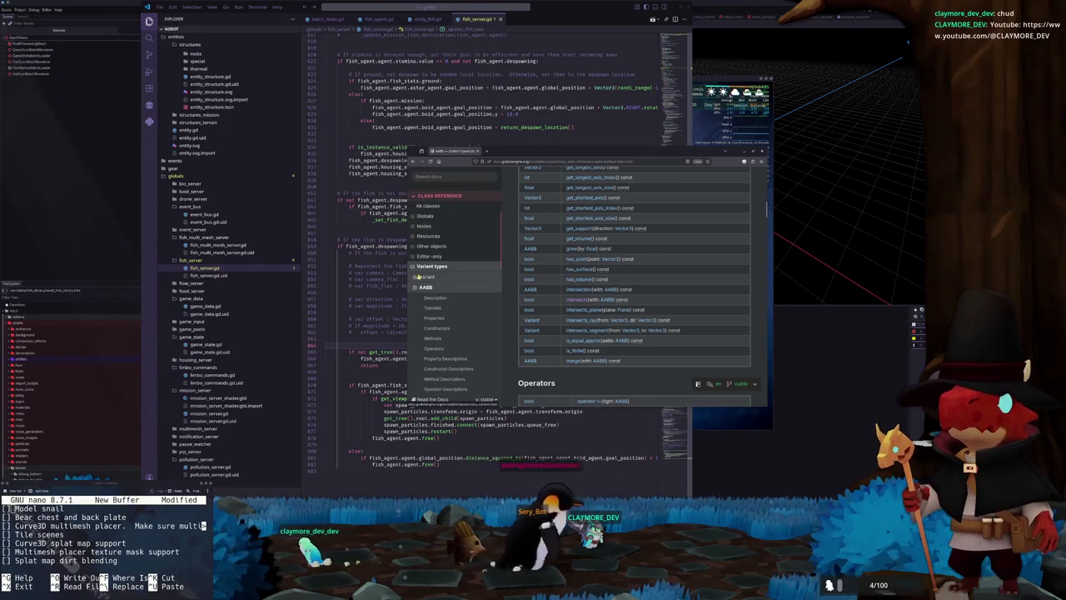
Step: Open the Camera3D class reference from the Nodes class list
left_click(414, 226)
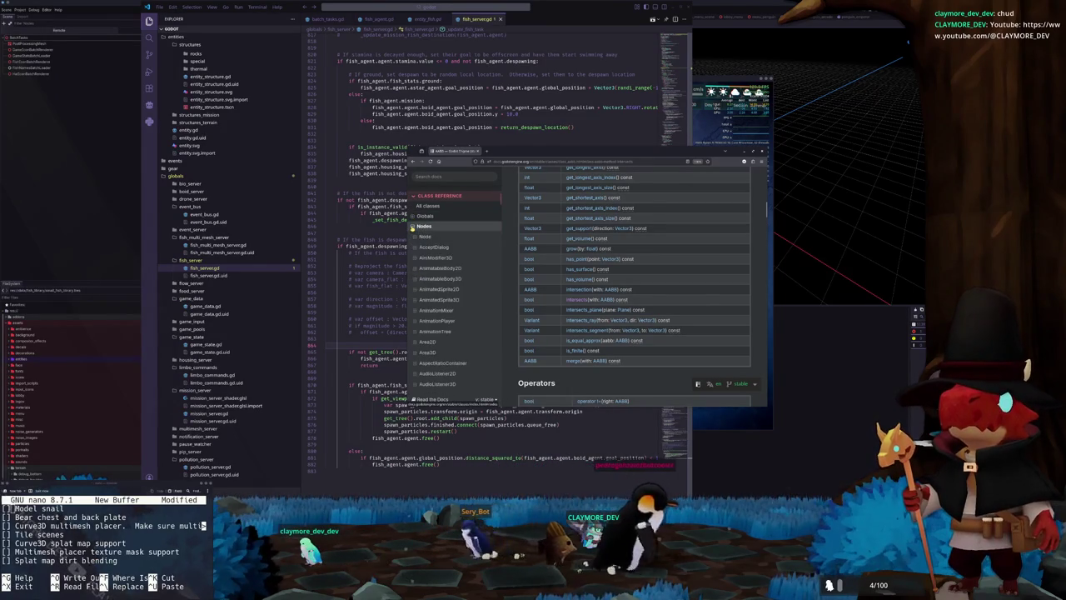
scroll(426, 283, "down", 3)
scroll(428, 287, "down", 3)
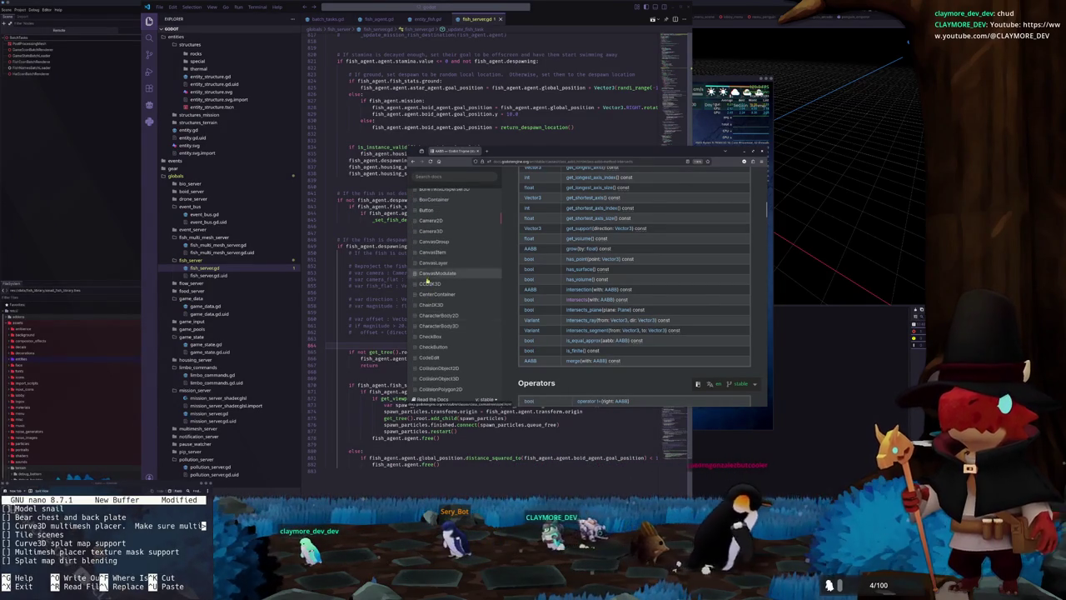
left_click(429, 231)
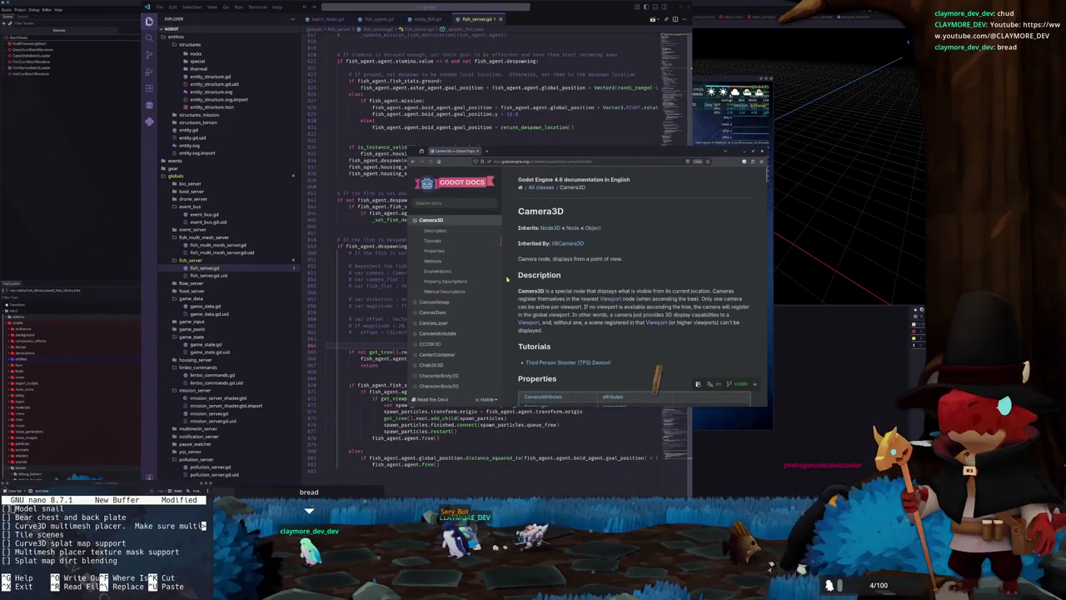
scroll(517, 284, "down", 3)
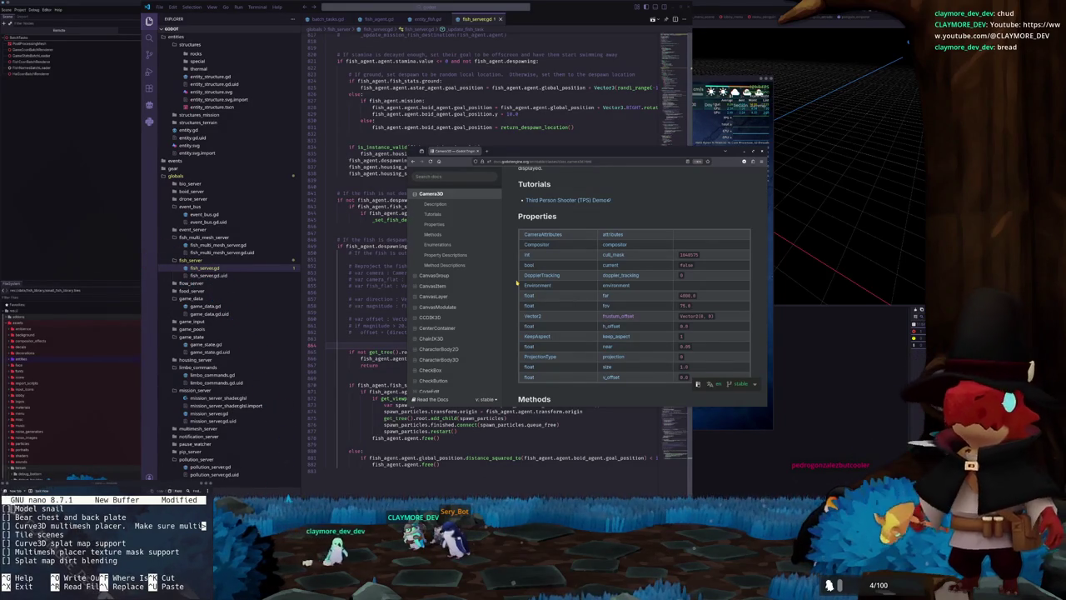
scroll(517, 284, "down", 3)
scroll(516, 284, "down", 2)
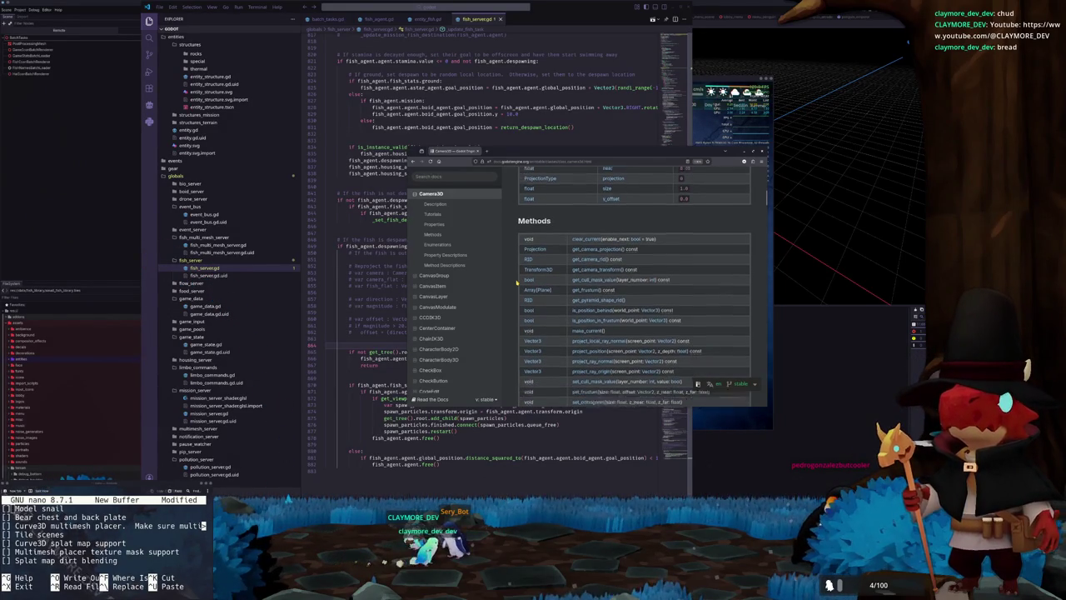
scroll(516, 284, "down", 1)
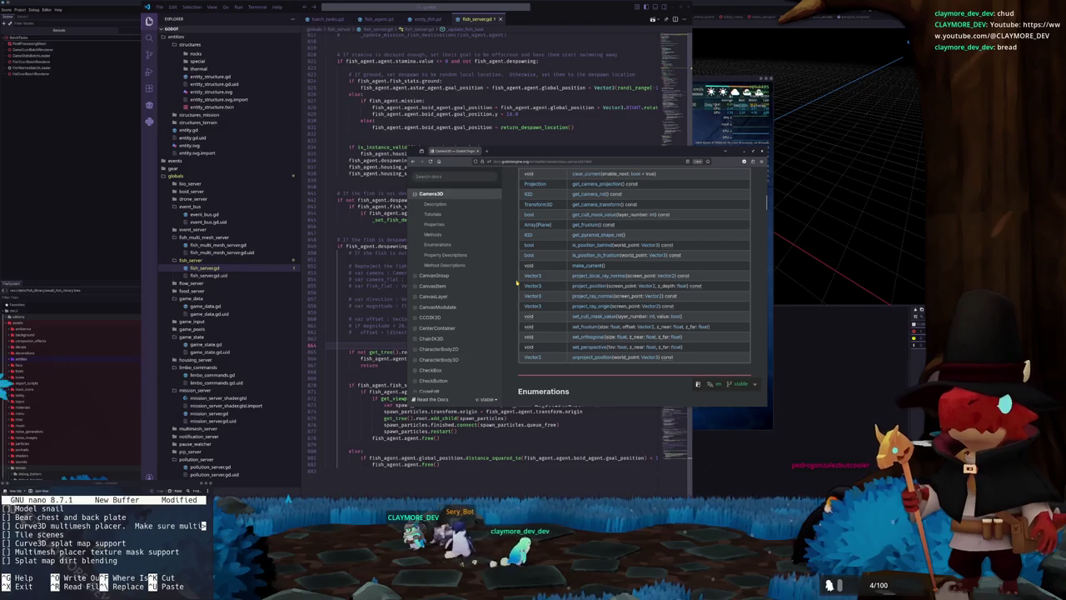
scroll(562, 336, "up", 1)
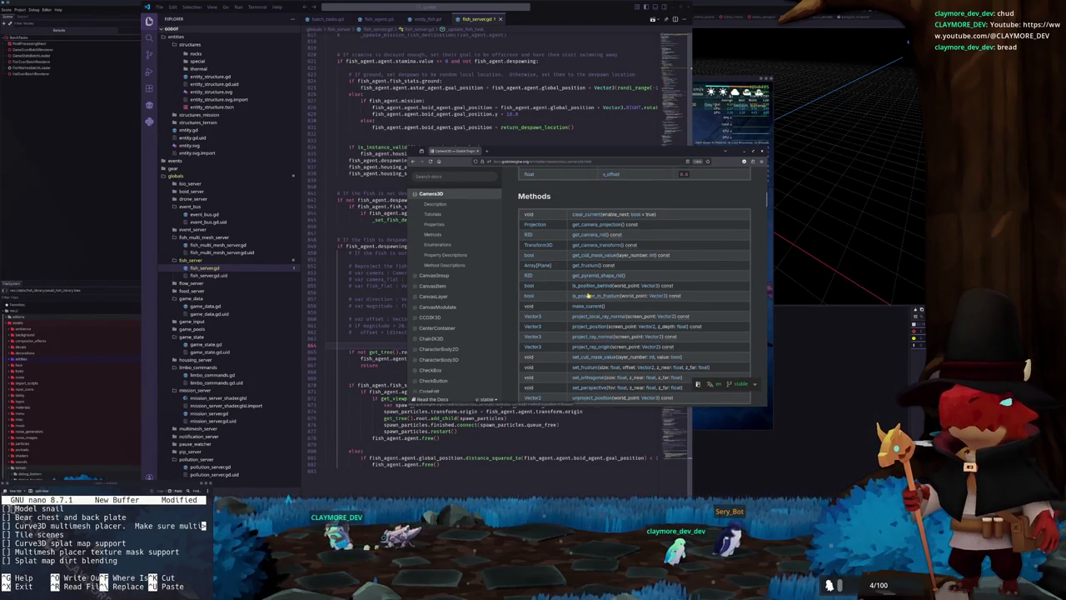
scroll(589, 324, "down", 1)
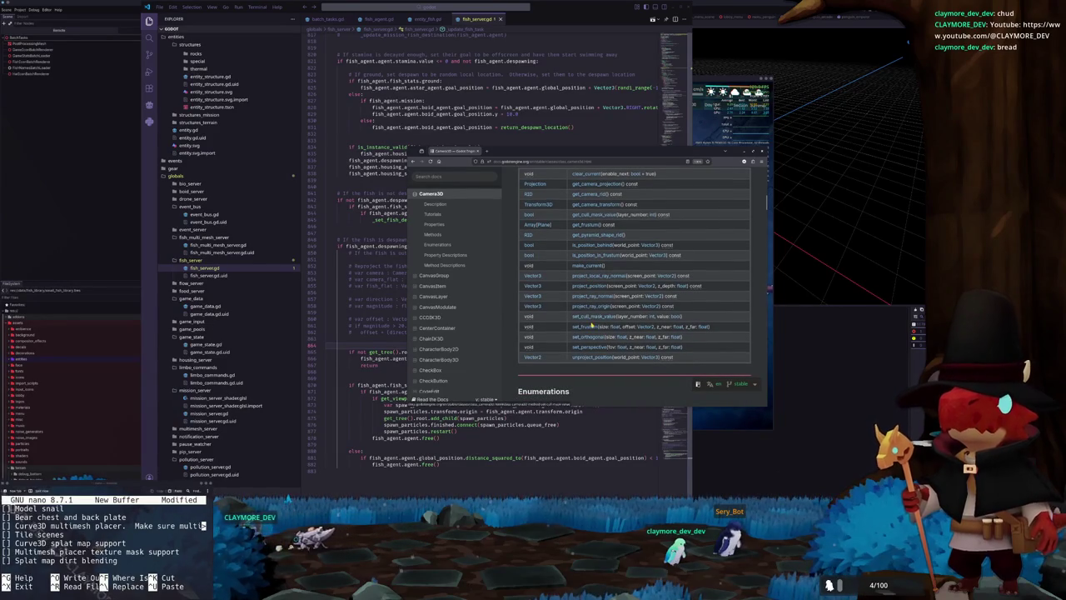
left_click(588, 327)
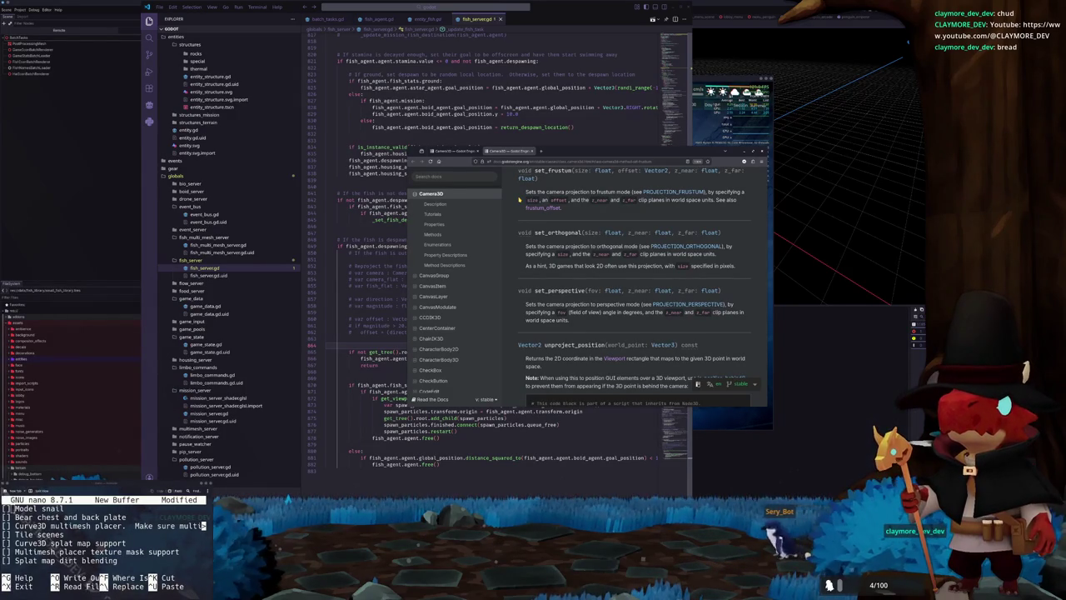
left_click(538, 209)
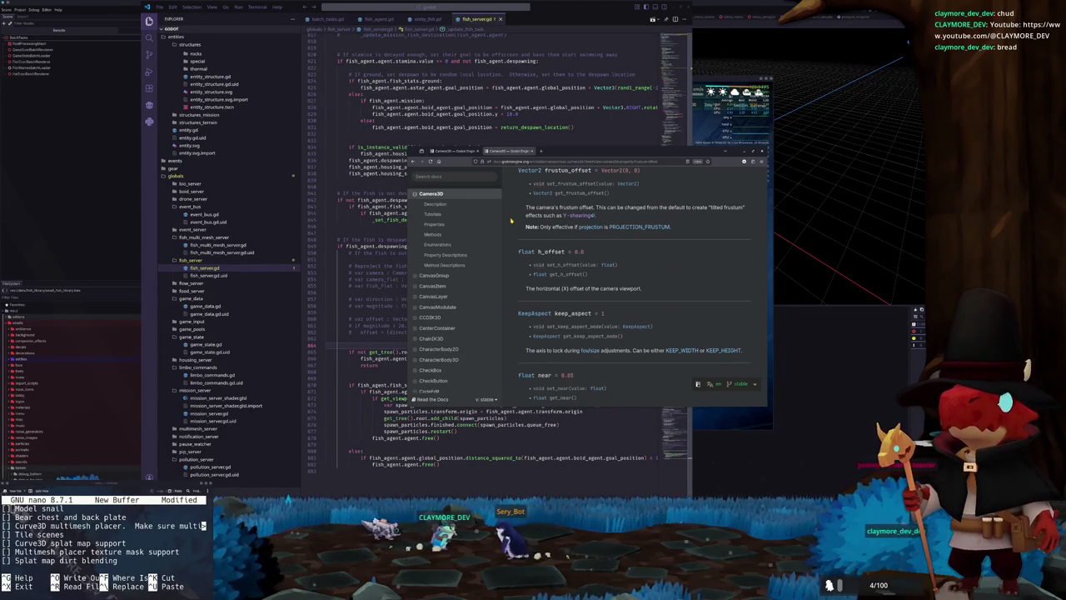
Step: Read the Y-shearing Wikipedia article in a new tab, then return to the Camera3D docs
middle_click(567, 216)
left_click(564, 151)
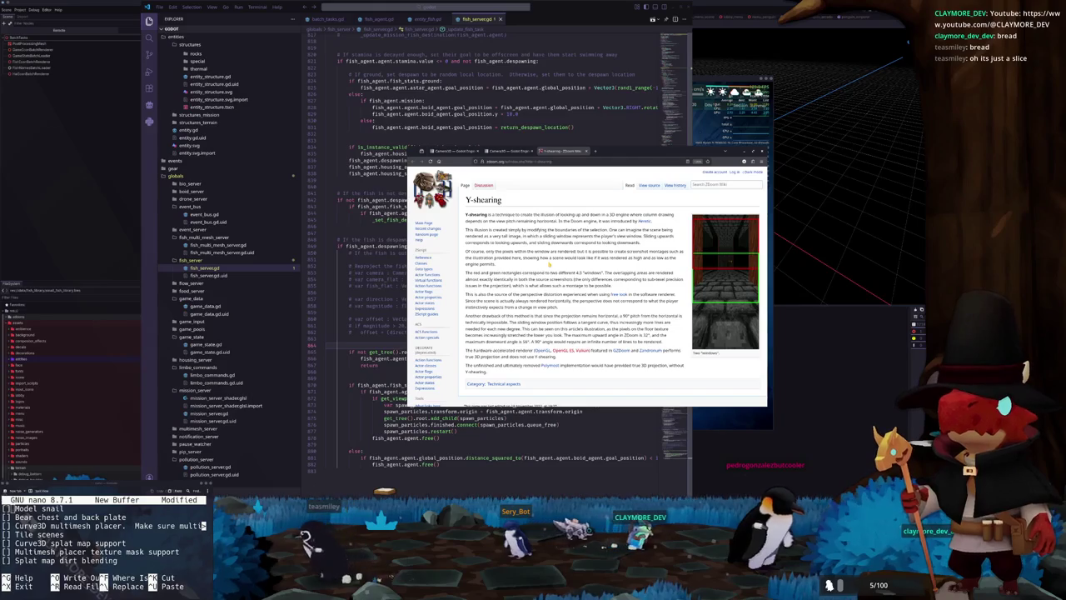
scroll(547, 195, "down", 3)
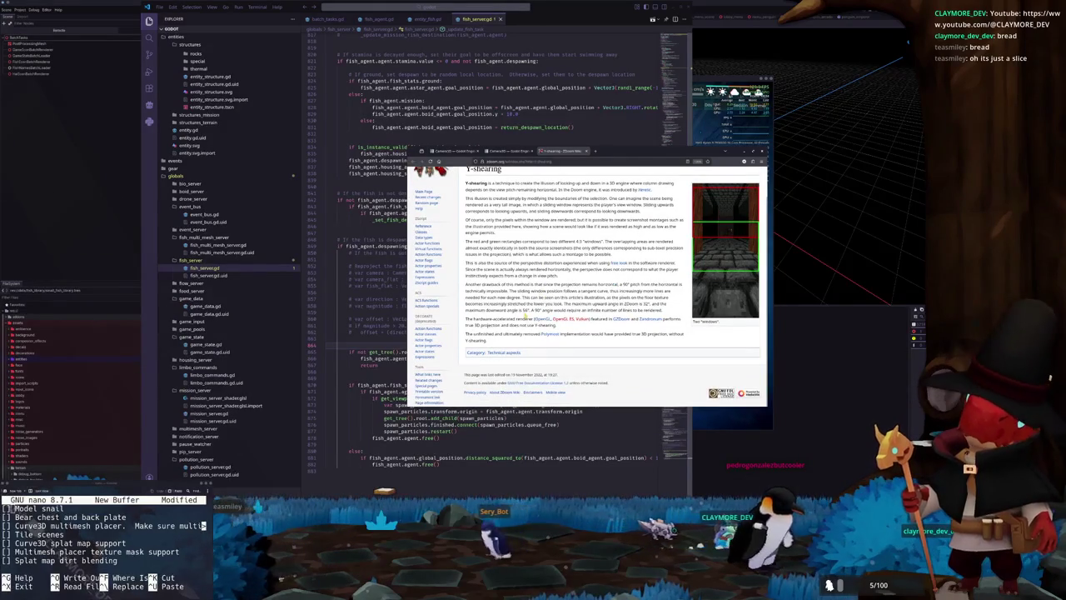
scroll(548, 195, "up", 3)
left_click(504, 151)
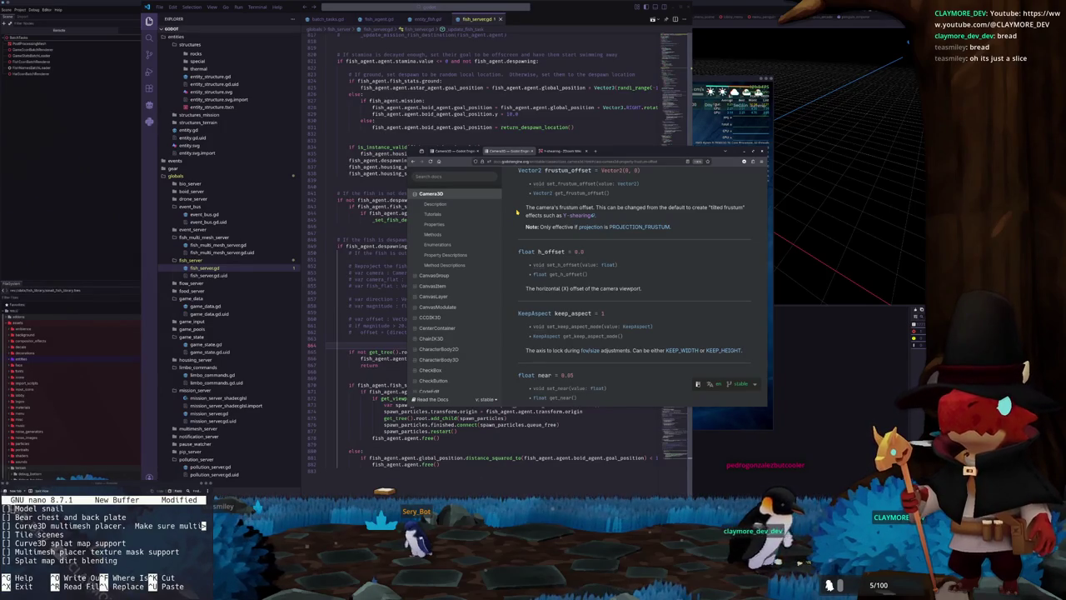
Step: Scroll through the Camera3D property and method descriptions
scroll(516, 212, "down", 6)
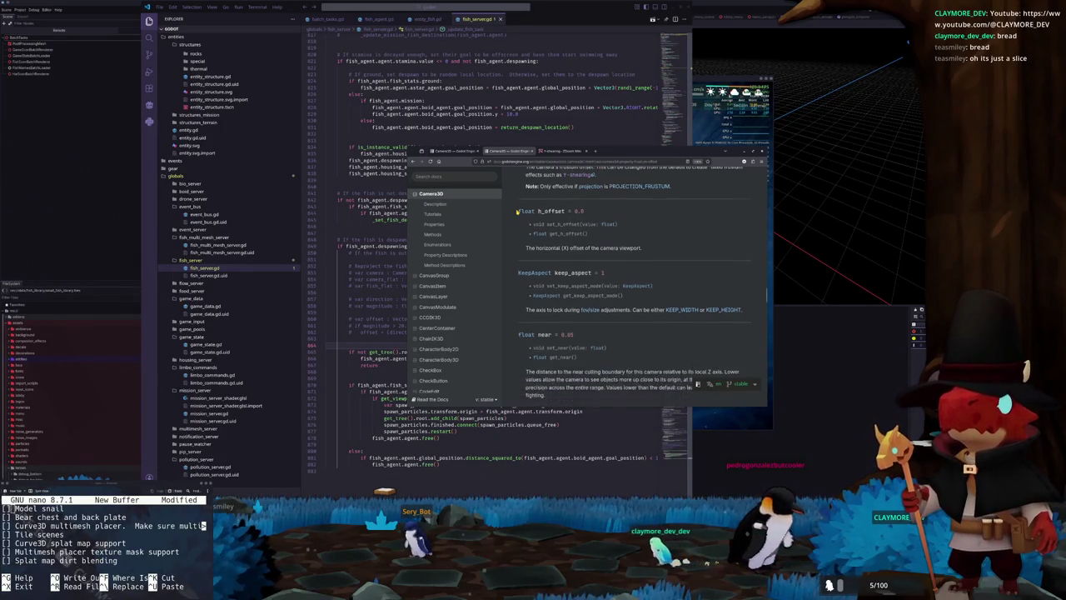
scroll(516, 213, "down", 2)
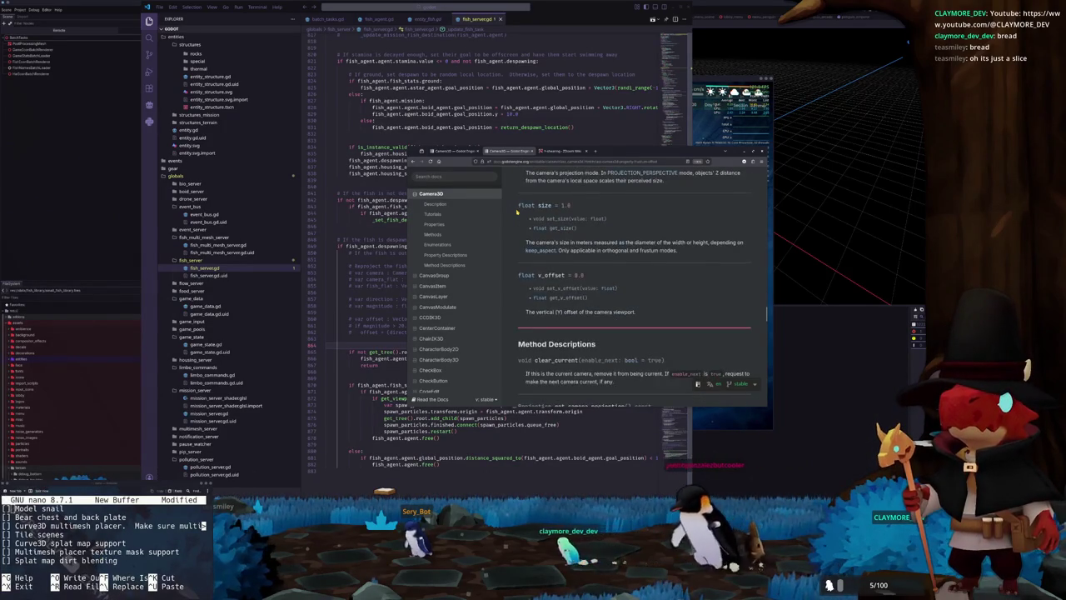
scroll(529, 267, "up", 4)
scroll(534, 289, "down", 2)
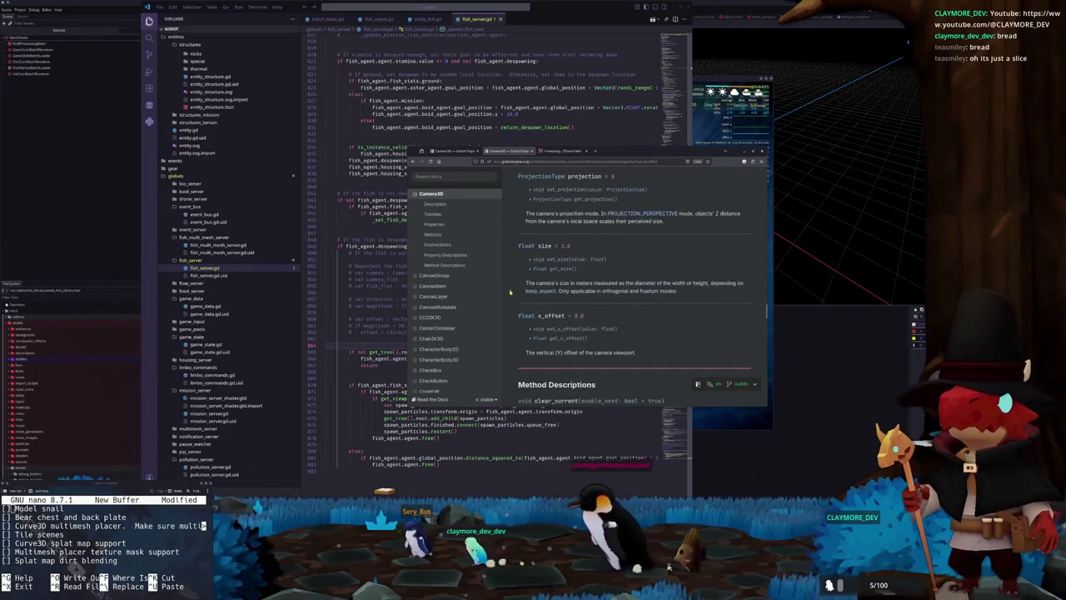
scroll(509, 282, "down", 3)
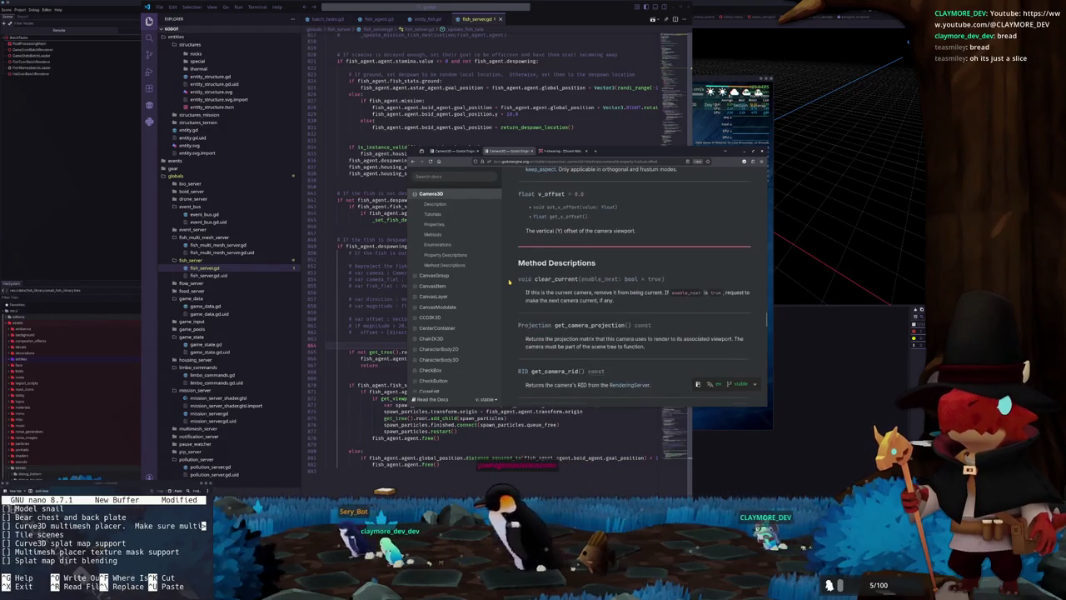
scroll(509, 282, "down", 3)
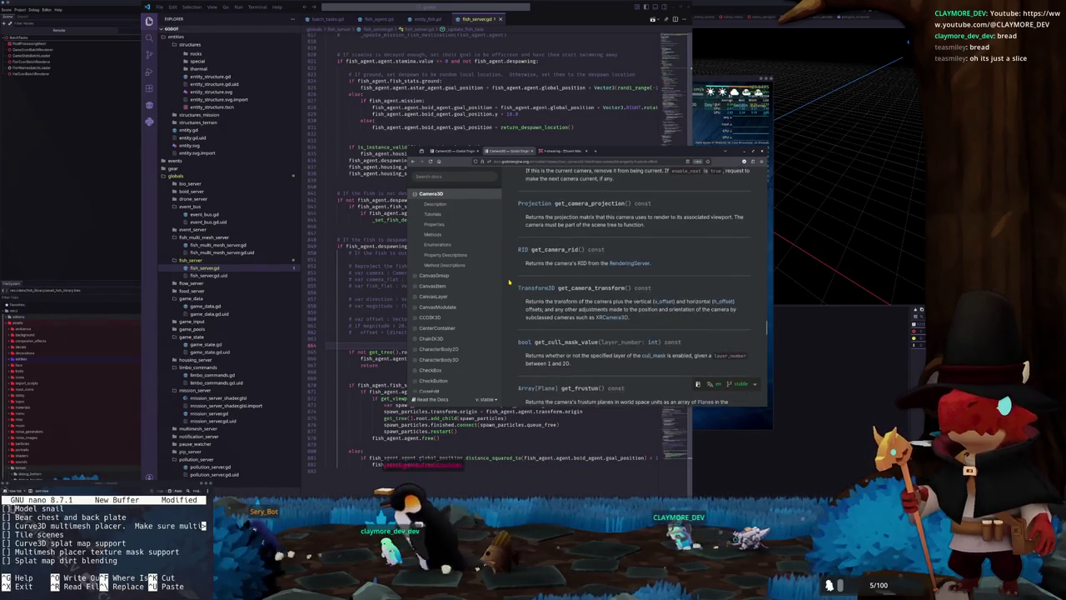
scroll(509, 282, "down", 4)
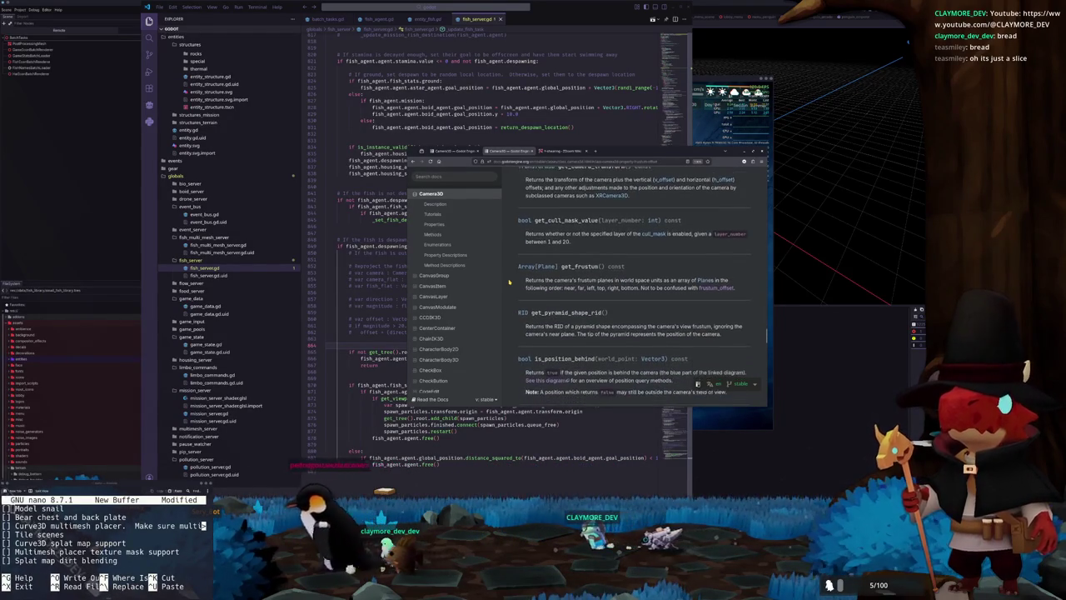
scroll(509, 282, "down", 3)
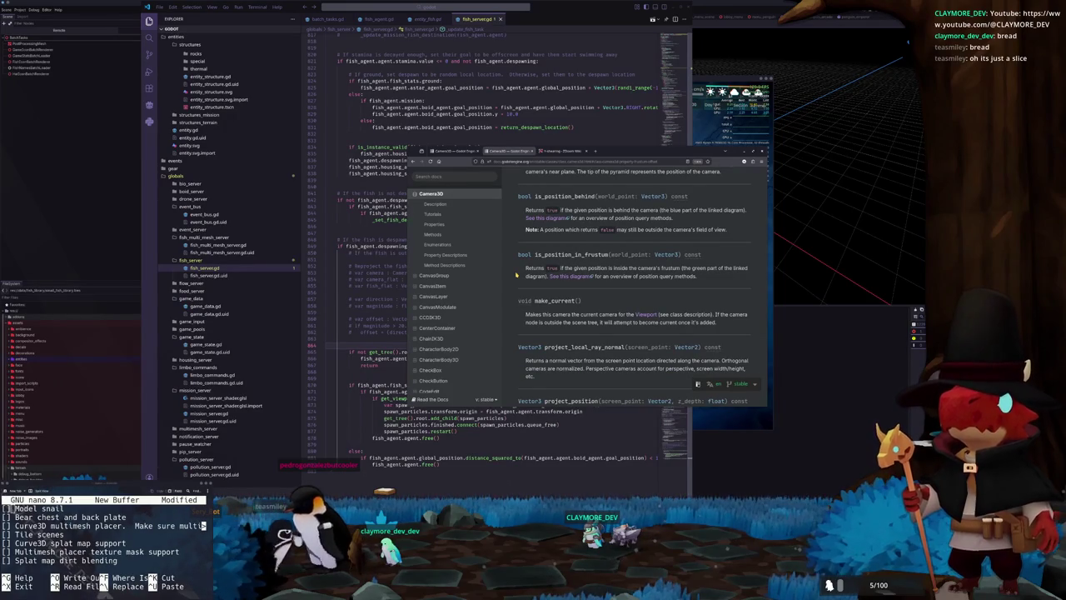
scroll(516, 274, "down", 3)
scroll(516, 274, "down", 5)
scroll(516, 274, "down", 2)
scroll(513, 243, "up", 1)
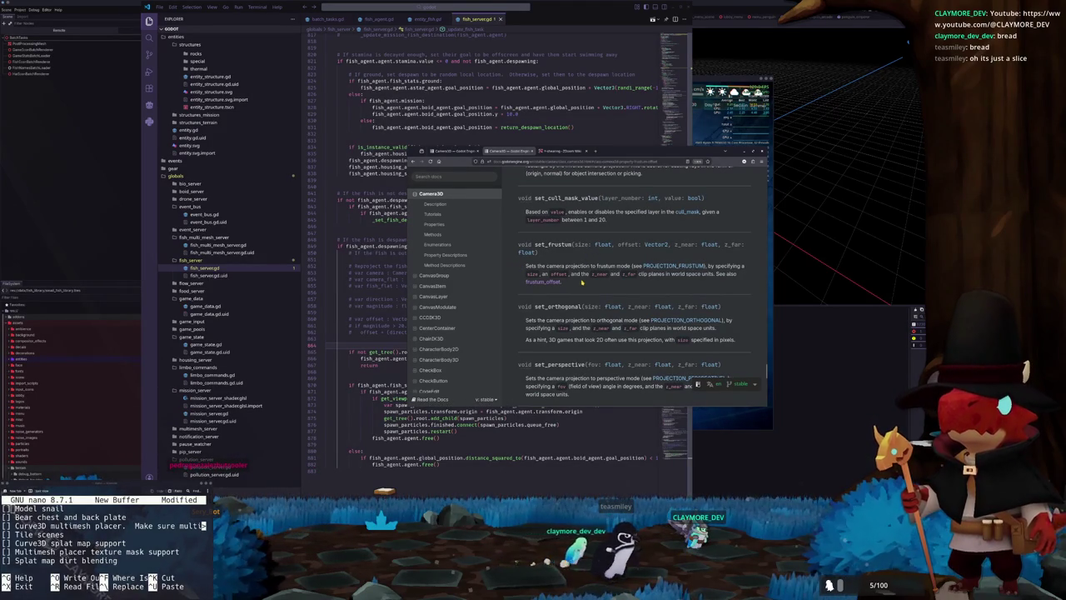
scroll(565, 286, "up", 5)
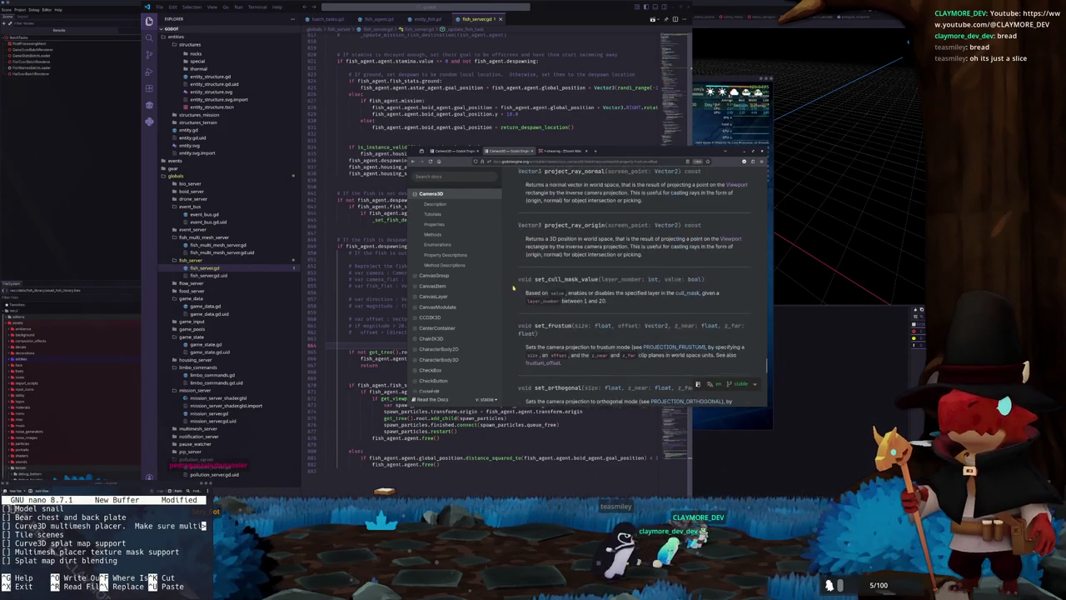
scroll(512, 308, "up", 9)
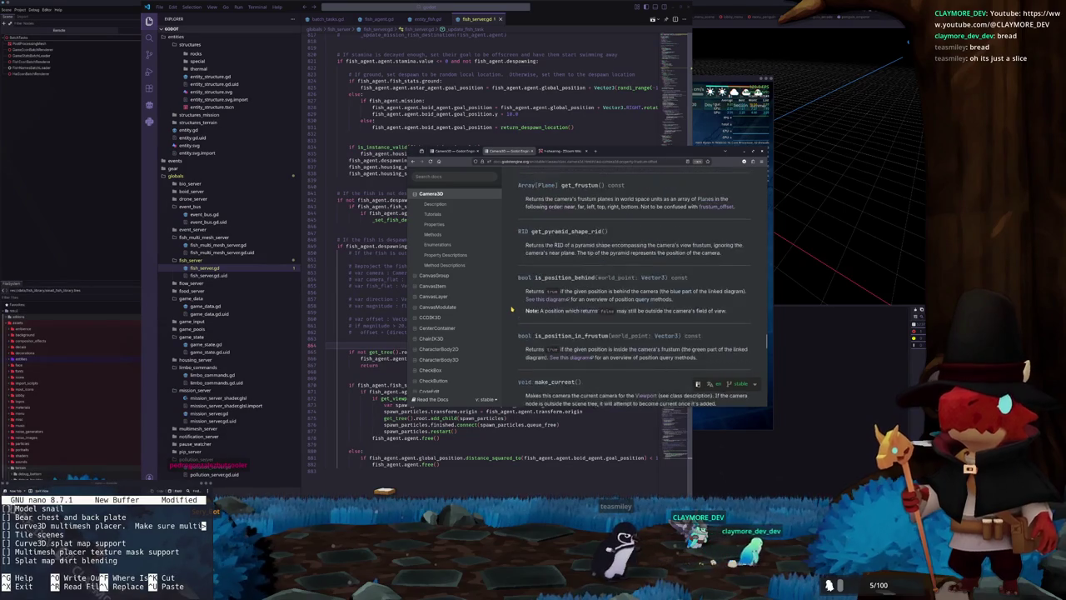
scroll(621, 353, "down", 1)
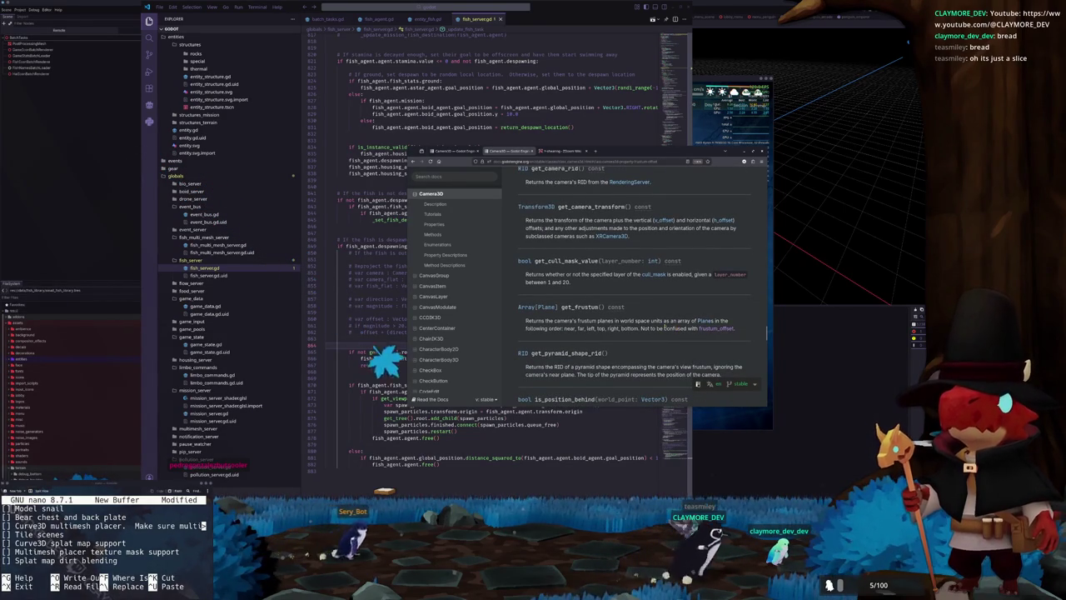
scroll(621, 353, "up", 3)
scroll(664, 328, "down", 4)
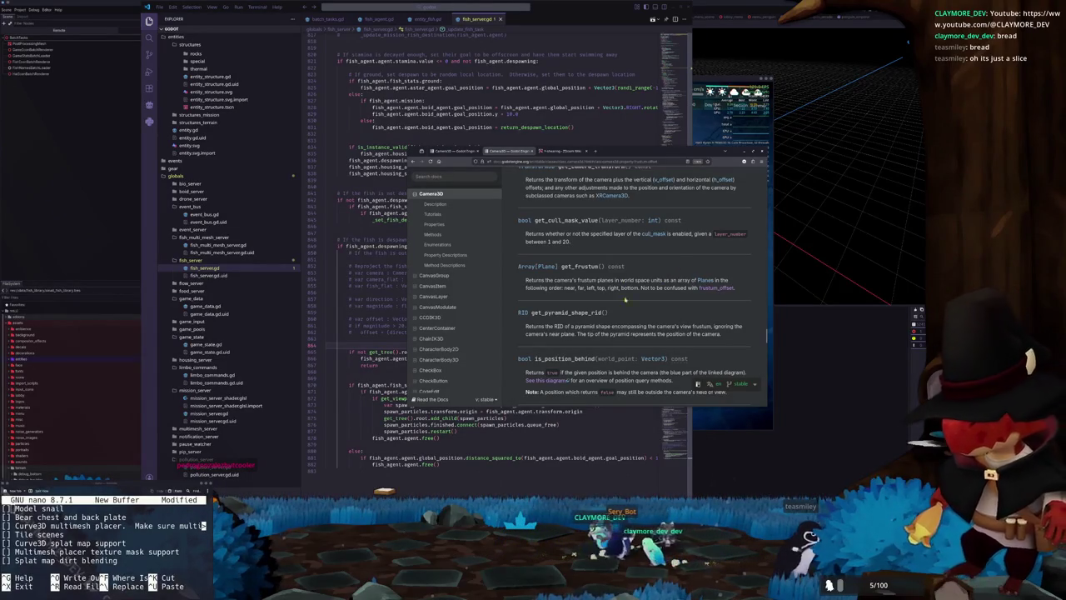
Step: Scroll back up to the Methods table listing set_frustum, set_perspective and unproject_position
scroll(517, 293, "up", 3)
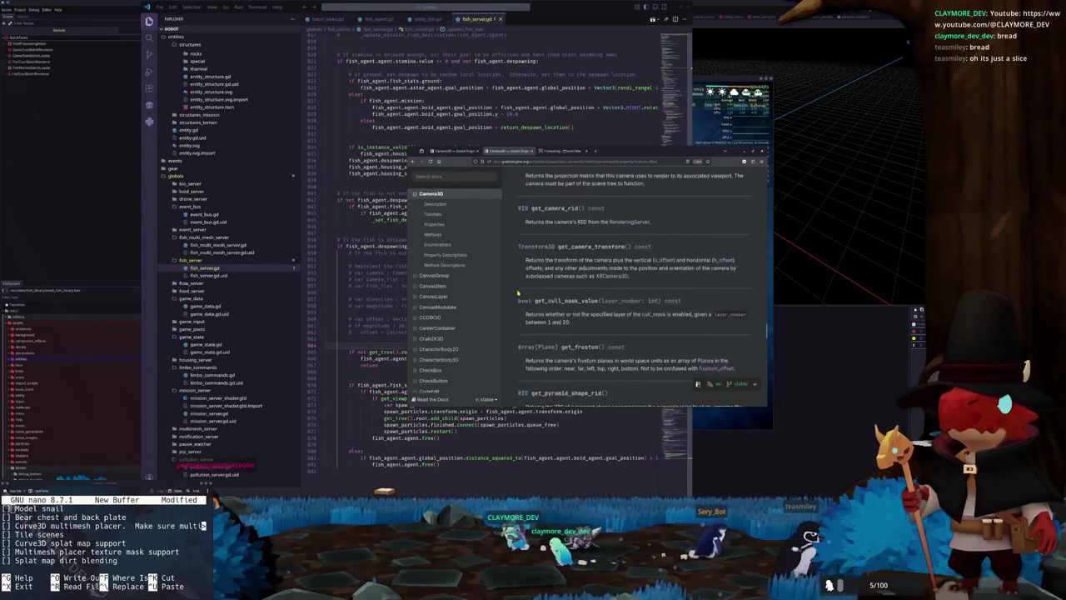
scroll(517, 292, "up", 12)
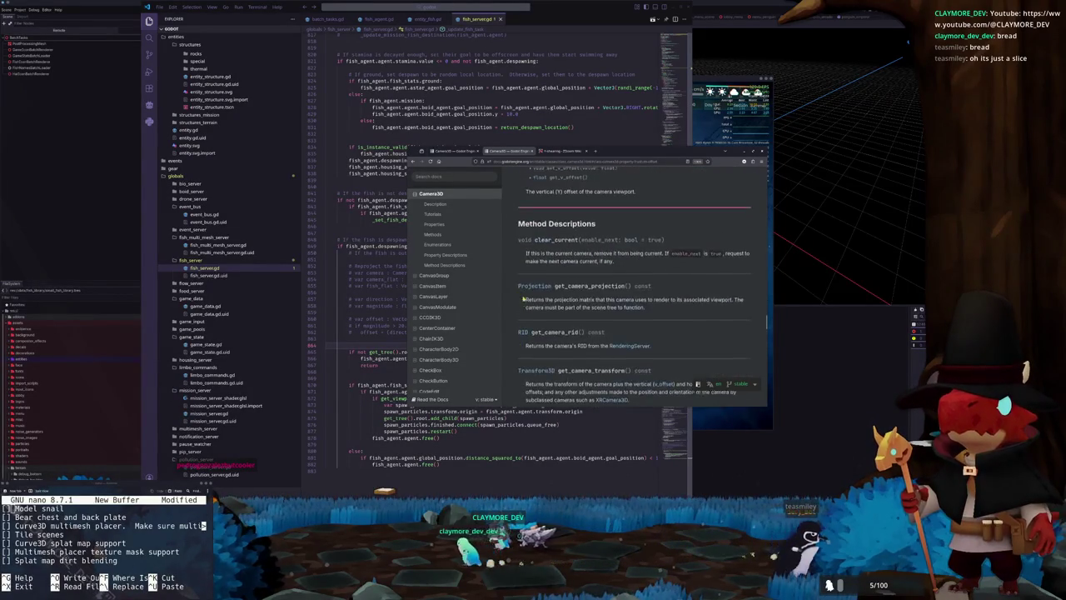
scroll(515, 319, "up", 5)
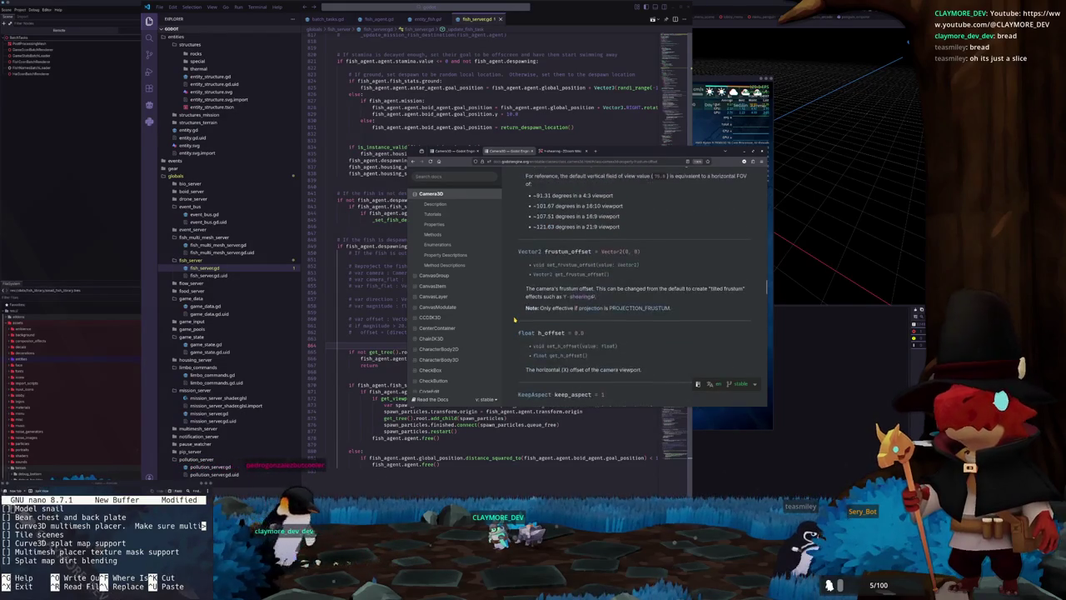
scroll(514, 319, "up", 6)
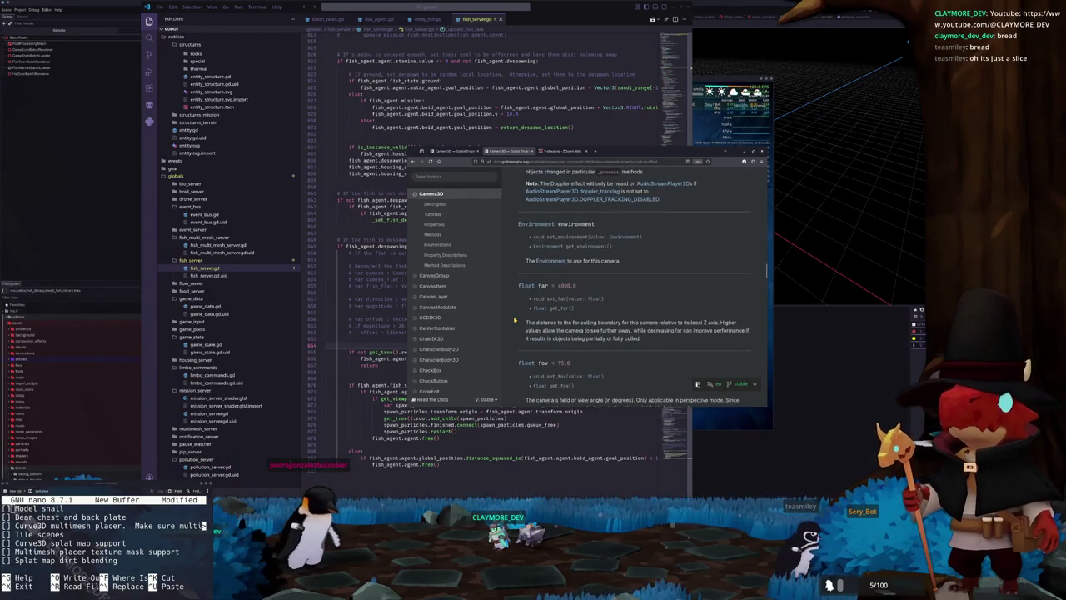
scroll(515, 319, "up", 2)
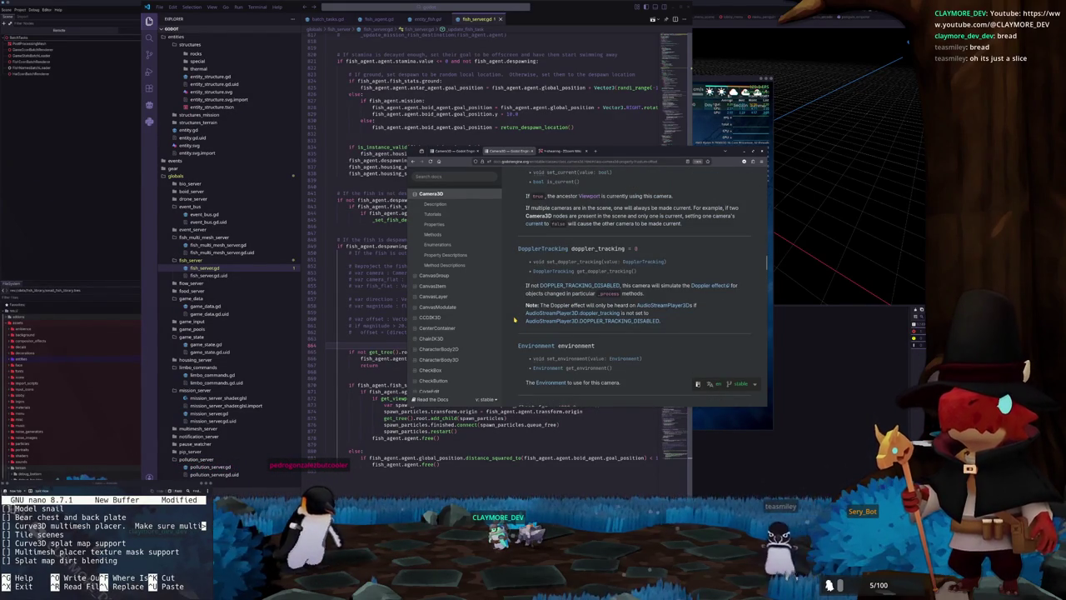
scroll(514, 319, "up", 5)
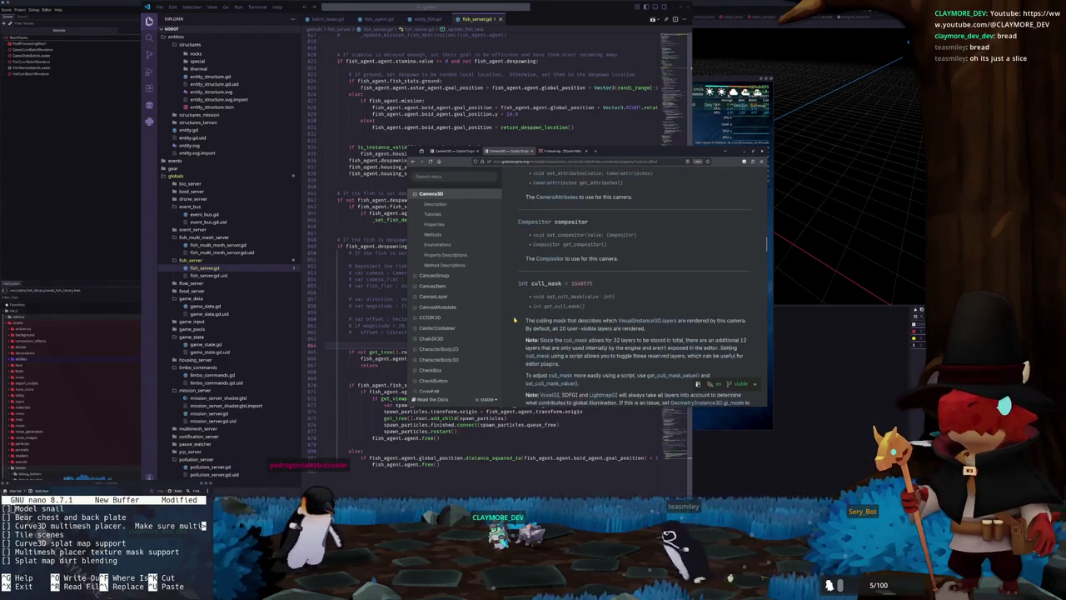
scroll(515, 319, "up", 4)
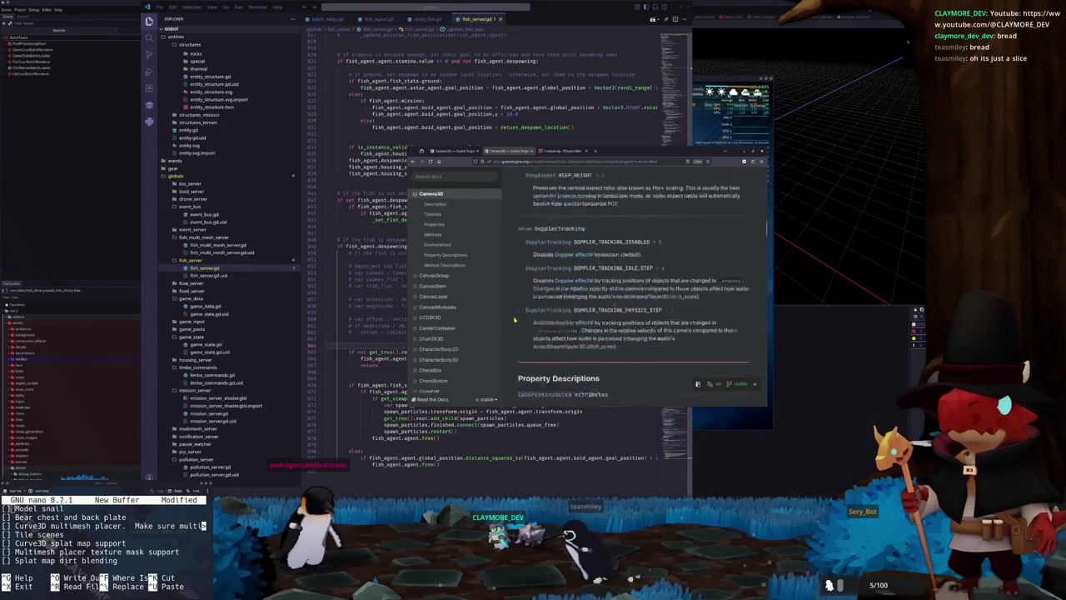
scroll(514, 319, "up", 3)
scroll(515, 319, "up", 8)
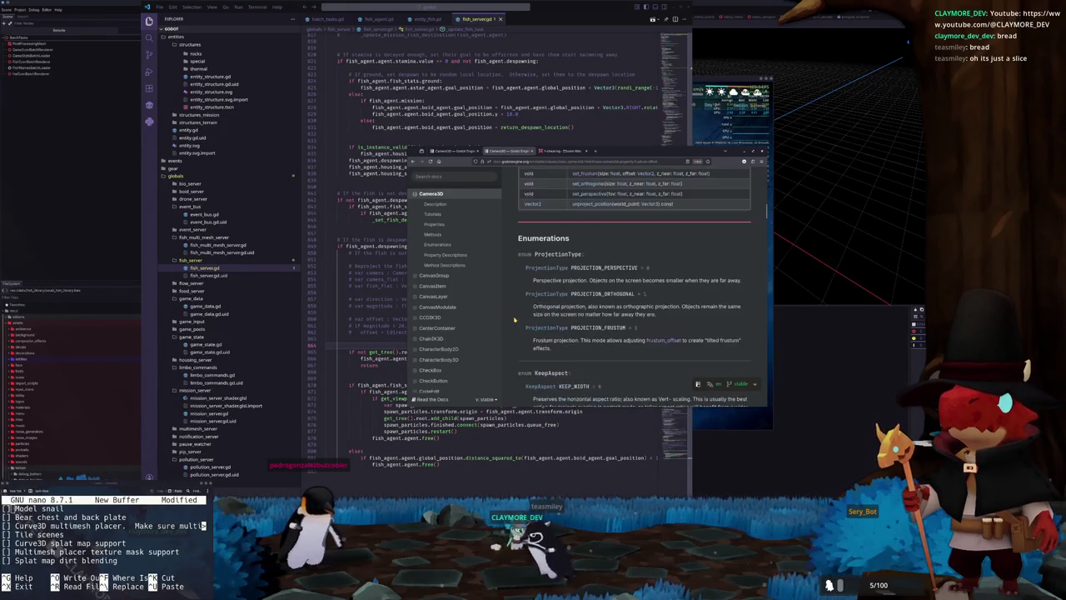
scroll(515, 318, "down", 1)
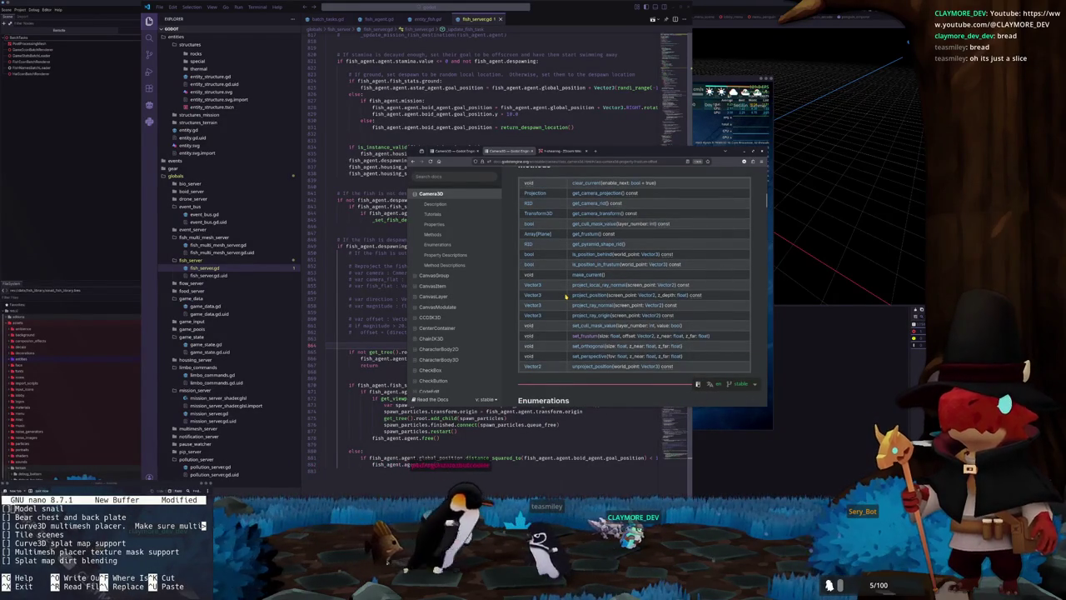
scroll(566, 296, "up", 1)
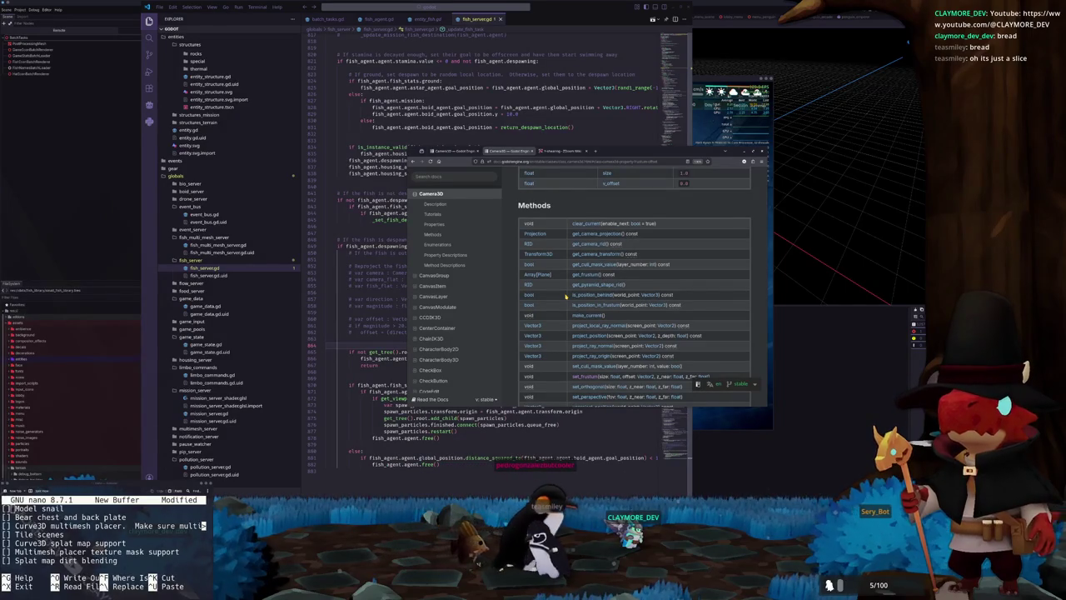
scroll(571, 376, "down", 1)
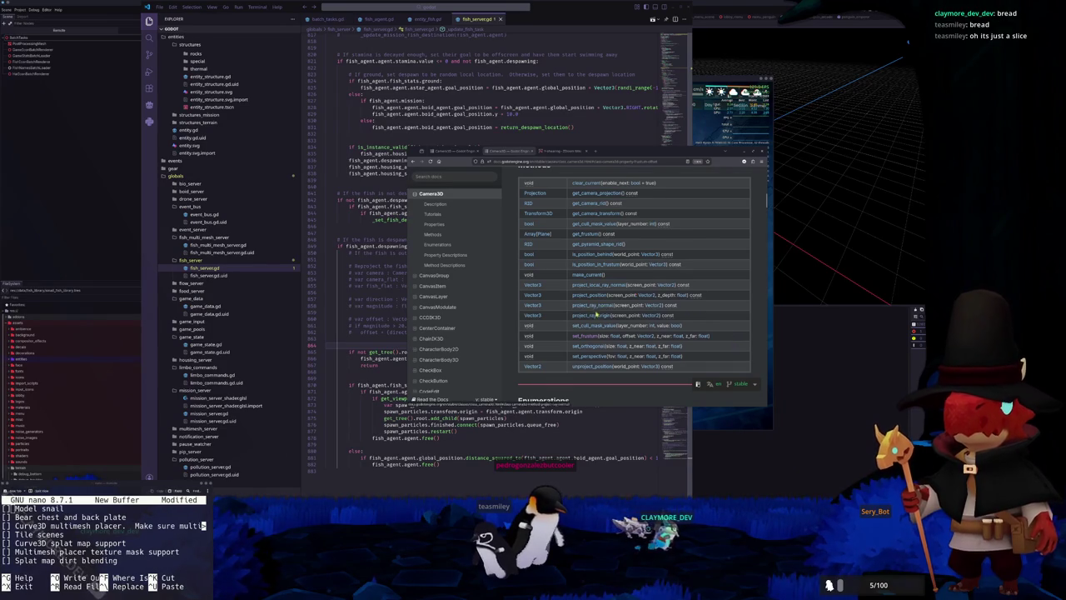
scroll(593, 301, "down", 1)
scroll(569, 335, "up", 1)
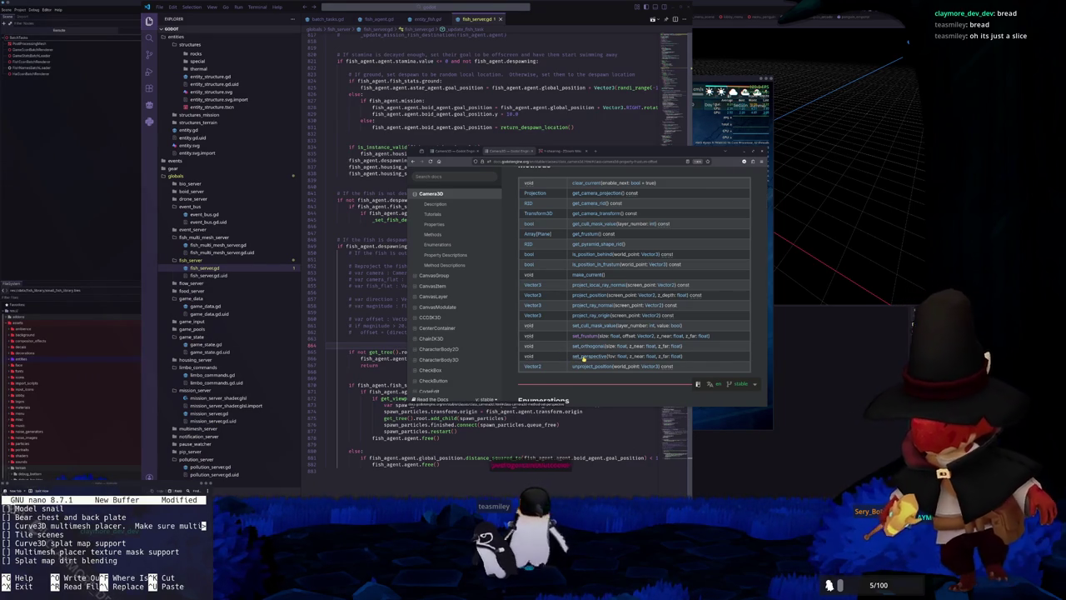
Step: Read the unproject_position description and code example, then begin a new line above the frustum check
left_click(584, 357)
scroll(558, 250, "up", 1)
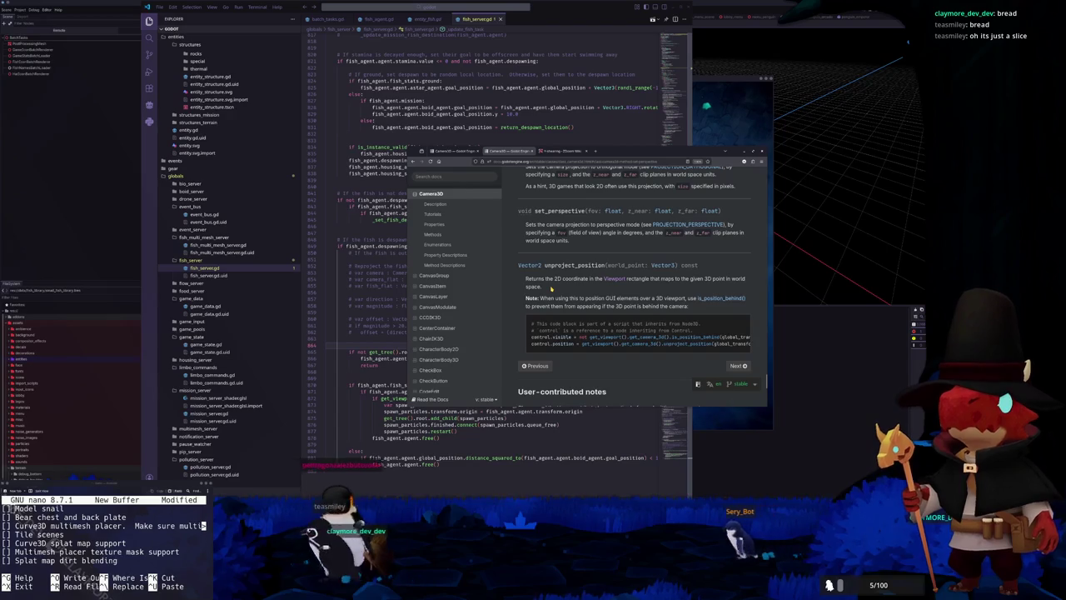
mouse_move(644, 351)
left_mouse_down()
mouse_move(685, 354)
mouse_move(633, 355)
left_mouse_up()
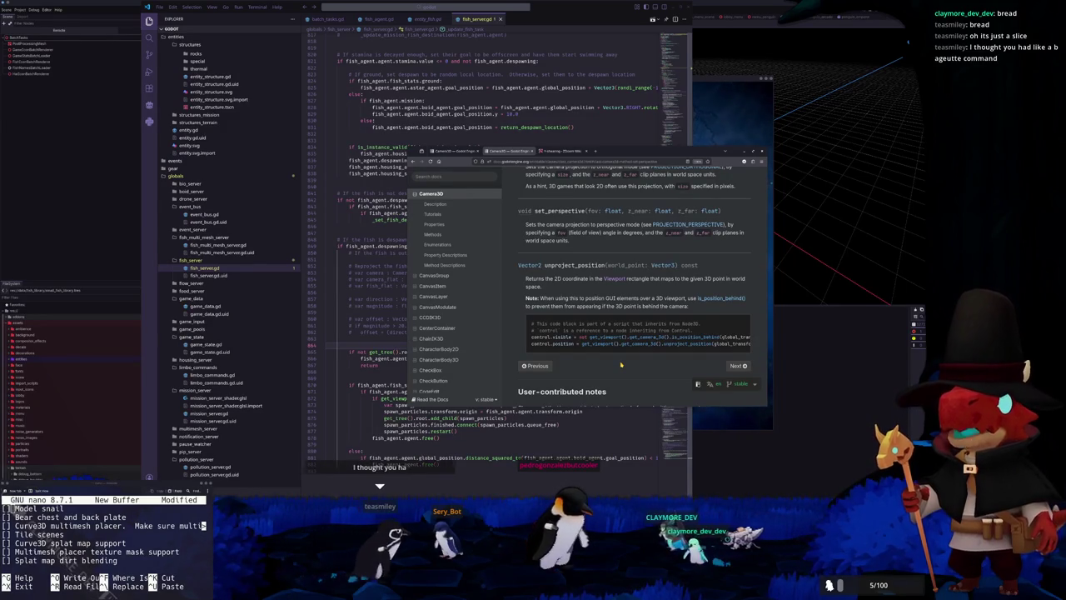
scroll(626, 366, "right", 3)
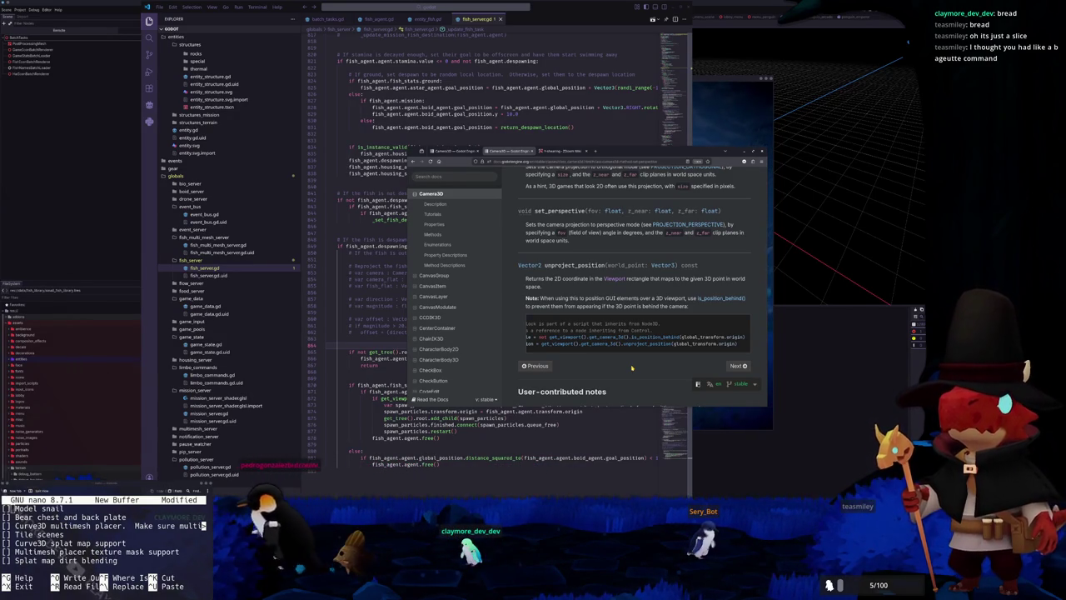
left_click(388, 341)
key("Return")
Step: Write 'if not get_tree().root.get_viewport().get_camera_3d().unproject_position(fish_agent.agent.global_position)' using autocomplete
left_click(388, 341)
type("idf")
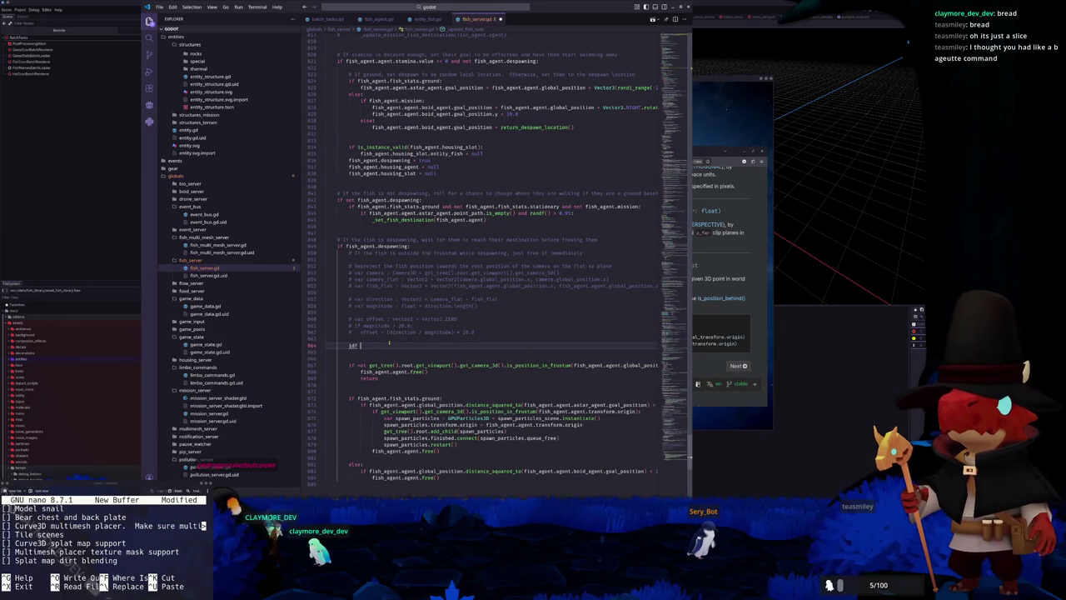
key("BackSpace")
key("BackSpace")
type("not ge")
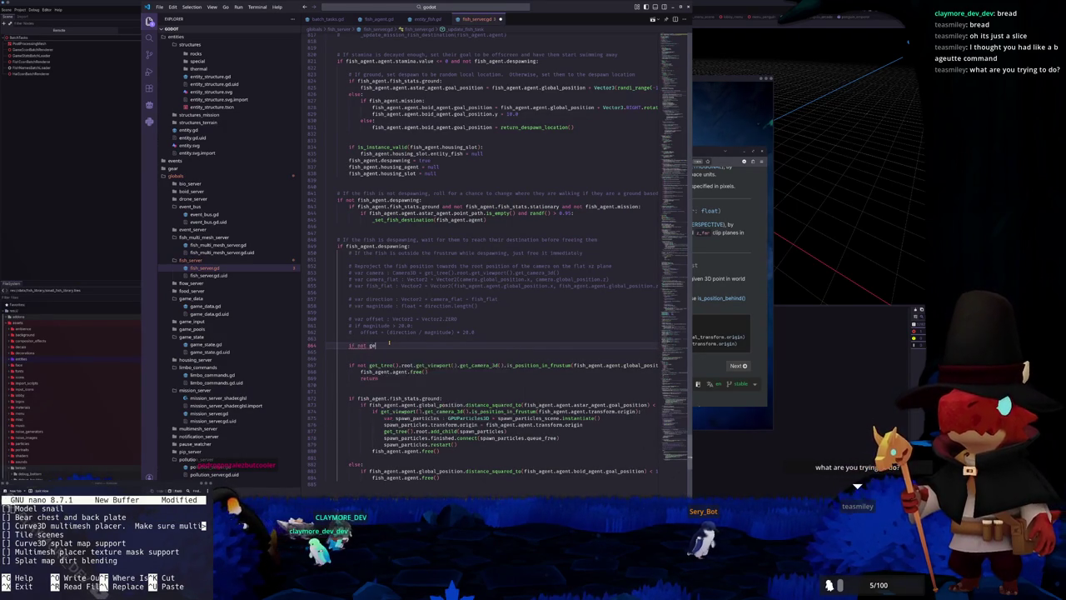
type("t_tree().root.get_viewpo")
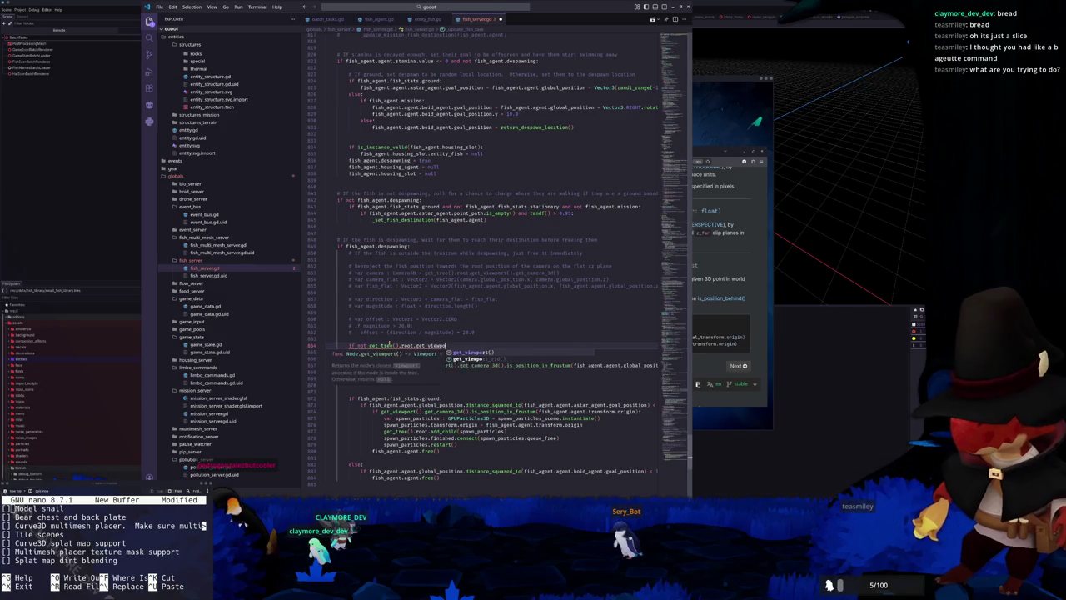
type("rt().get_camera_3d()")
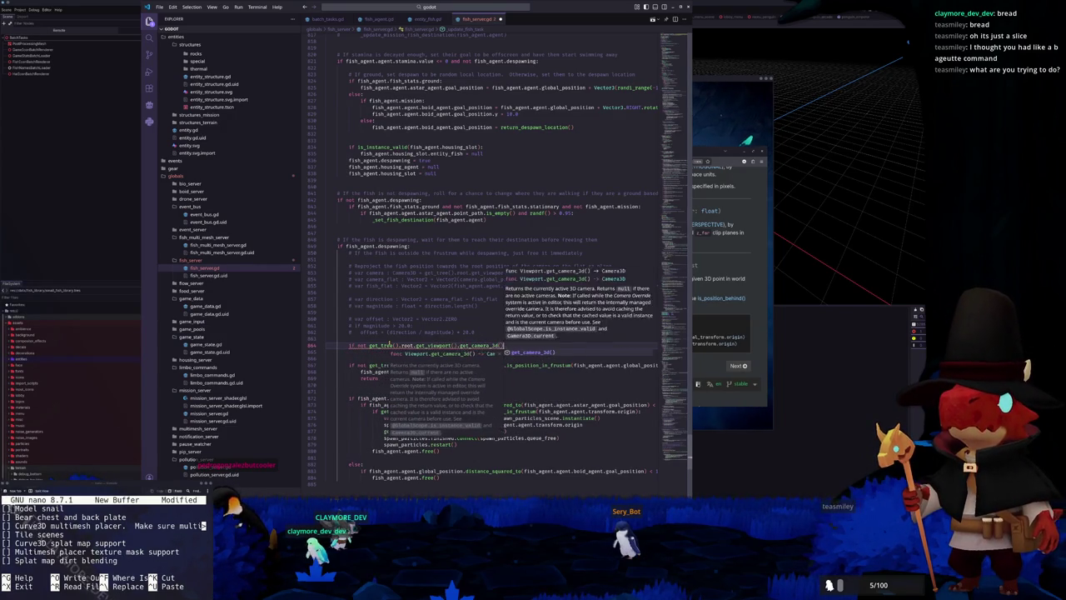
key("Return")
type(".")
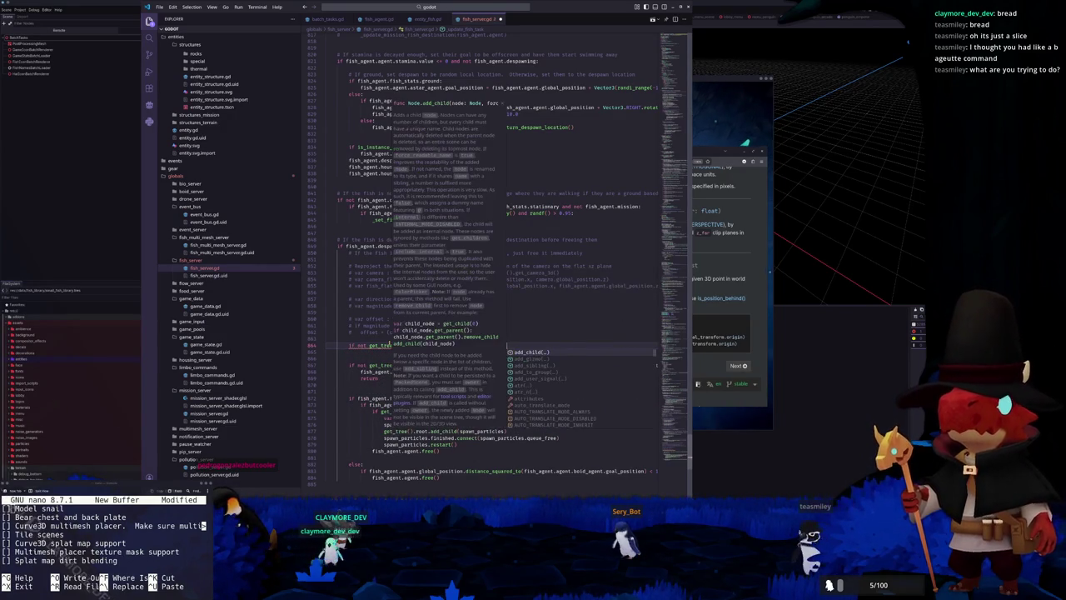
type("unproject_position(")
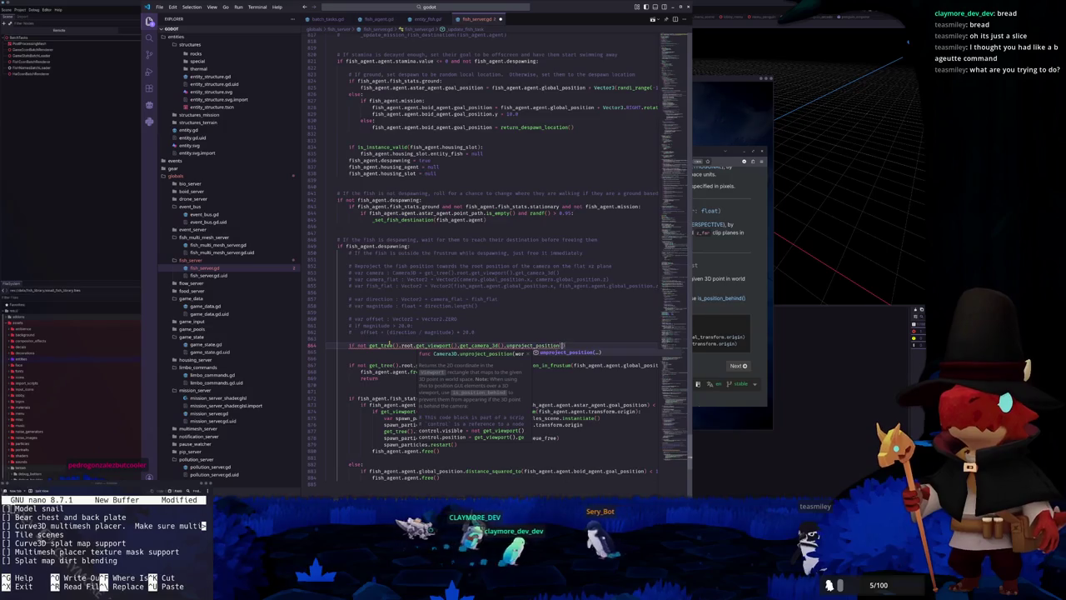
key("Return")
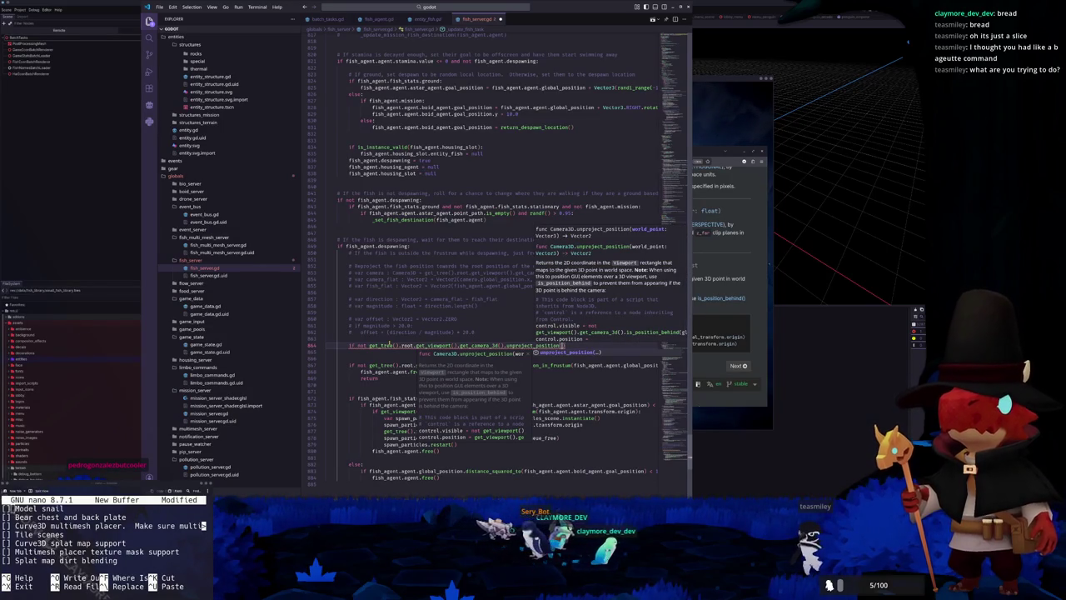
type("f")
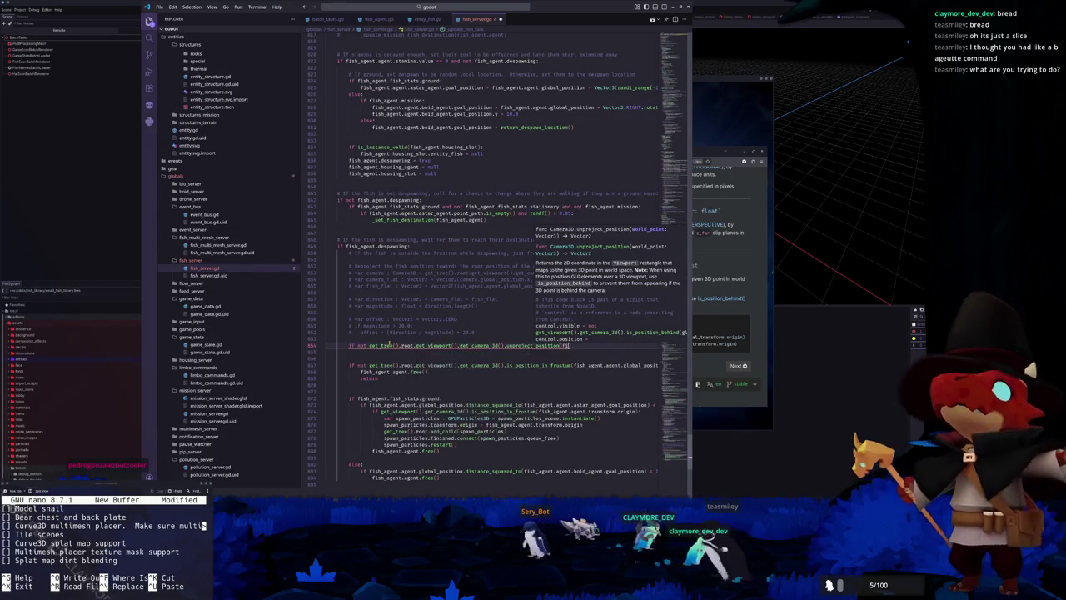
type("ish_agent.agent")
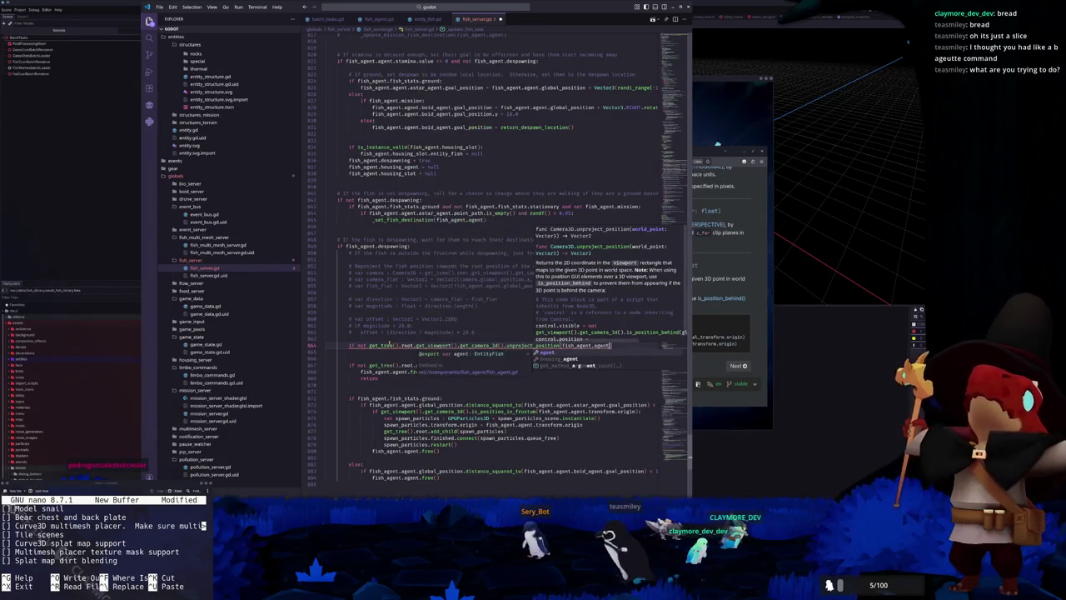
type(".global_posit")
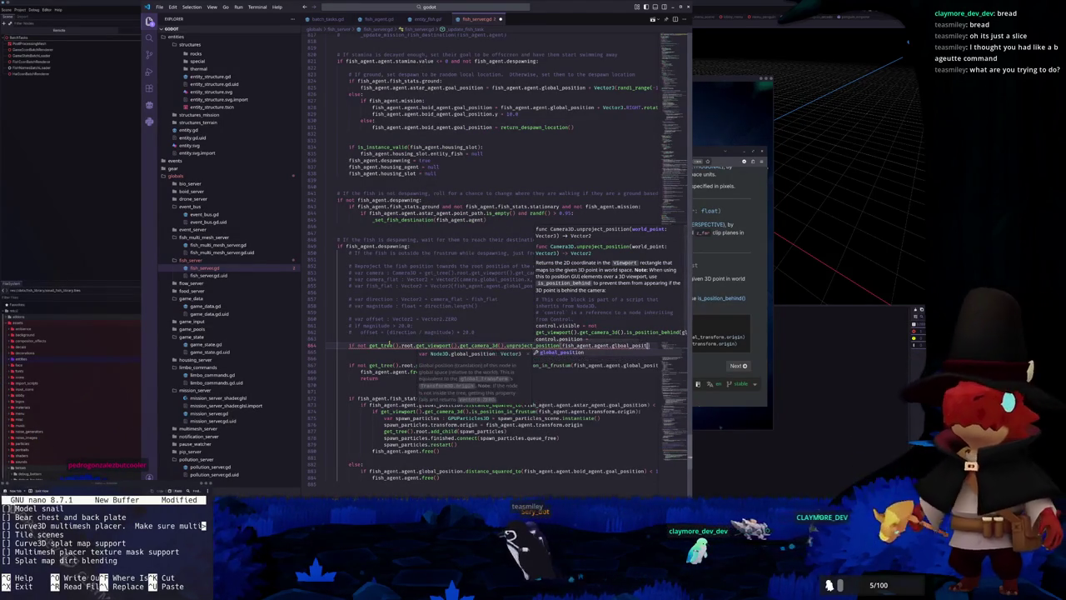
type("ion)")
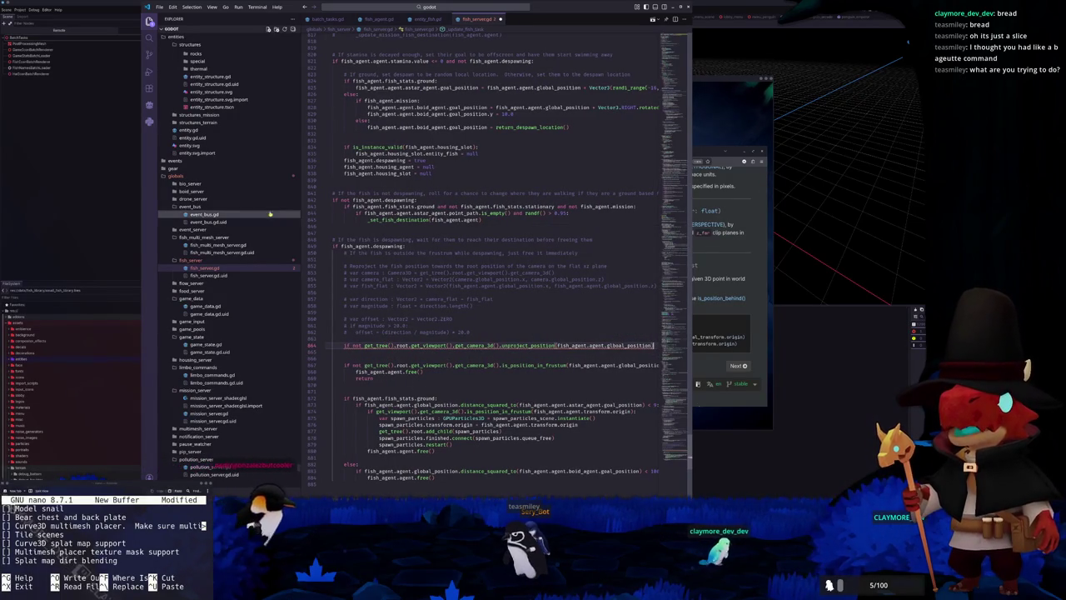
Step: Narrow the file explorer and end the unproject_position condition with a colon
left_click_drag(301, 214, 271, 214)
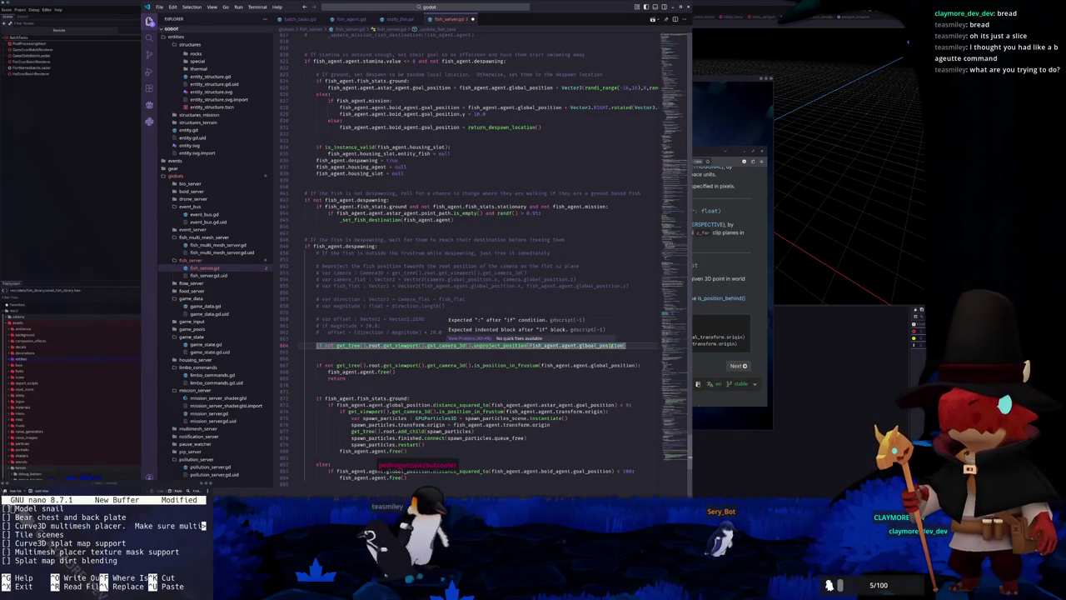
type(":")
key("Return")
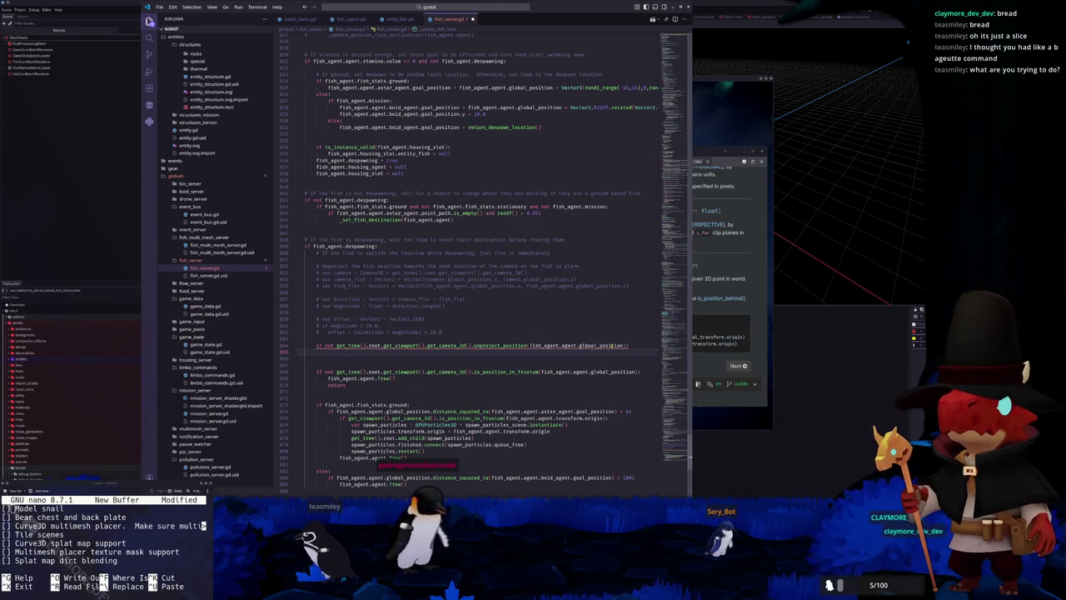
left_click(631, 344)
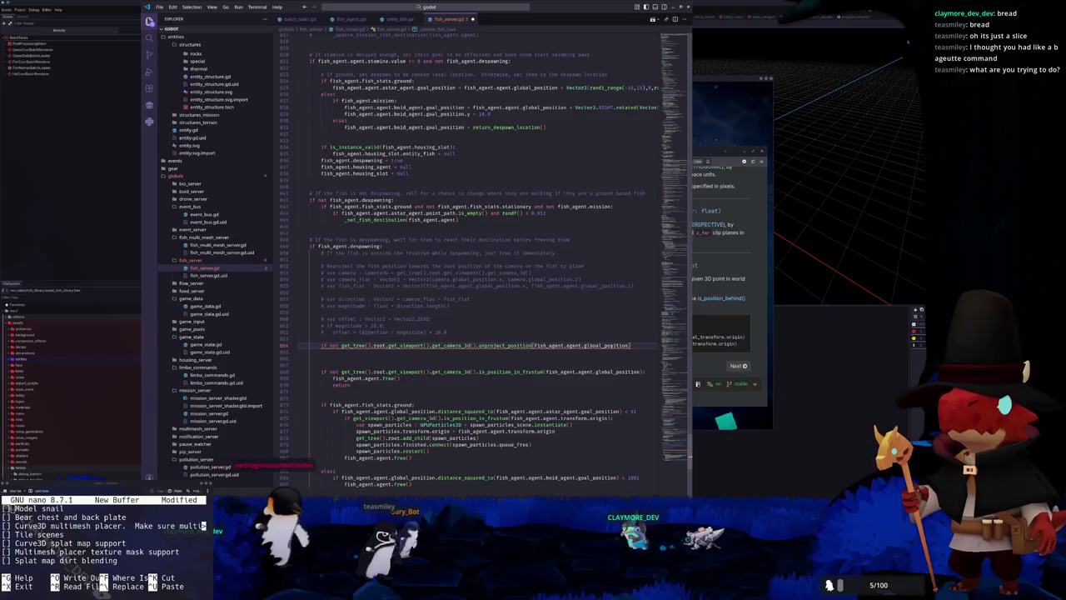
Step: Launch KolourPaint from the application launcher by searching 'kden'
key("super")
type("kden")
key("Return")
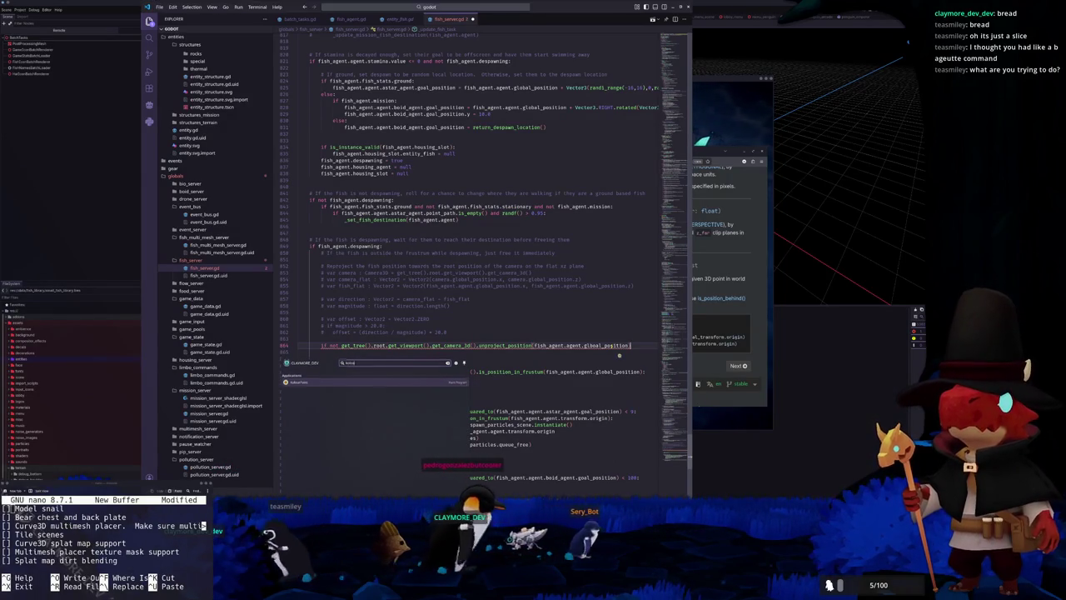
Step: Sketch the viewport box with x and y axis labels, corner arrows and side marks
mouse_move(346, 192)
left_mouse_down()
mouse_move(353, 302)
mouse_move(533, 300)
mouse_move(522, 176)
mouse_move(348, 181)
left_mouse_up()
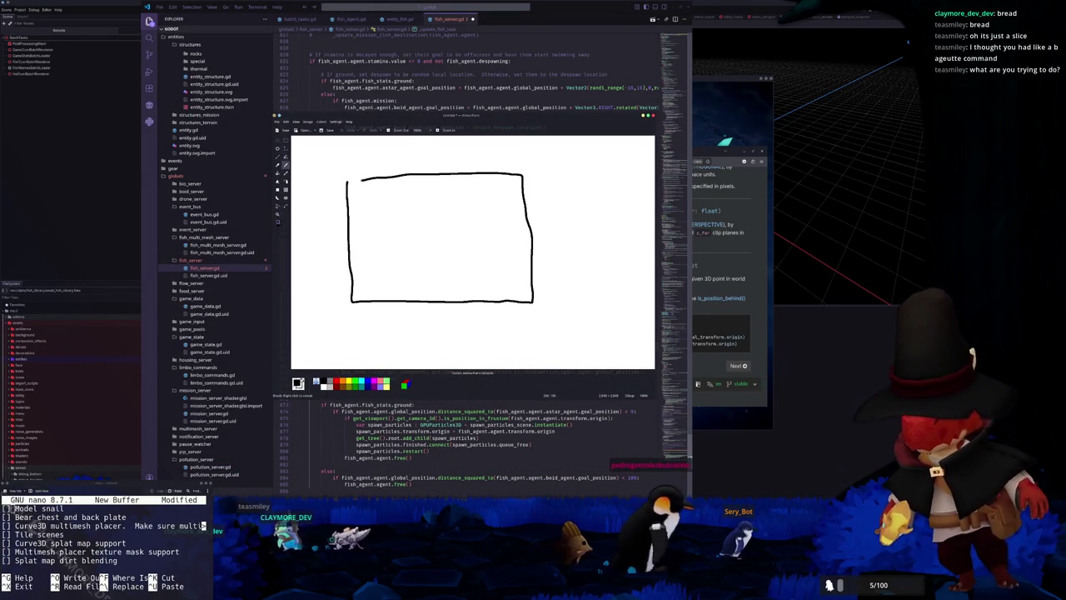
left_click_drag(422, 168, 433, 168)
left_click_drag(320, 234, 327, 255)
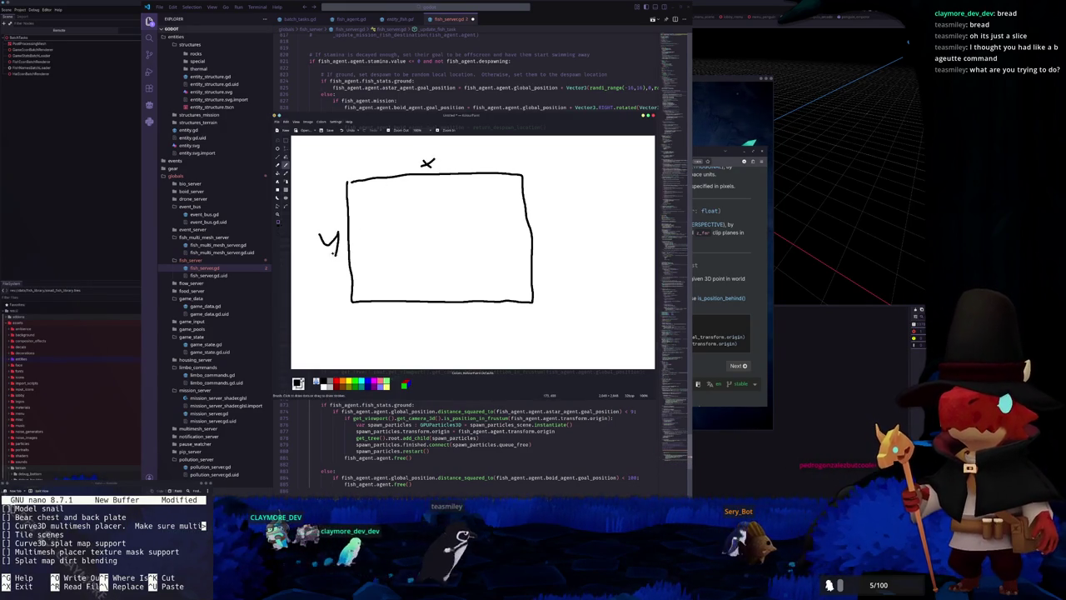
key("ctrl+minus")
left_click_drag(309, 152, 328, 165)
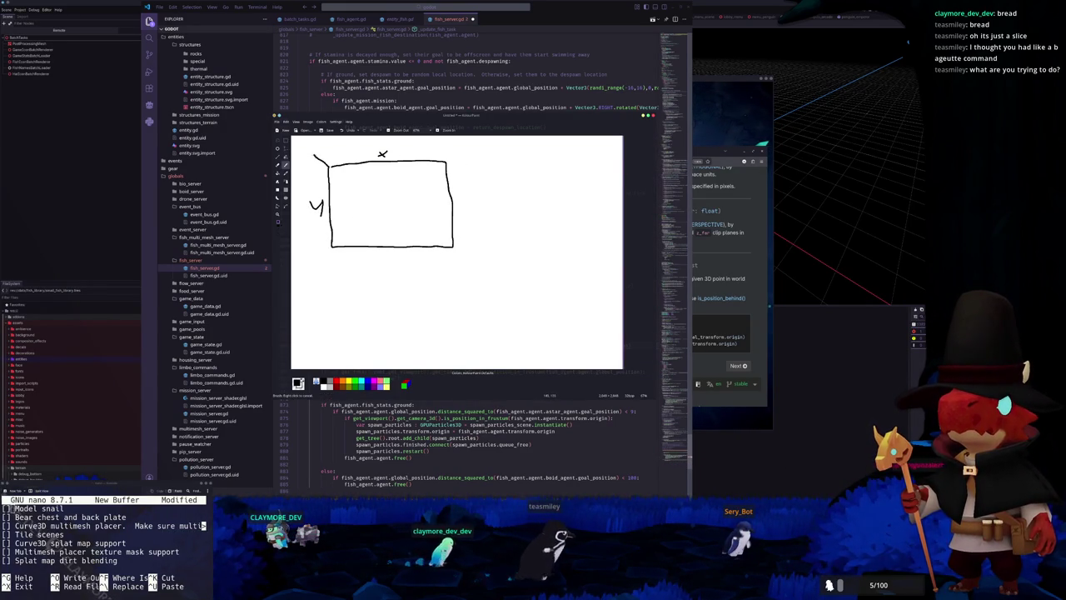
mouse_move(455, 248)
left_mouse_down()
mouse_move(485, 266)
mouse_move(307, 268)
left_mouse_up()
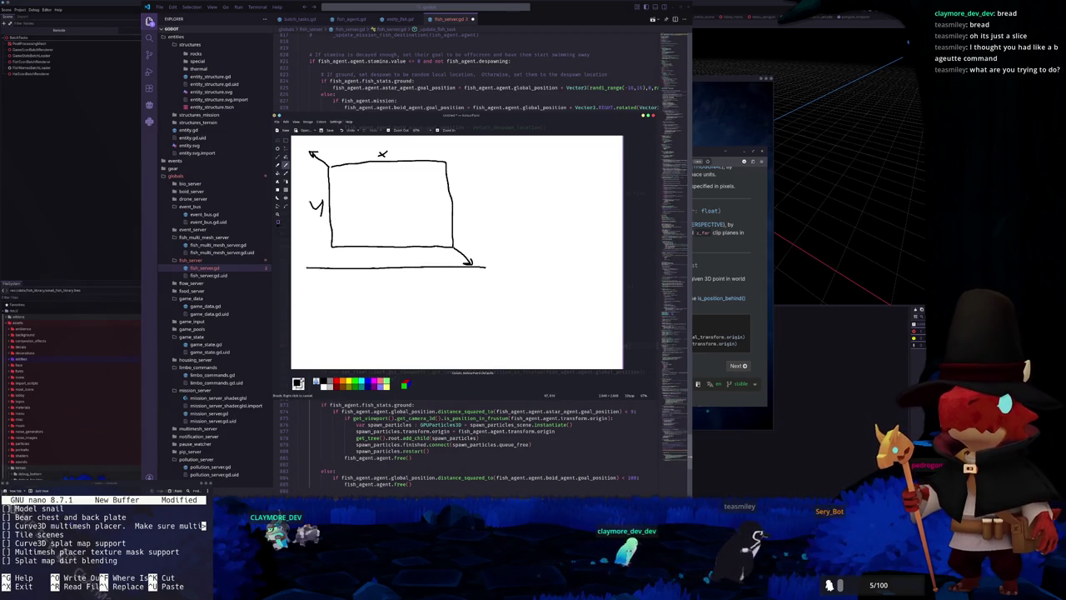
key("ctrl+z")
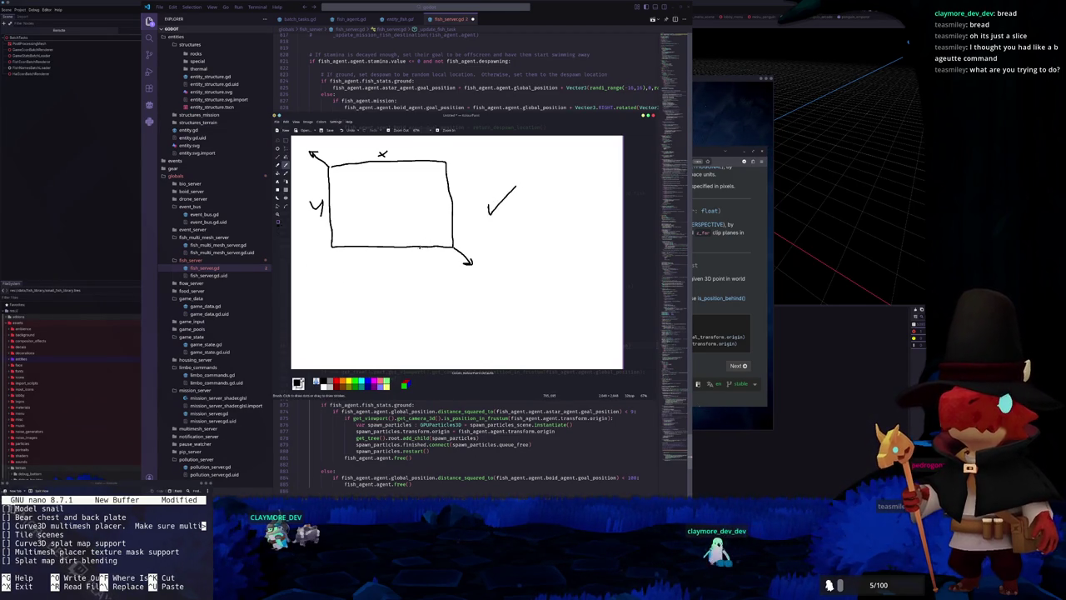
left_click_drag(311, 173, 297, 189)
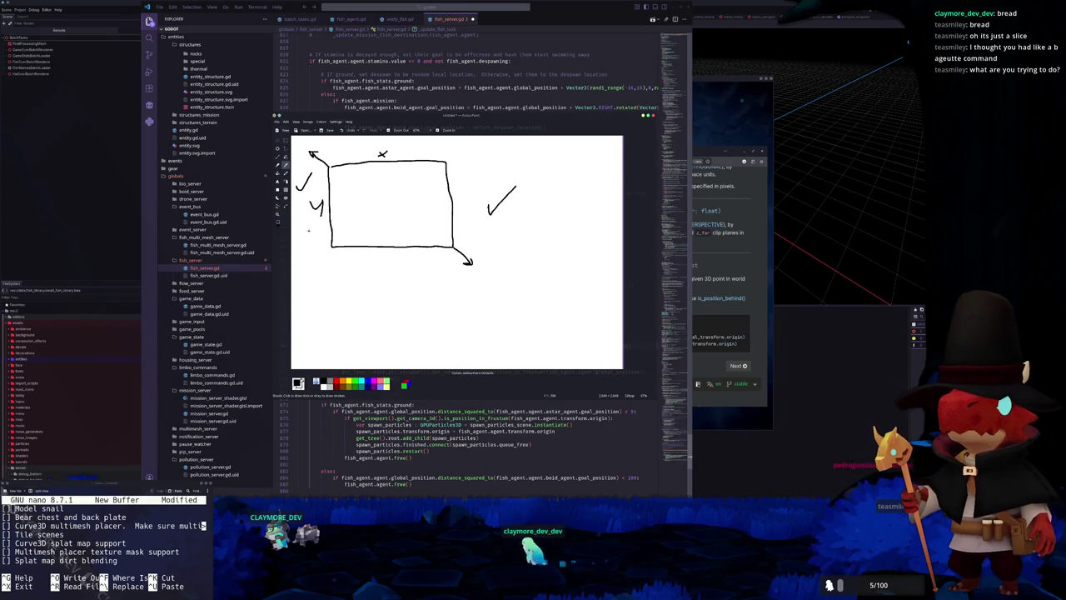
mouse_move(454, 182)
left_mouse_down()
mouse_move(486, 178)
mouse_move(476, 176)
mouse_move(479, 264)
mouse_move(327, 268)
mouse_move(307, 209)
mouse_move(310, 150)
mouse_move(476, 145)
left_mouse_up()
key("ctrl+z")
key("ctrl+z")
Step: Mark x positions and write 'if x < x-margin || x>' below the box, then return to VS Code
left_click_drag(458, 191, 469, 202)
left_click_drag(469, 190, 458, 202)
mouse_move(387, 198)
left_mouse_down()
mouse_move(398, 213)
mouse_move(403, 203)
left_mouse_up()
mouse_move(312, 198)
left_mouse_down()
mouse_move(323, 215)
mouse_move(338, 208)
left_mouse_up()
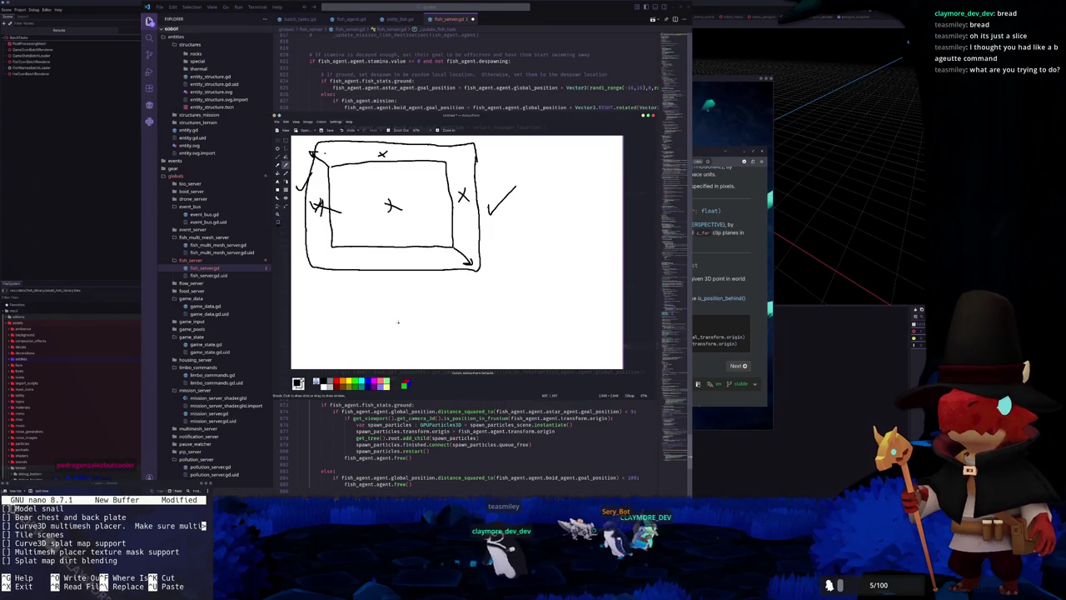
mouse_move(381, 289)
left_mouse_down()
mouse_move(379, 307)
mouse_move(385, 298)
mouse_move(423, 303)
left_mouse_up()
mouse_move(424, 293)
left_mouse_down()
mouse_move(414, 304)
mouse_move(487, 286)
left_mouse_up()
left_click(495, 288)
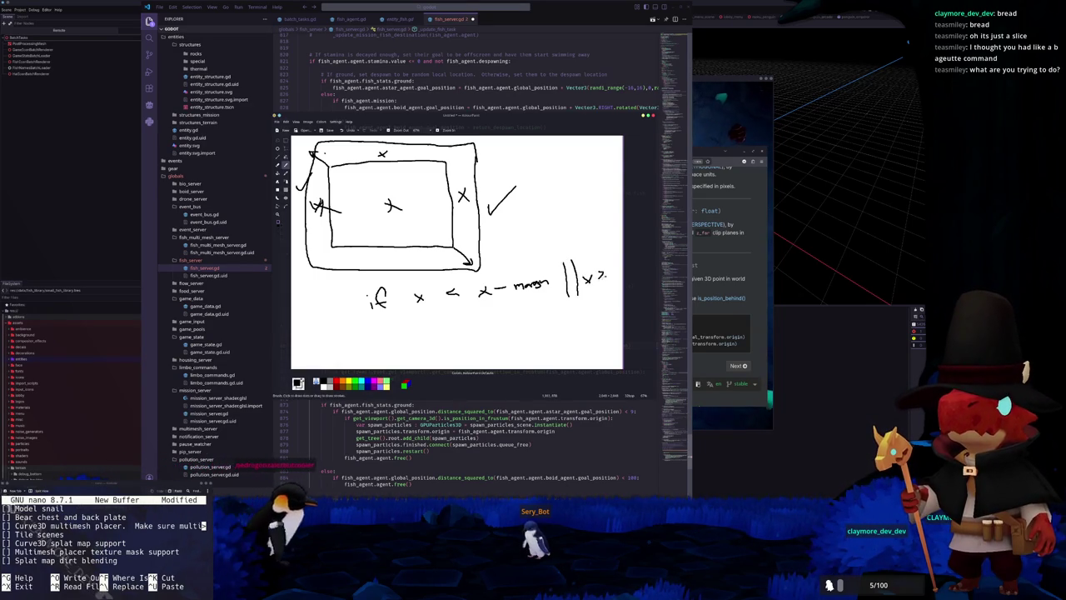
left_click_drag(610, 272, 616, 277)
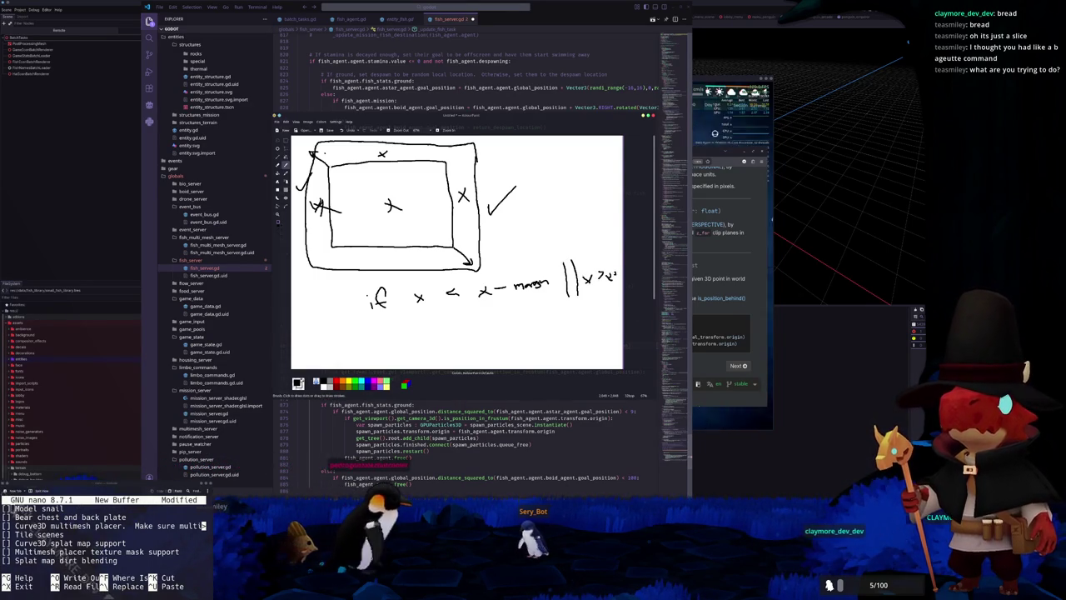
key("alt+Tab")
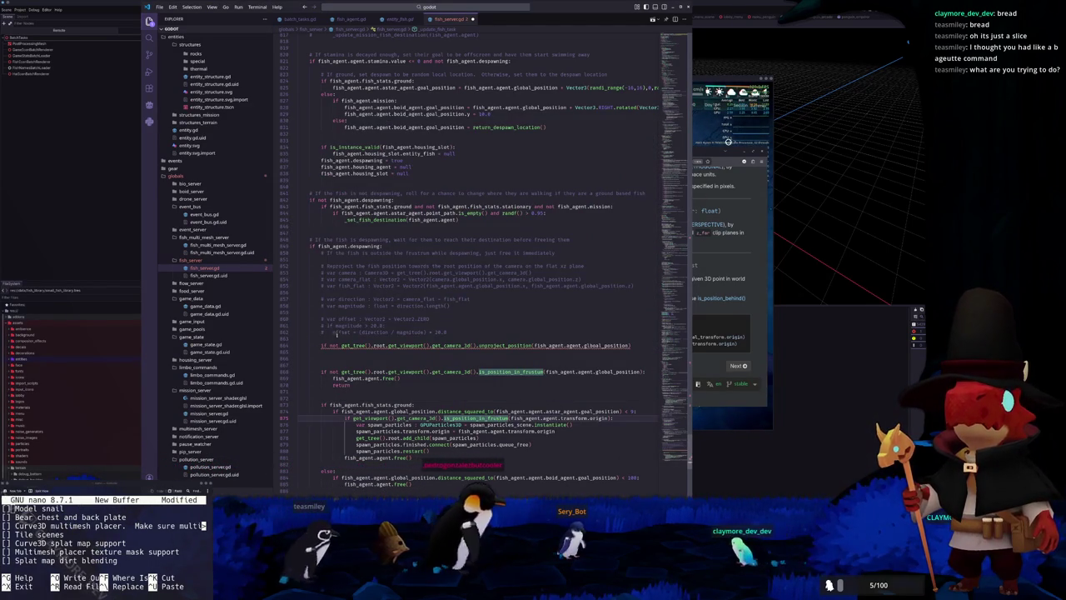
Step: Declare 'var margin : float = 500.0' above the condition and add a blank line for the next variable
left_click(334, 338)
key("Return")
key("Return")
key("Up")
type("var margin ")
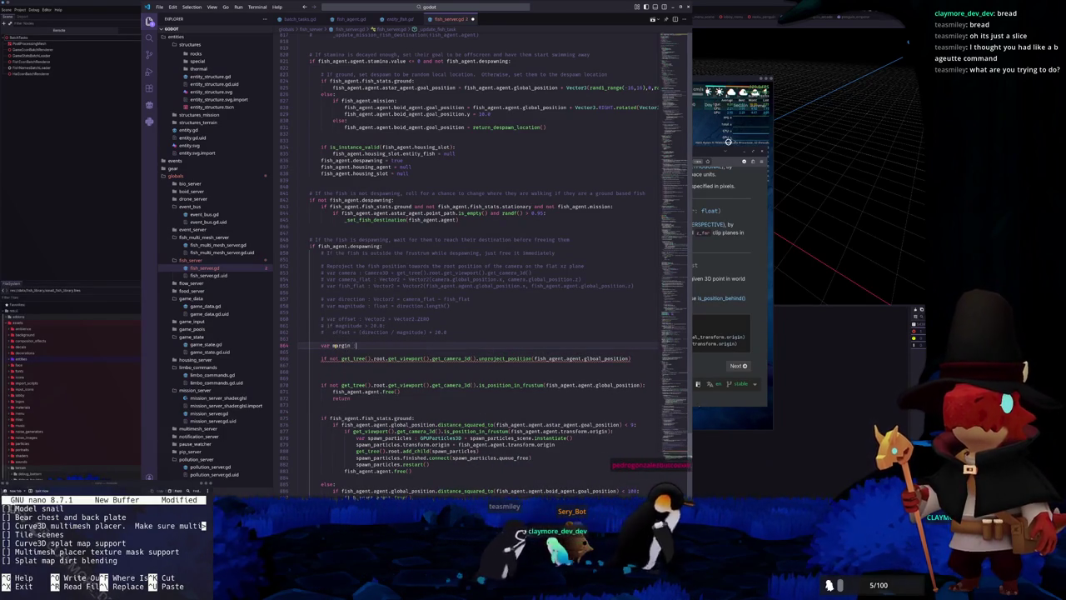
type(": float = 100.0")
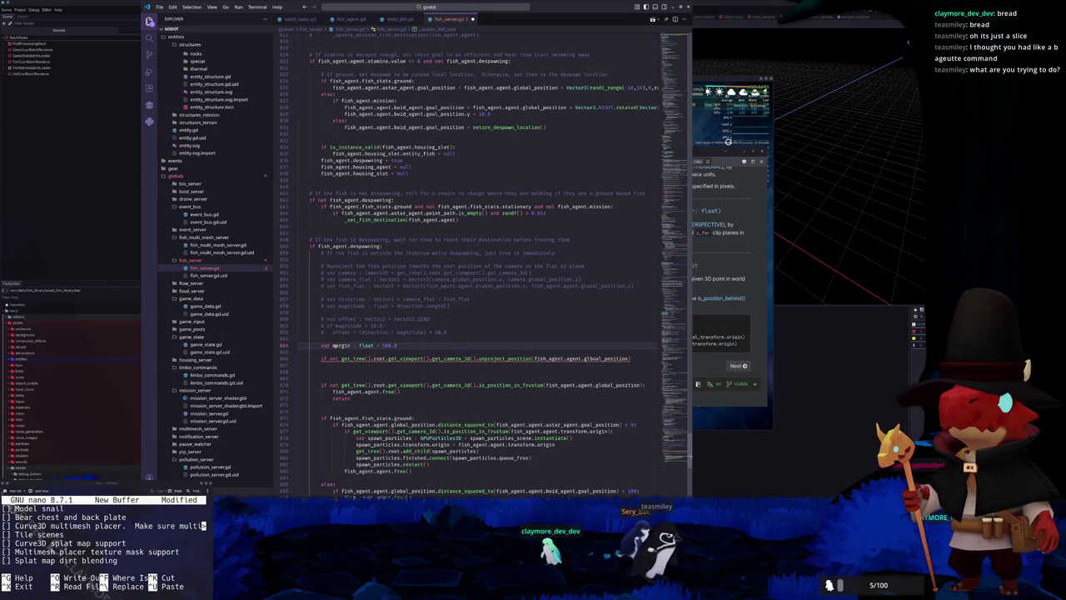
key("ctrl+shift+Left")
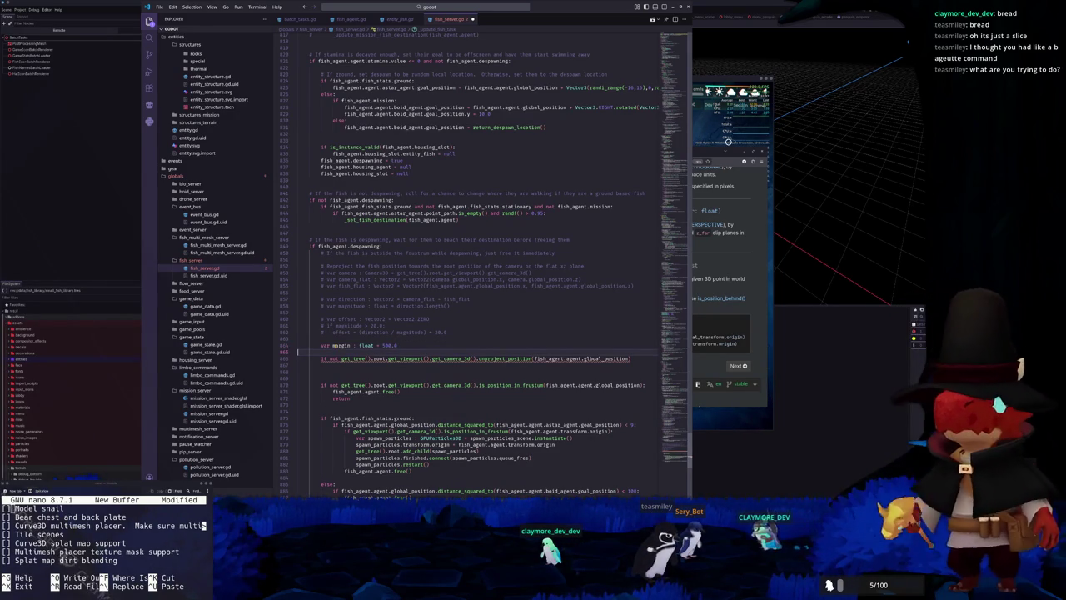
mouse_move(500, 358)
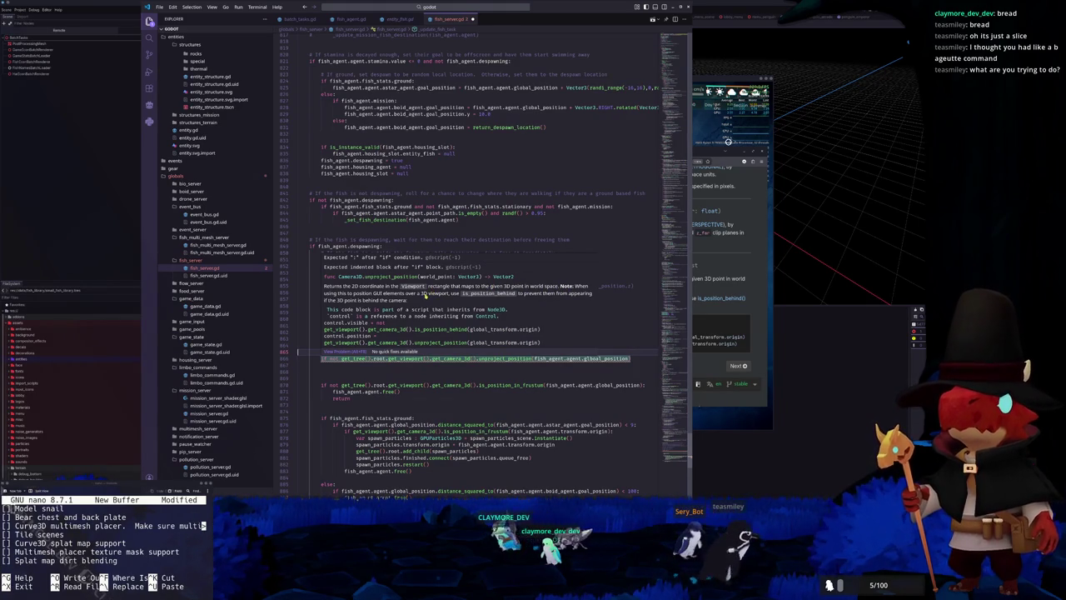
key("Down")
key("Down")
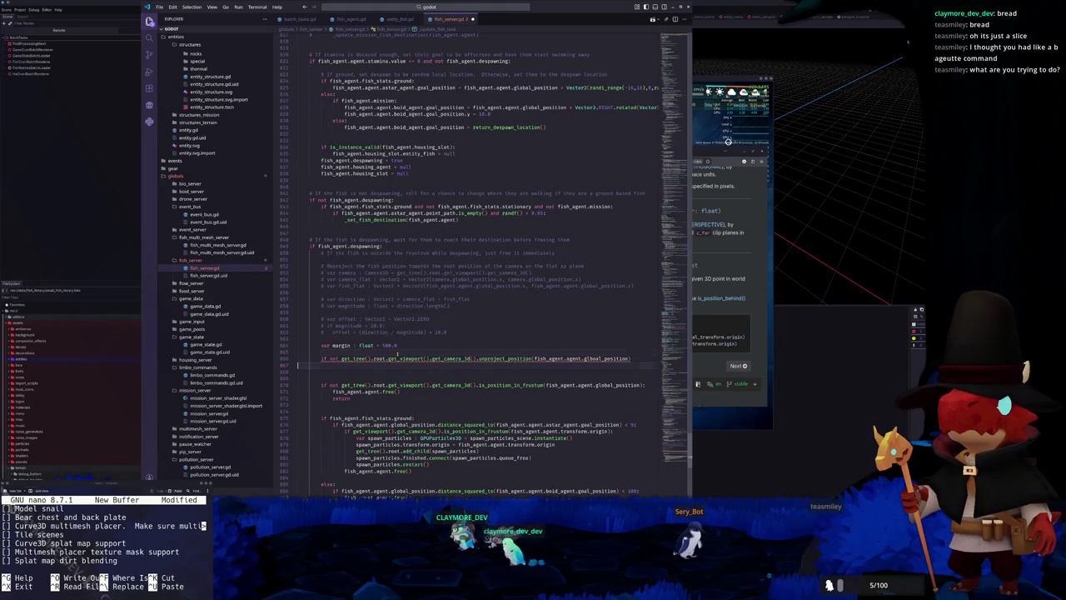
key("Return")
Step: Begin 'var viewport_size : Vector2 = get_tree().root.get_viewport().size', also trying get_size
type("ar viewport_size")
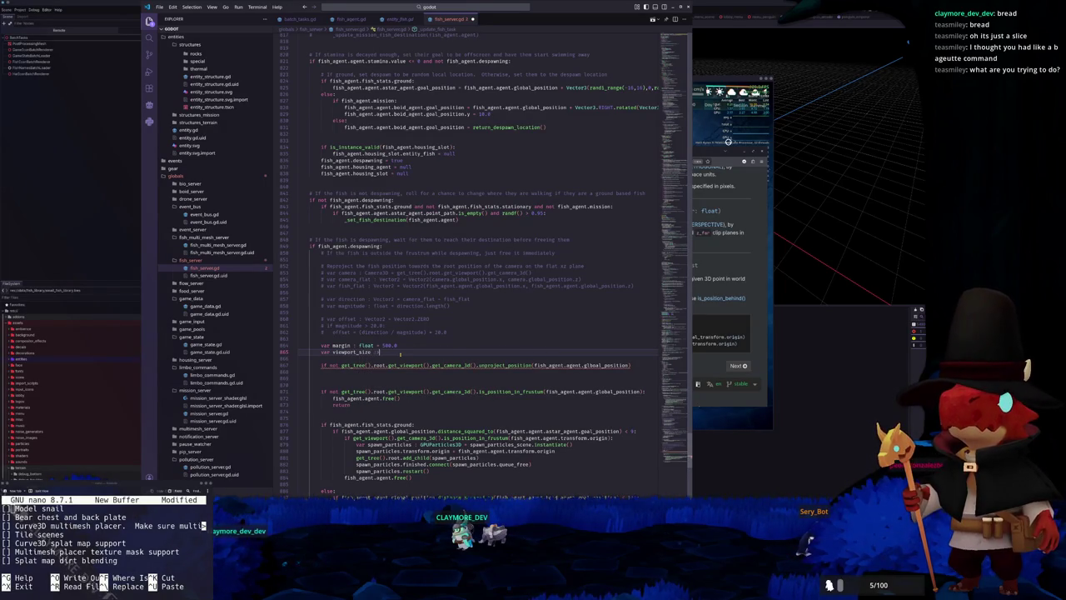
type(" : Vector2")
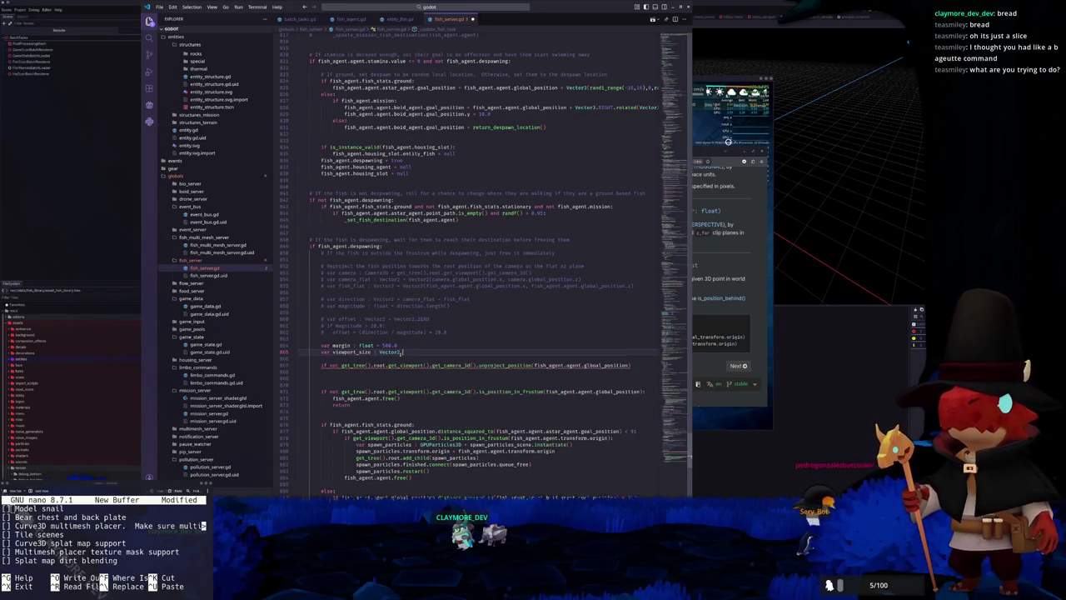
type(" = get_tree().g")
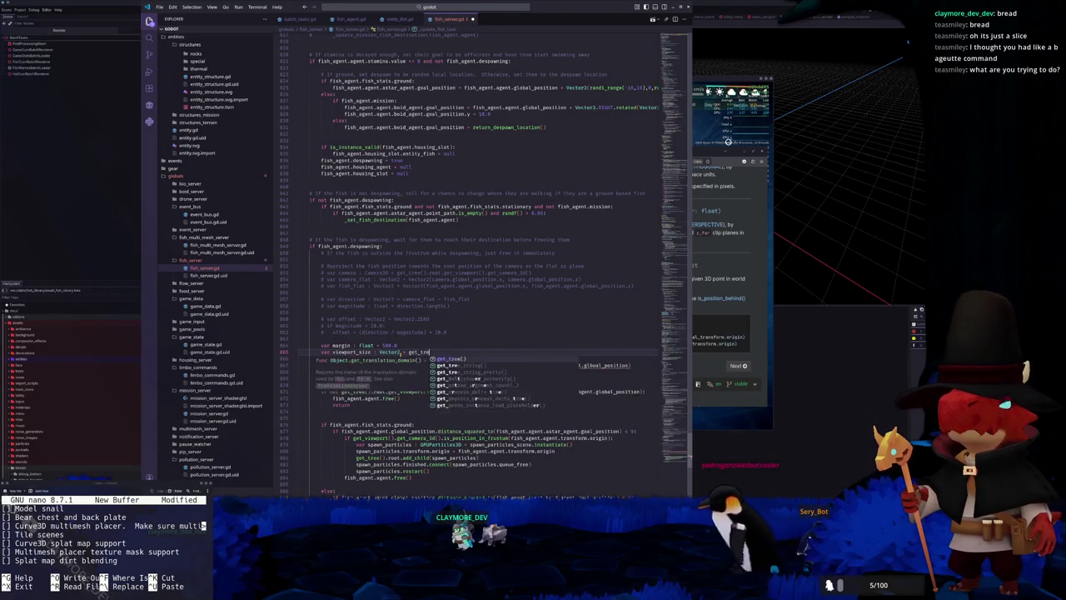
key("BackSpace")
type("root")
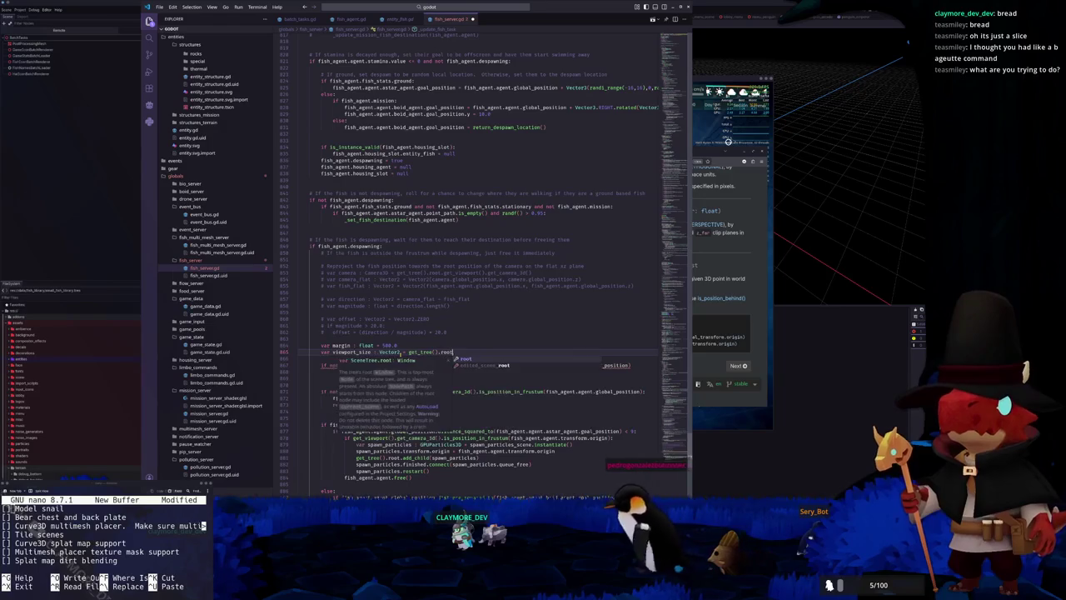
type(".get_viewport().size")
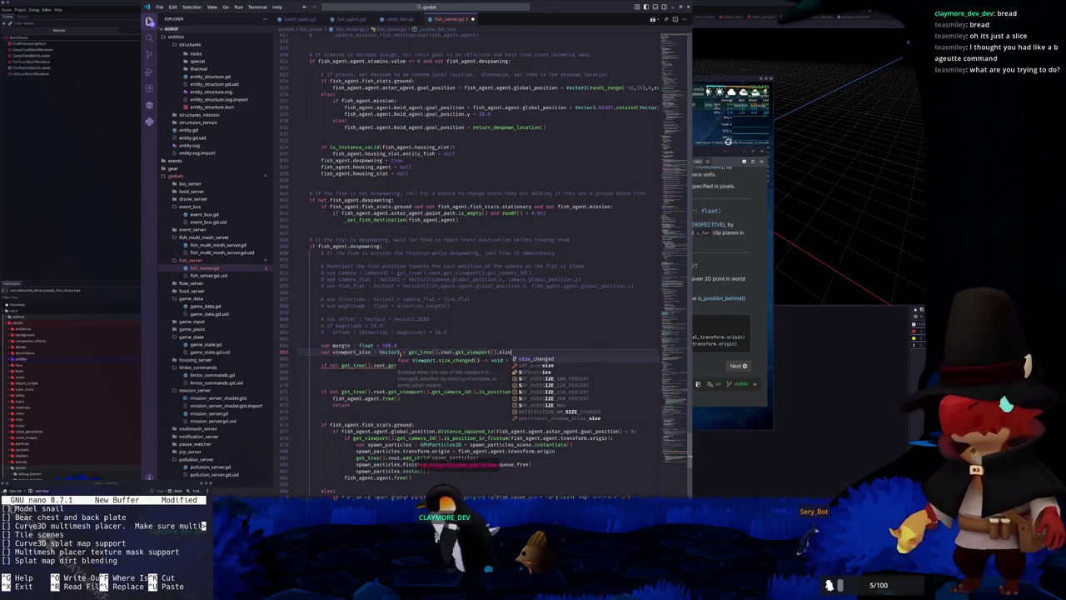
key("BackSpace")
key("BackSpace")
key("BackSpace")
key("BackSpace")
type("get_size")
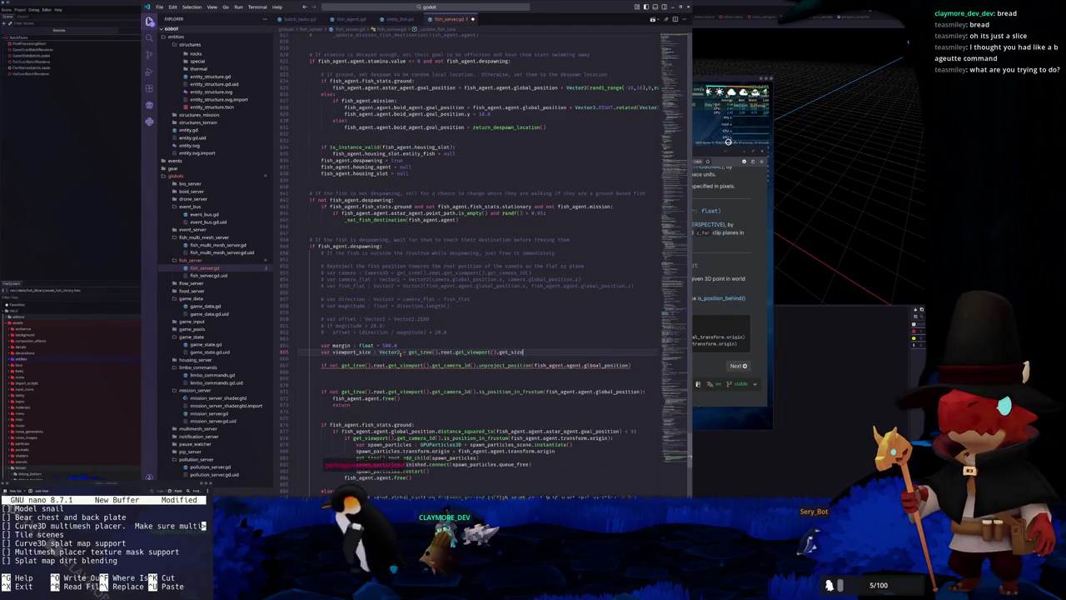
key("BackSpace")
key("BackSpace")
key("BackSpace")
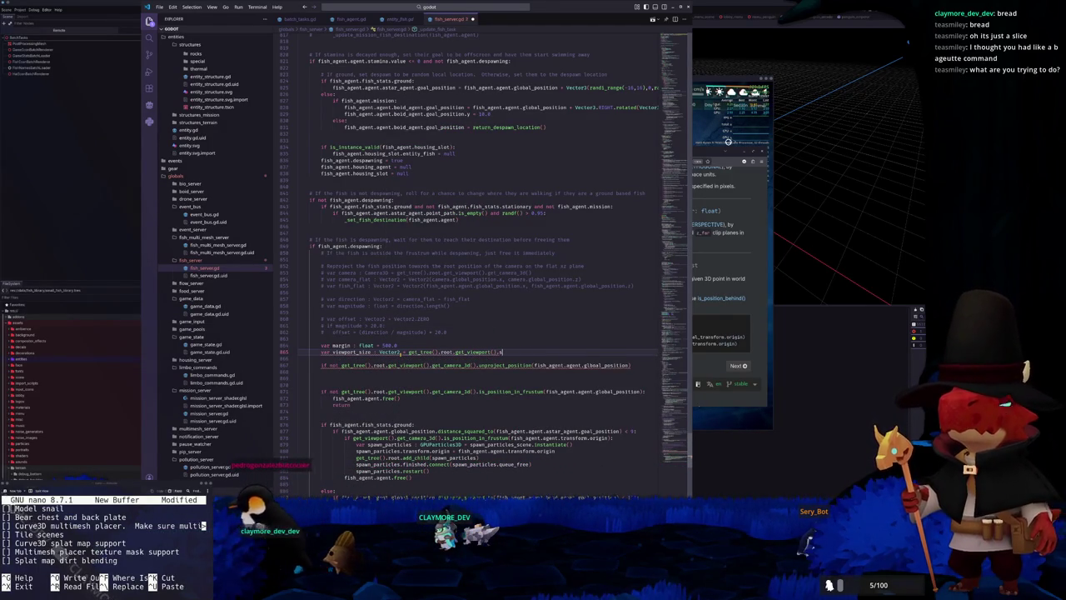
type("siz")
Step: Browse the viewport's size members, try get_window().size, then delete back to get_tree().root
key("Up")
key("BackSpace")
key("BackSpace")
key("BackSpace")
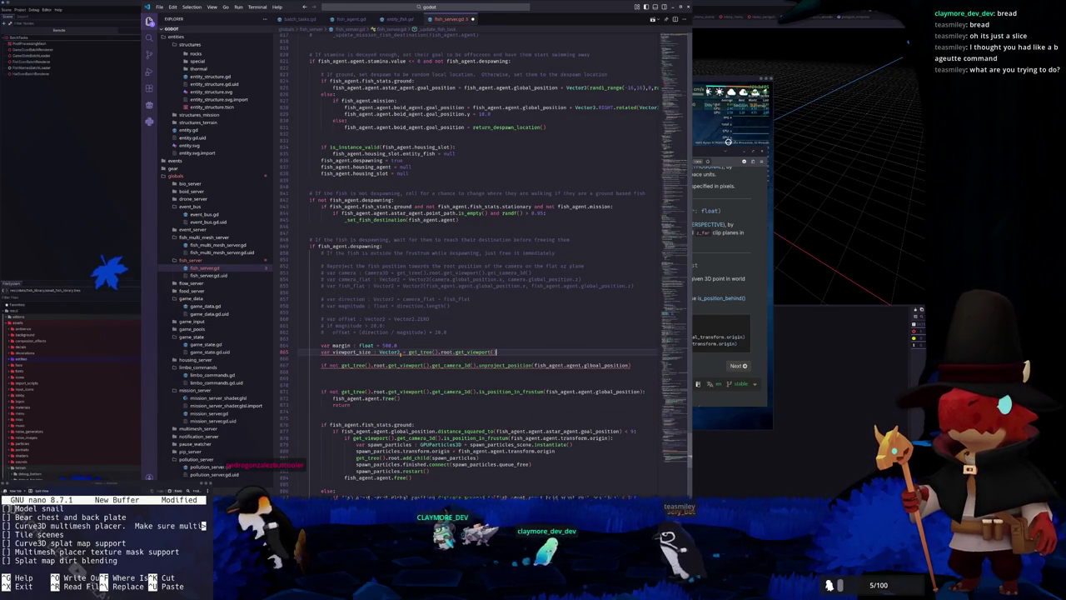
key("ctrl+space")
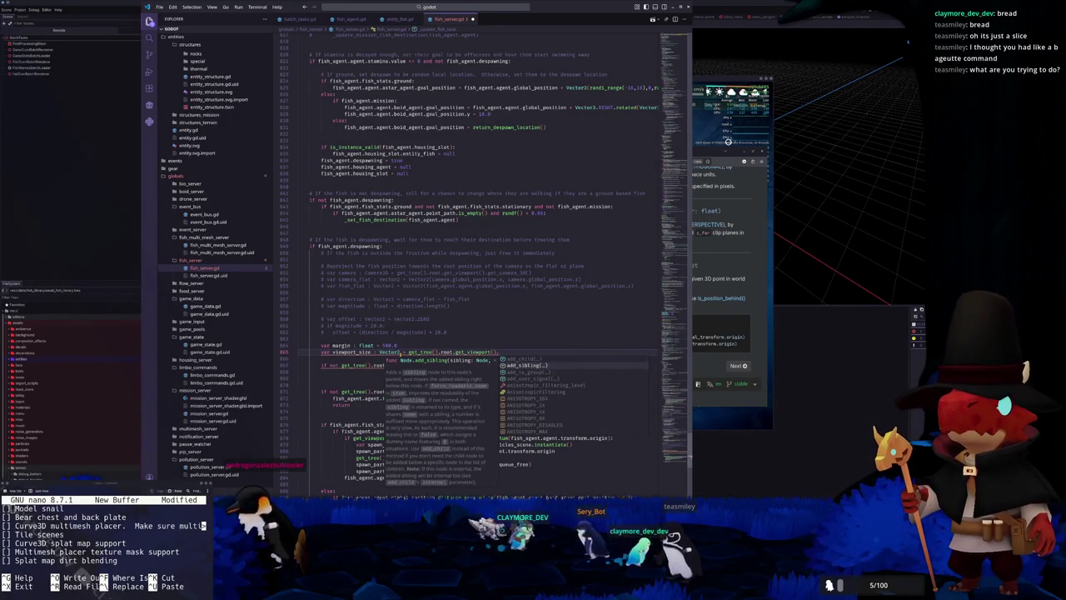
key("Down")
key("Down")
key("Down")
key("Down")
key("Down")
key("Down")
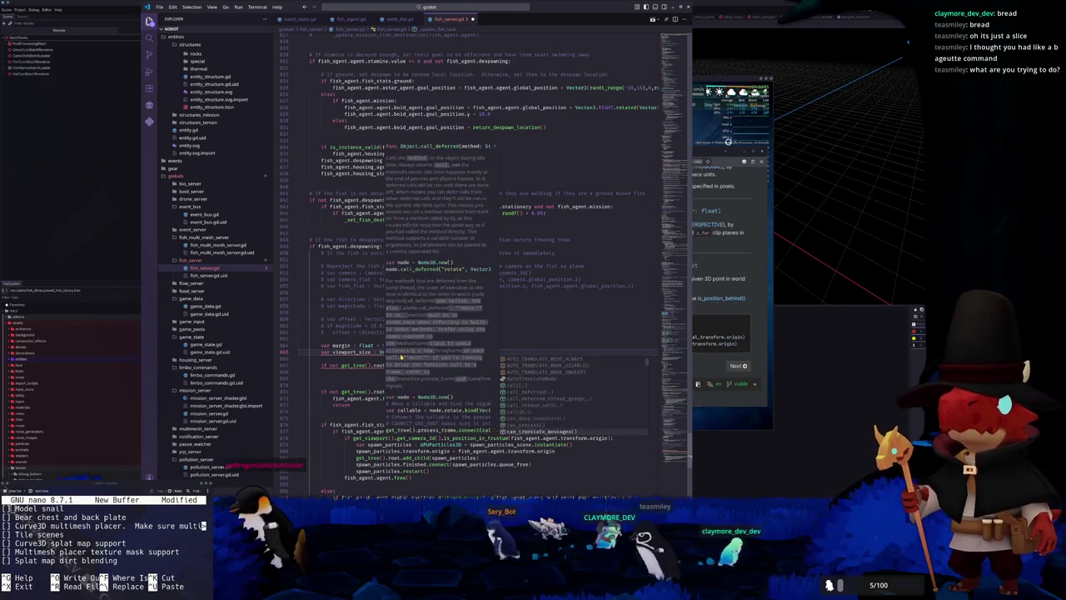
key("Down")
key("Down")
key("Down")
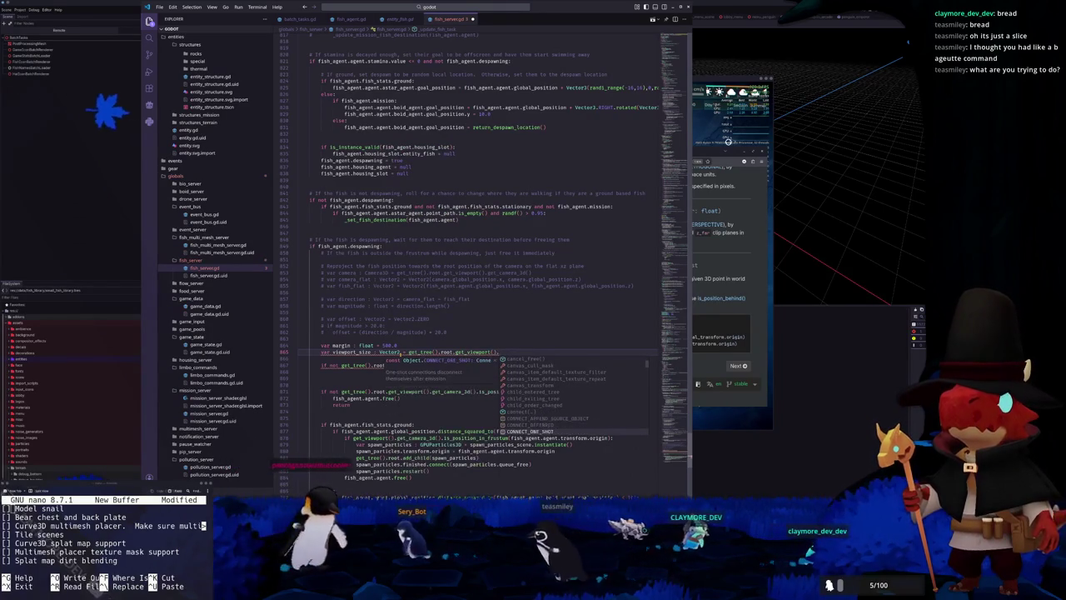
key("Down")
key("Down")
key("Down")
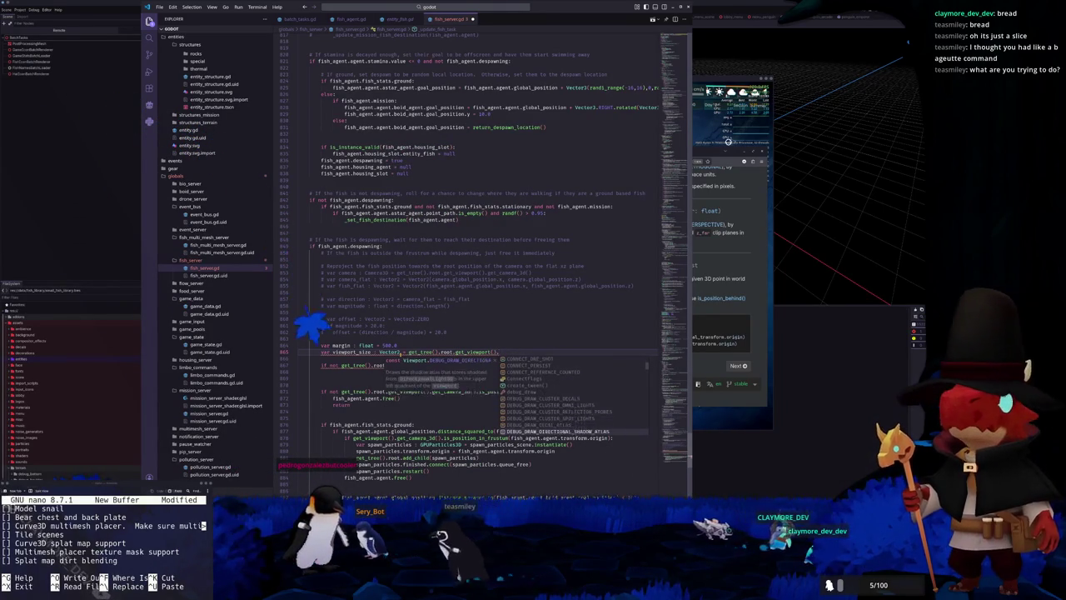
key("Down")
key("Down")
key("Down")
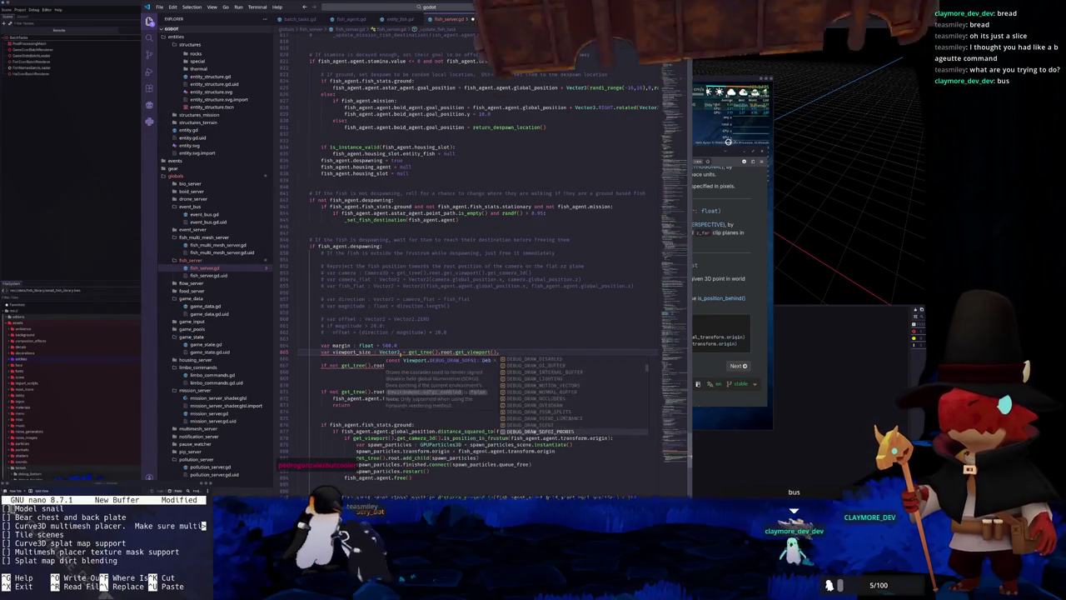
key("Down")
key("Down")
key("Down")
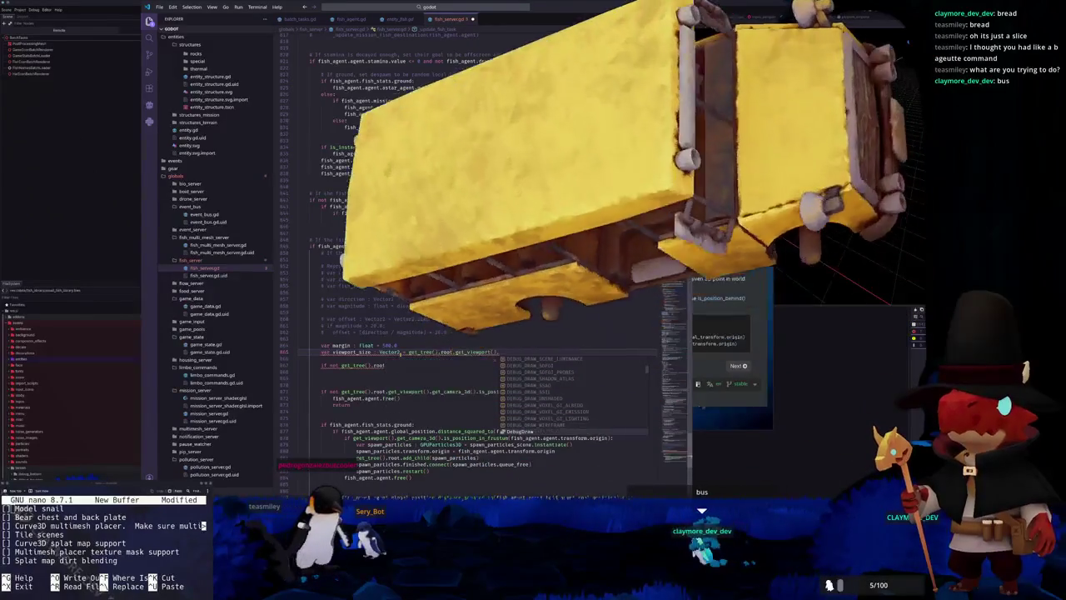
key("Escape")
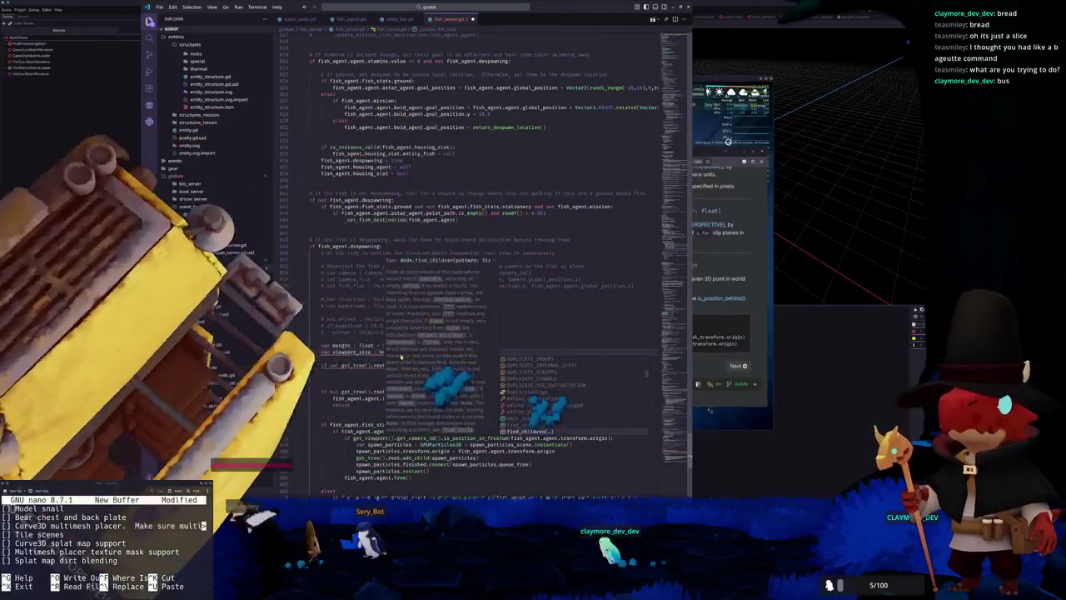
type("t")
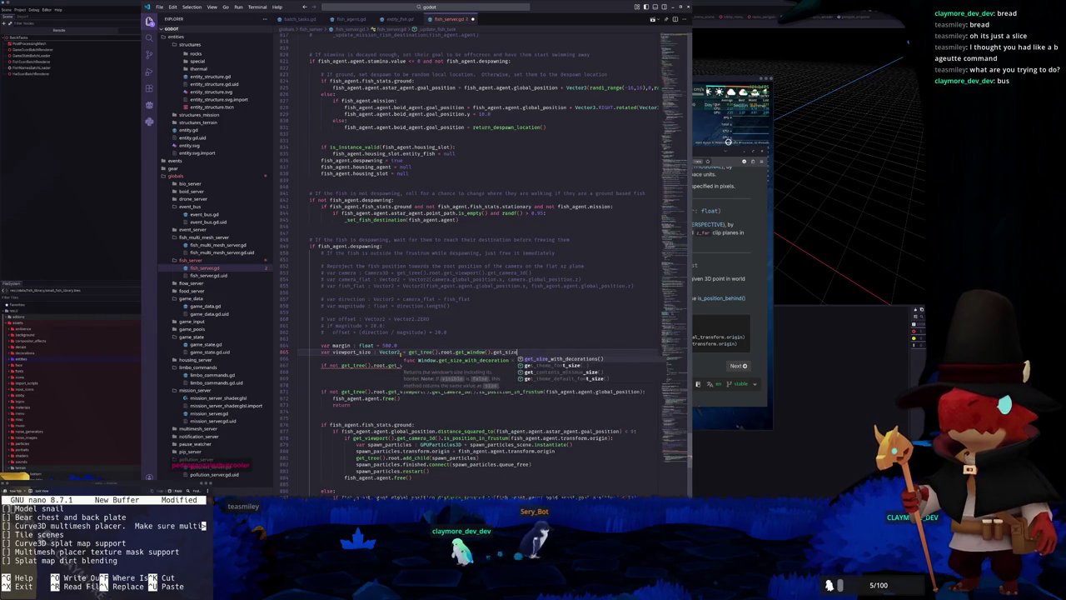
key("BackSpace")
key("BackSpace")
key("BackSpace")
type("siz")
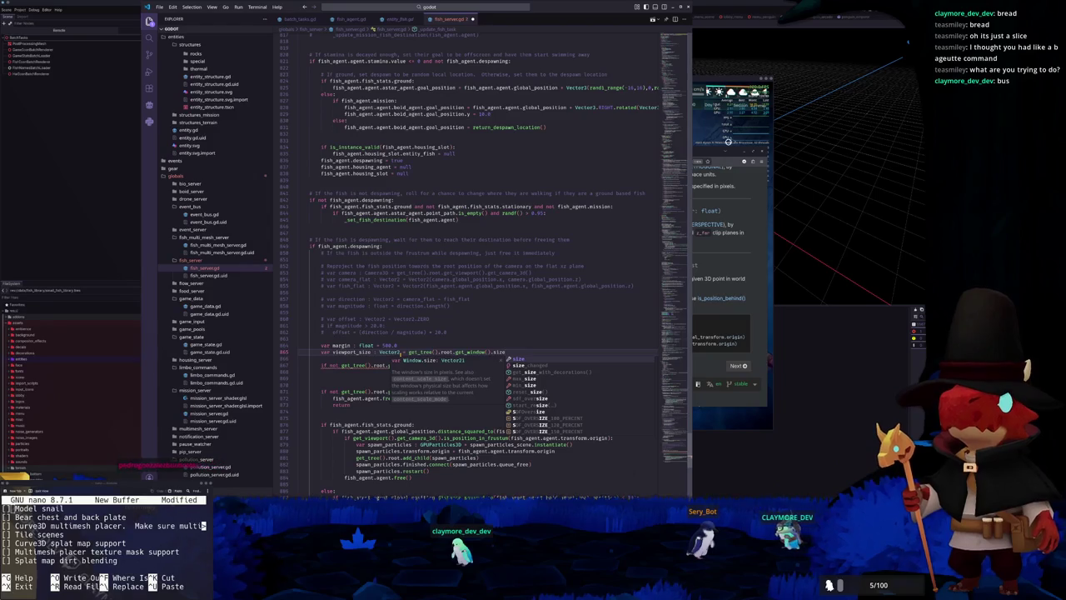
key("ctrl+BackSpace")
key("ctrl+BackSpace")
key("ctrl+BackSpace")
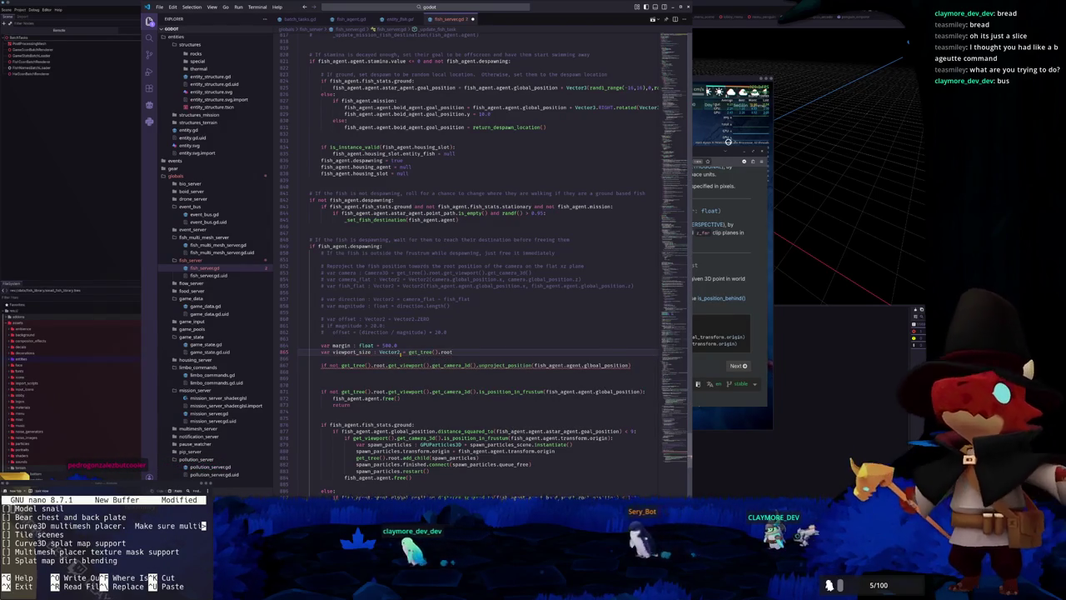
Step: Extend the viewport_size line with '.get_viewport().get_' and browse the viewport's getter suggestions
type(".get_")
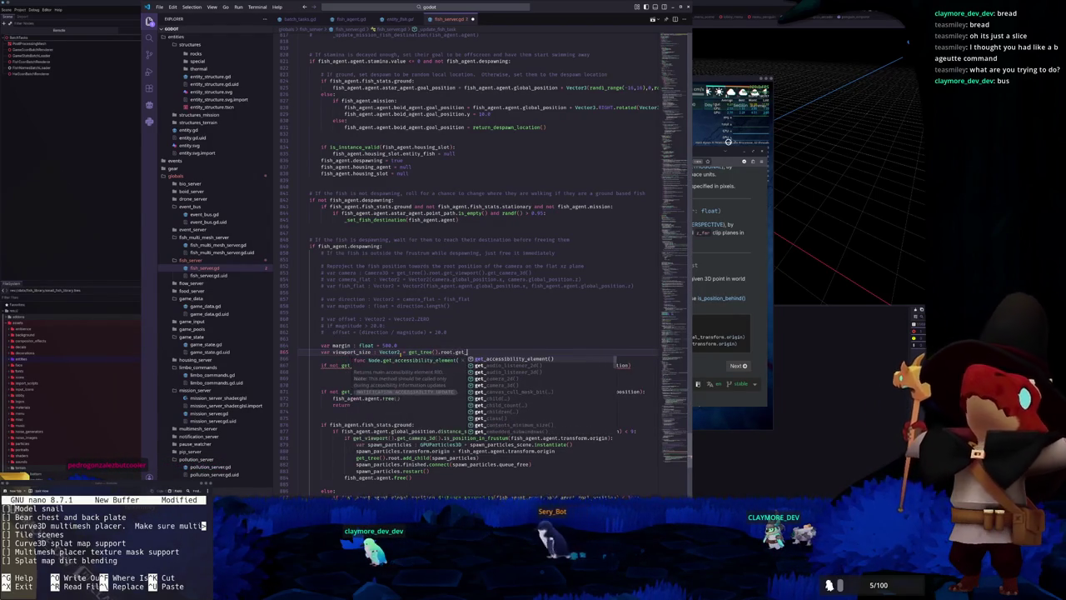
type("v")
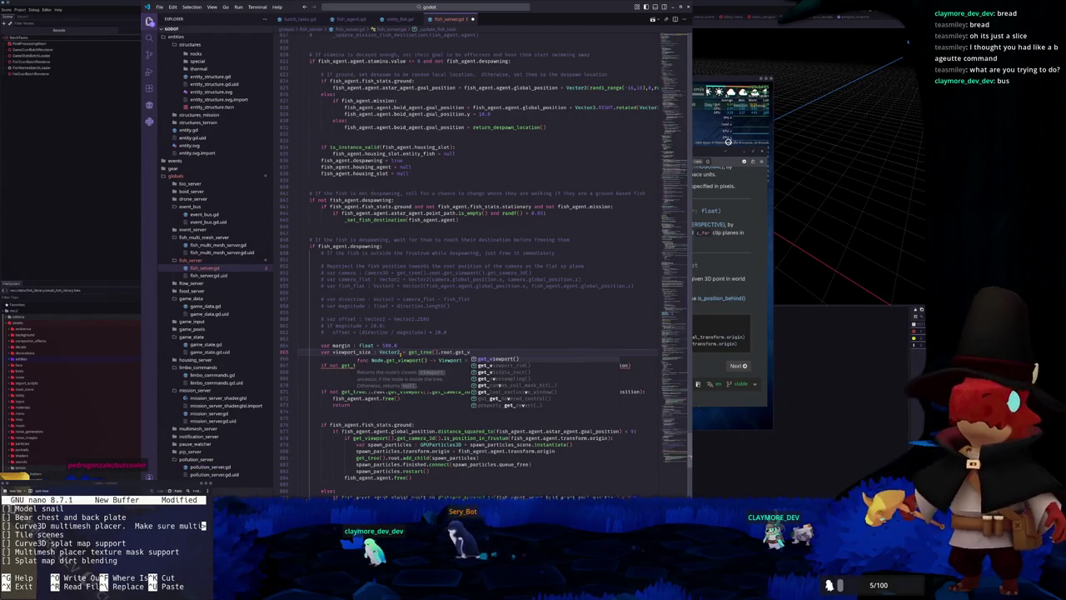
type("iewport")
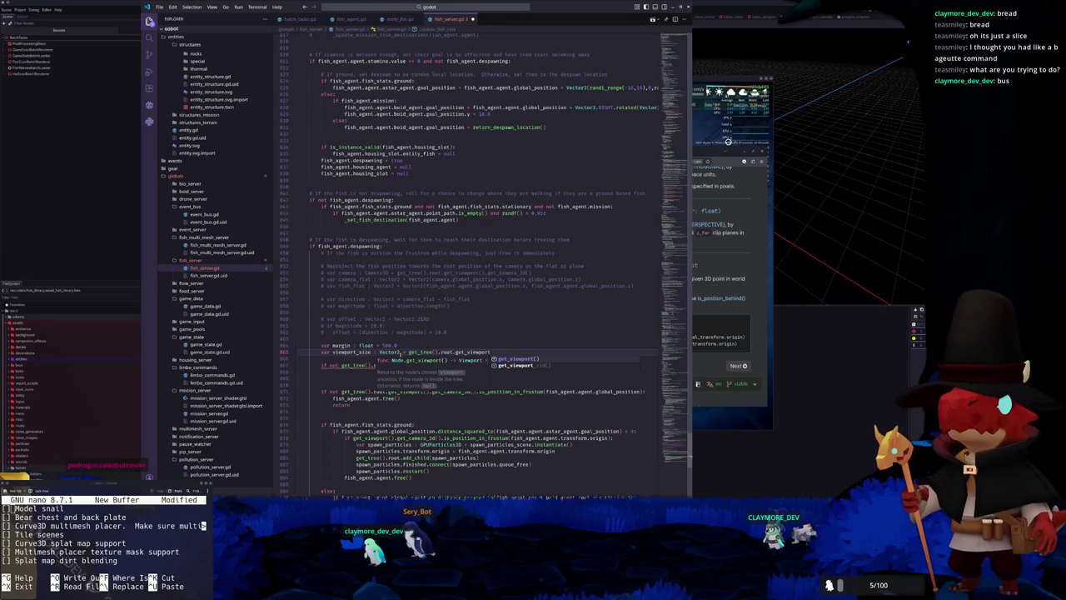
type("().ge")
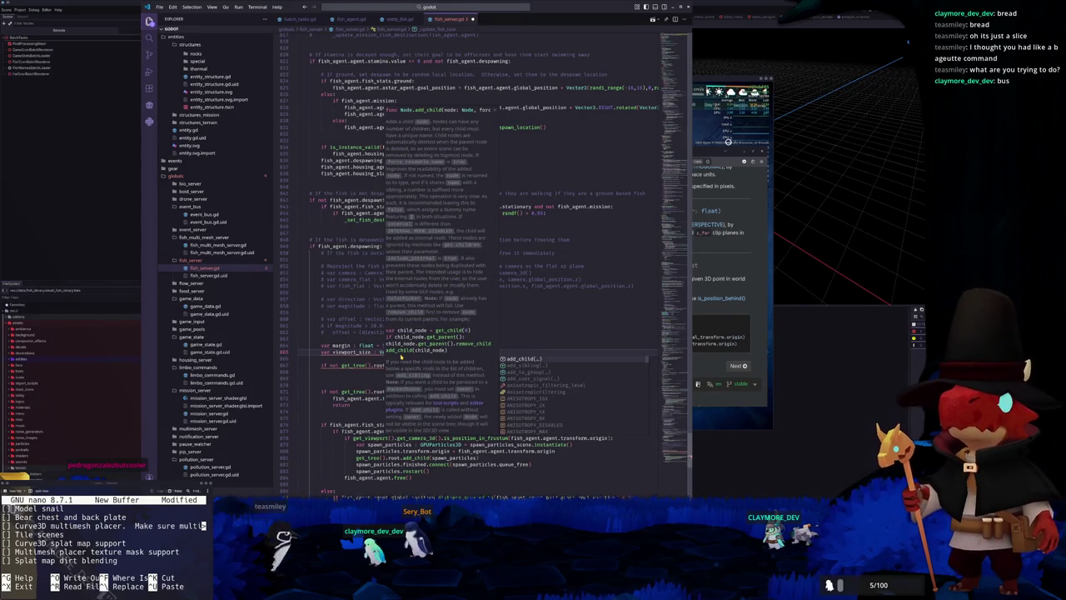
type("t_")
key("Down")
key("Down")
key("Down")
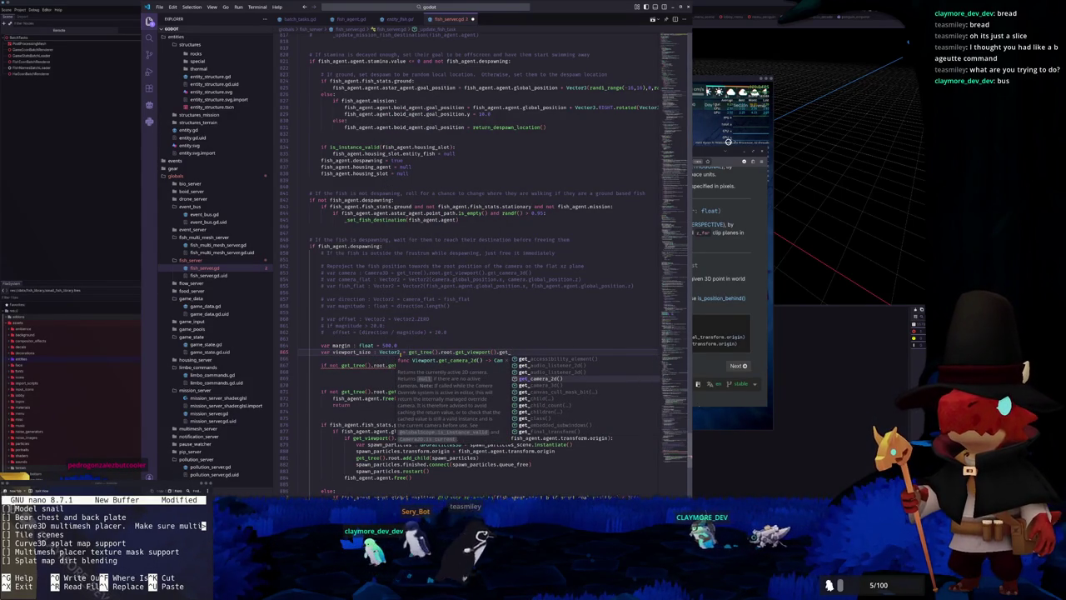
key("Down")
key("Down")
key("Down")
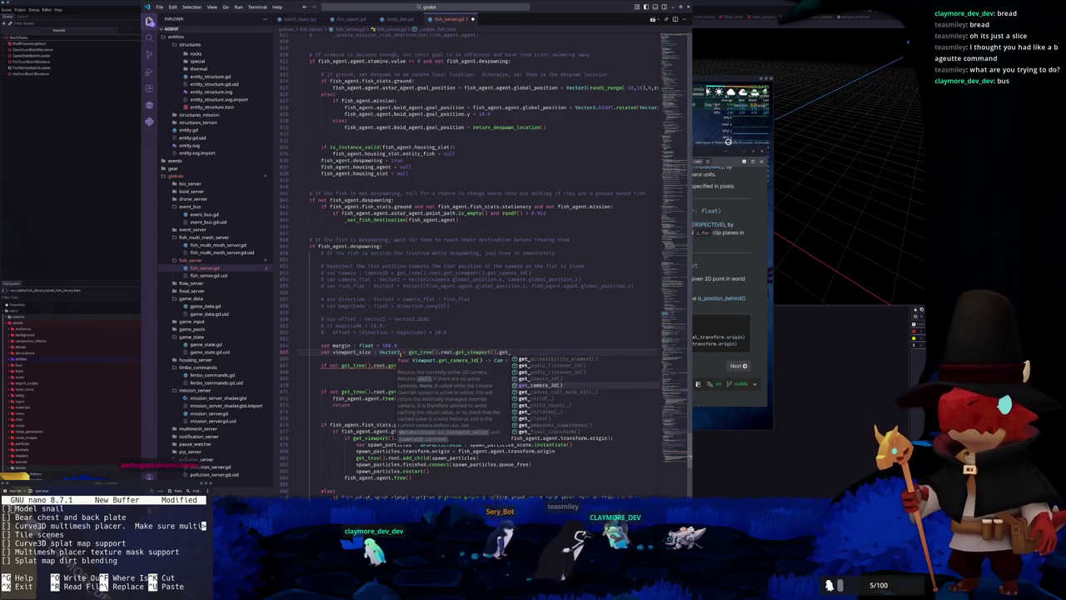
key("Down")
key("Down")
key("Down")
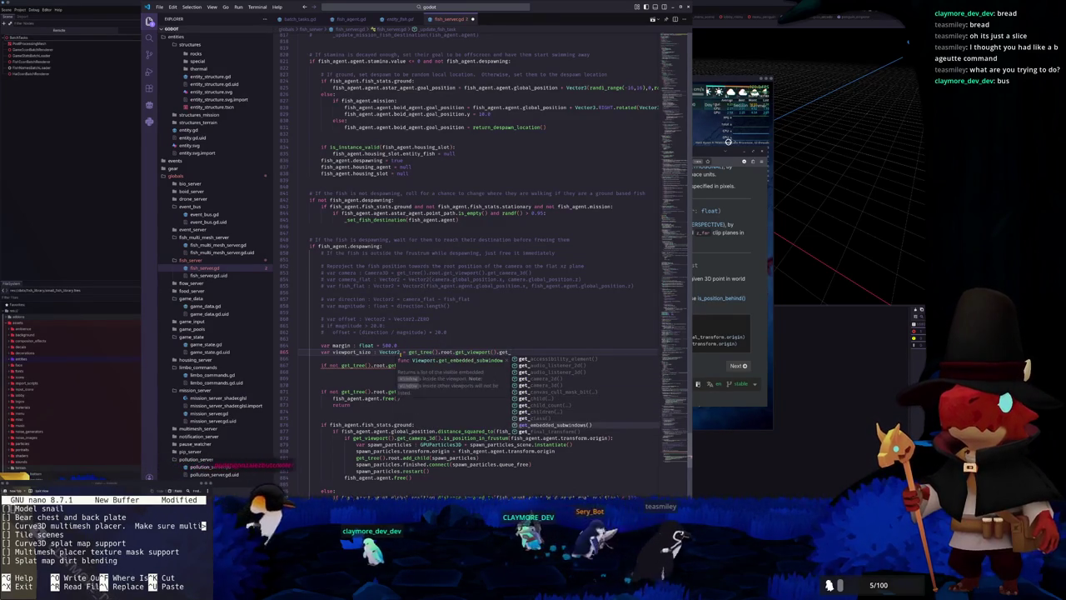
key("Down")
key("Down")
key("Down")
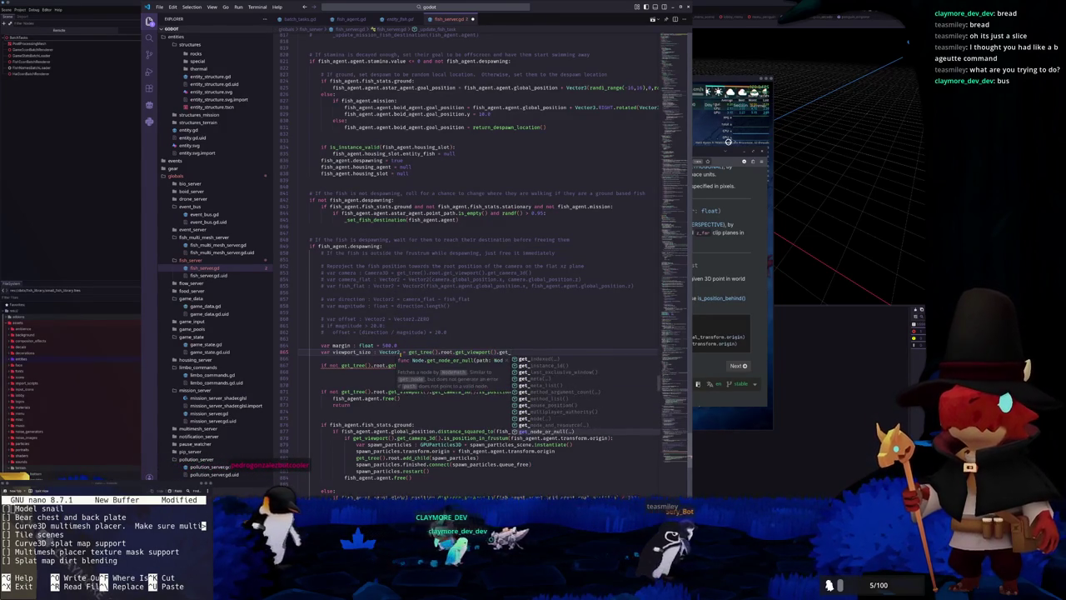
key("Down")
key("Down")
key("Down")
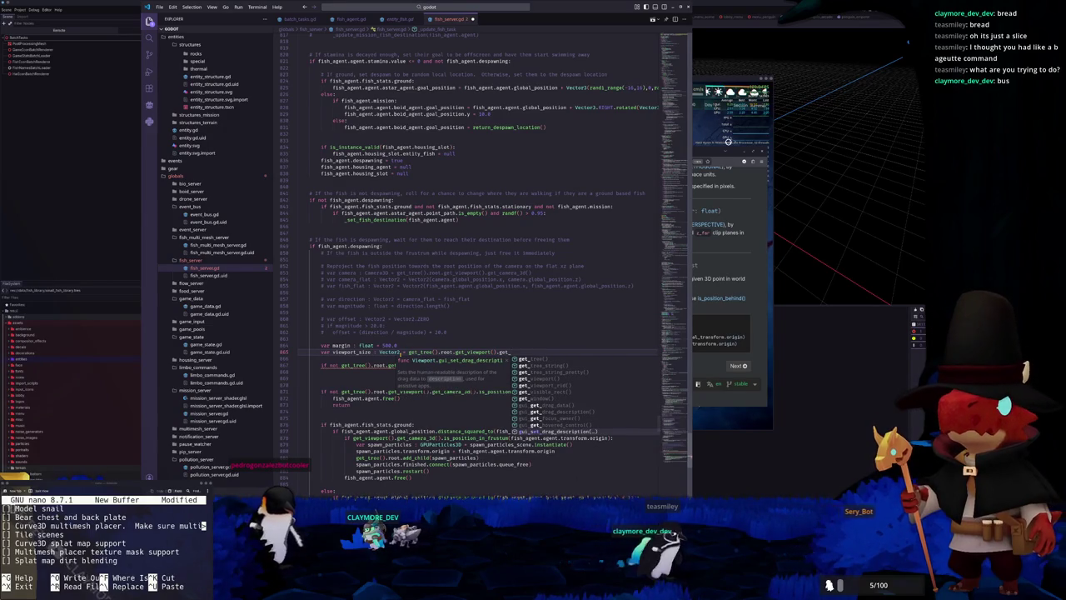
key("Down")
key("Down")
key("Down")
key("Down")
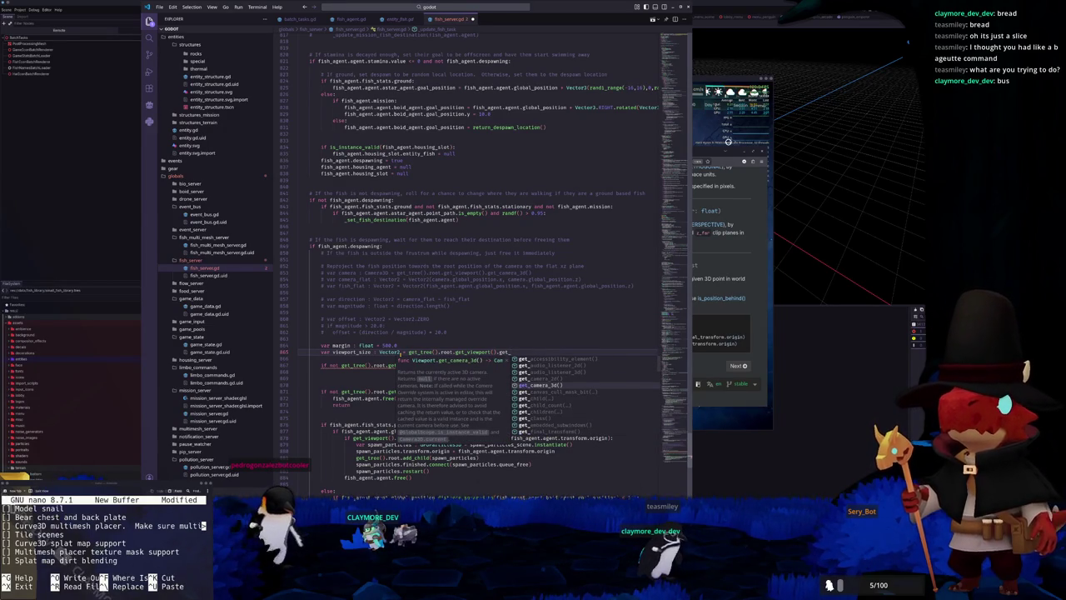
key("Escape")
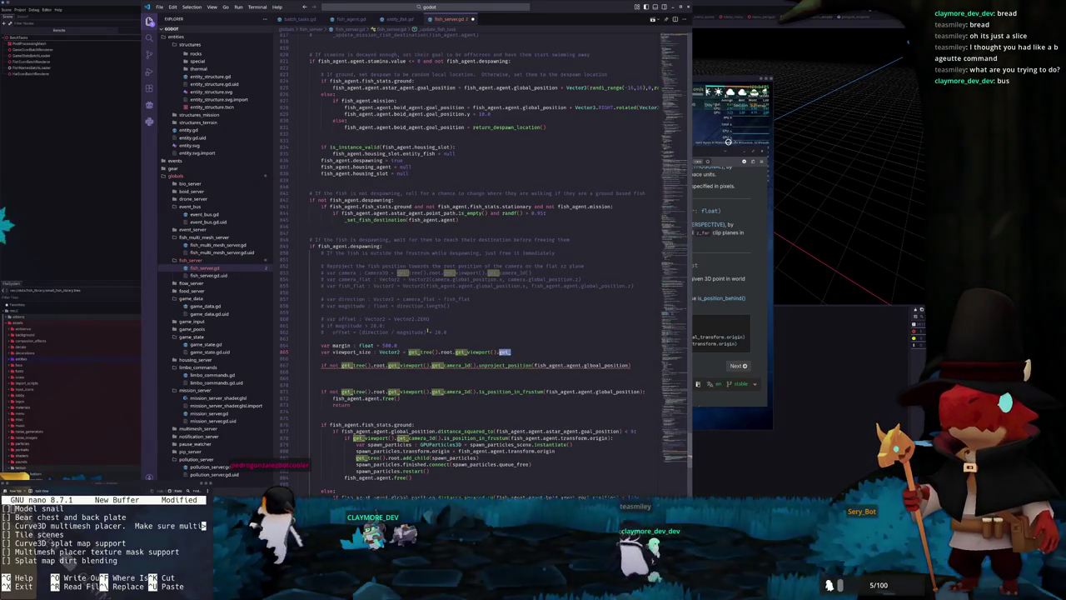
key("alt+Tab")
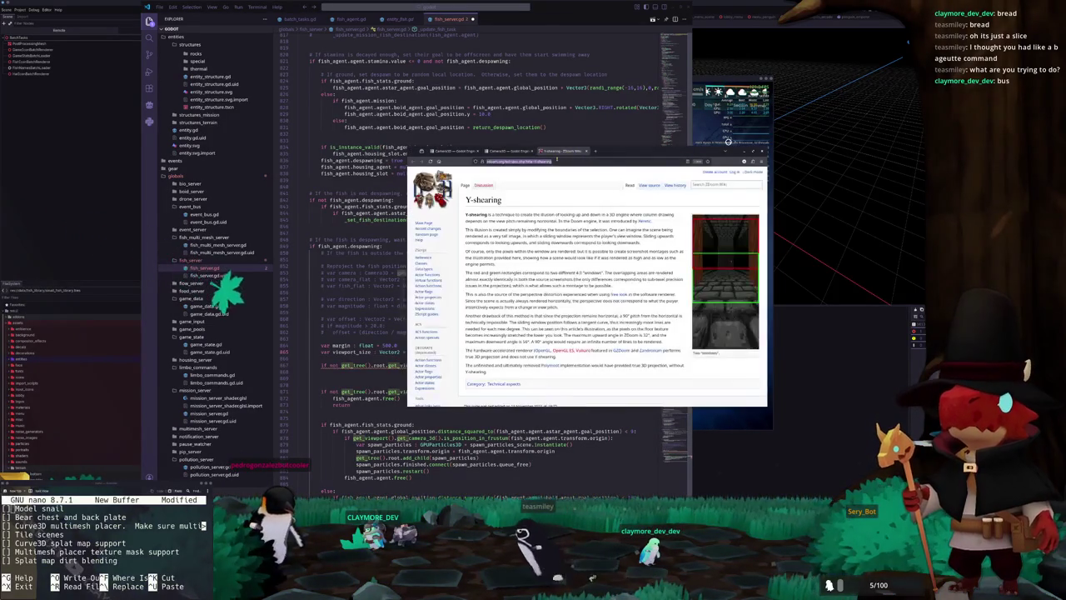
Step: Search Google for 'godot viewport size' and read the Reddit Get Viewport Size thread
type("godot viewport siz")
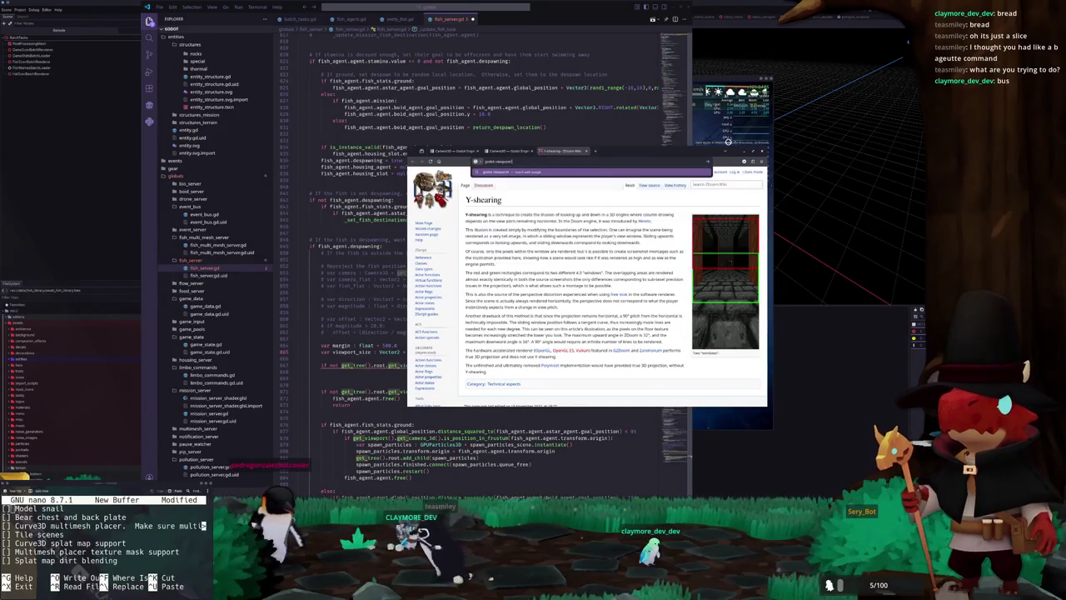
type("e")
key("Return")
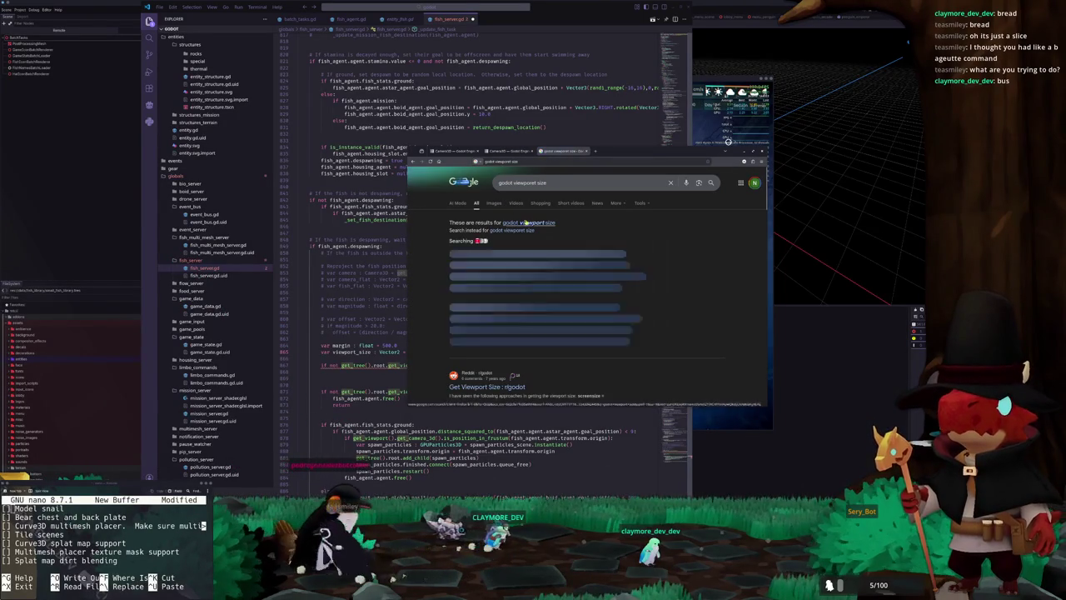
scroll(583, 283, "down", 2)
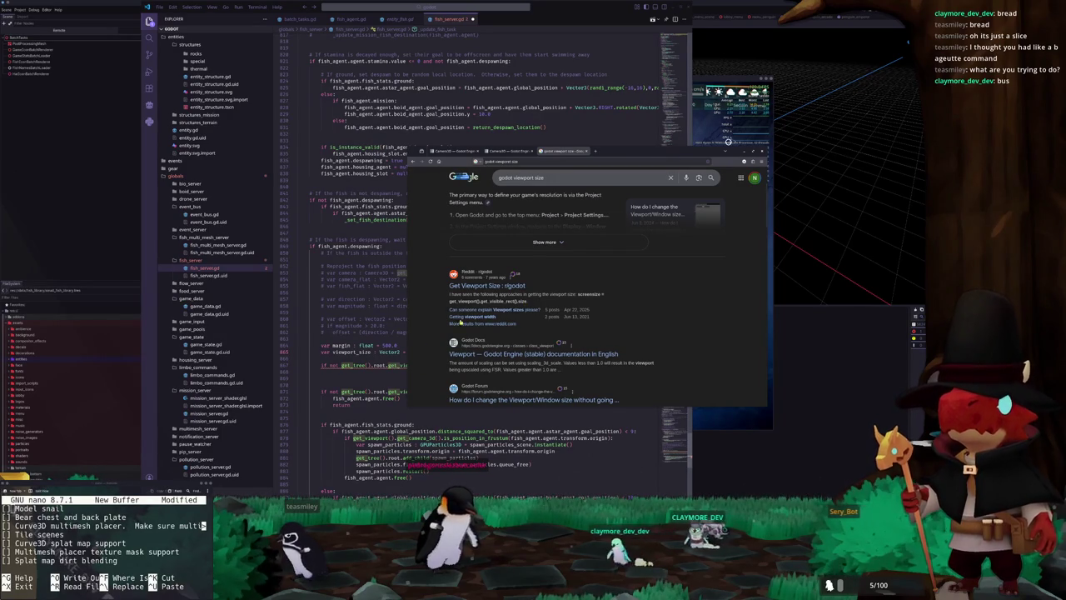
scroll(490, 287, "down", 2)
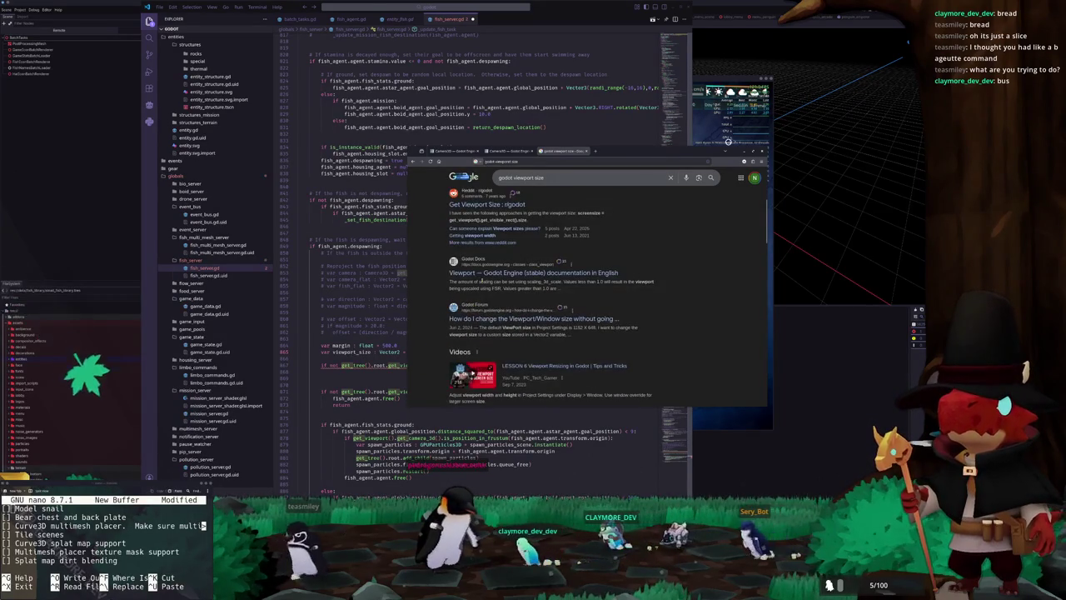
middle_click(487, 204)
left_click(616, 150)
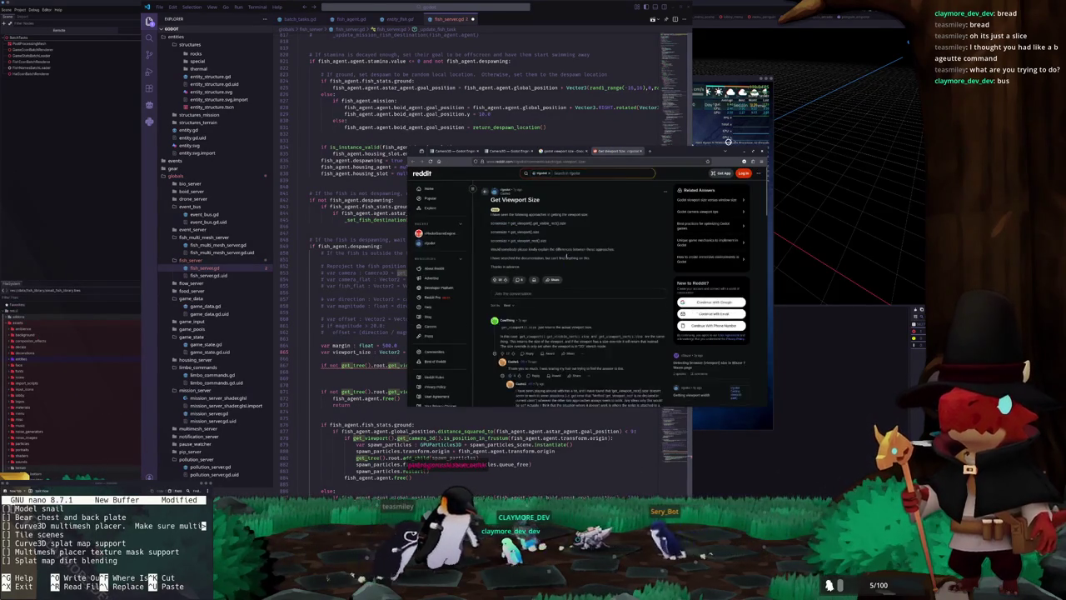
scroll(583, 259, "down", 3)
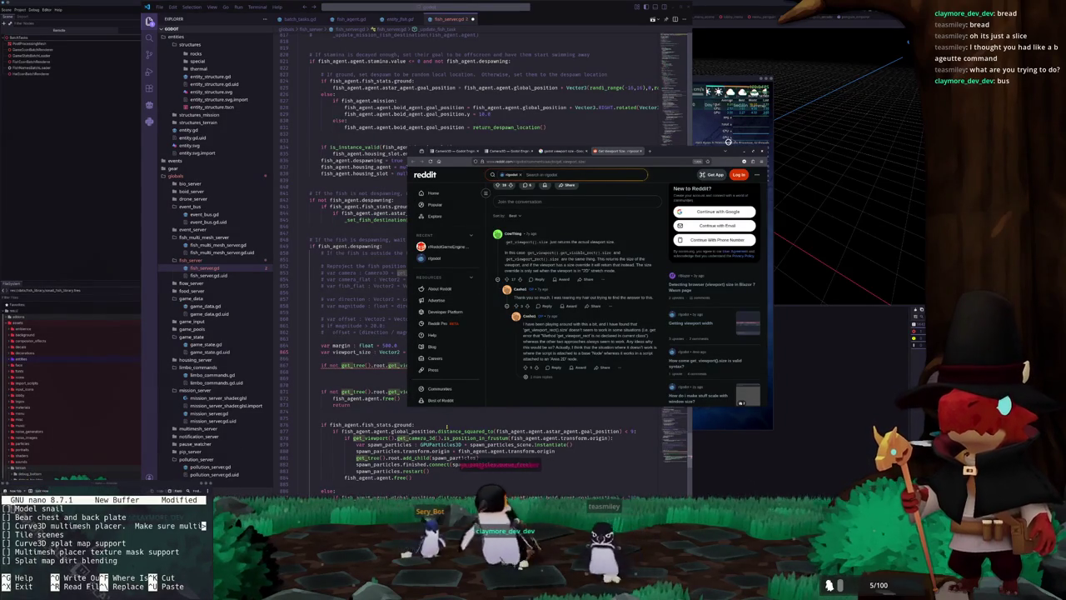
Step: Return to the search results and open the Godot Docs Viewport class page
left_click(566, 151)
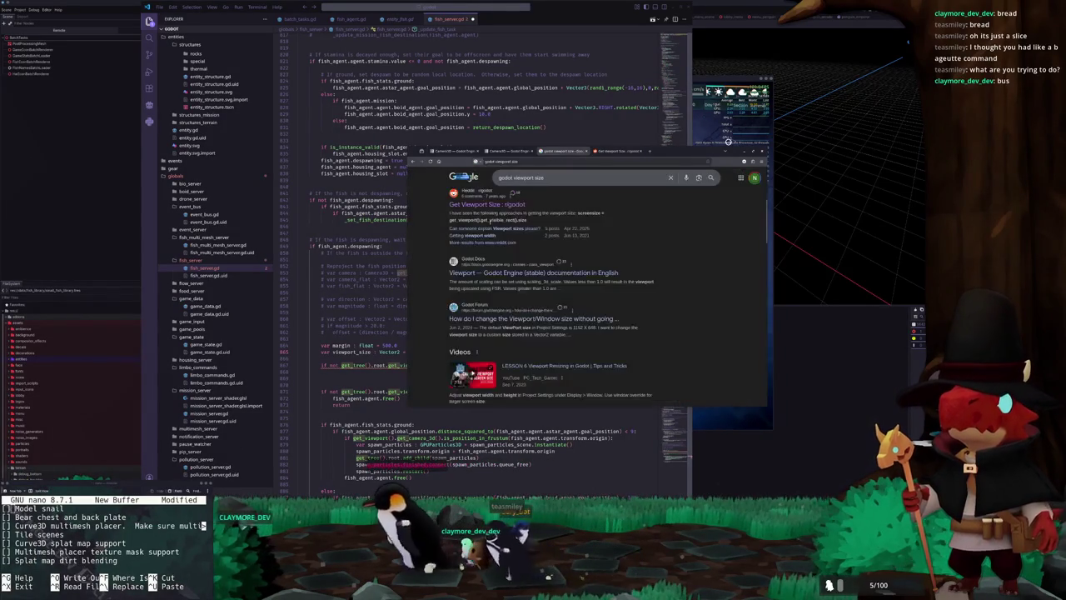
scroll(450, 279, "down", 2)
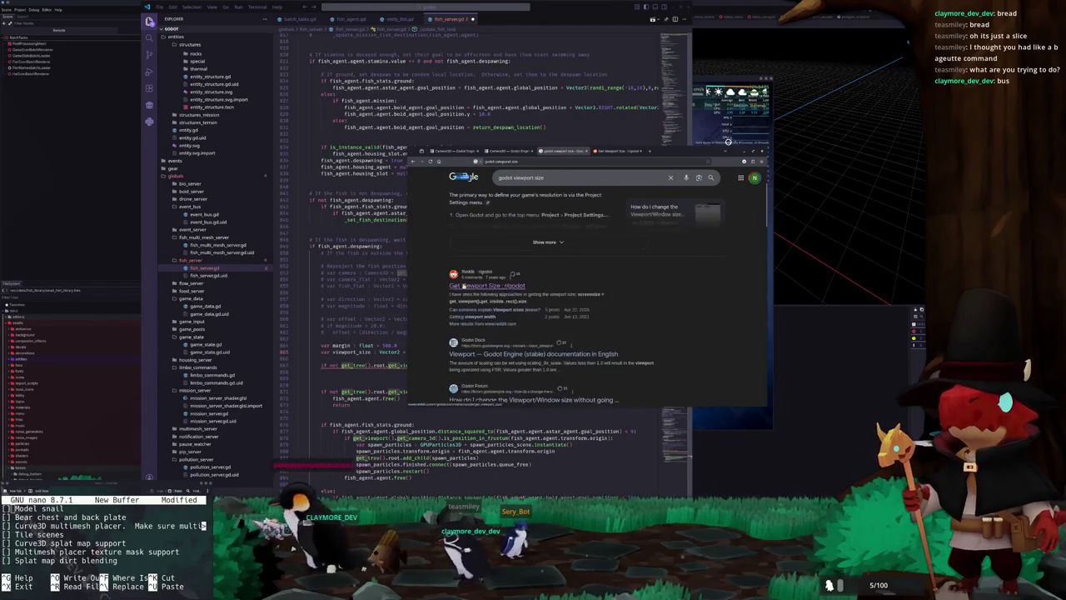
left_click(498, 358)
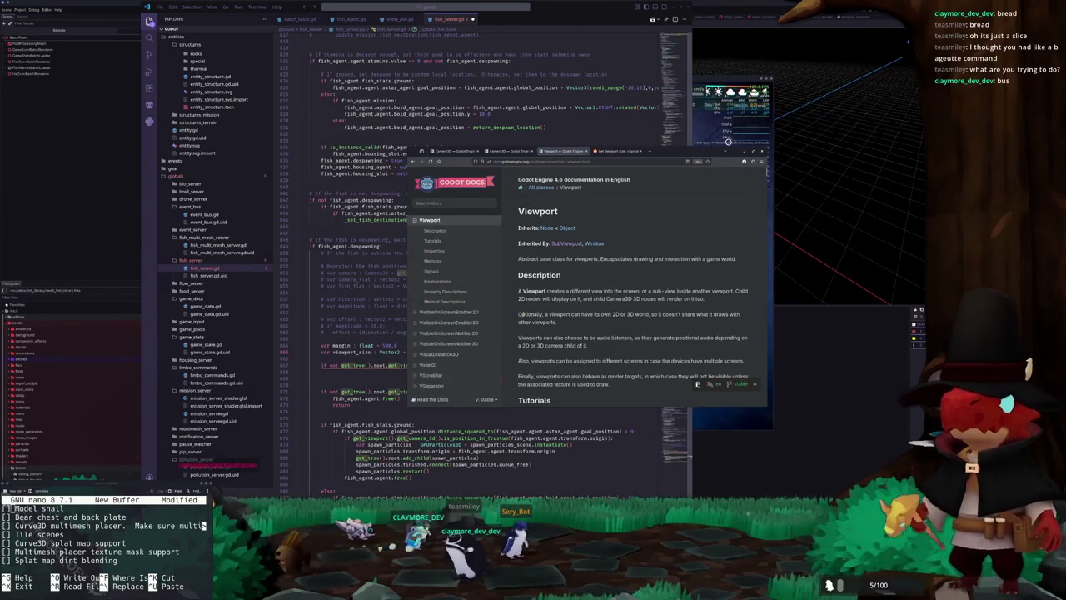
Step: Find 'rect' on the Viewport page and jump to the get_visible_rect() method
type("rect")
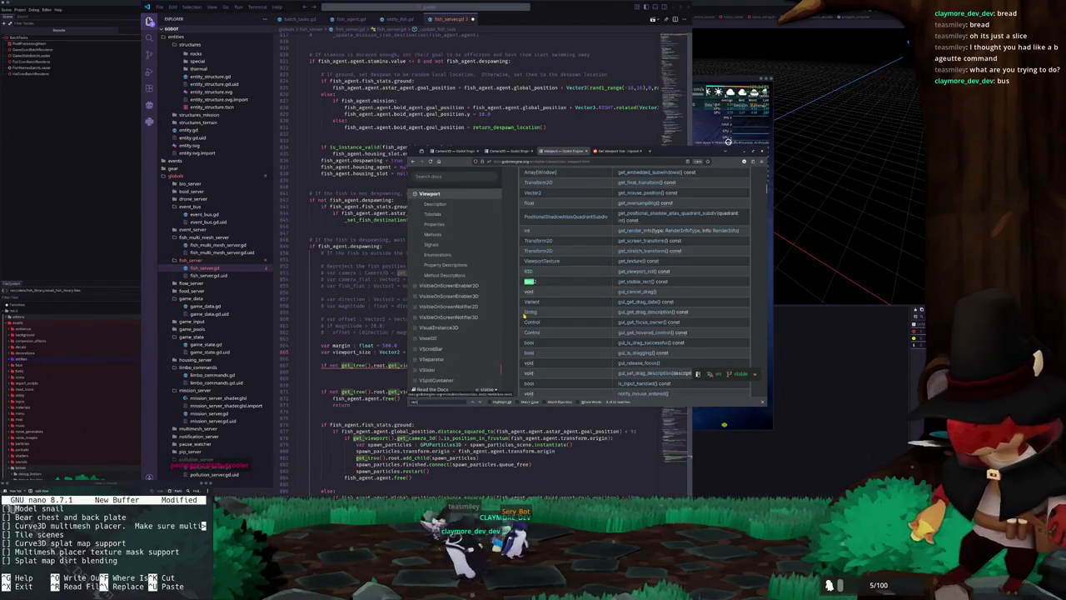
left_click(626, 282)
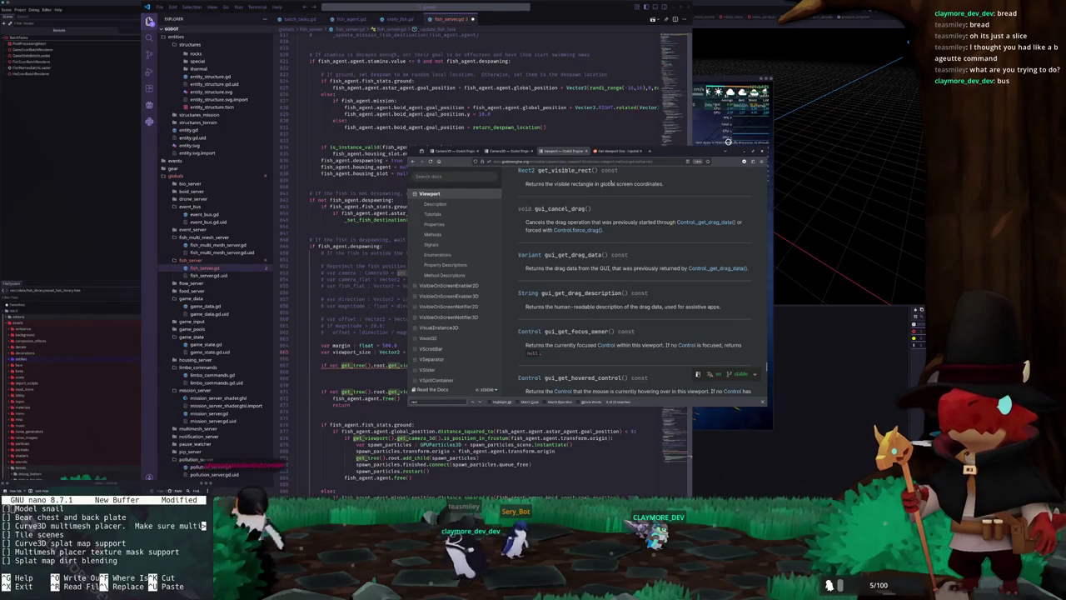
scroll(668, 186, "up", 1)
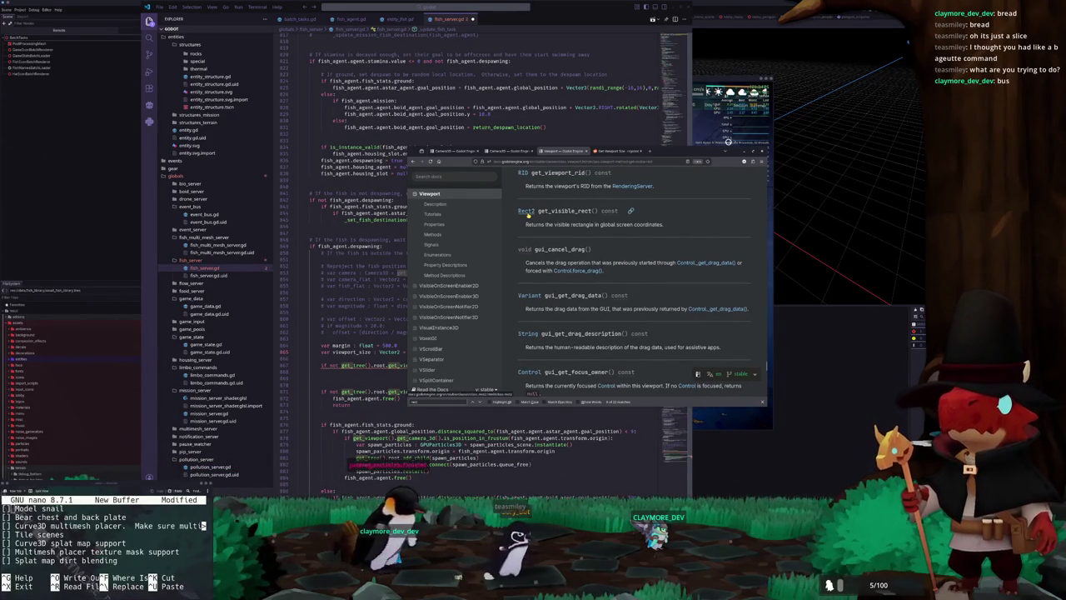
Step: Open the Rect2 reference and review its position and size properties
left_click(526, 211)
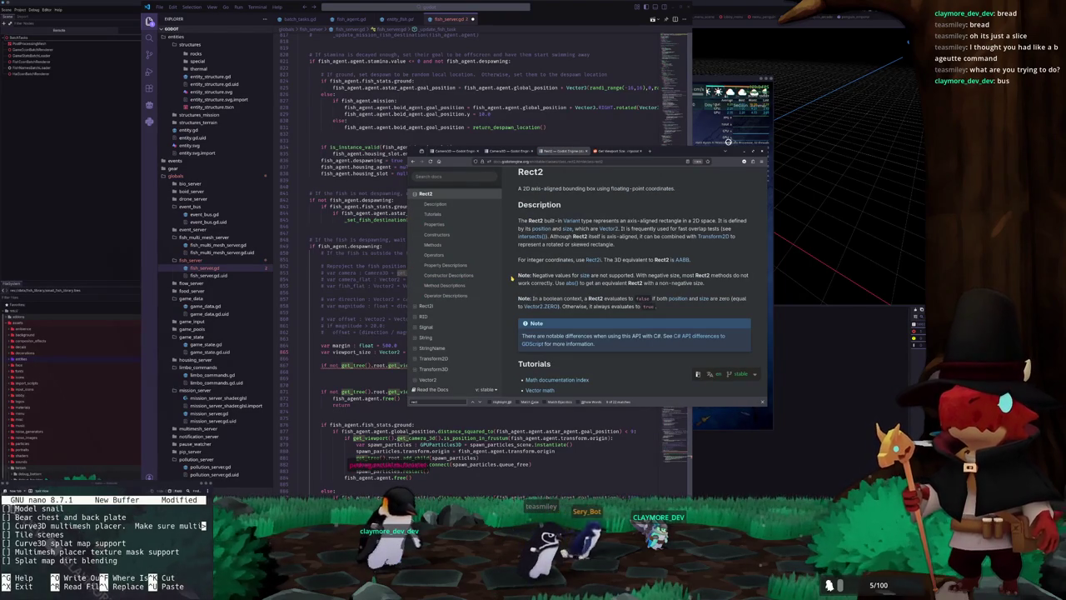
scroll(509, 283, "down", 4)
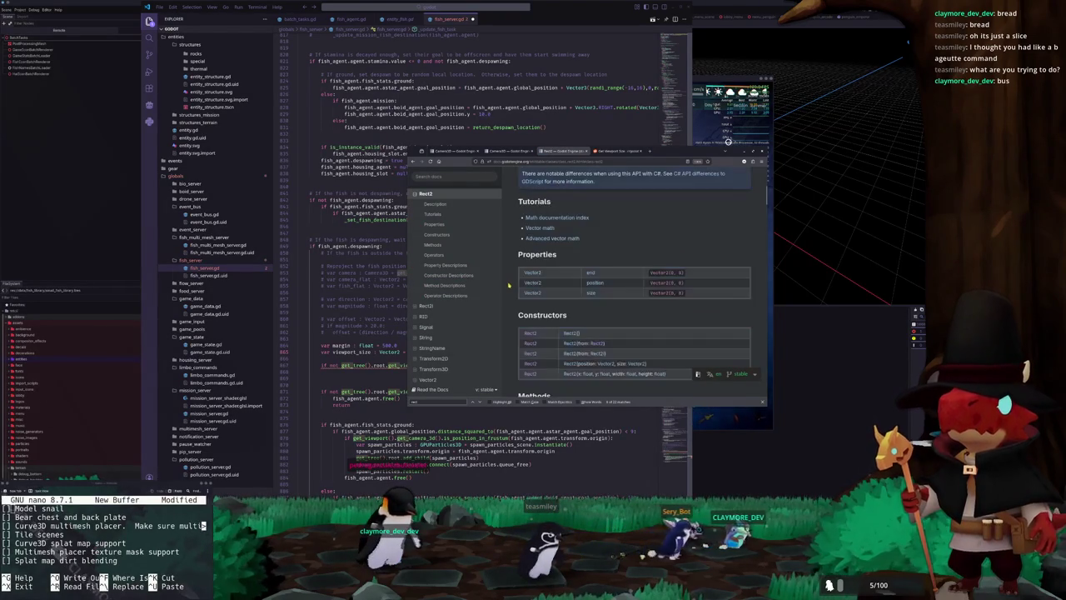
scroll(508, 285, "down", 1)
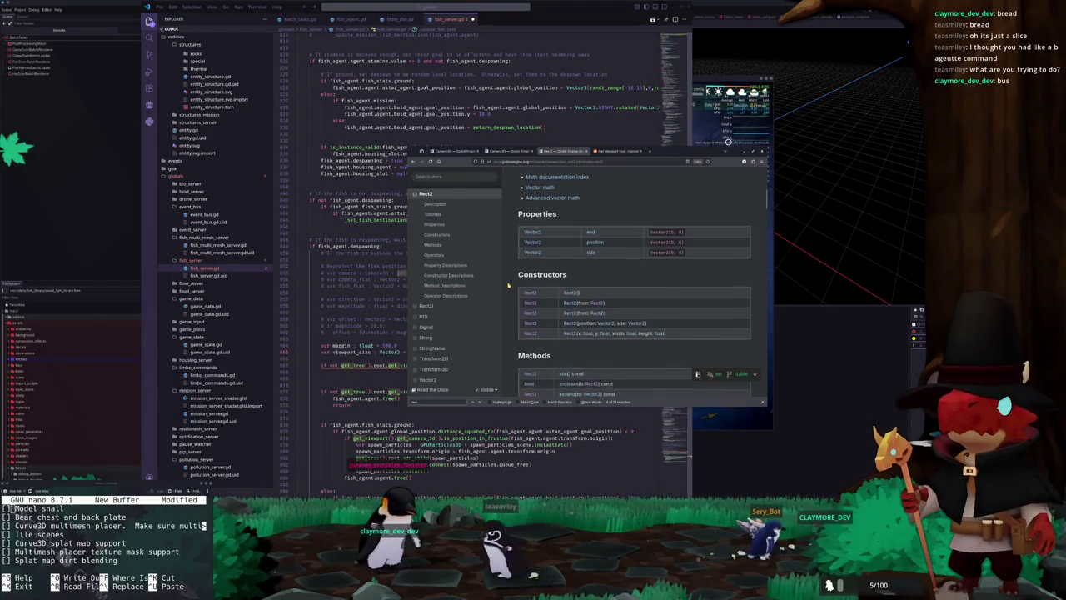
scroll(508, 285, "down", 2)
scroll(508, 286, "up", 2)
left_click(368, 379)
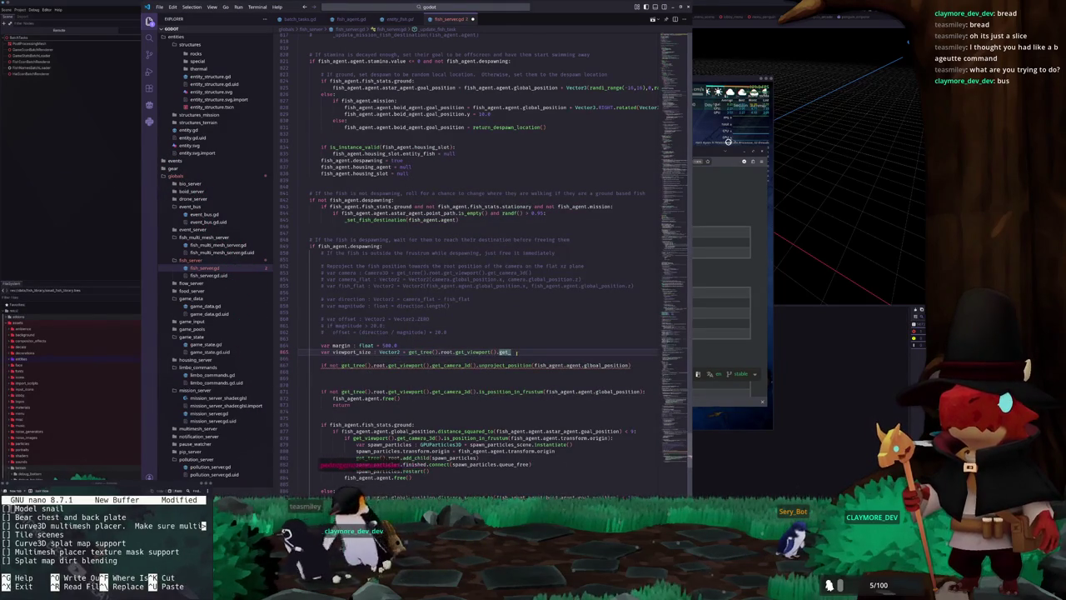
Step: Complete the viewport_size line as get_visible_rect().size
type("rec")
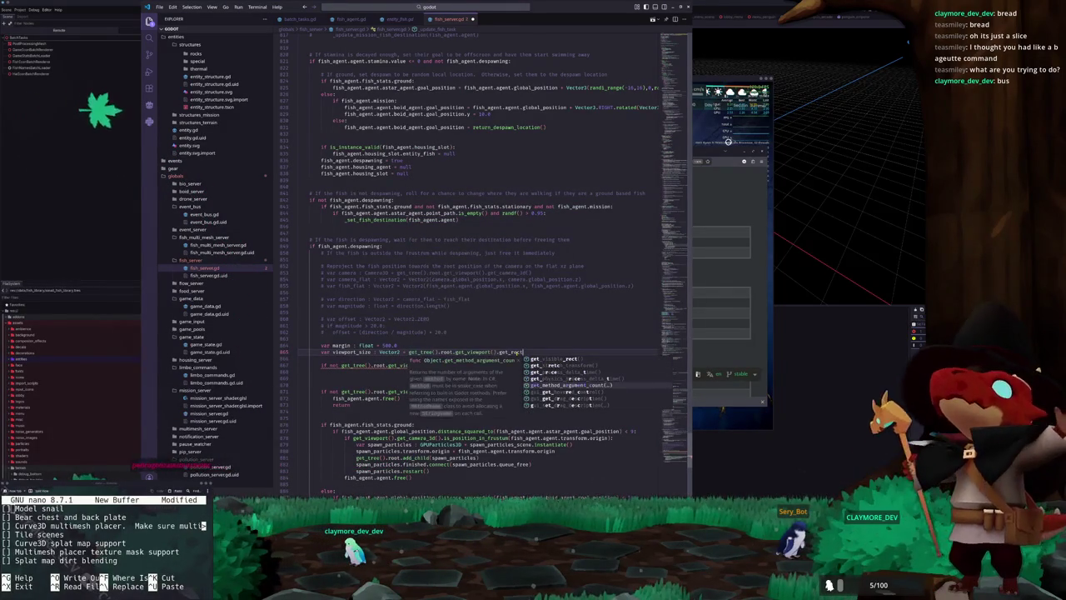
key("Return")
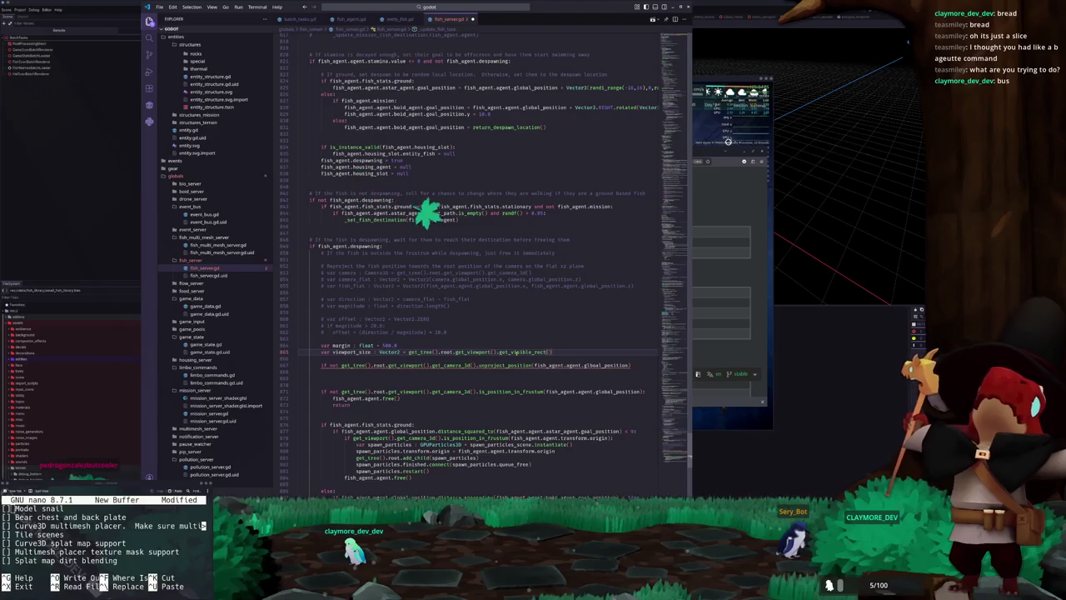
type(".size")
key("Return")
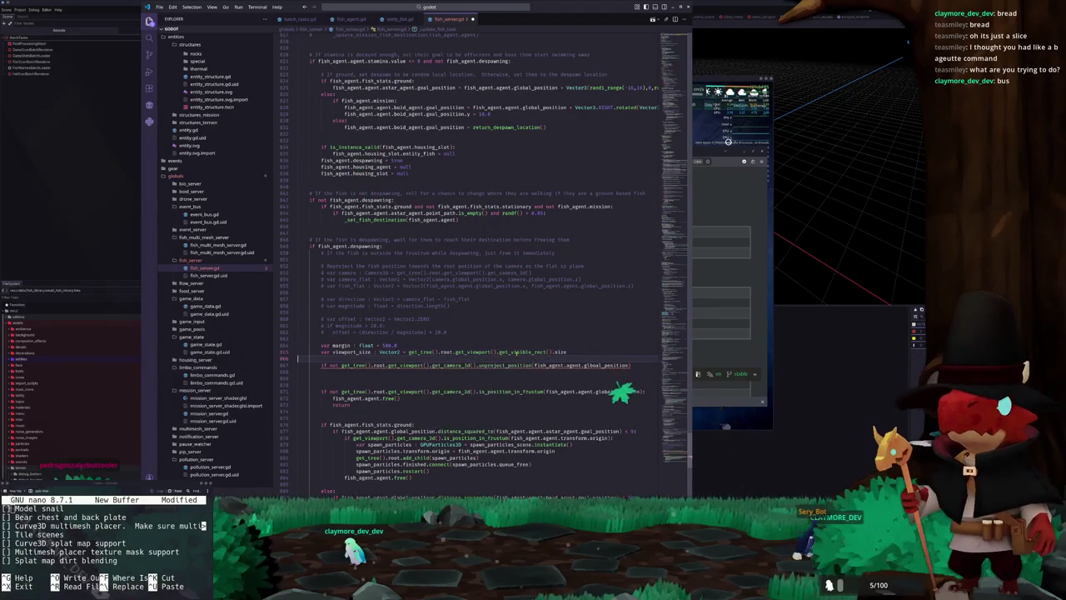
Step: Turn the 'if not' unproject_position line into 'var unprojected: Vector2 = …'
key("Down")
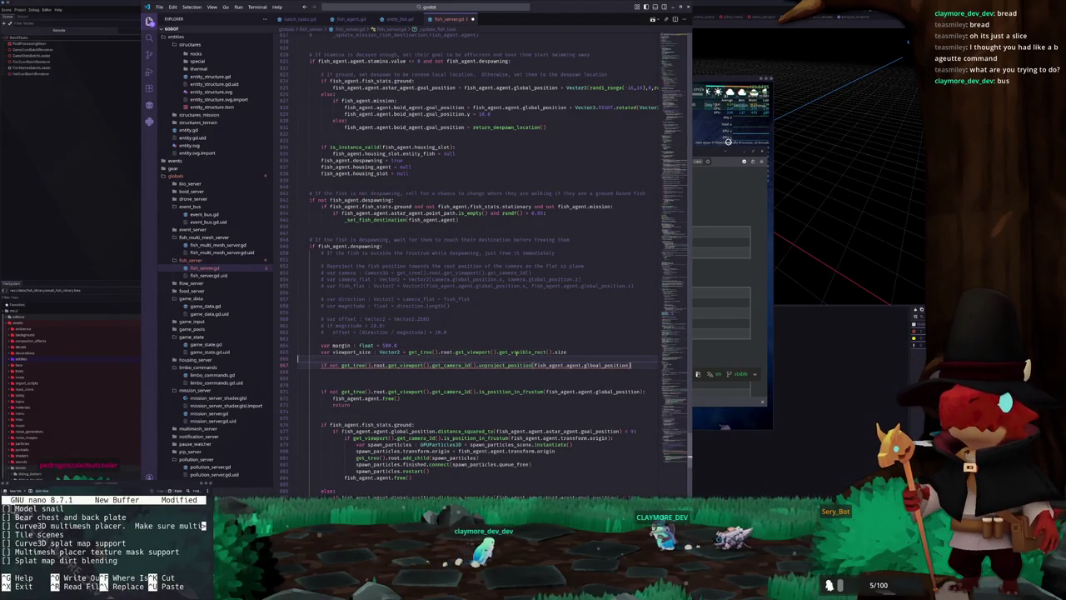
key("Return")
key("Return")
key("Up")
type("var unprojected")
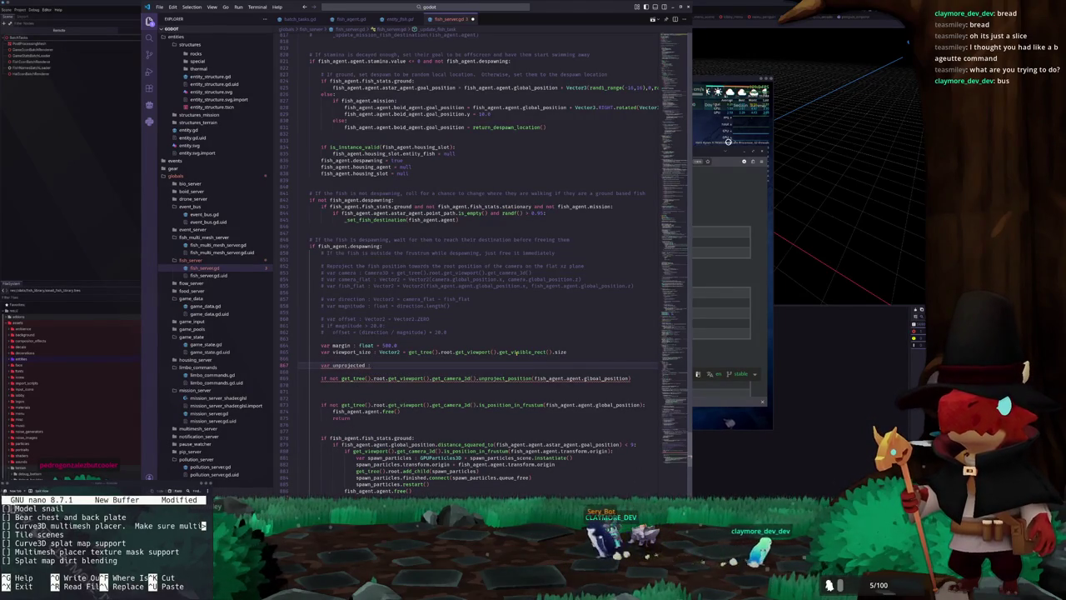
type(": Vector2 =")
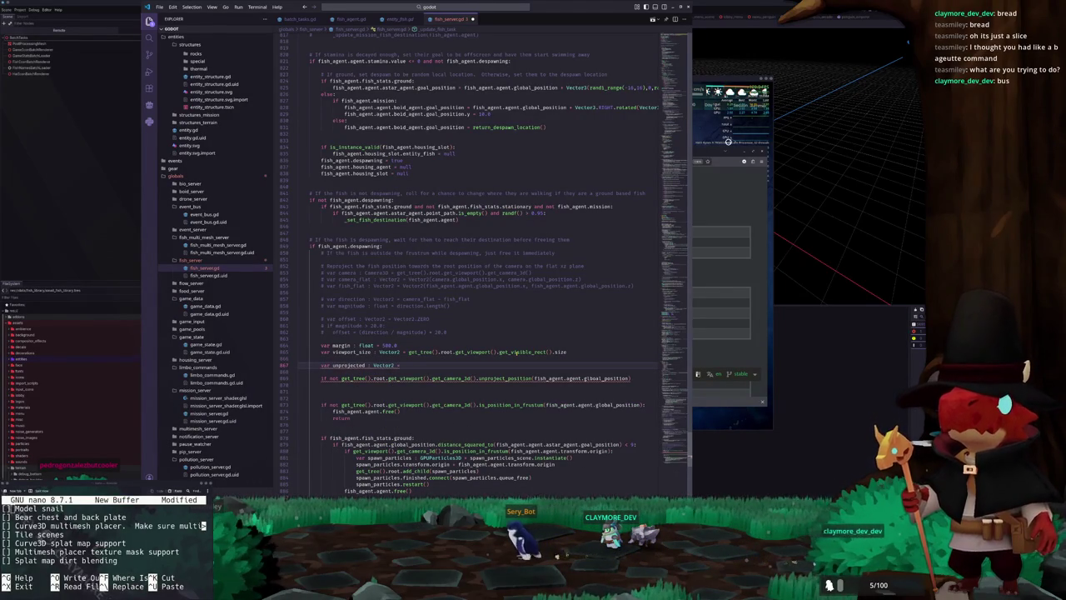
key("ctrl+shift+Right")
key("Delete")
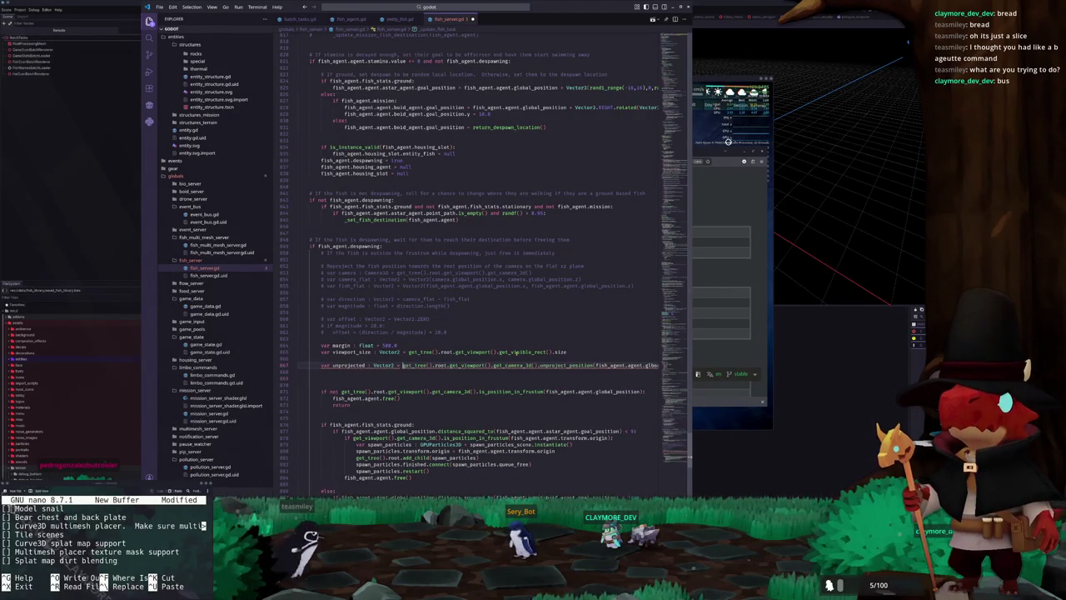
key("End")
key("Return")
key("Up")
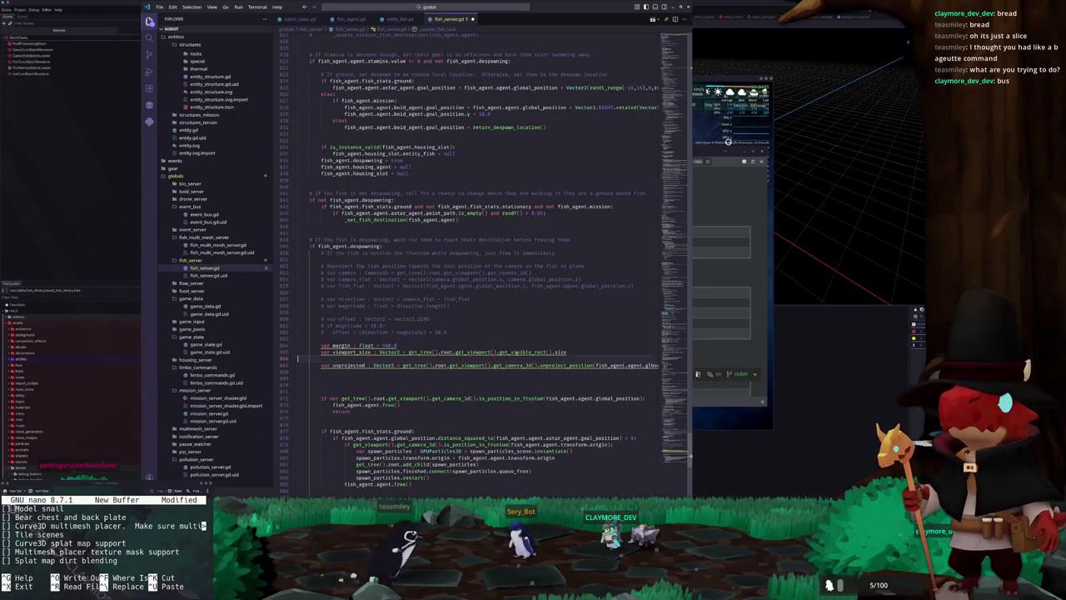
key("BackSpace")
Step: Start an if-condition comparing unprojected.x against viewport_size on a new line
key("End")
key("Return")
type("if ")
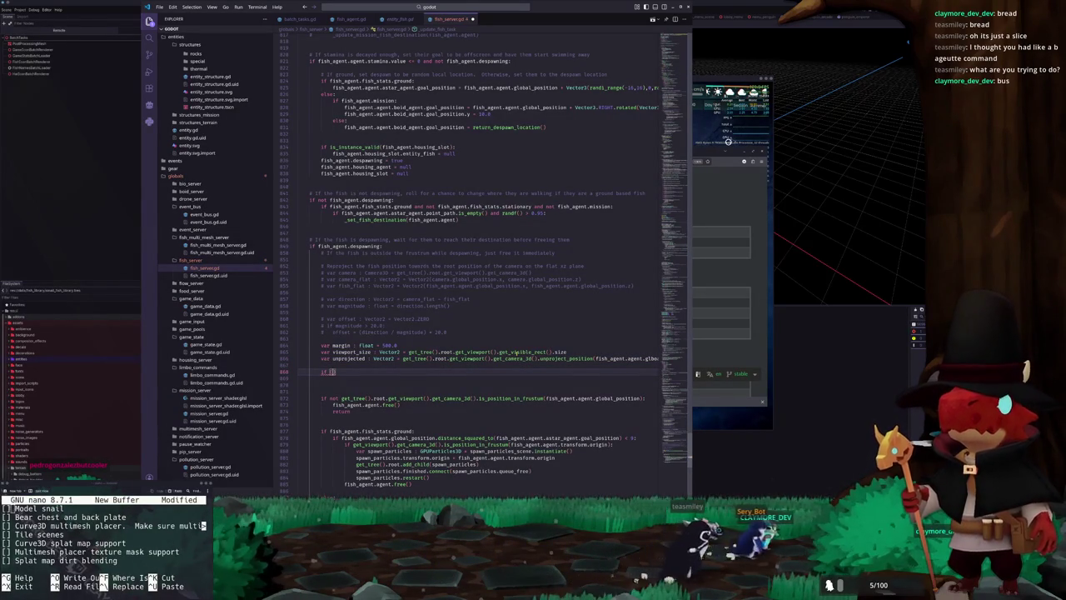
type("unproje")
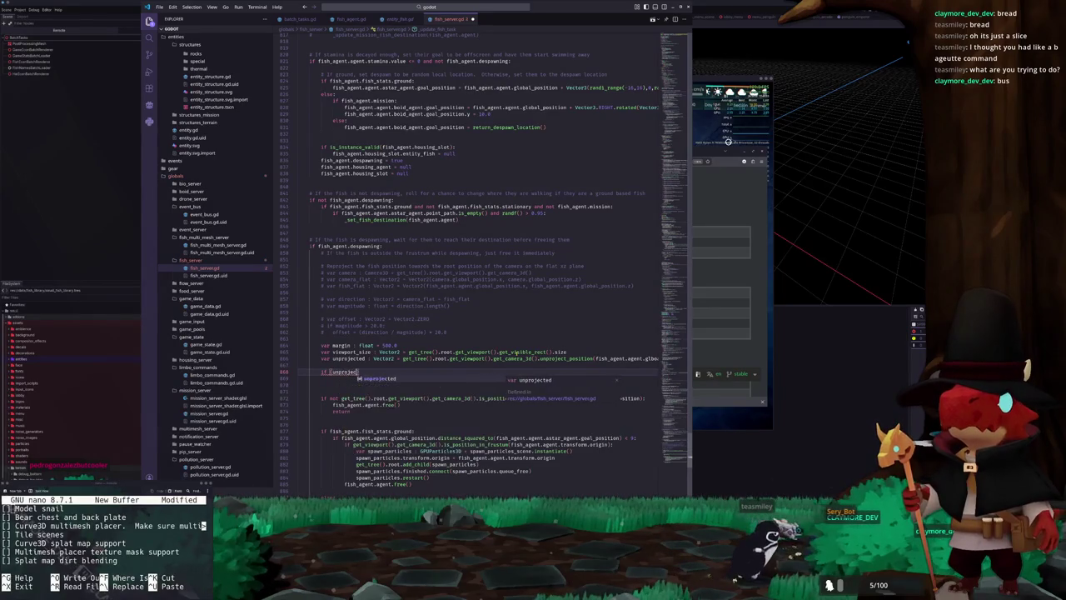
type("cteded.x")
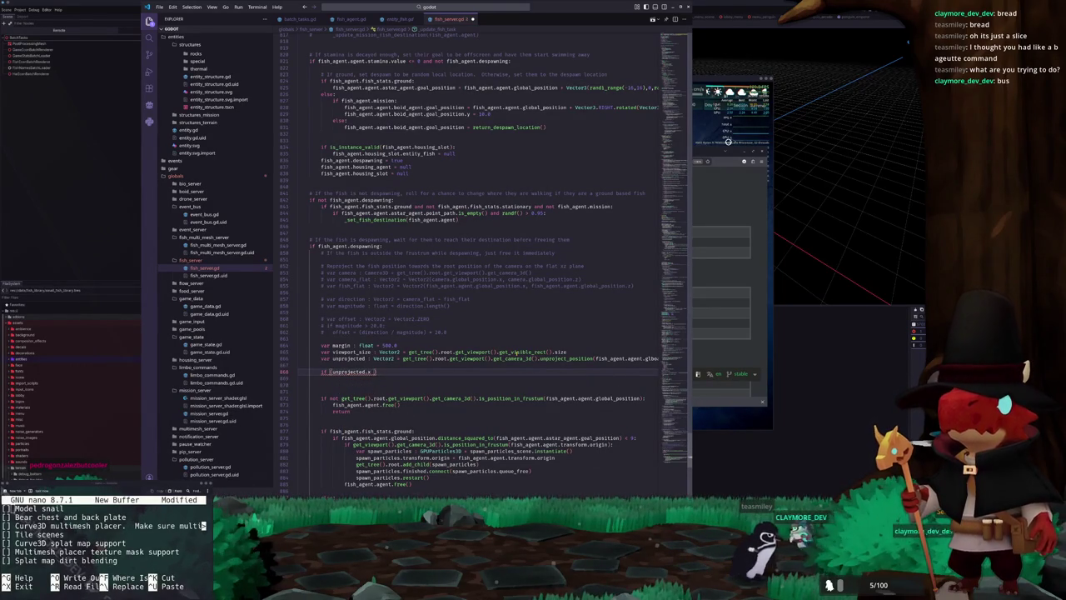
type(" viewport_siz")
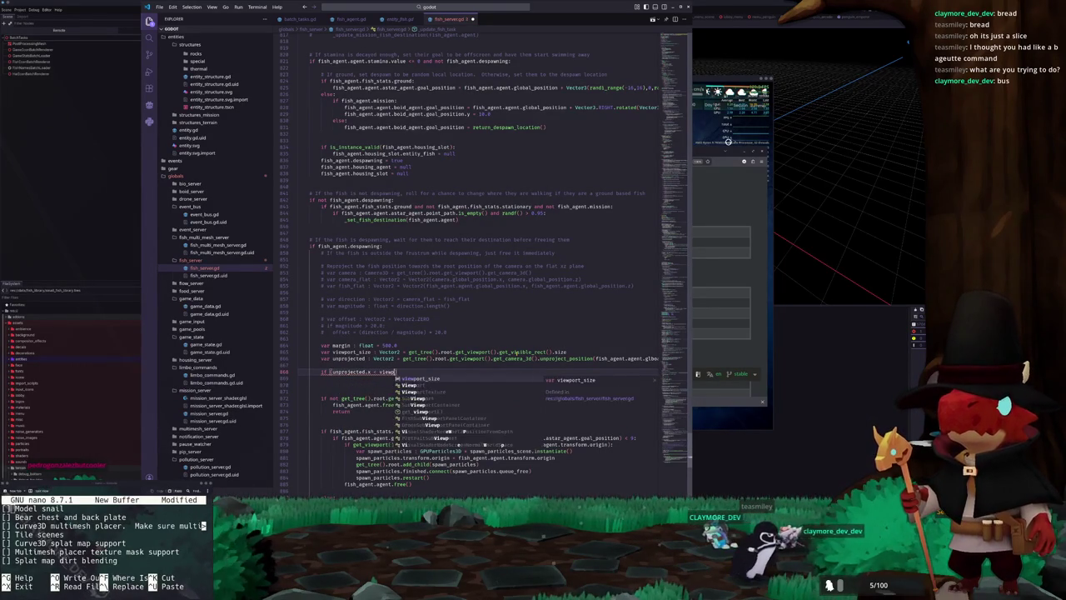
Step: Finish the condition with '- margin or unprojected.y > viewport_size.x + margin' and close the parenthesis
key("BackSpace")
key("BackSpace")
key("BackSpace")
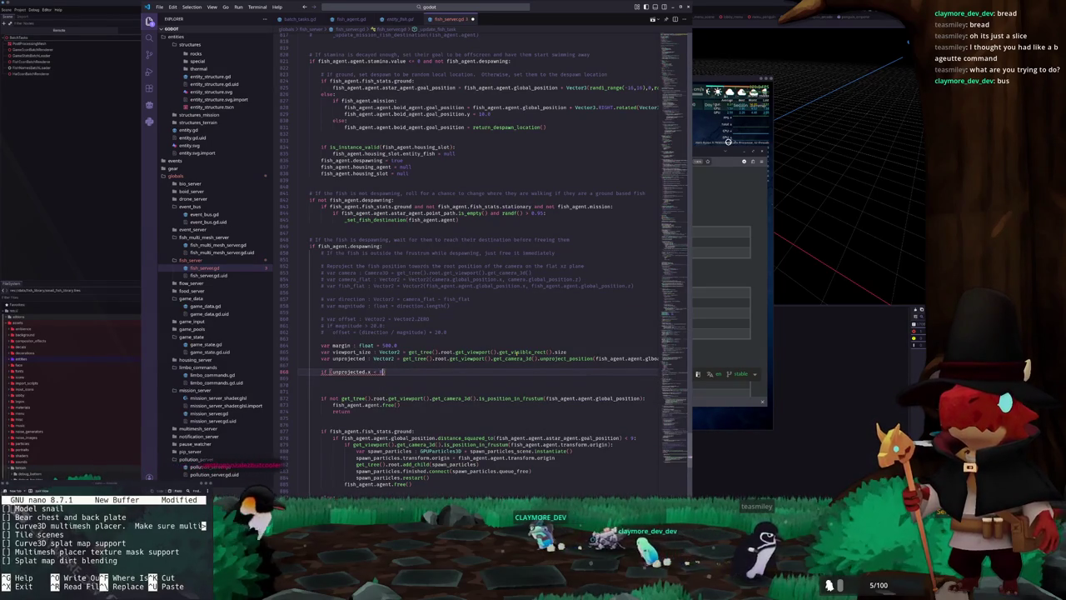
type("- margin ")
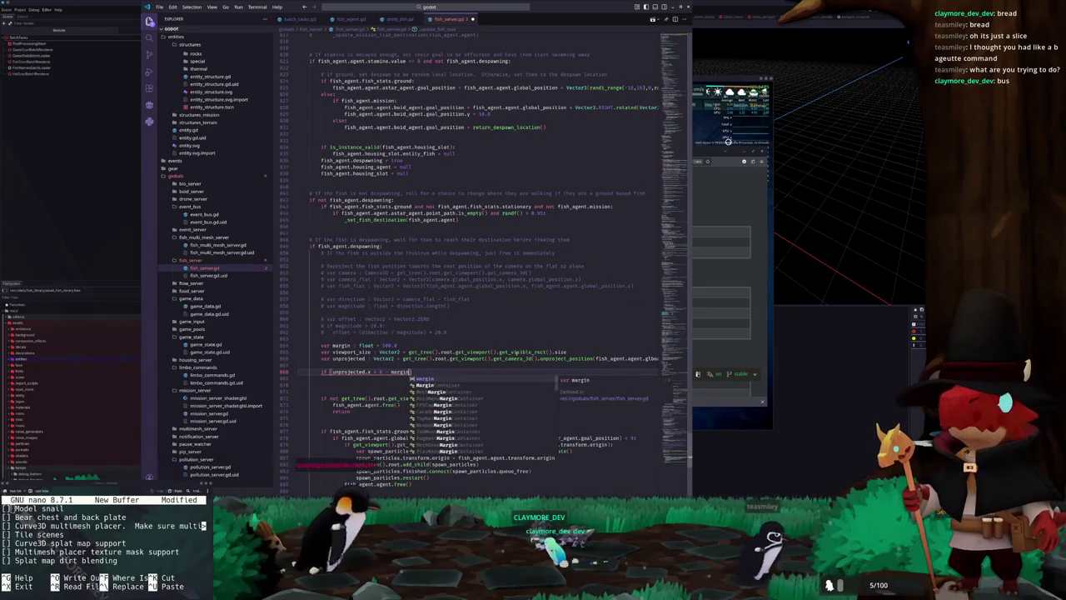
type("or ")
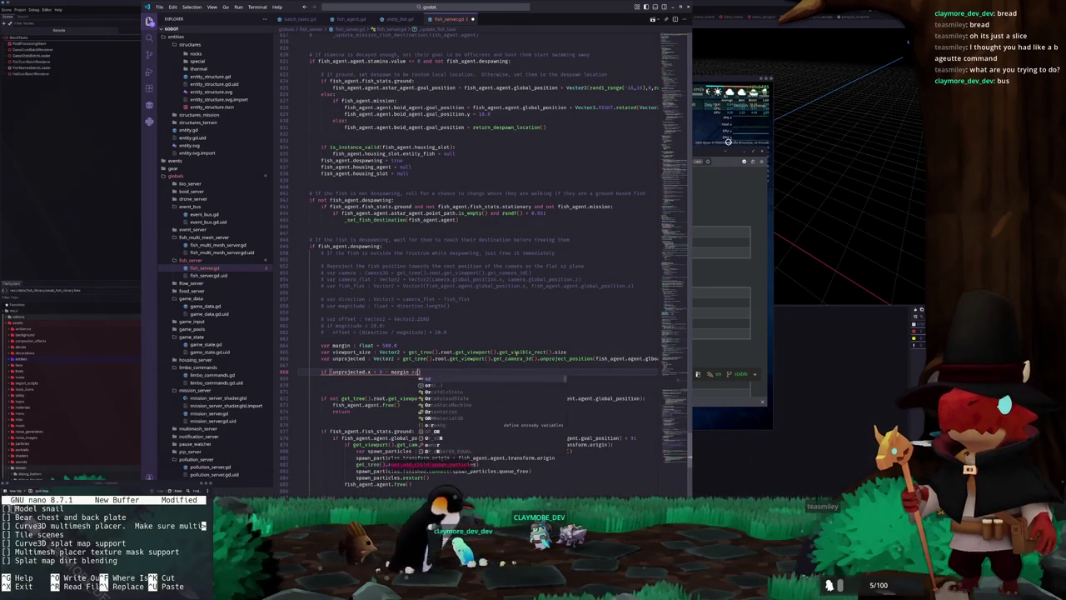
type("unprojected")
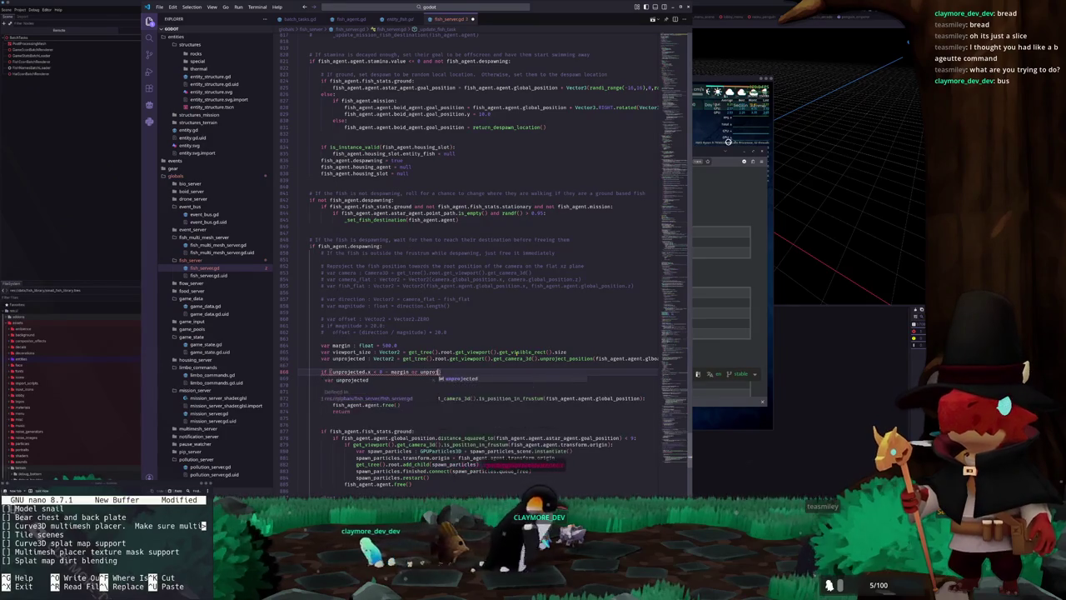
type(".y > ")
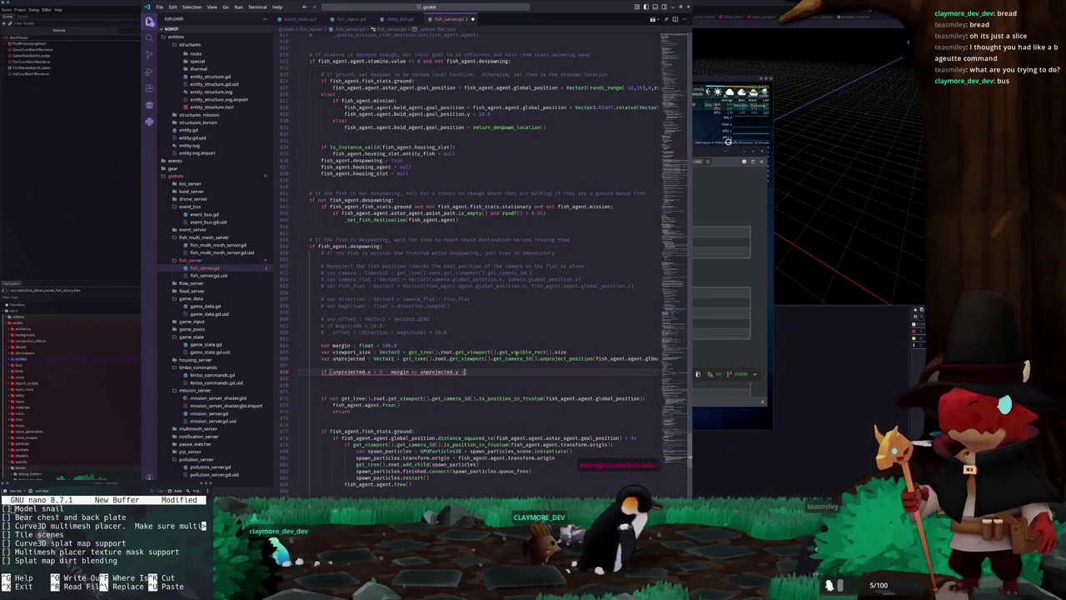
type("viewport")
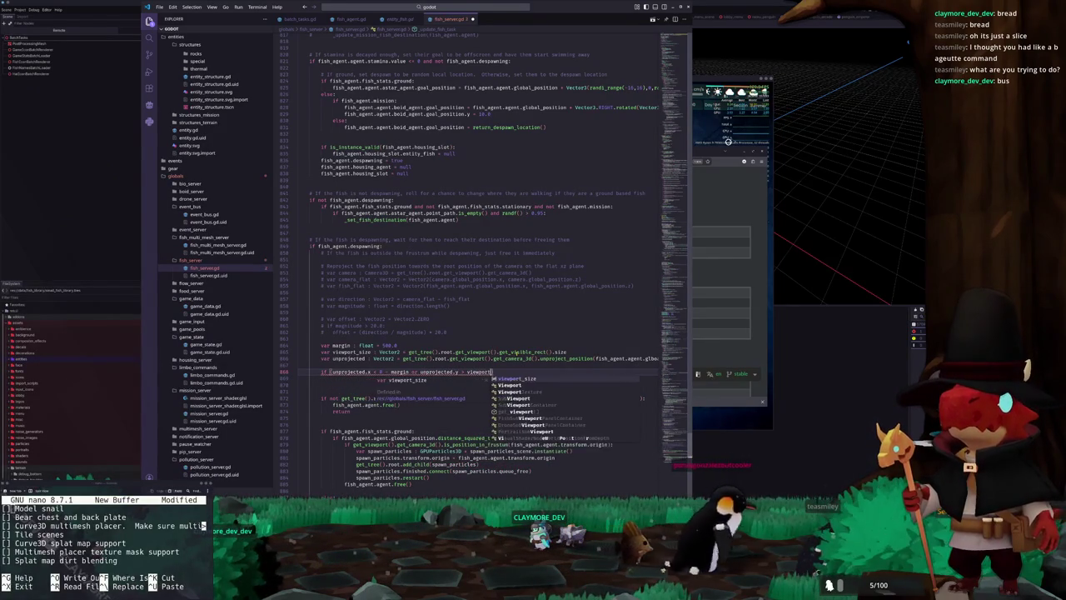
type("_size.x + marg")
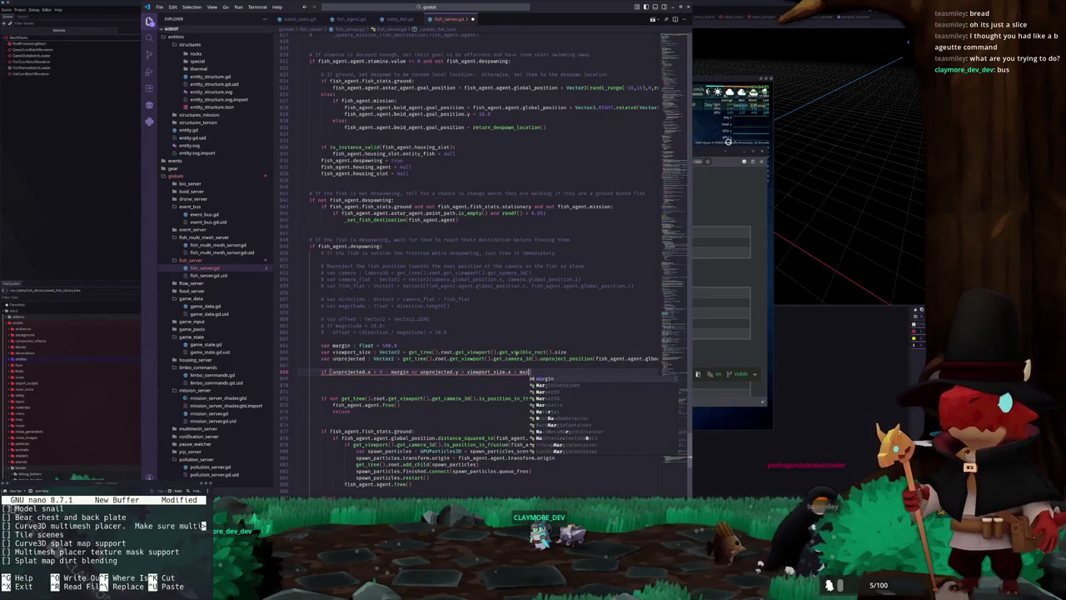
type("in:")
key("Escape")
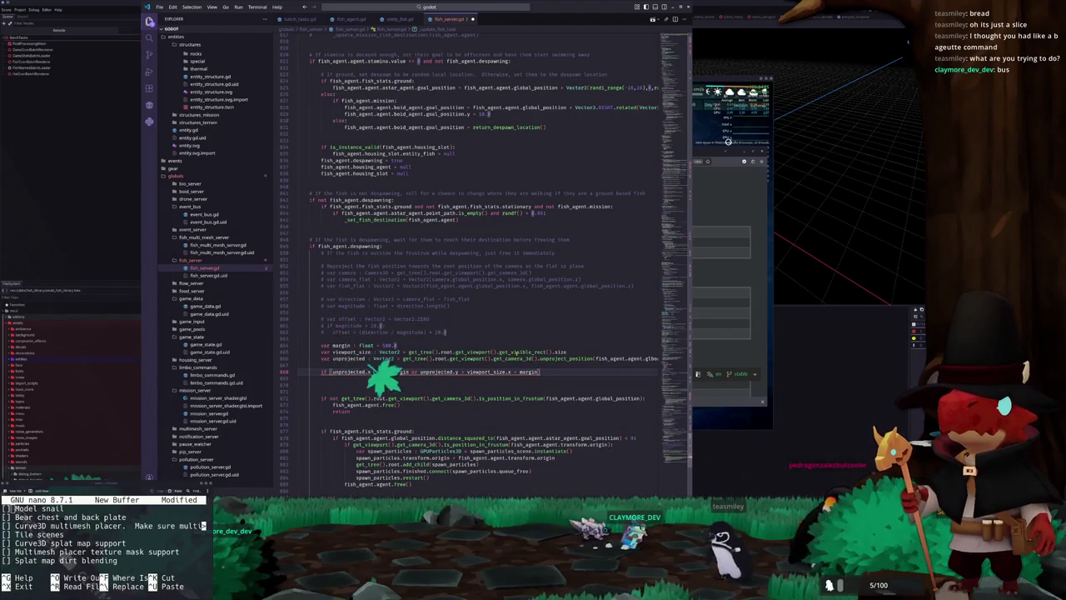
left_click(297, 378)
left_click(543, 372)
type(") and")
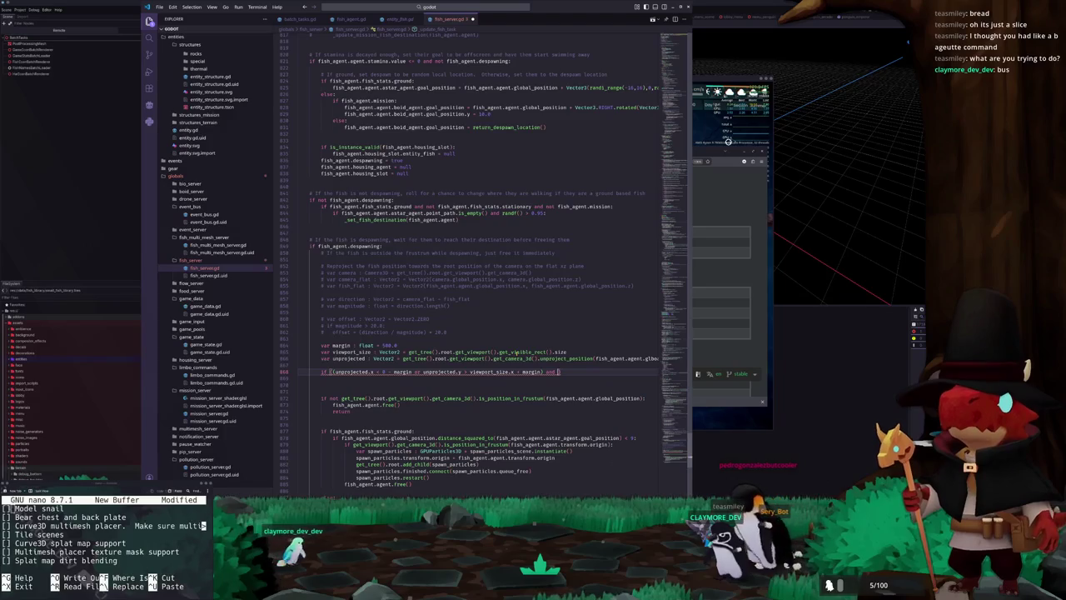
Step: Break the bounds condition across indented lines with separate x and y parentheses
key("ctrl+Left")
key("ctrl+Left")
key("ctrl+Left")
key("ctrl+Left")
key("ctrl+Left")
key("ctrl+Left")
key("Return")
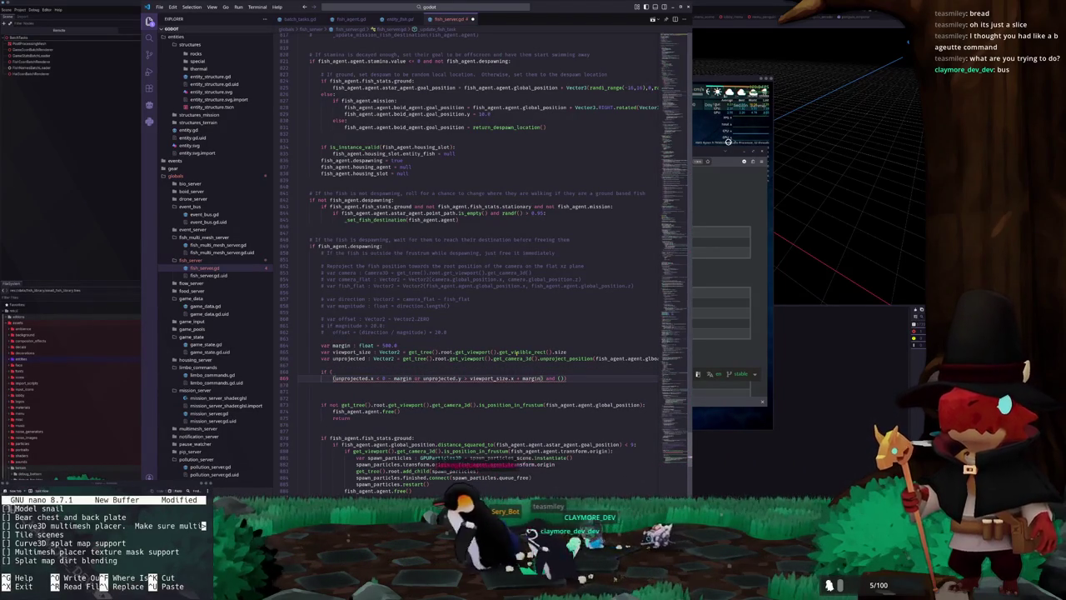
key("ctrl+Right")
key("ctrl+Right")
key("ctrl+Right")
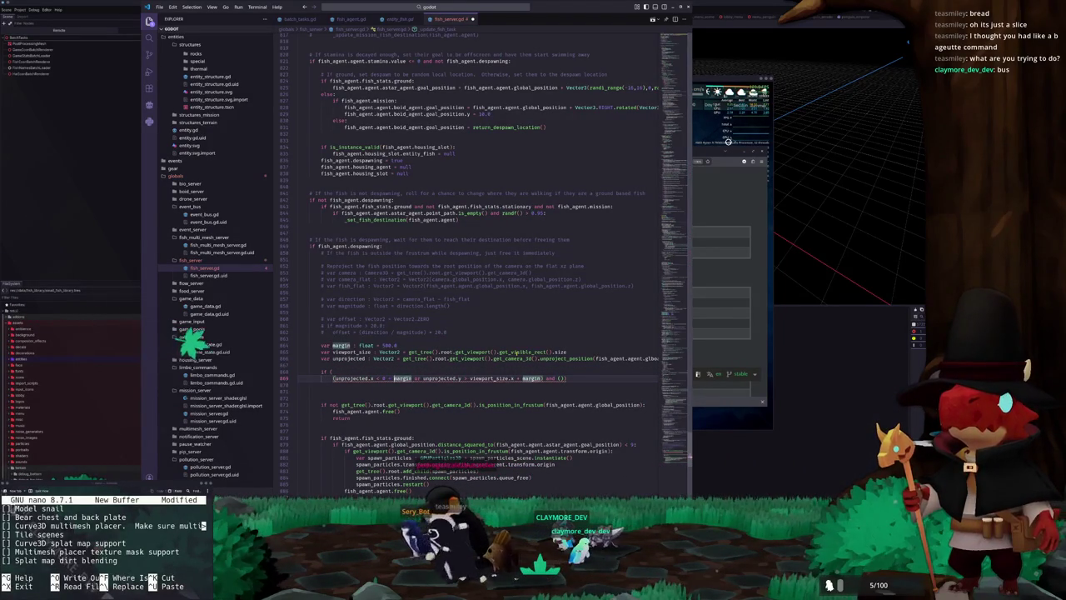
key("Home")
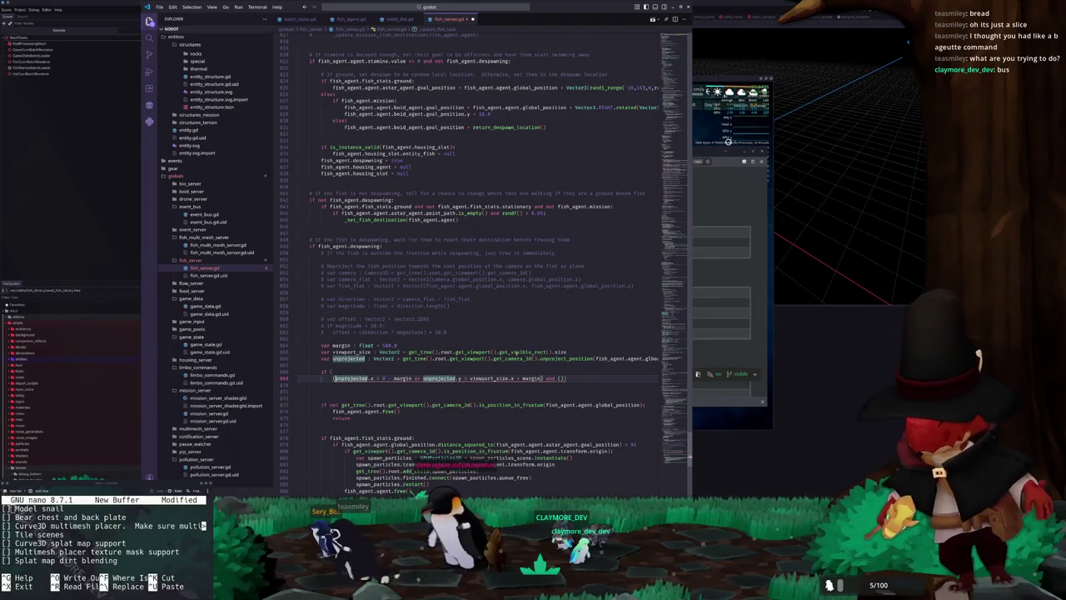
key("Return")
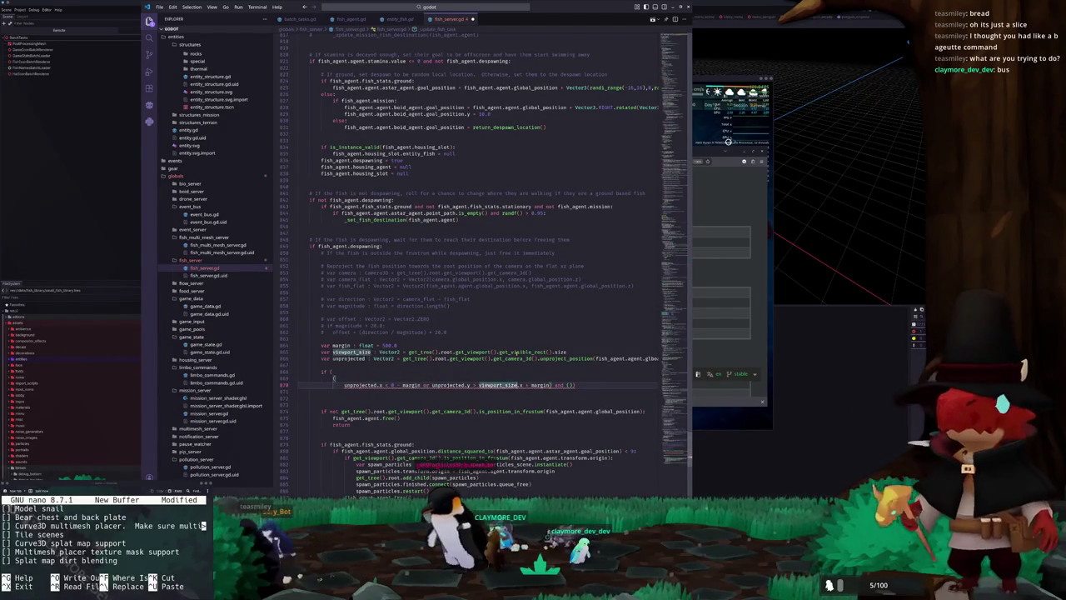
key("Return")
left_click(353, 392)
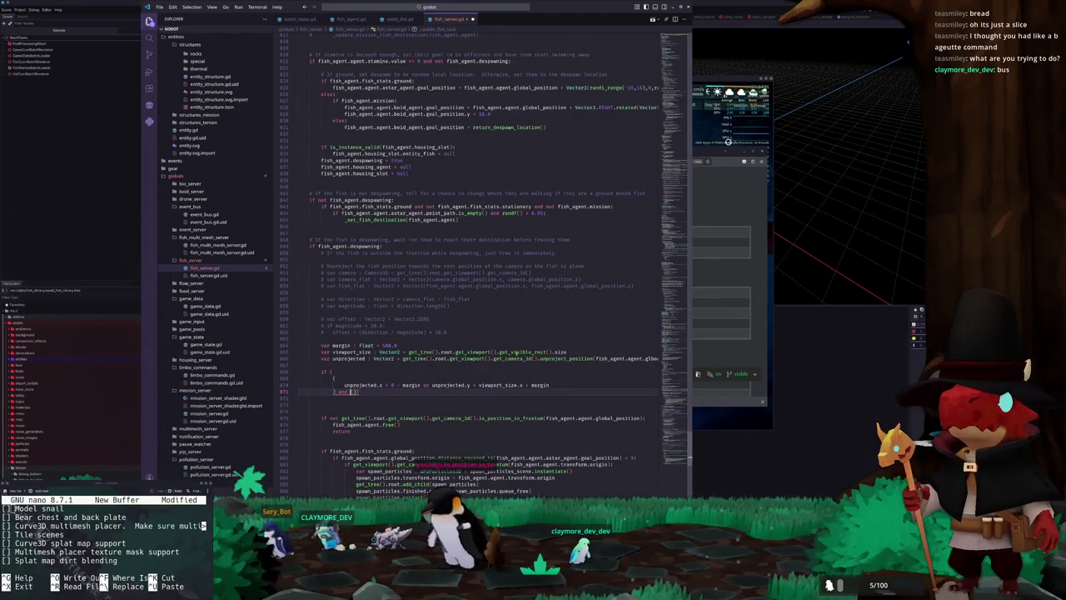
key("Return")
Step: Add the y check 'unprojected.y < 0 - margin or unprojected.y > viewport_size.y + margin' and fix the x axis
type("unprojected.y < ")
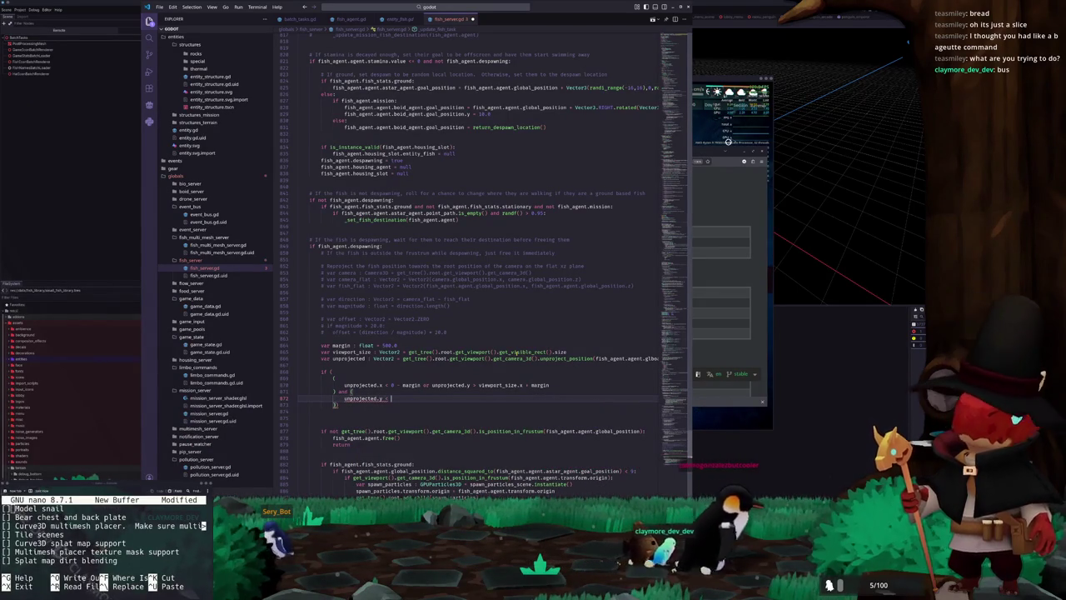
type("0 - margin or unproject")
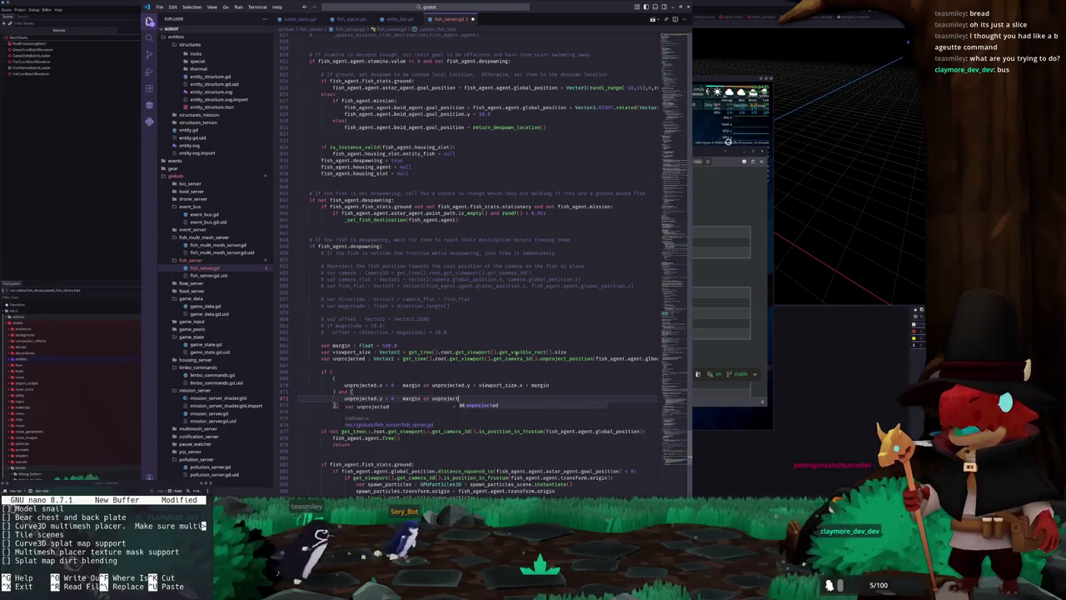
key("Return")
key("Up")
key("Up")
key("Delete")
key("Delete")
type(".x")
left_click(459, 398)
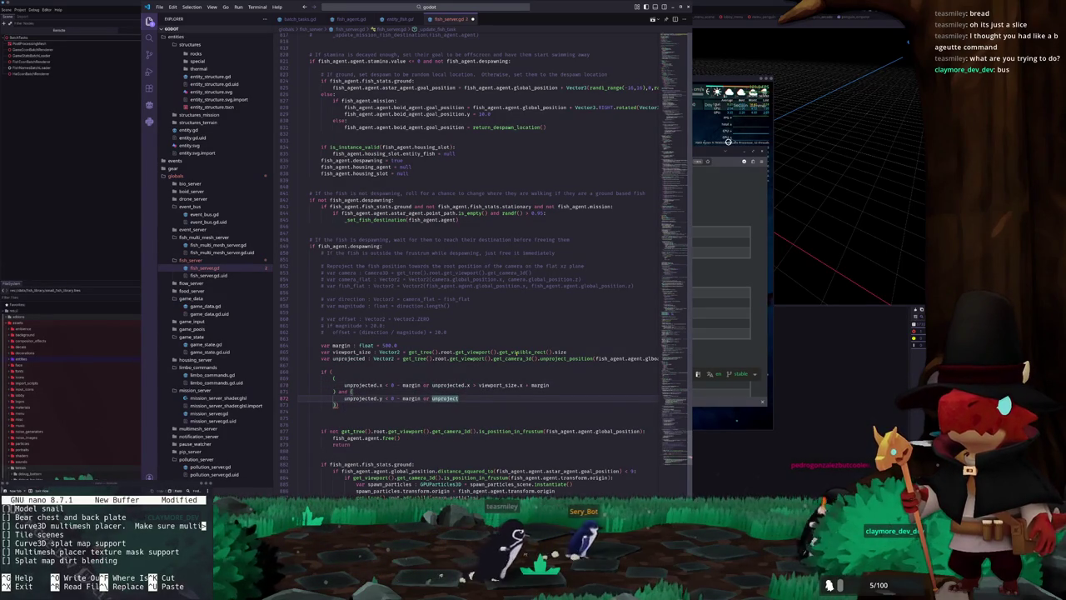
type(".y > viewport_size.y + margin")
left_click(310, 405)
type(")")
Step: Make the if body call fish_agent.agent.free() and return, deleting the old is_position_in_frustum block
key("Return")
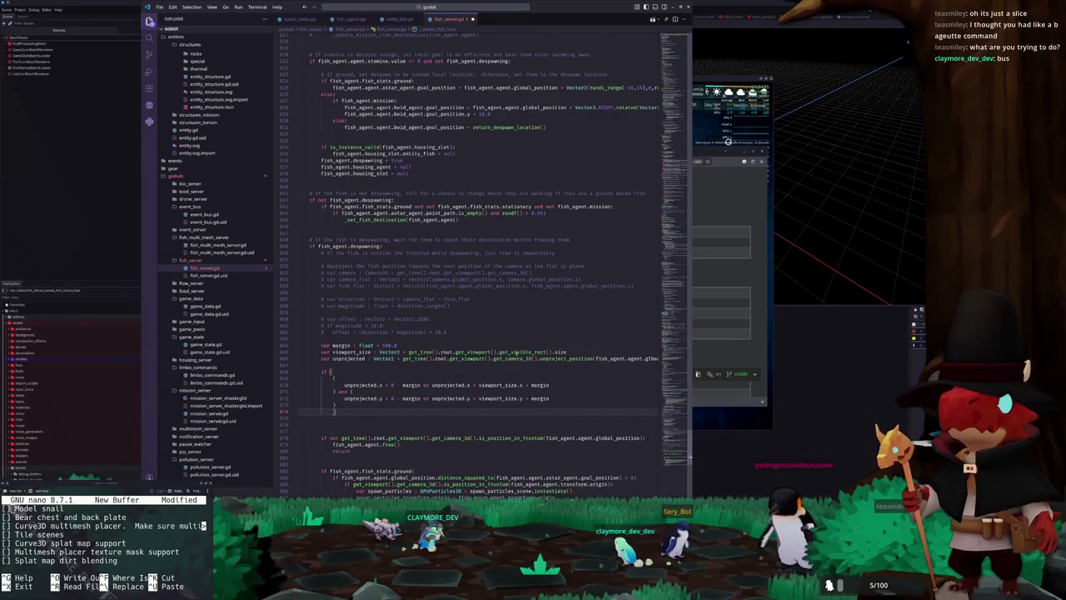
key("Return")
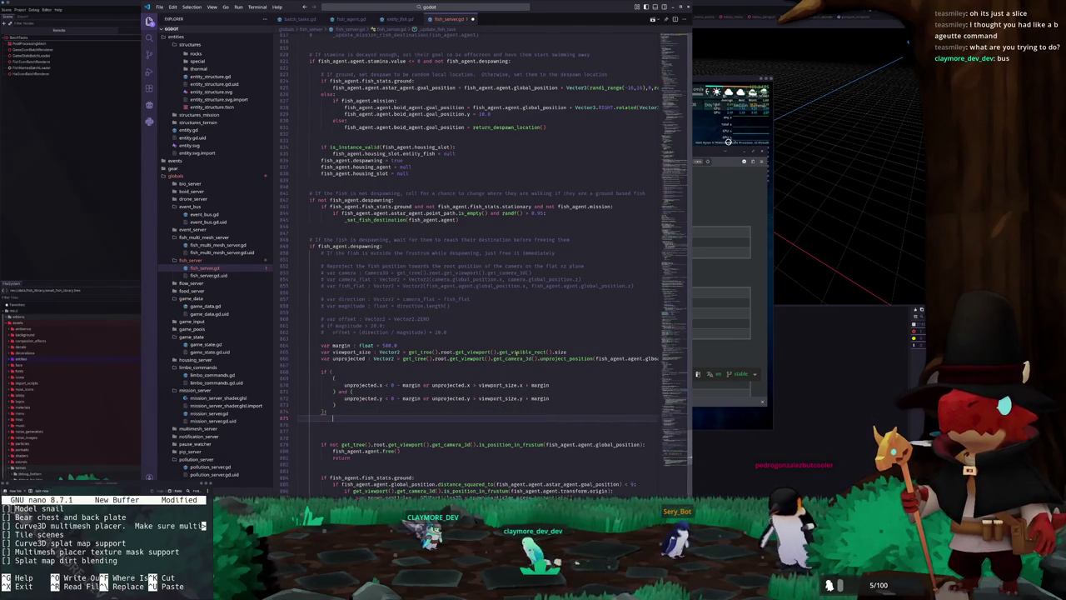
type("fis")
type("agent.")
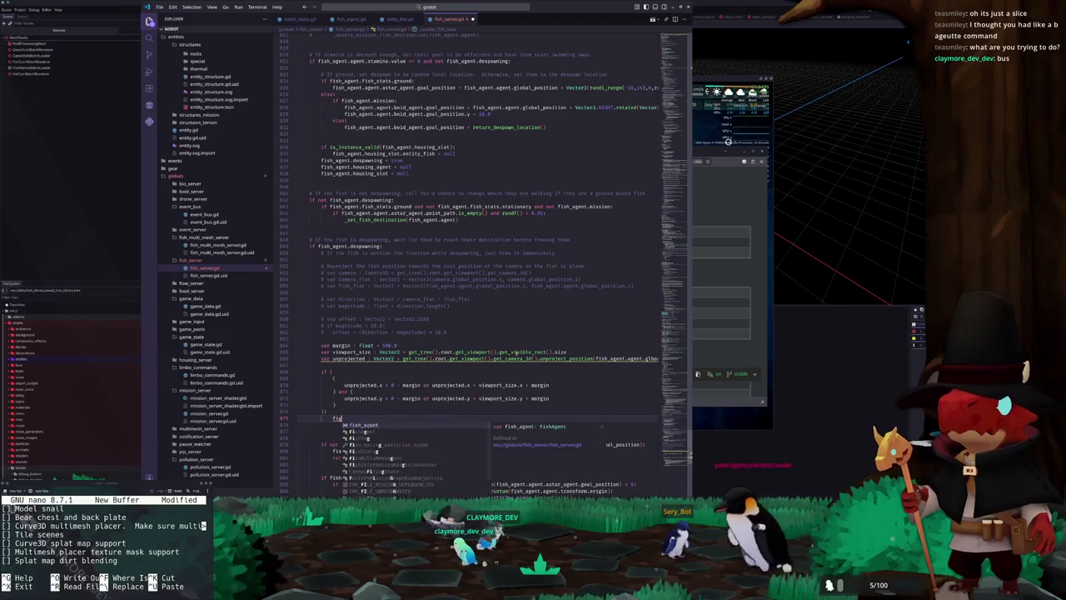
type("agent.free(")
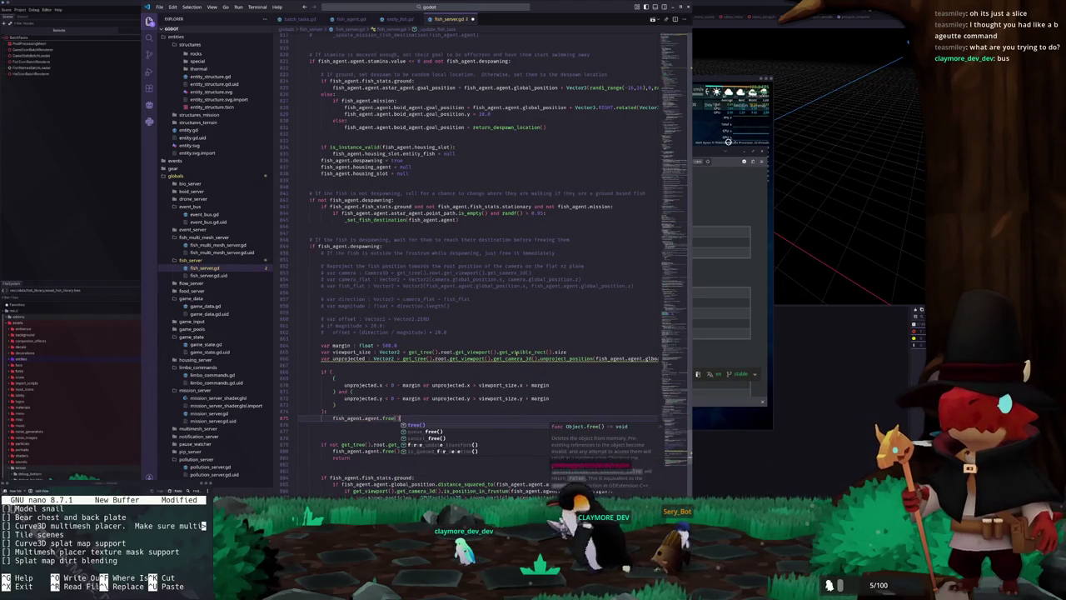
key("Return")
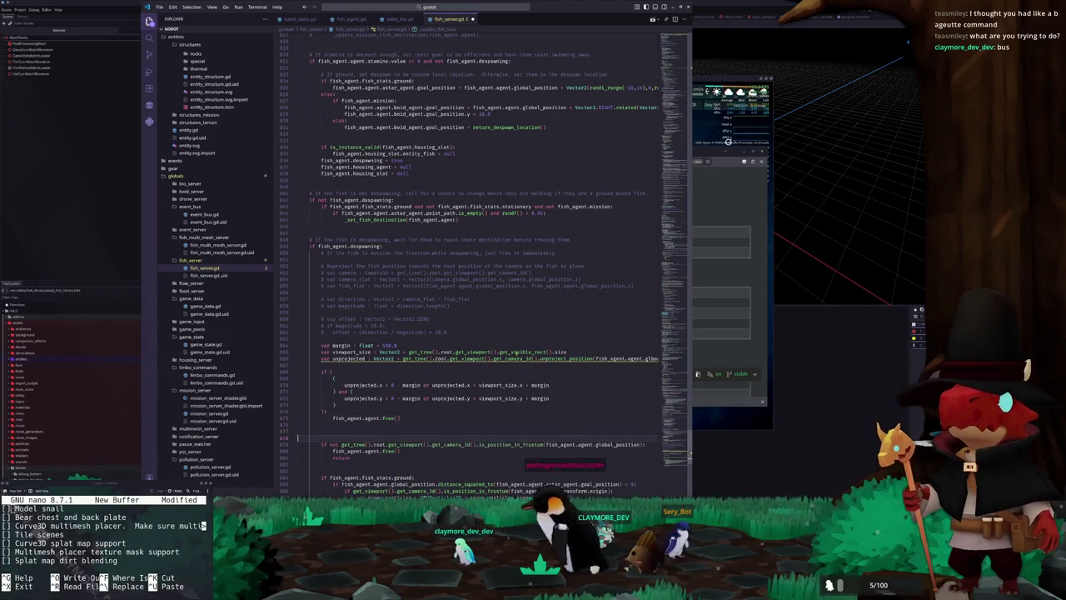
left_click_drag(298, 465, 298, 437)
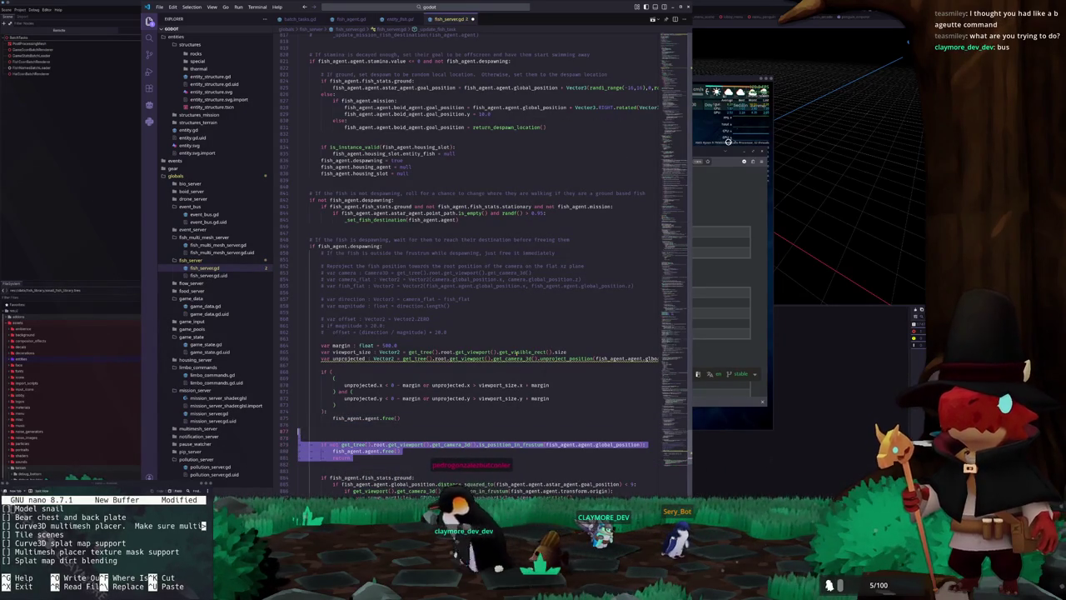
key("BackSpace")
type("return")
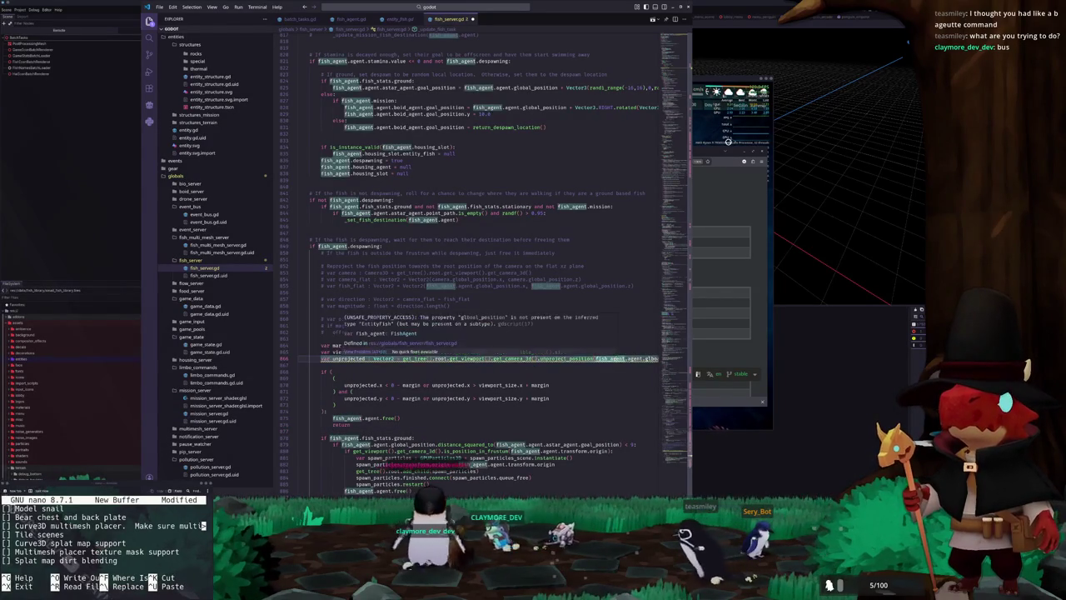
Step: Correct global_position in the unproject_position call
double_click(649, 358)
type("glo")
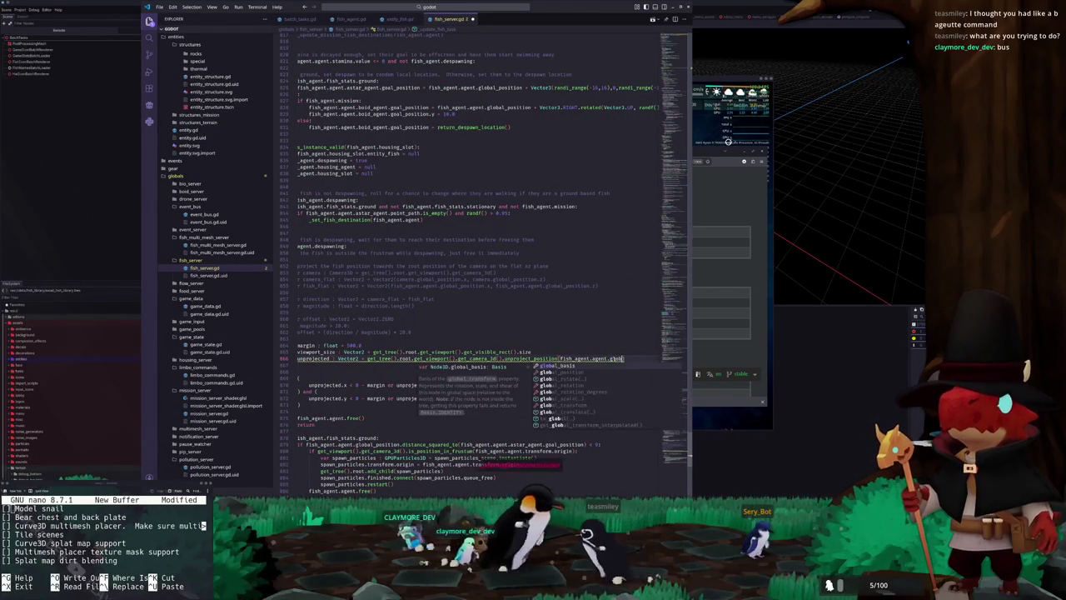
key("Return")
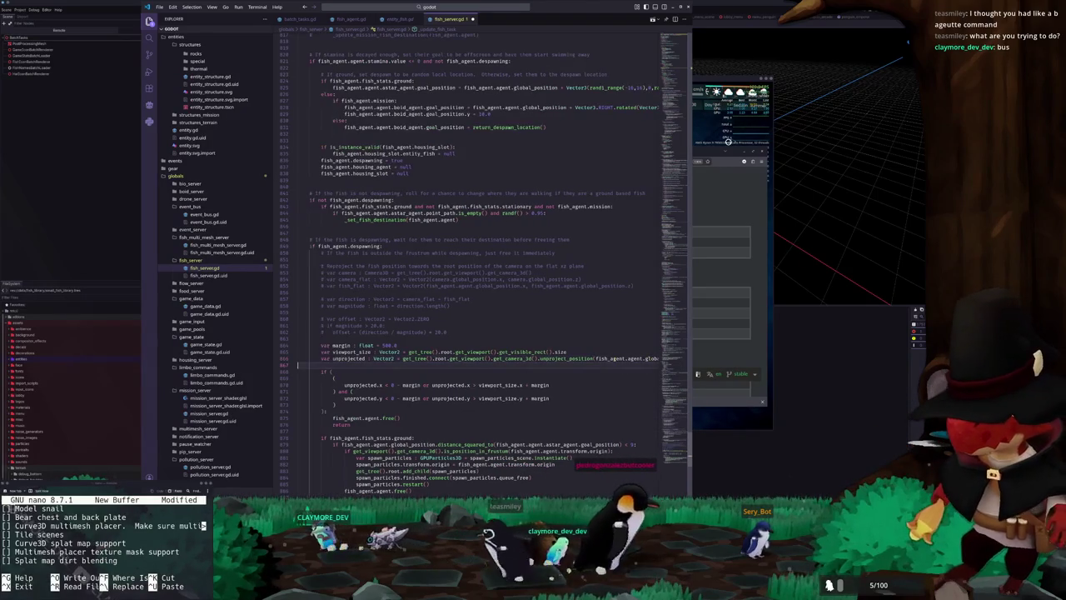
left_click(718, 404)
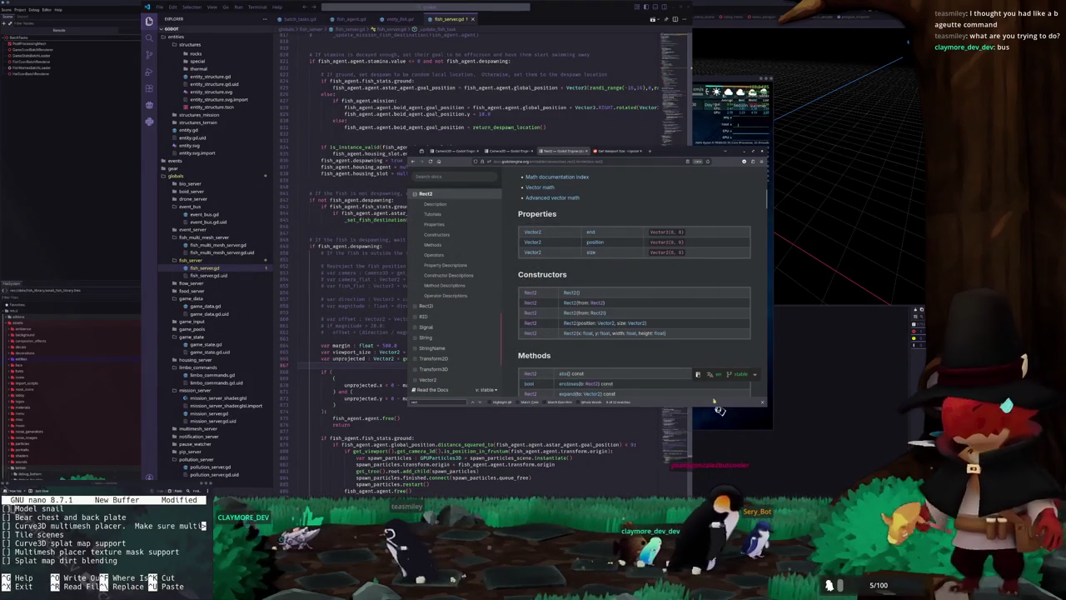
Step: Pan the game camera away from the base in several directions, then snap back to the base
key("alt+Tab")
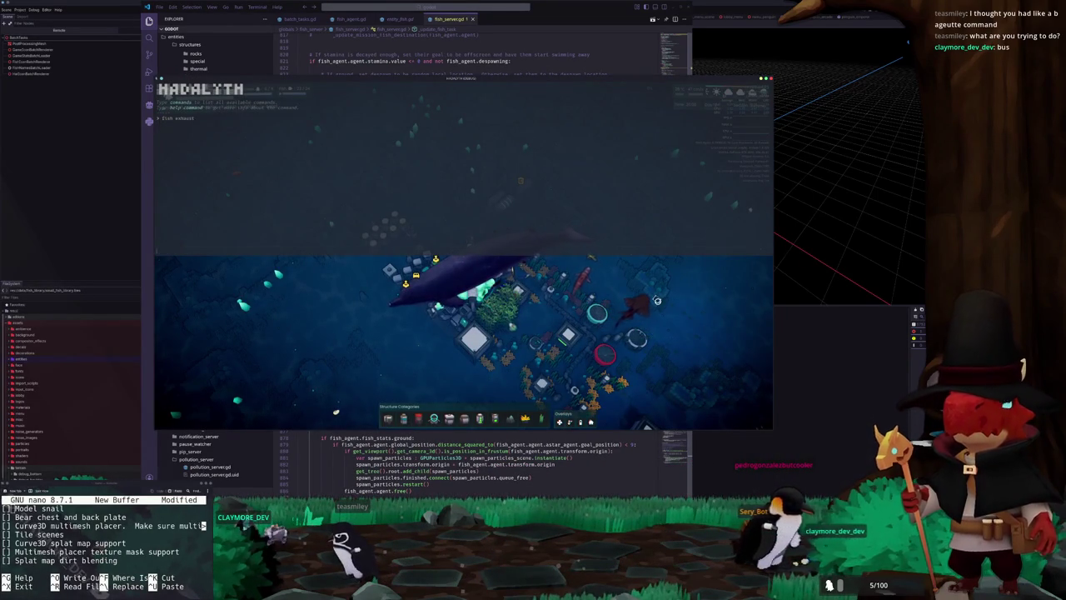
key("s")
key("d")
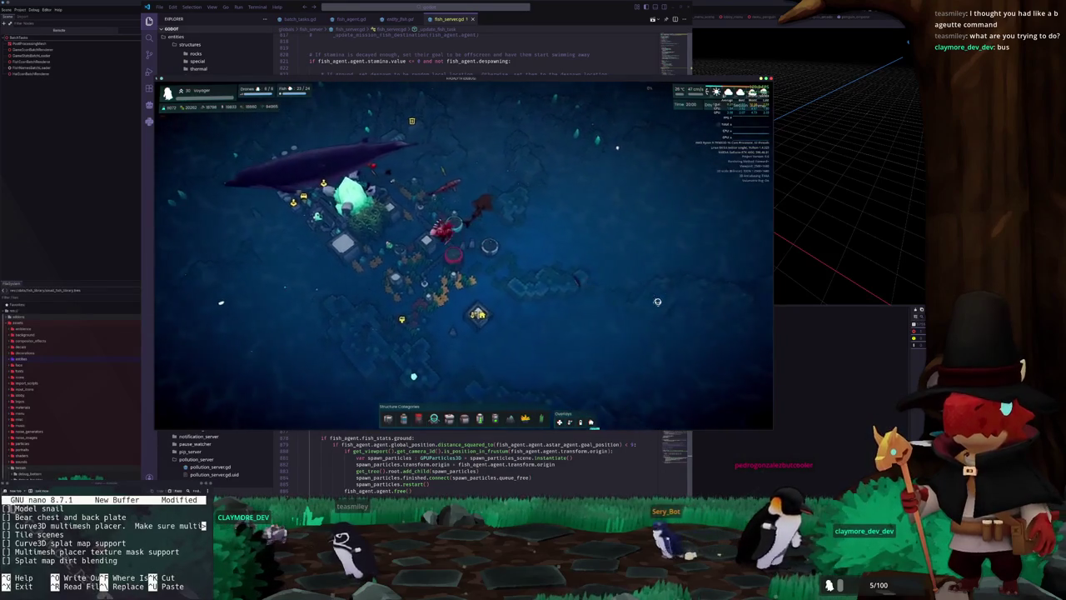
key("d")
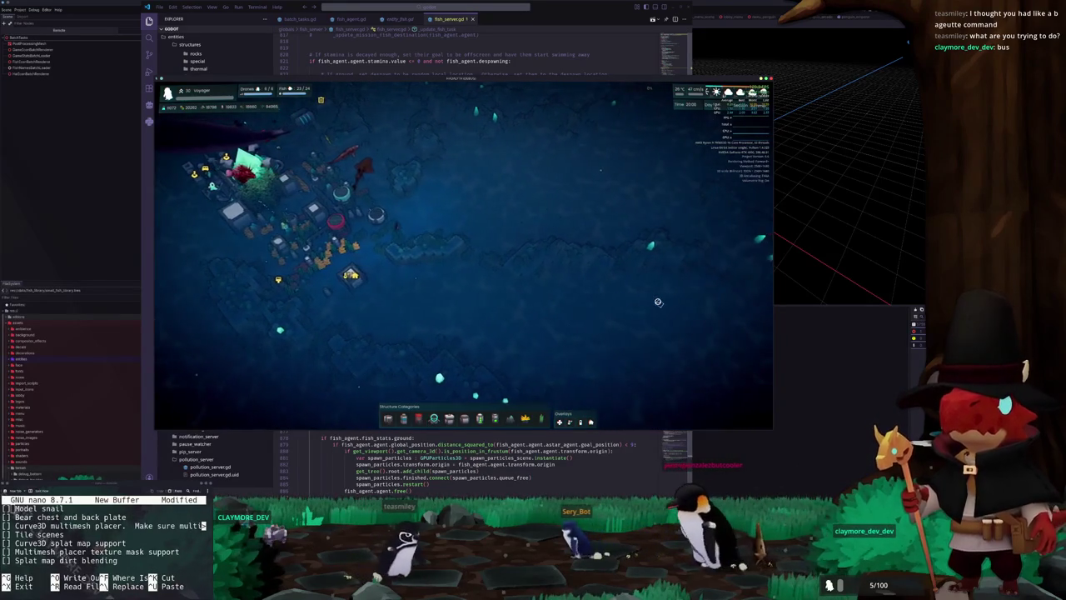
key("d")
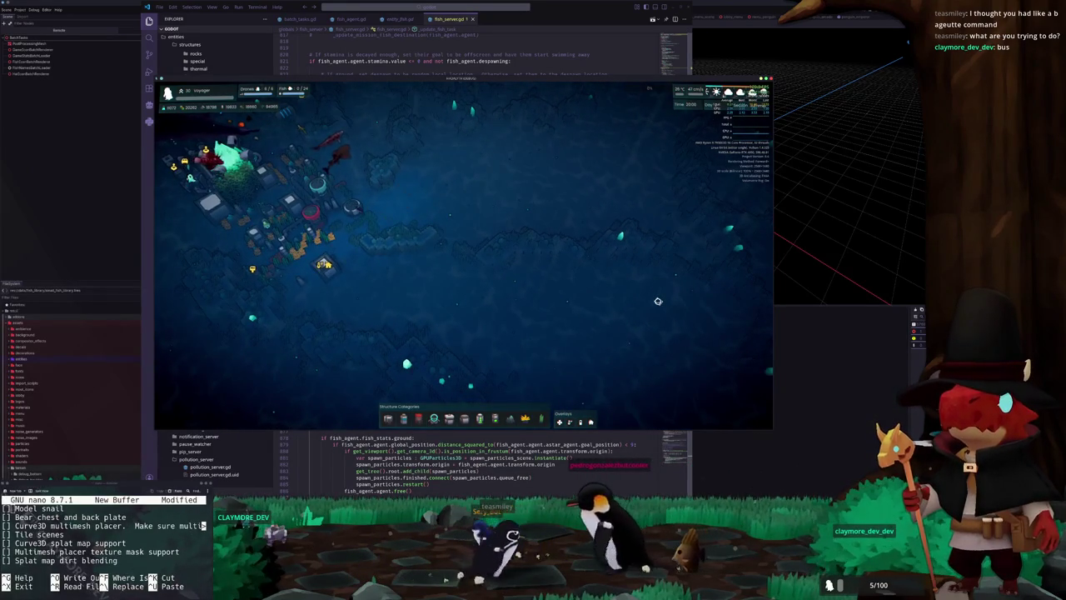
key("s")
key("d")
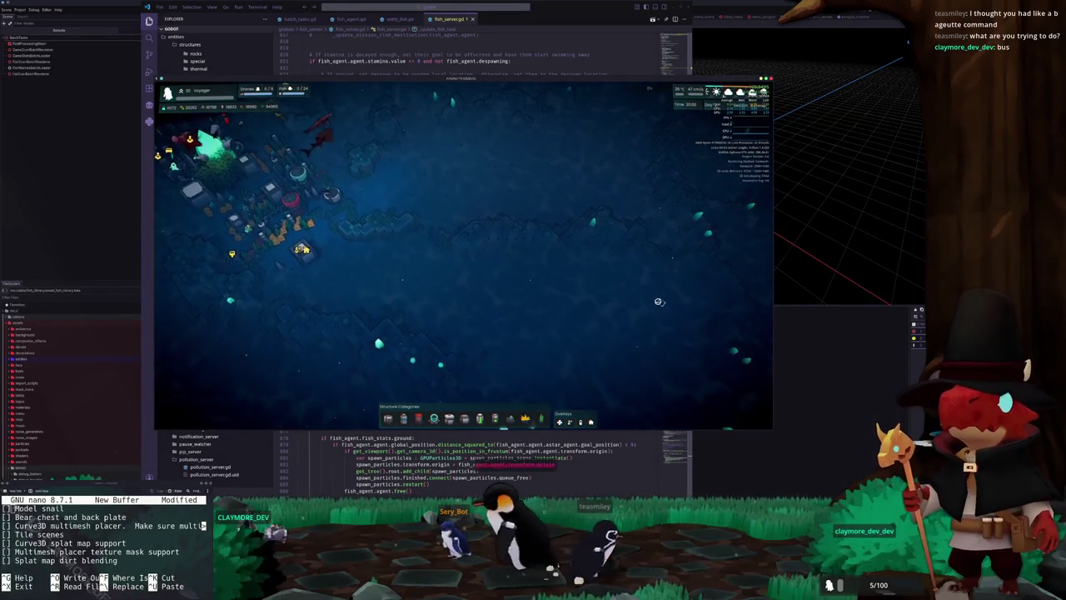
key("w")
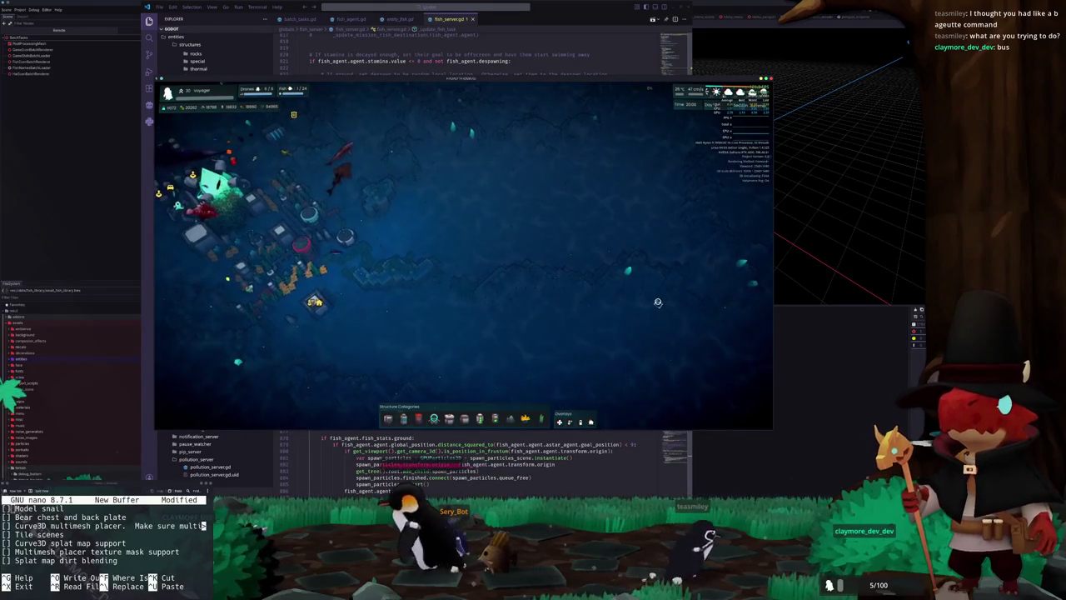
key("w")
key("d")
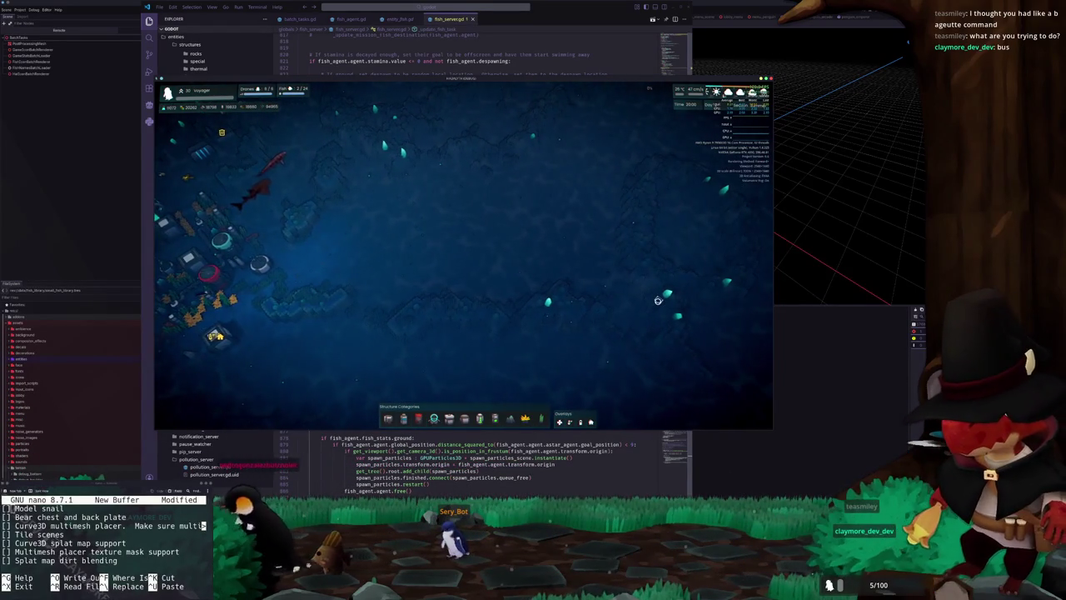
key("a")
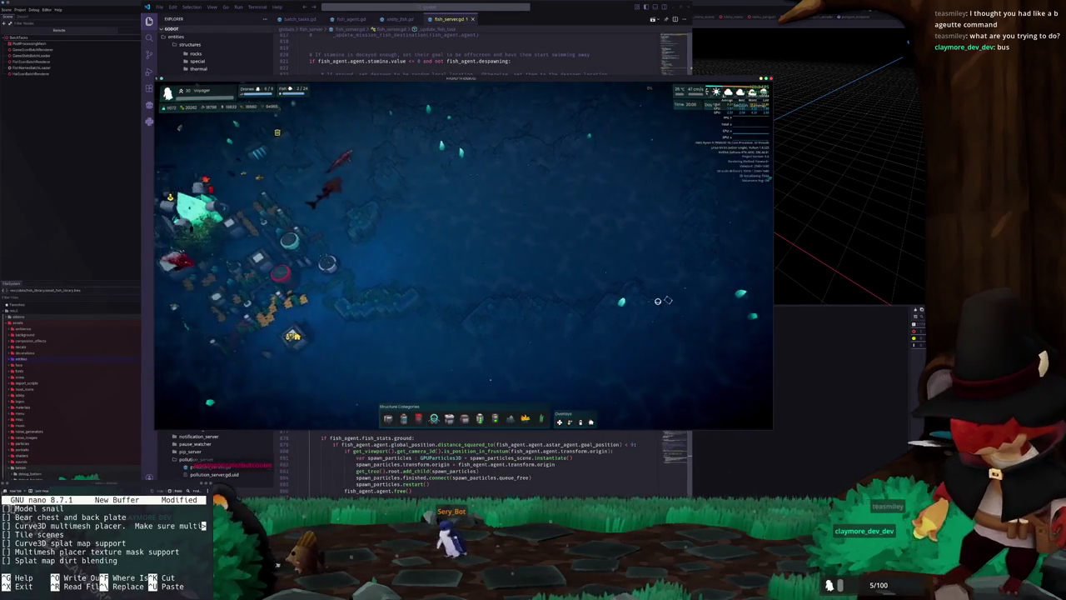
key("d")
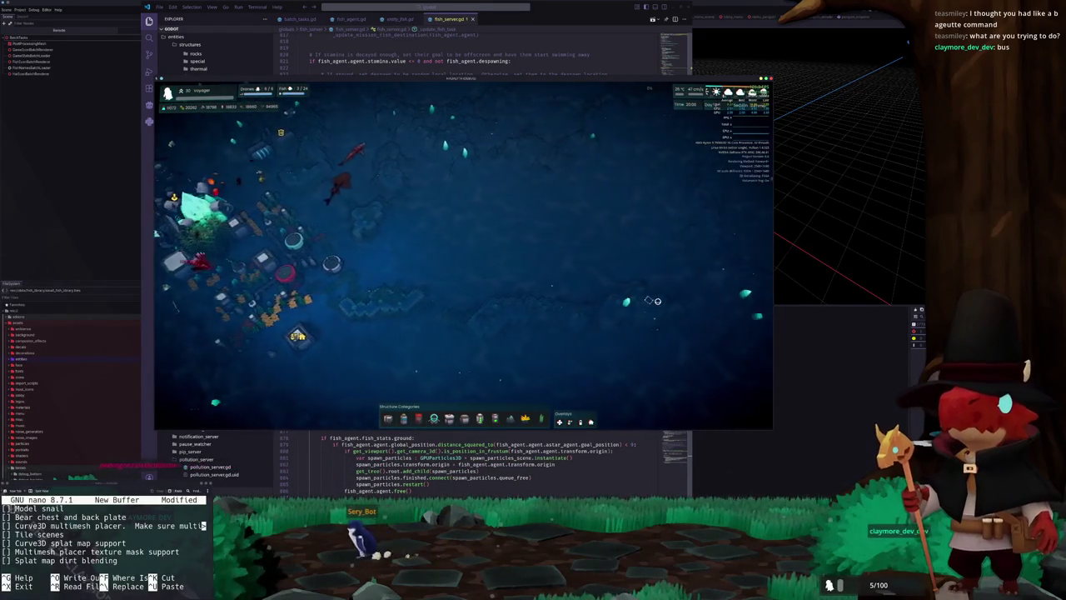
key("a")
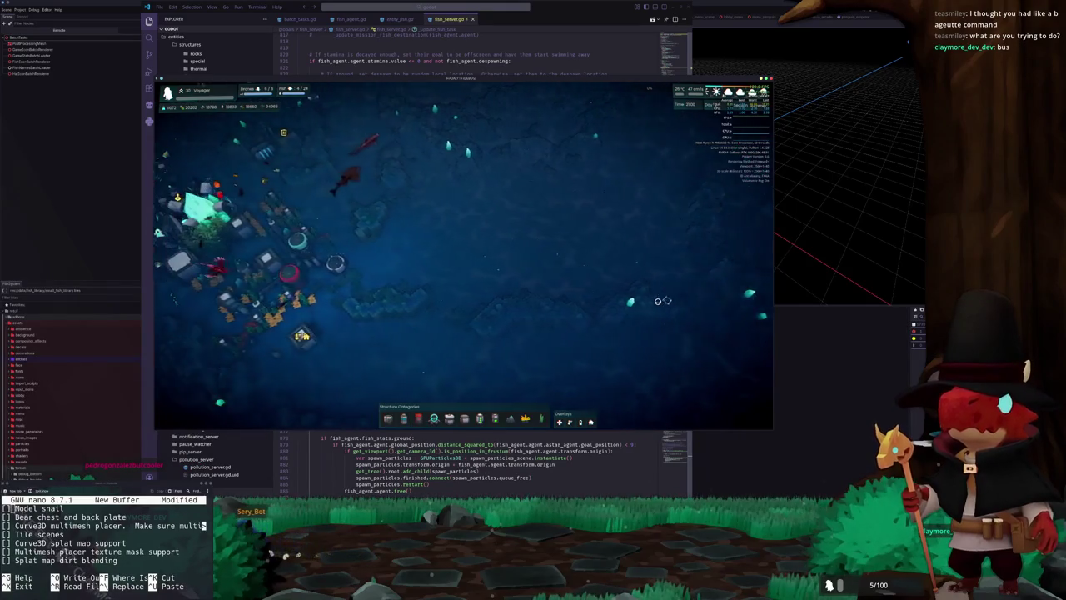
key("a")
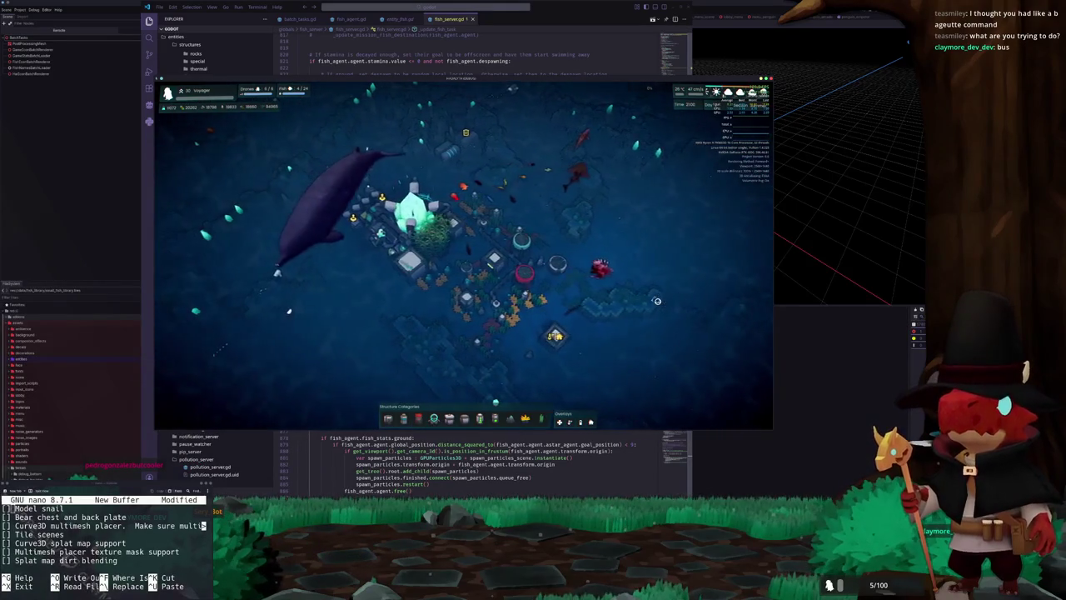
key("s")
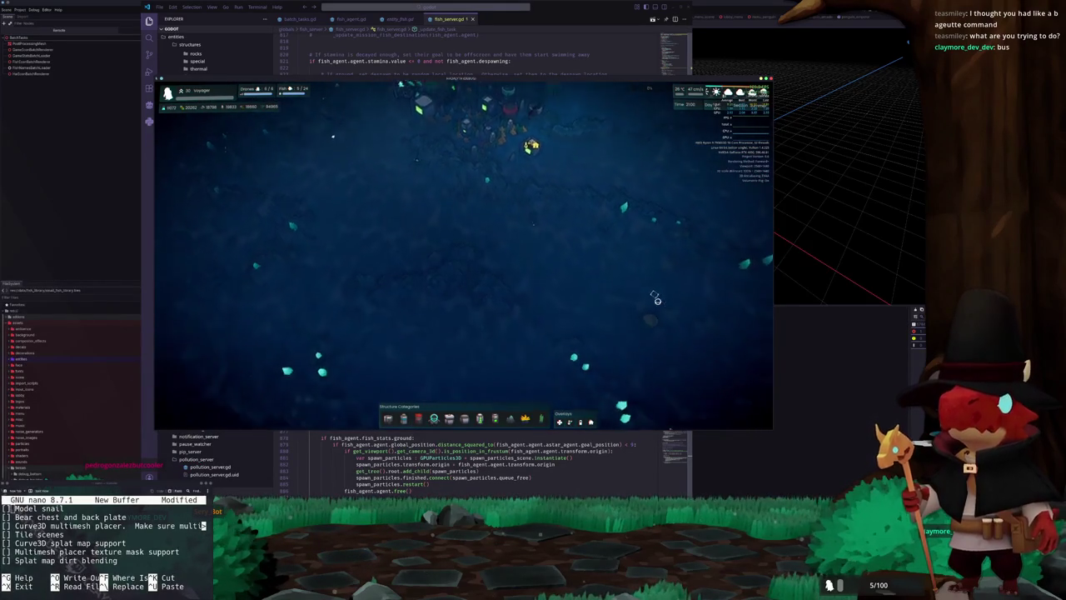
key("s")
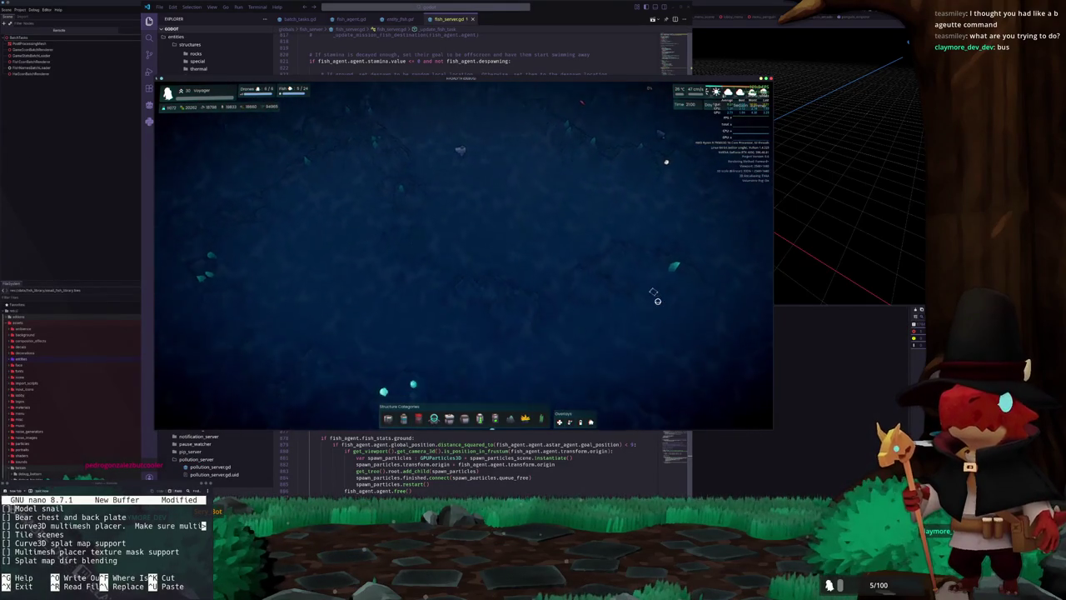
key("space")
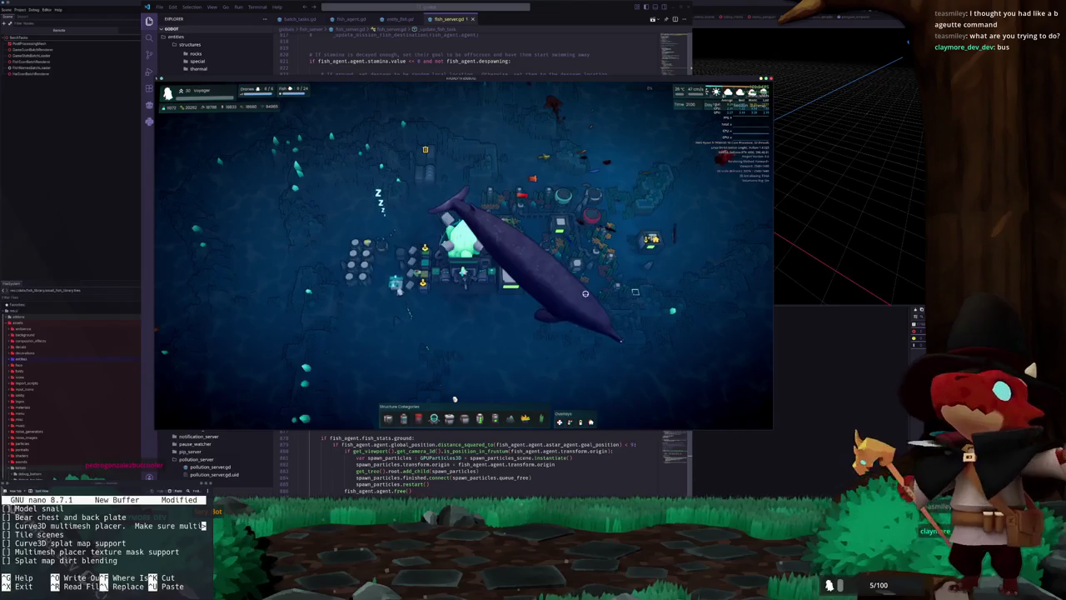
Step: Inspect the Huge Housing structure, close its info panels, and return to line 877 of fish_server.gd
left_click(506, 279)
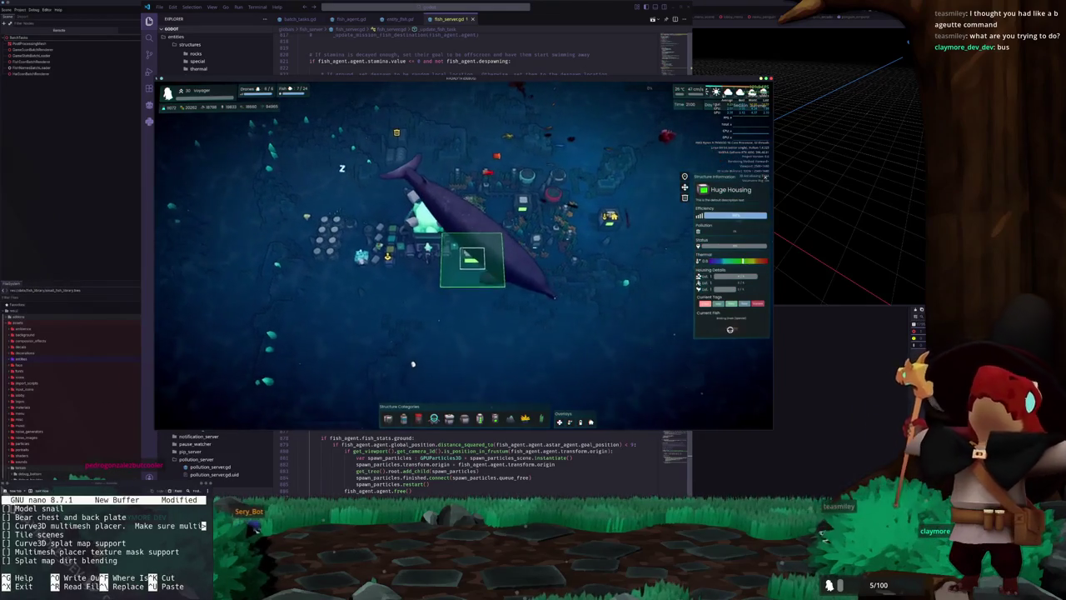
key("Escape")
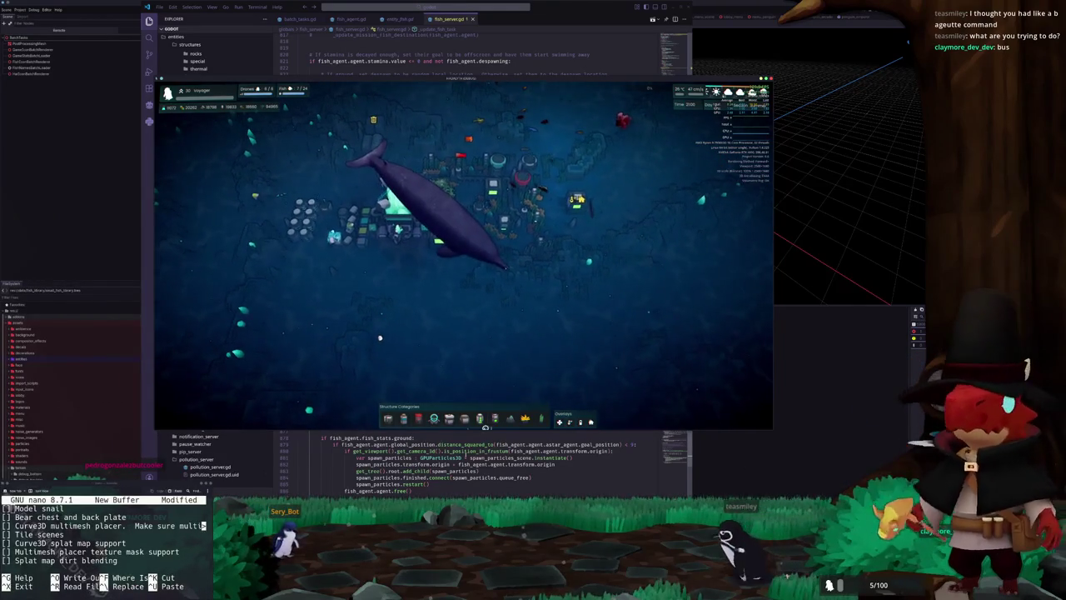
left_click(477, 440)
left_click(371, 429)
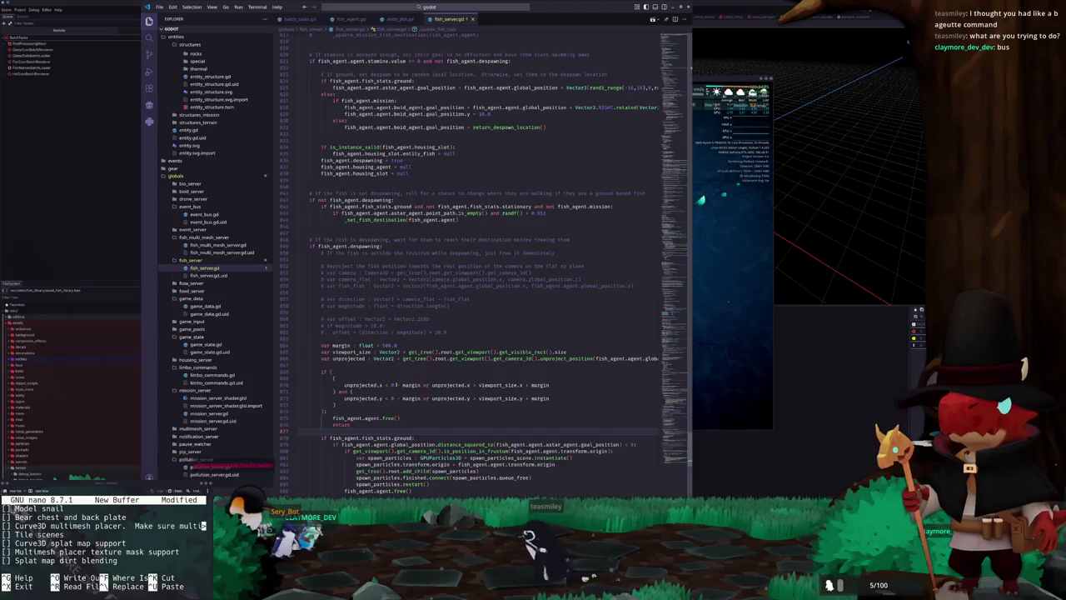
Step: Review the bounds check on lines 870–872, highlighting the 'or' and 'margin' occurrences
left_click(396, 385)
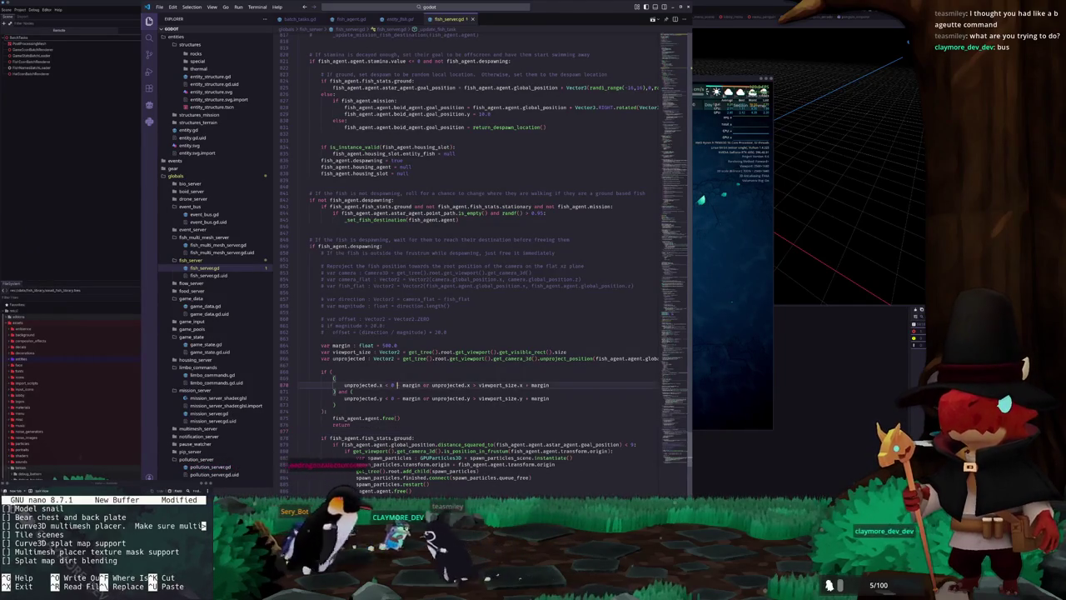
double_click(425, 385)
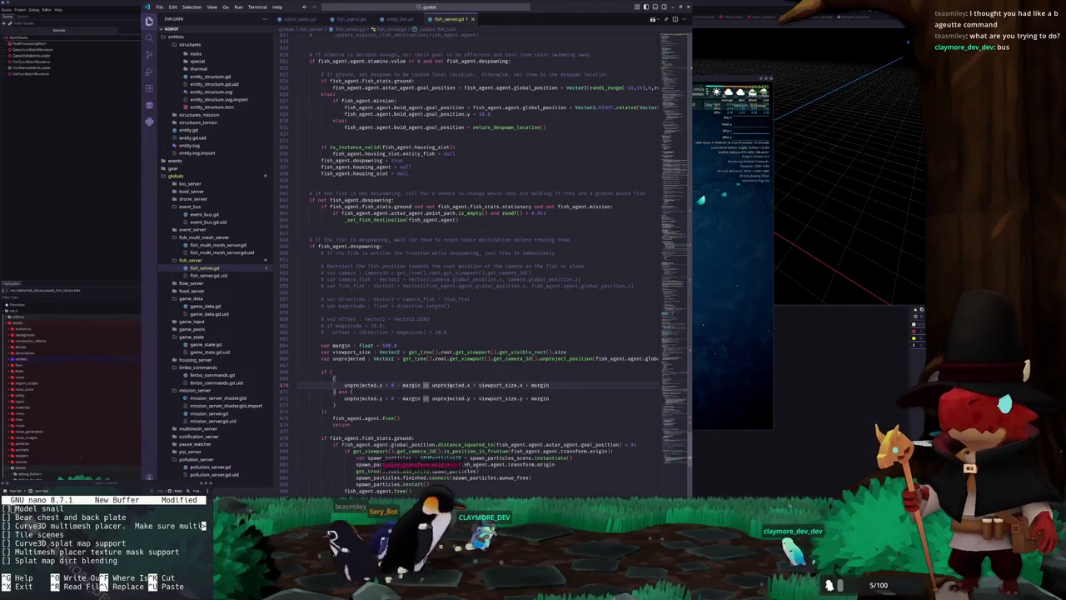
double_click(554, 384)
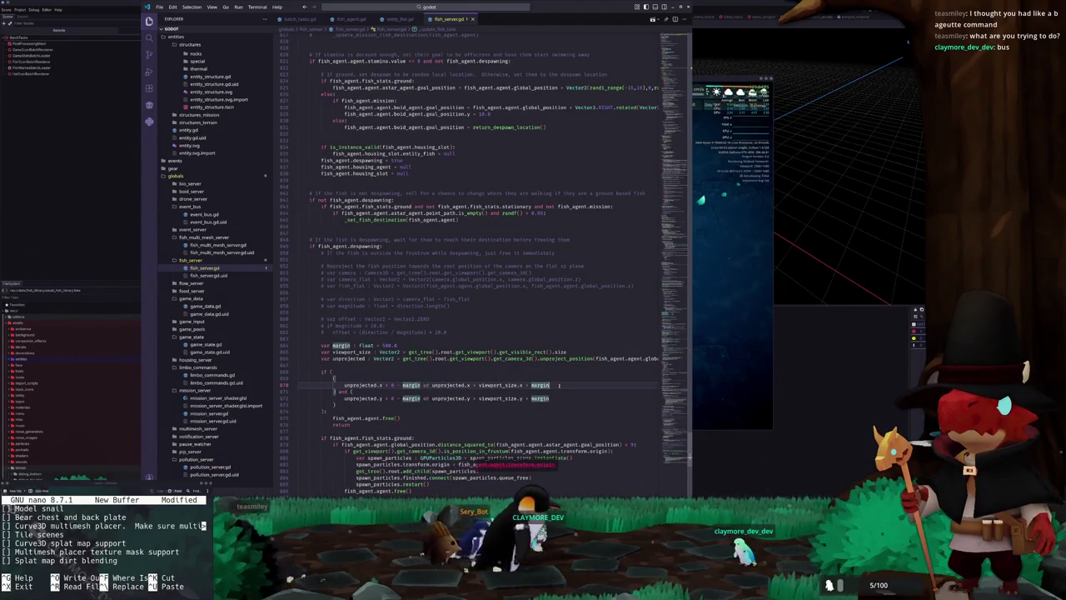
left_click(567, 398)
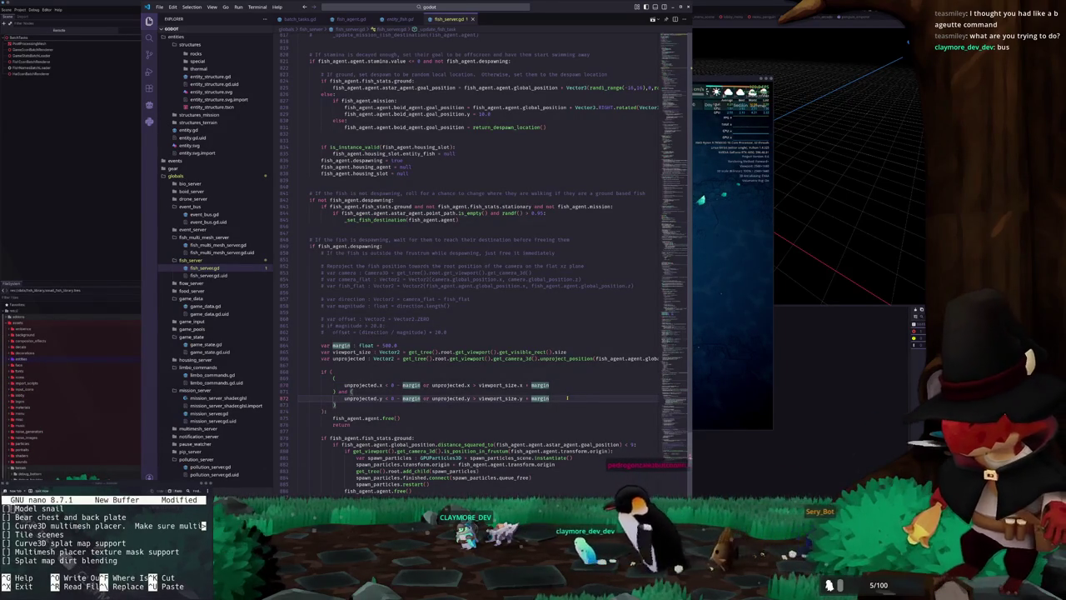
key("Up")
key("Up")
key("Up")
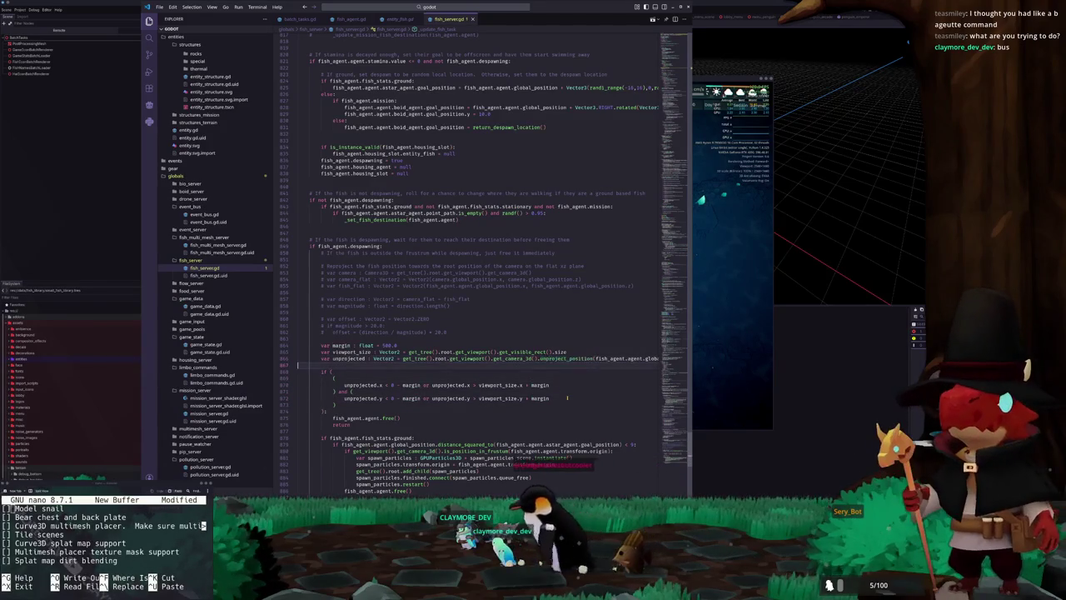
key("alt+Tab")
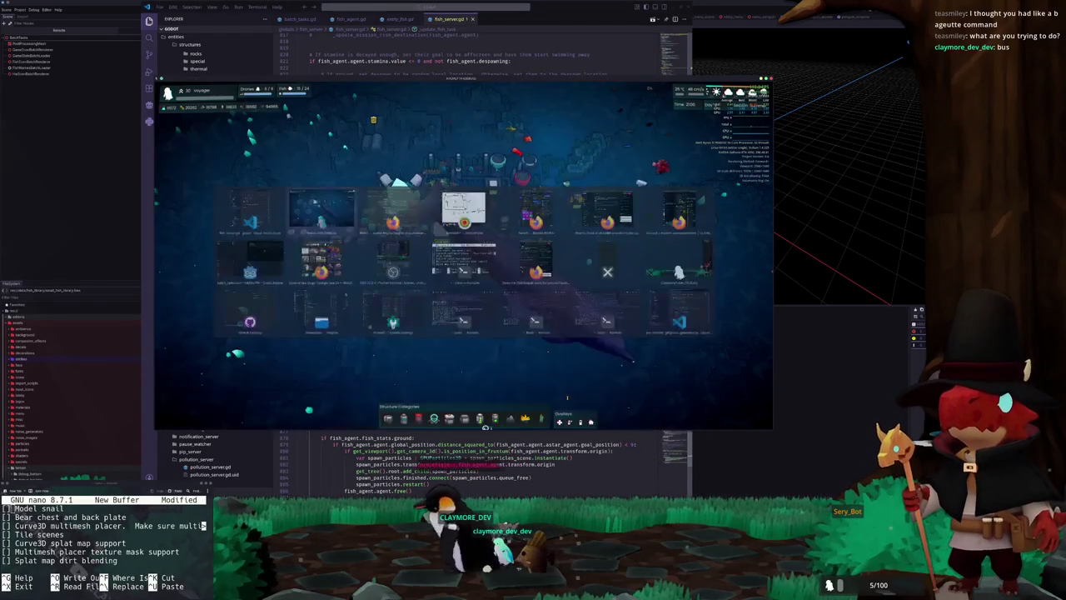
Step: Pan the game view across open water and check the Godot editor's output log
key("s")
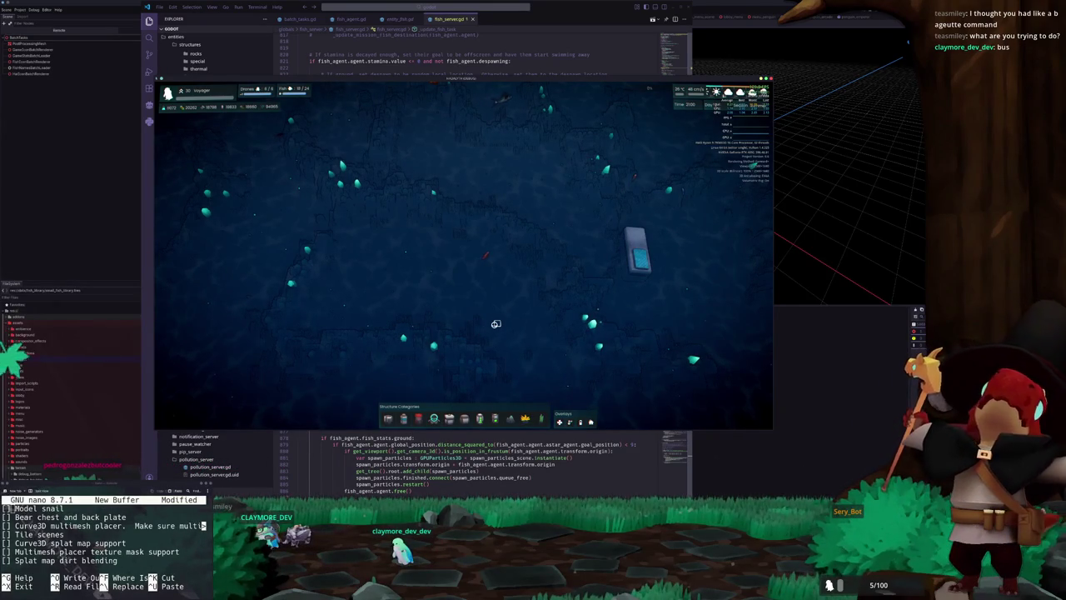
key("w")
key("w")
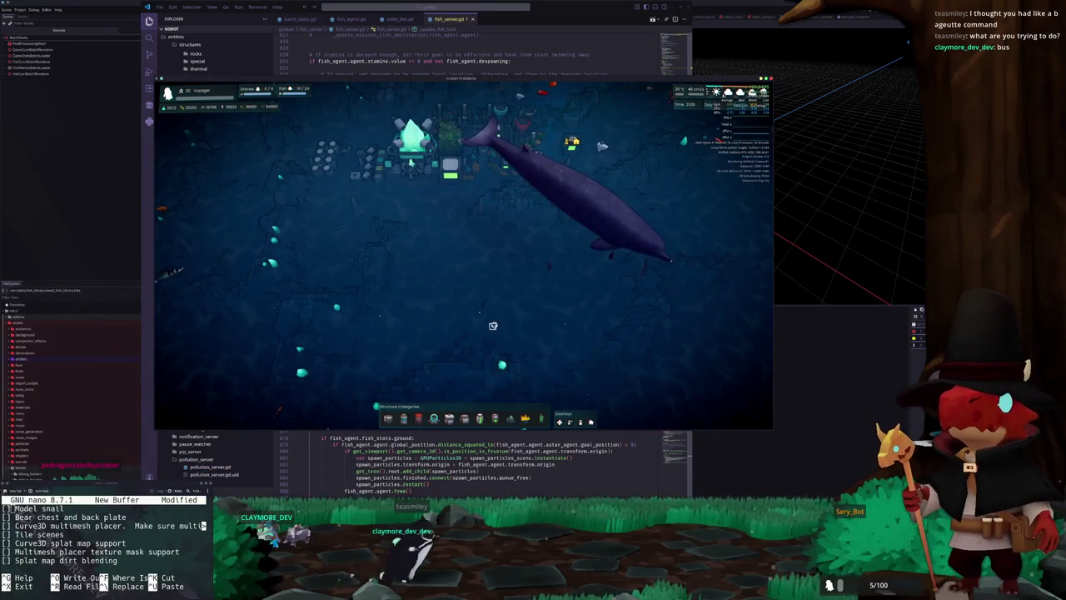
key("F8")
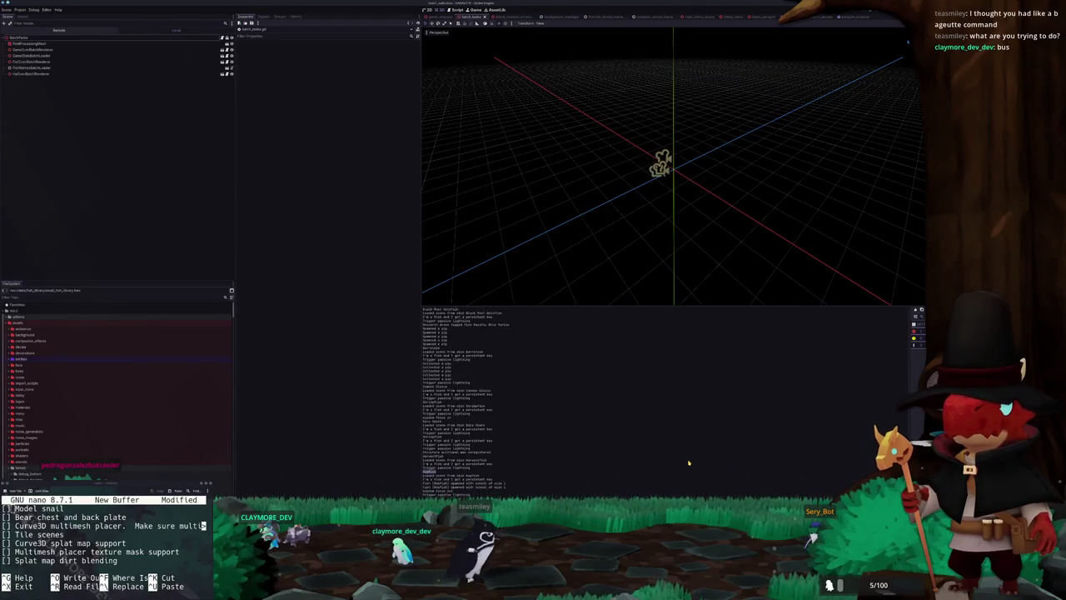
scroll(658, 471, "down", 1)
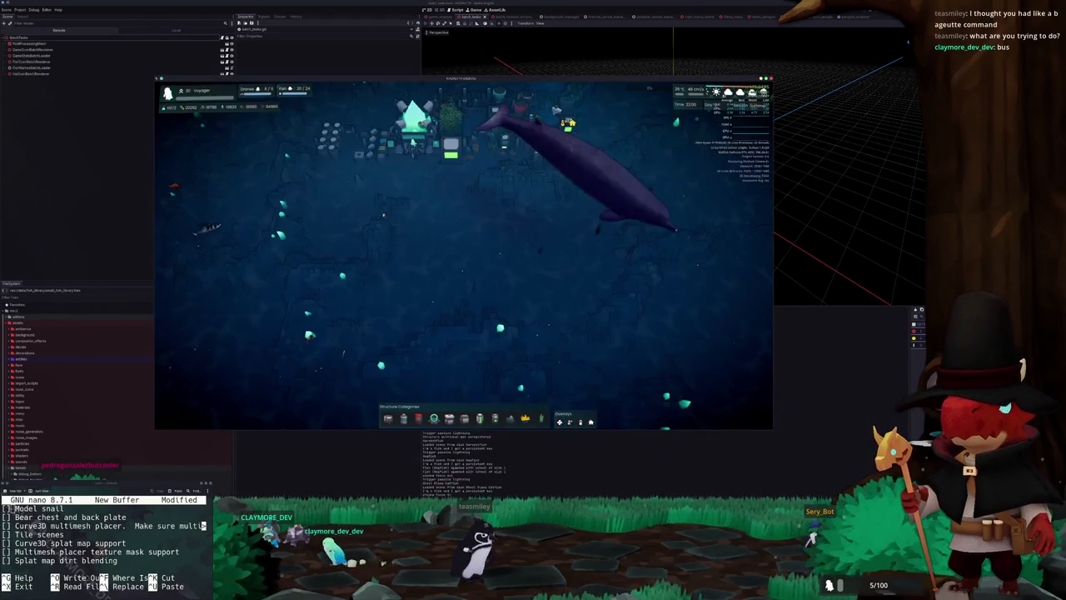
key("alt+Tab")
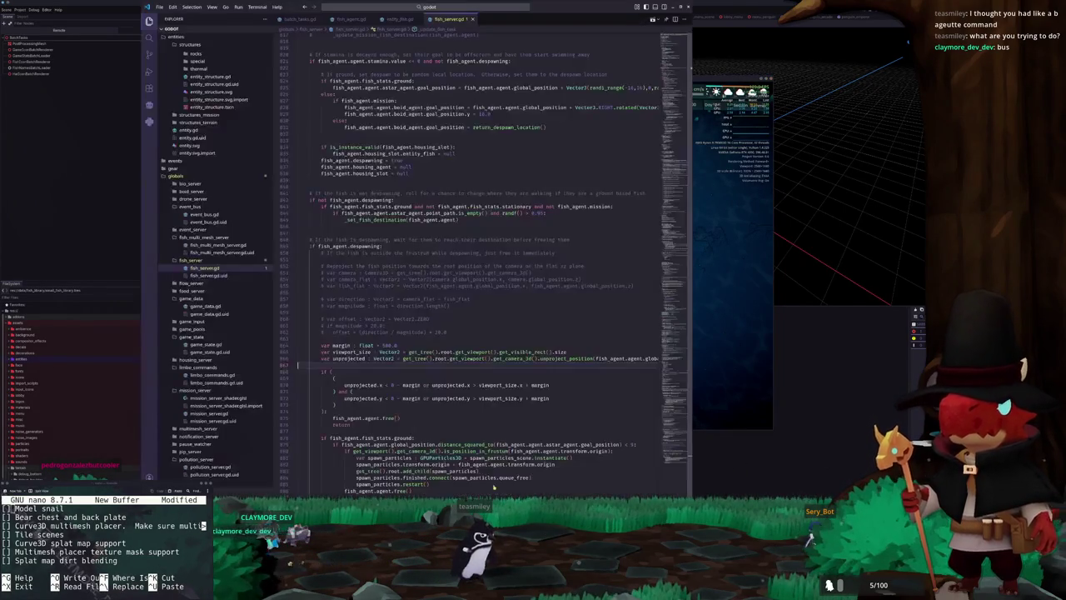
Step: Add print("Unprojection failed for %s" % fish_agent.fish_stats.name) below the despawn block and run the game
left_click(341, 408)
scroll(341, 392, "down", 2)
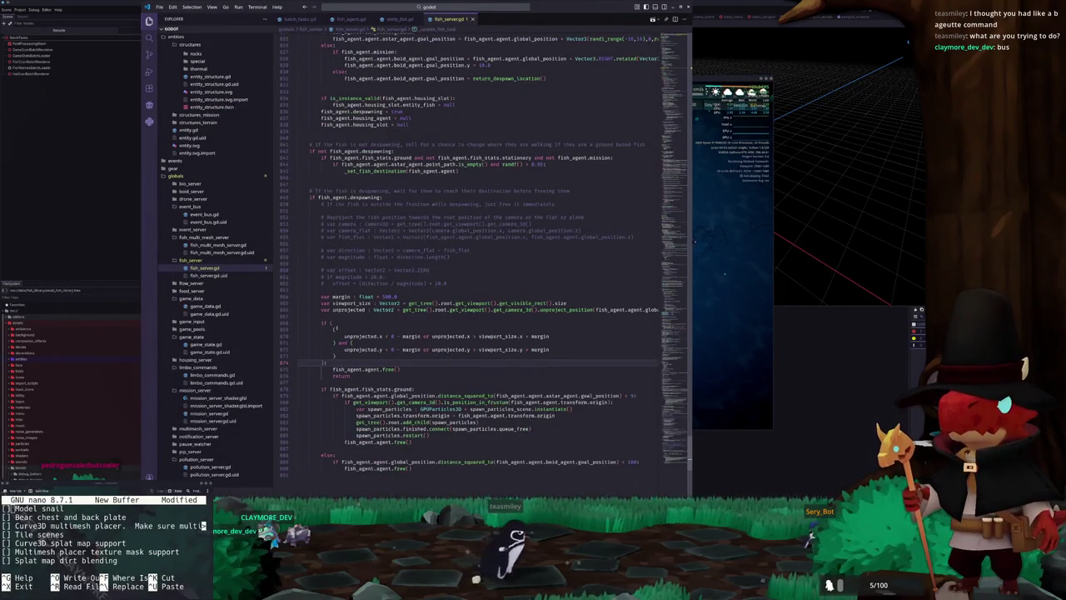
double_click(326, 309)
key("Down")
key("Down")
key("Down")
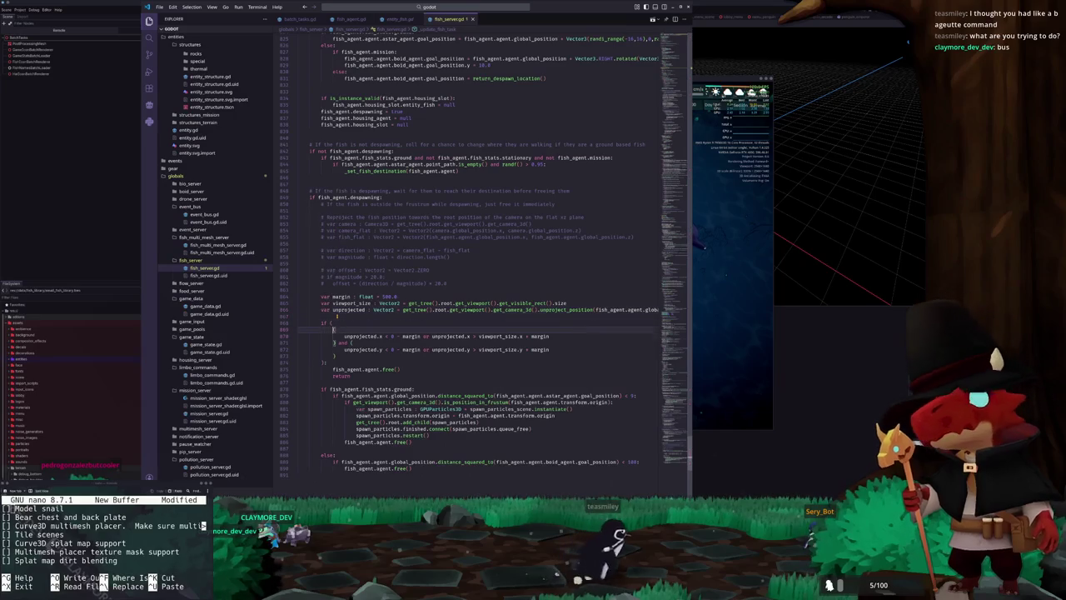
key("Return")
key("Return")
key("Up")
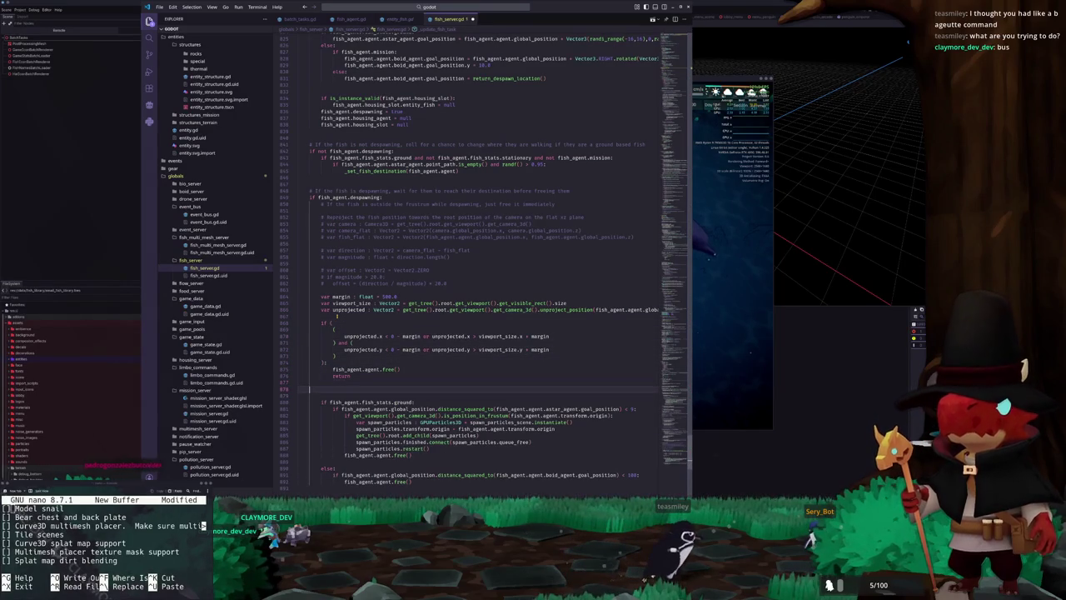
type("print(\"")
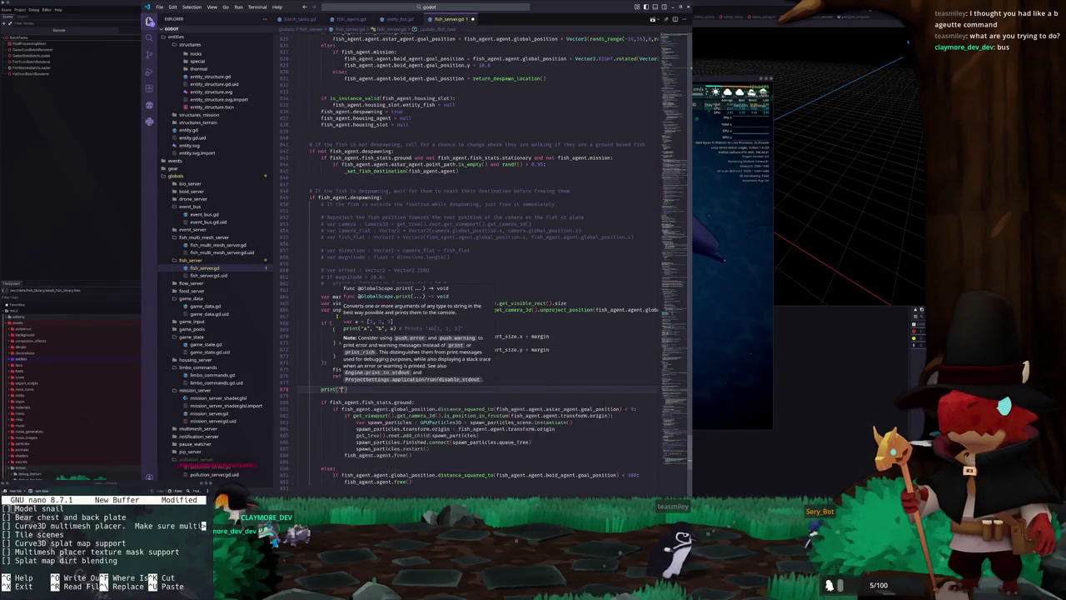
type("Unprojection faile")
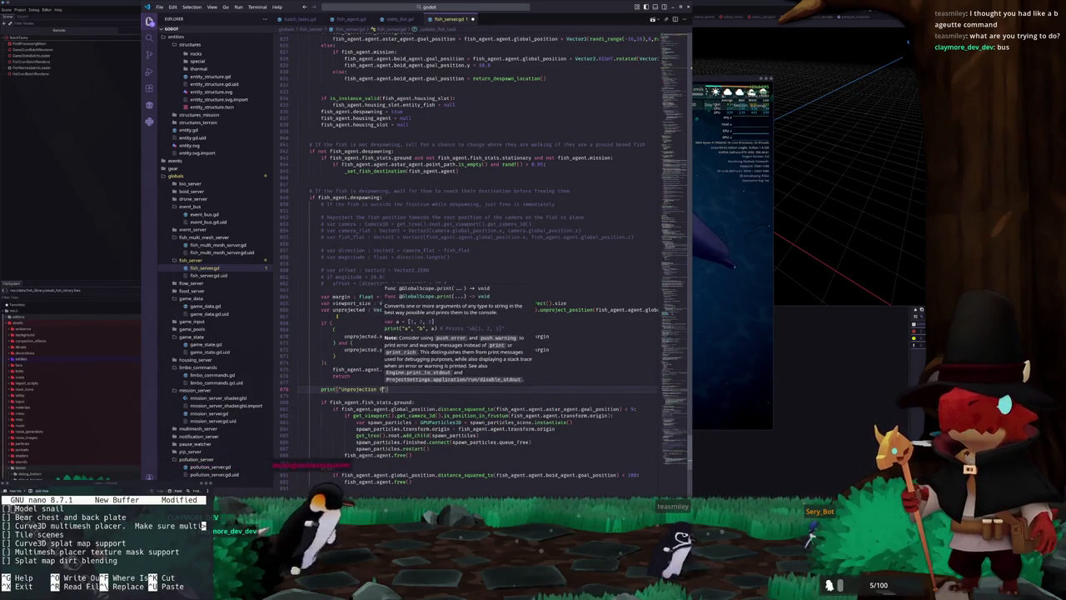
type("d for %")
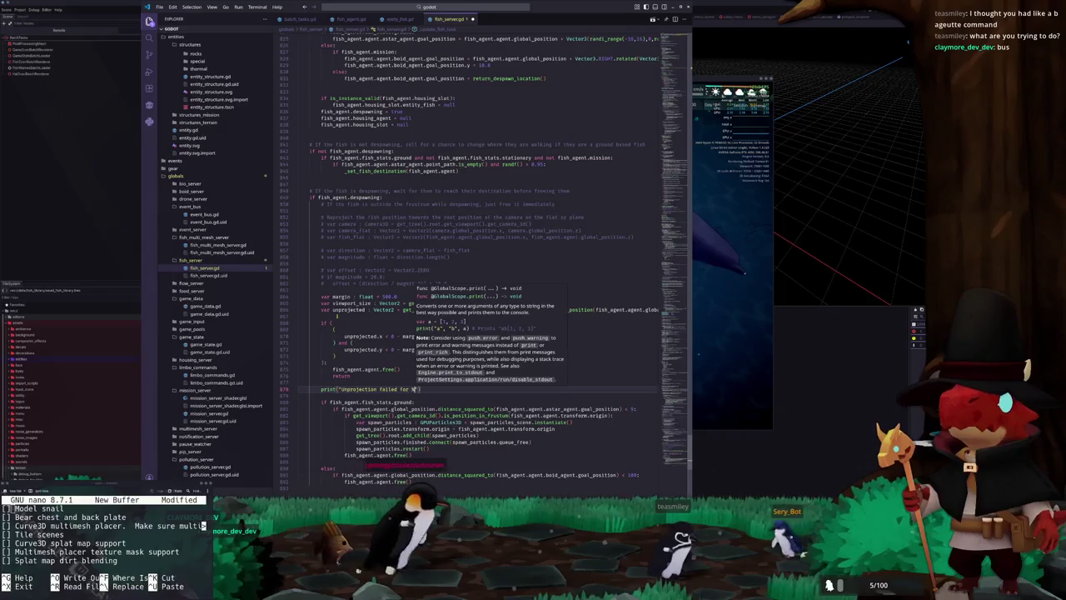
type("s\" % ")
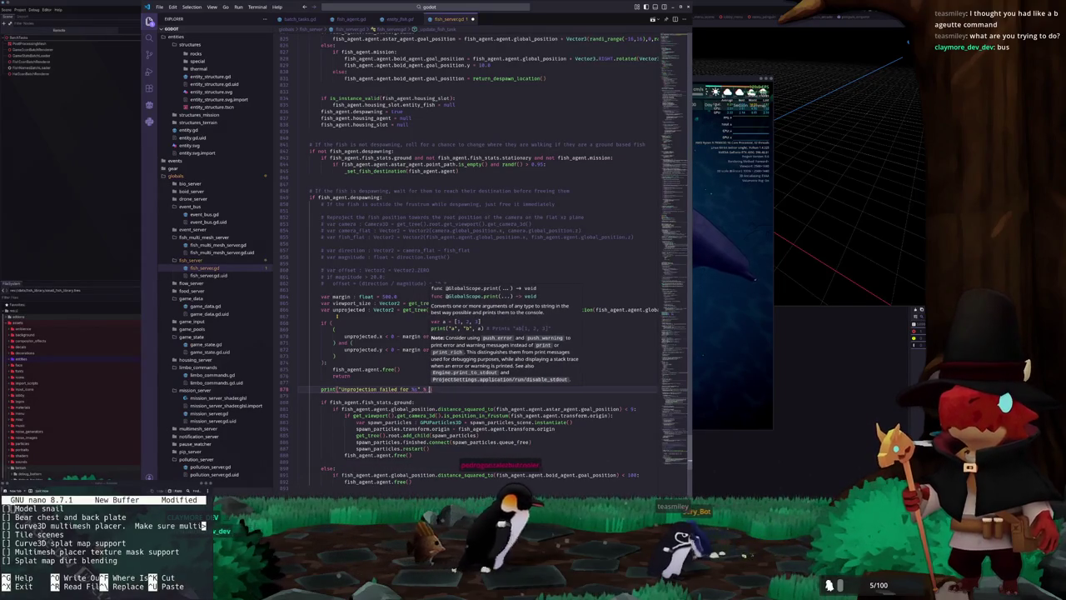
type("entity_fi")
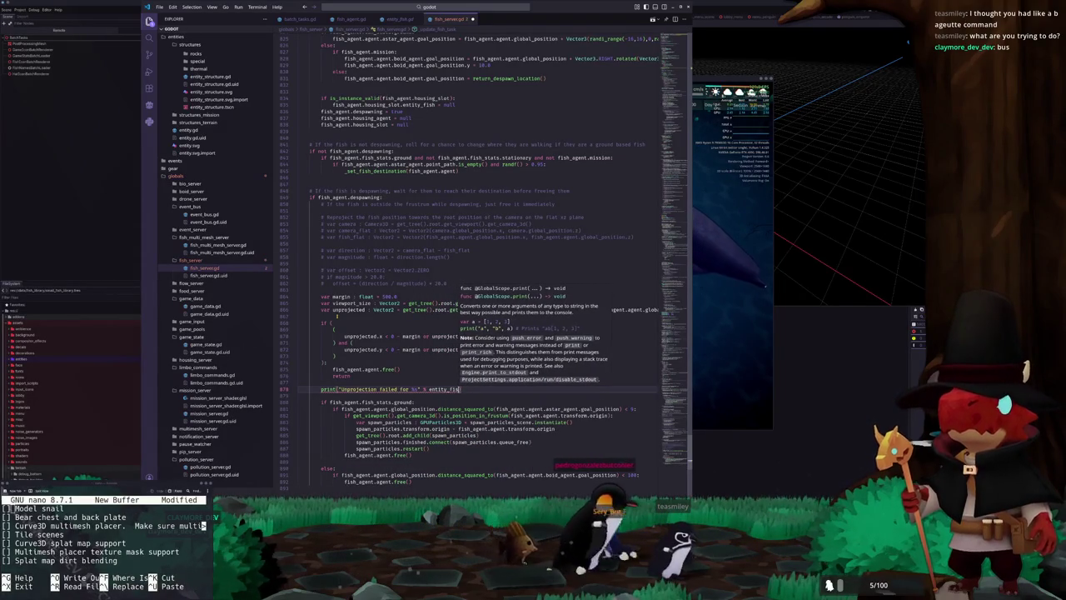
key("BackSpace")
key("BackSpace")
key("BackSpace")
type("fish_agent")
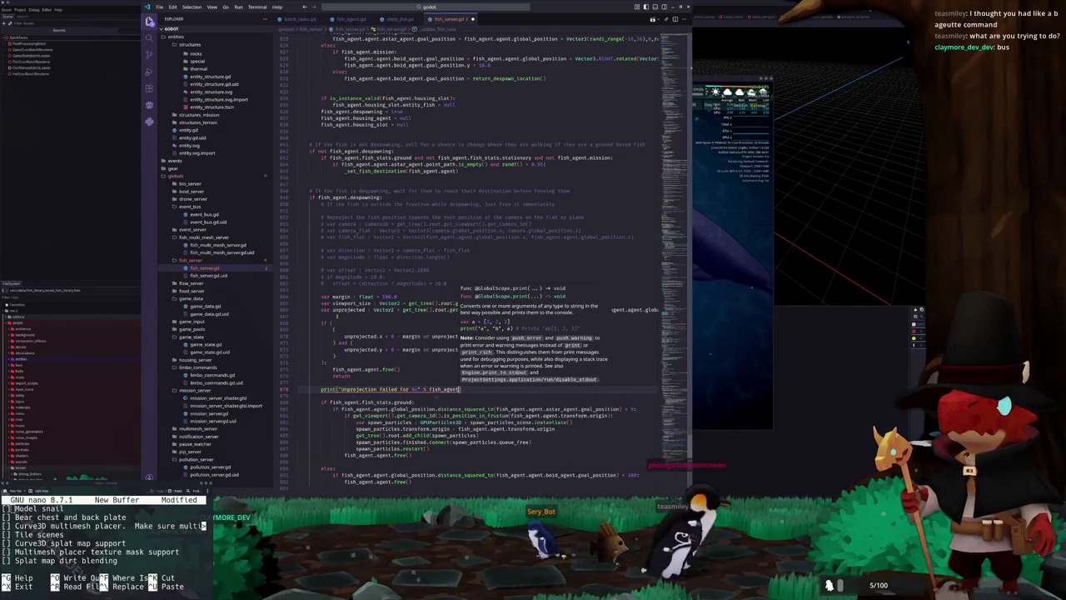
type(".fish")
type("_stats.name")
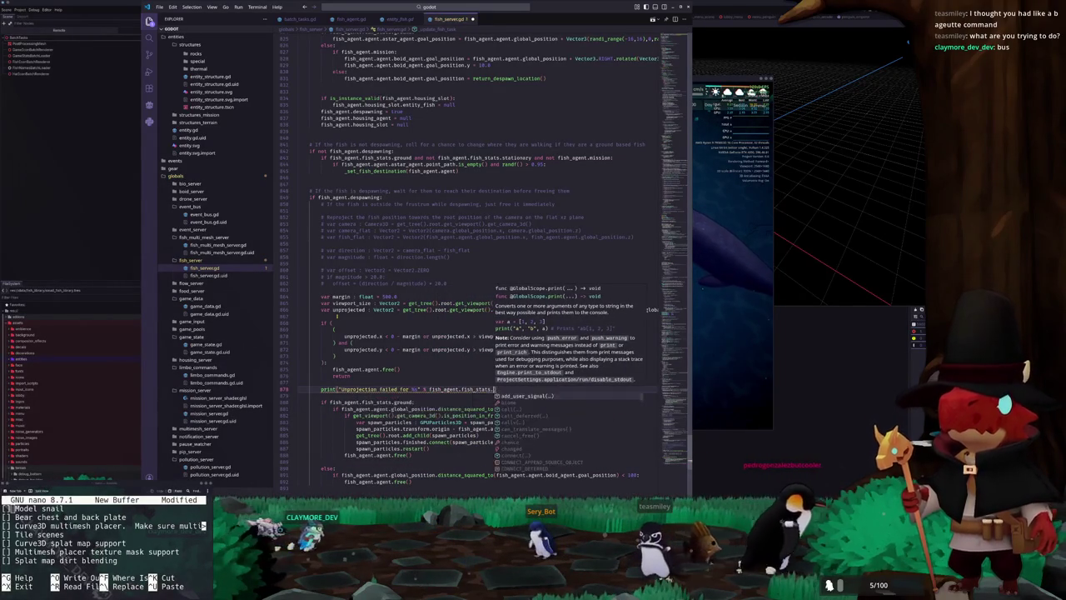
left_click(297, 396)
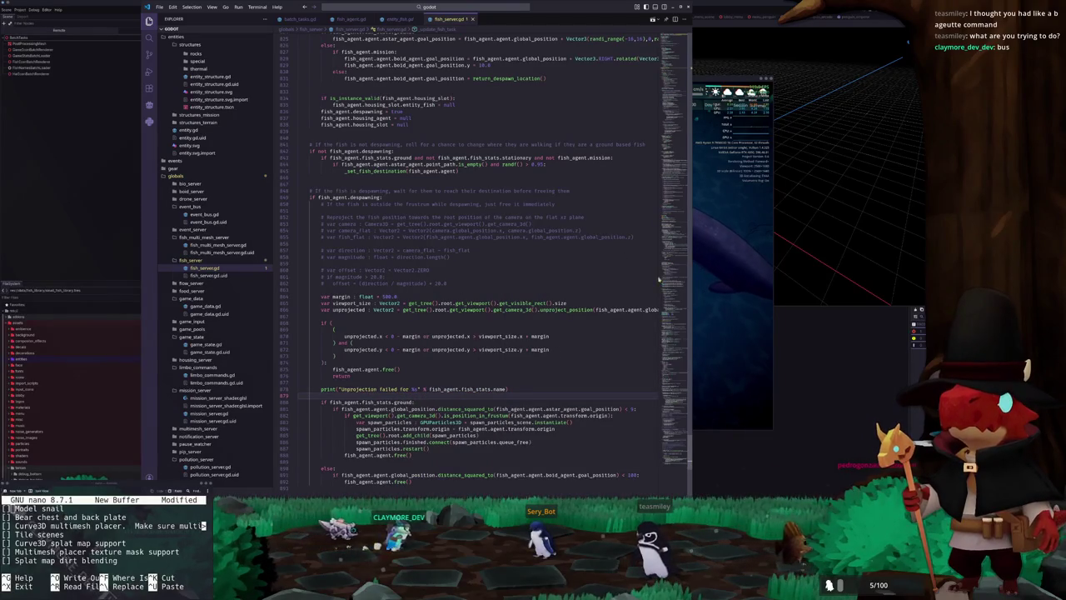
key("F5")
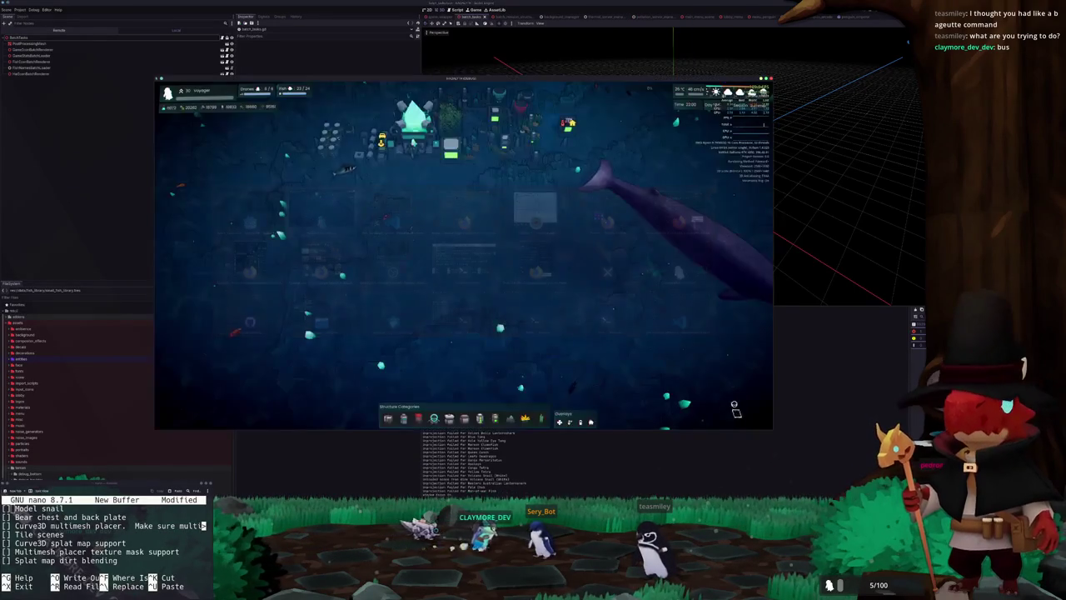
Step: Pan the game camera out over empty seabed, jump back to the base with Home, then return to fish_server.gd
key("d")
key("s")
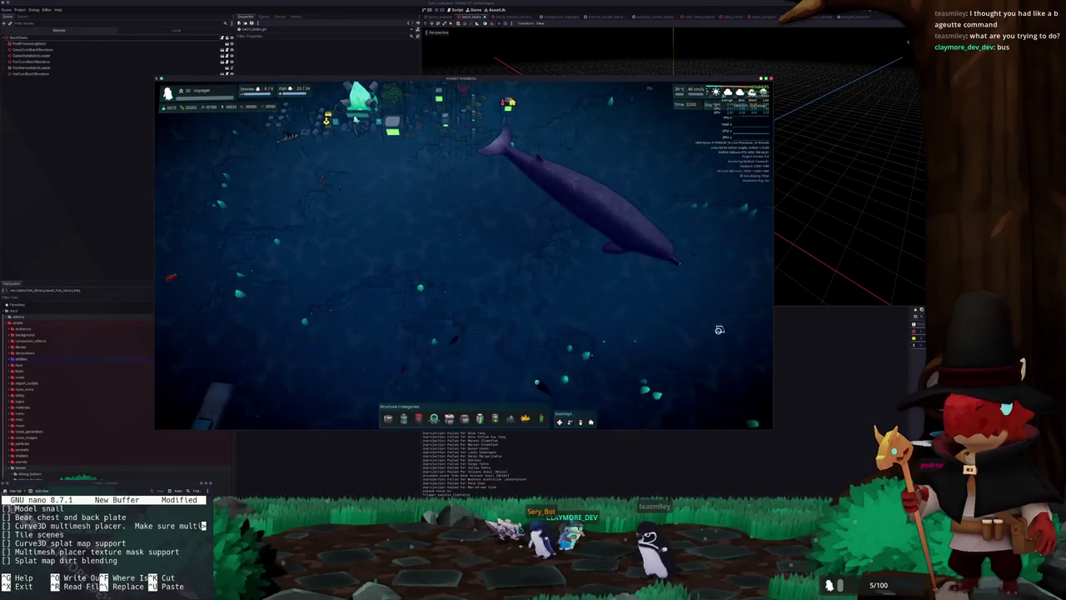
key("s")
key("a")
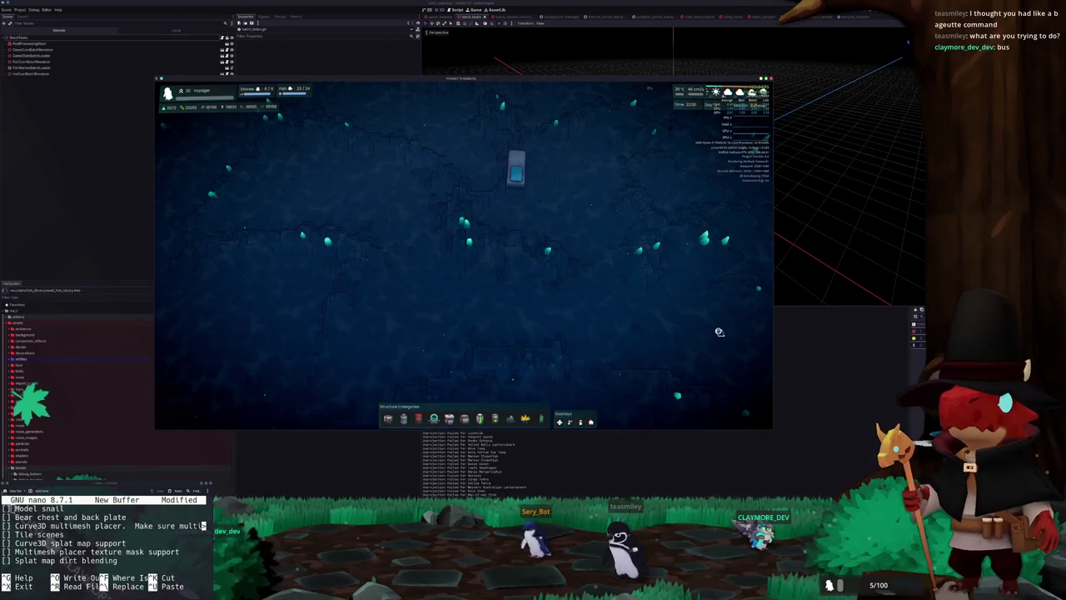
key("Home")
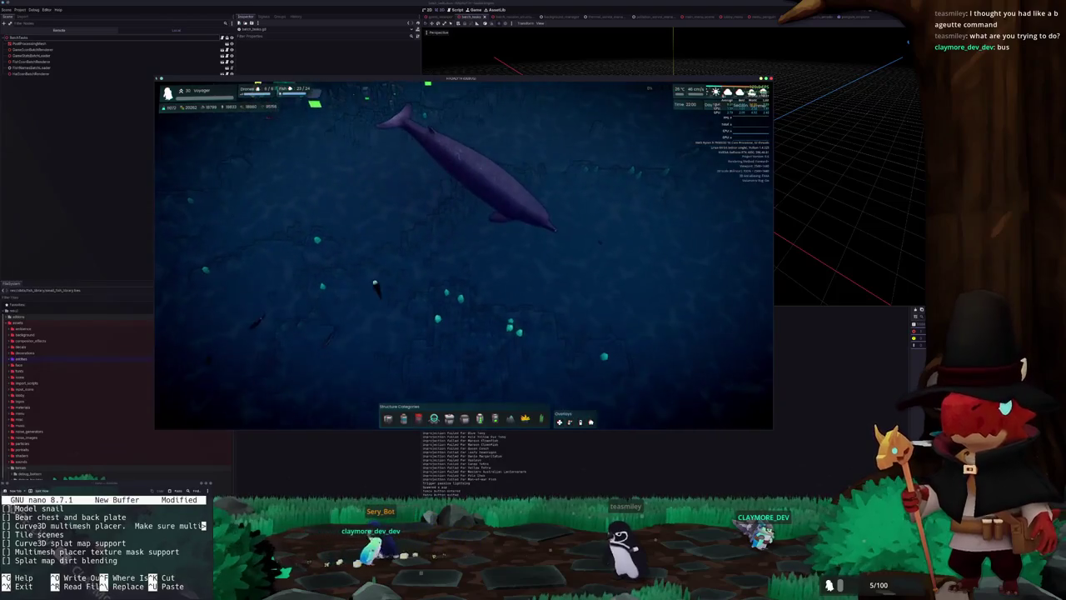
key("alt+Tab")
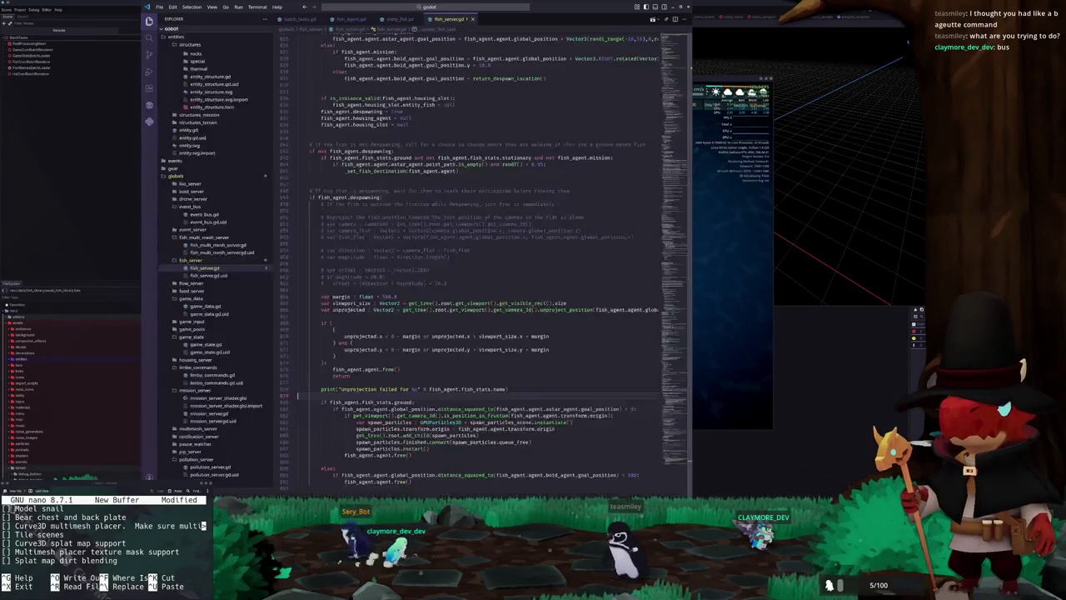
Step: Add a debug print of viewport_size and the unprojected position below the unprojection-failed print, then run the game
left_click(433, 316)
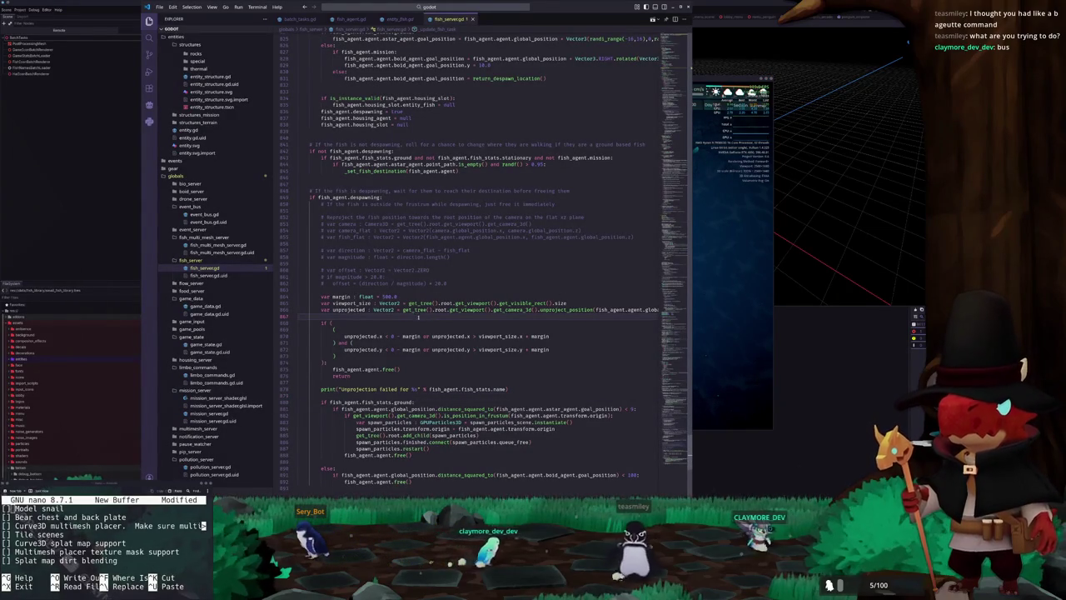
left_click(515, 388)
key("Return")
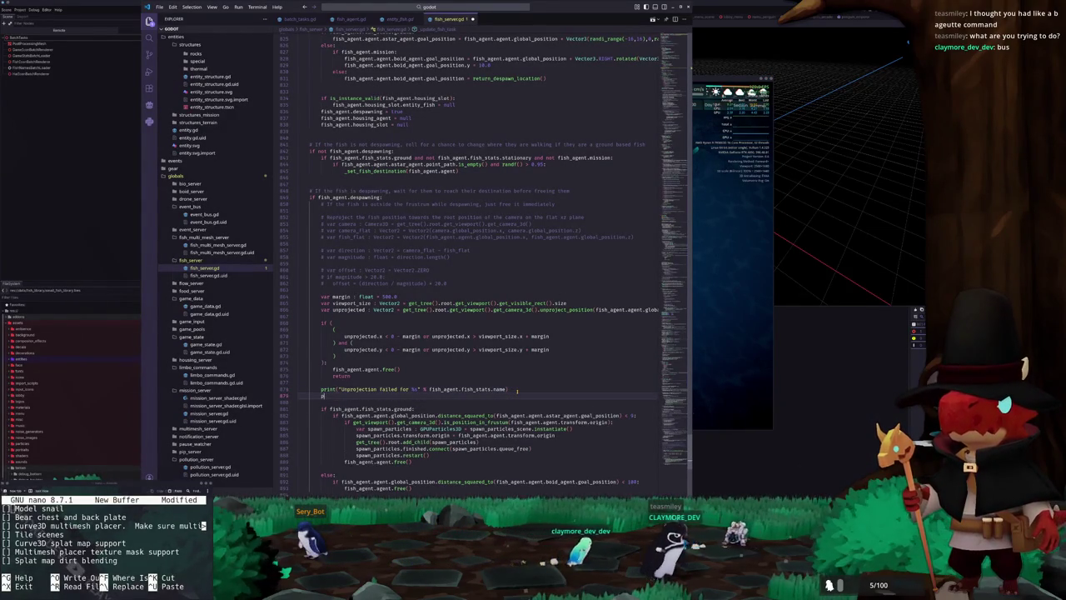
type("print(viewport_")
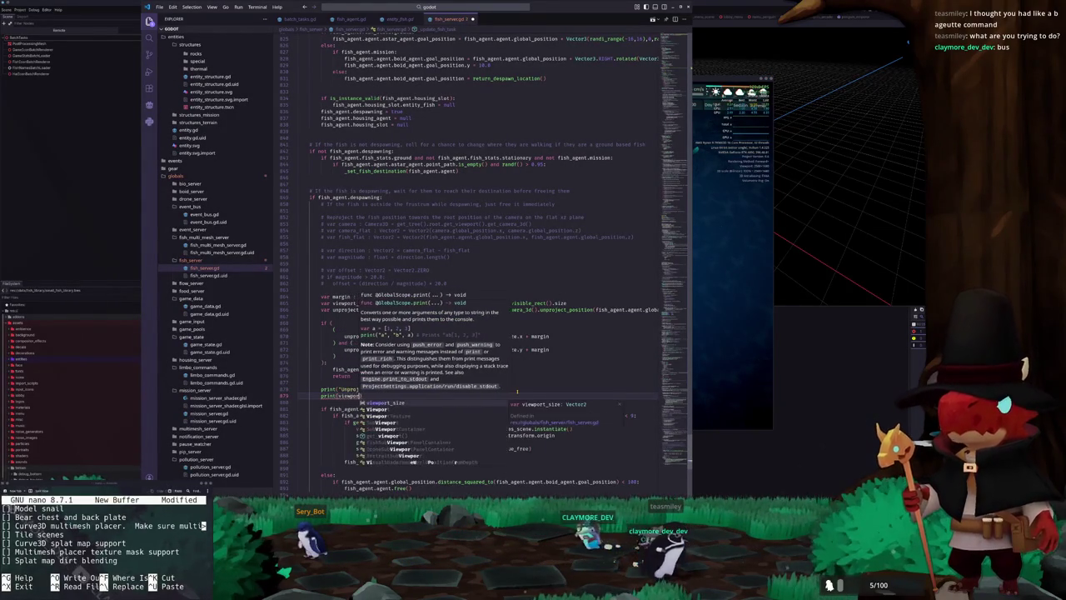
type("size")
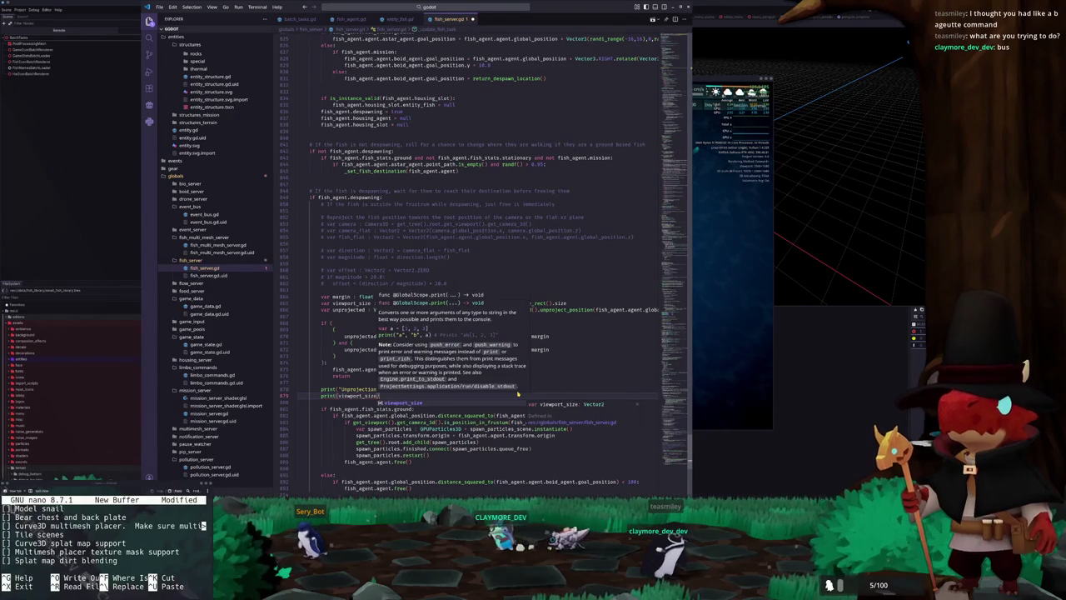
type(", \" \"")
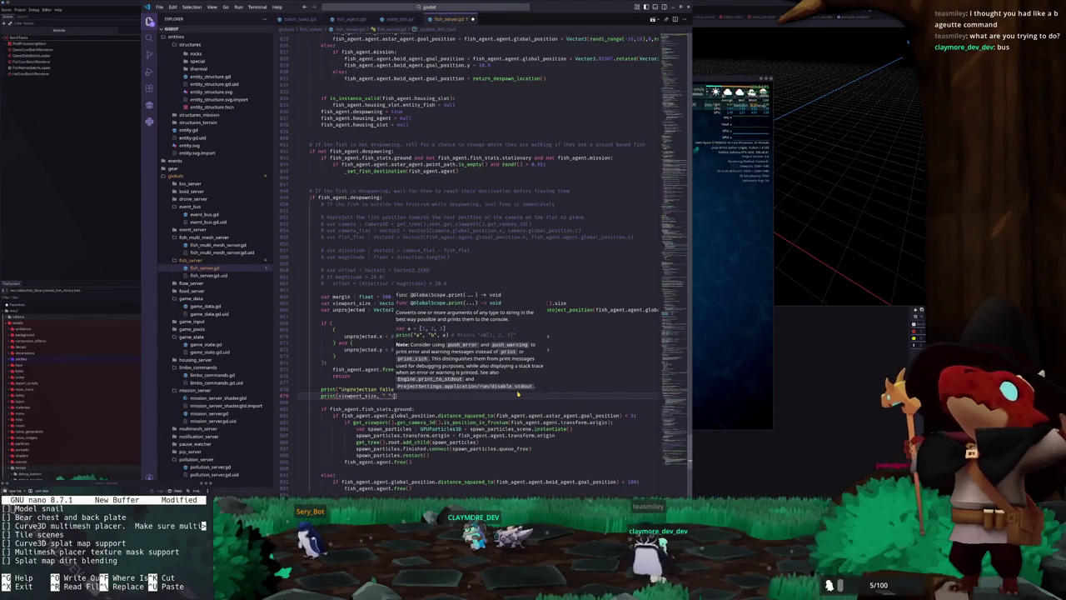
type(", inprojected")
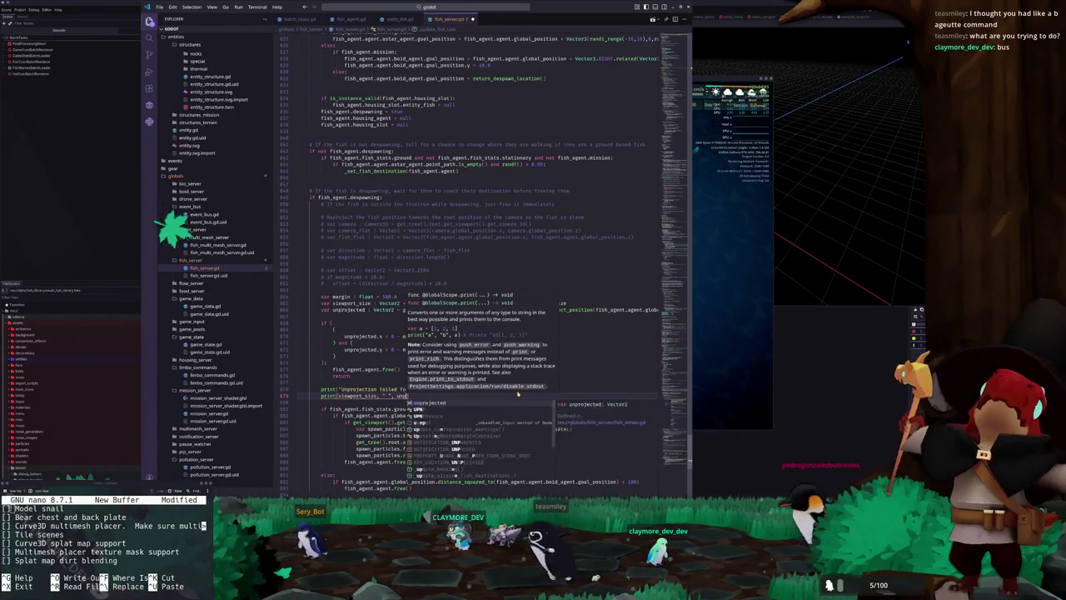
key("F5")
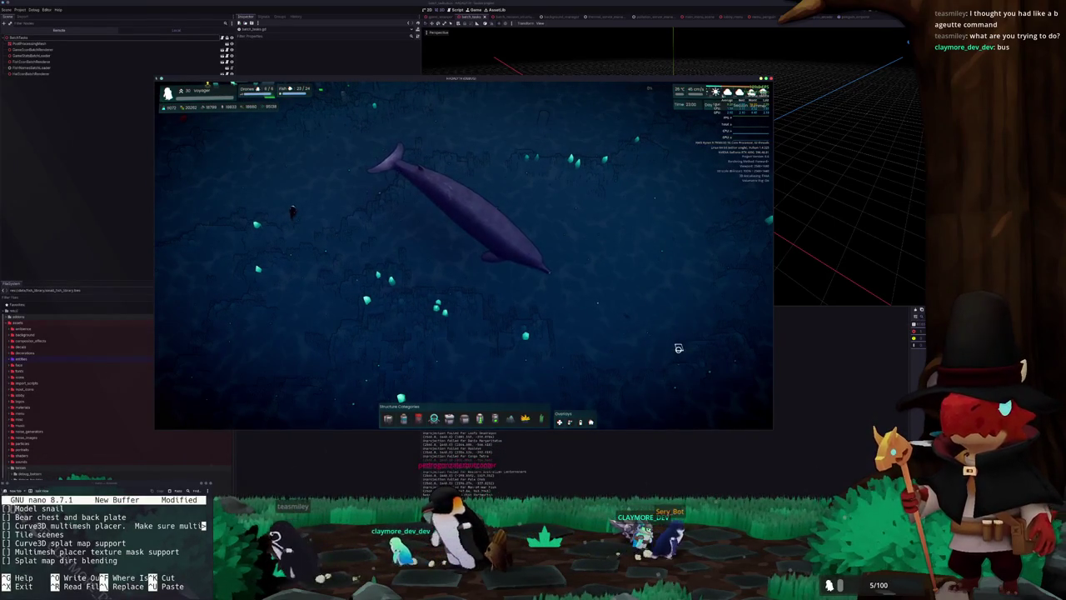
Step: Restart the game in a shrunken window to log viewport-size and unprojected values, then return to fish_server.gd
key("F8")
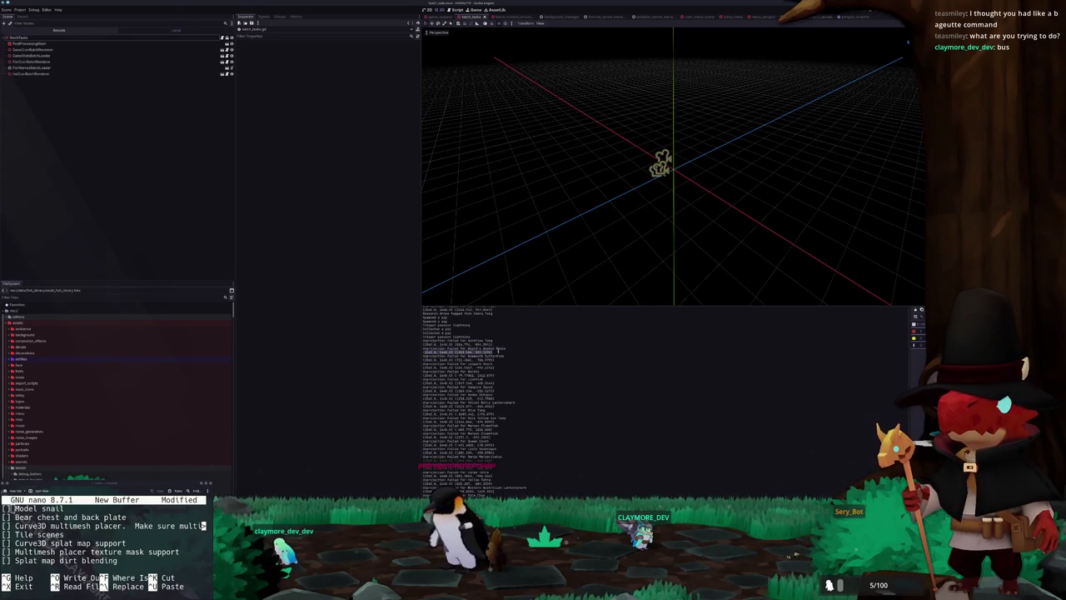
key("F5")
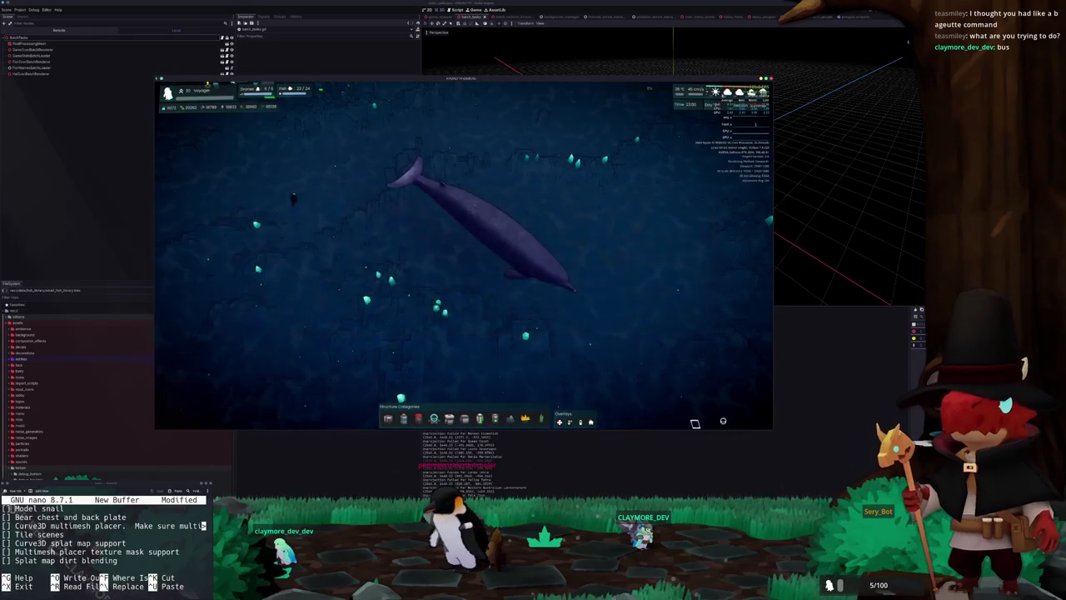
mouse_move(770, 426)
left_mouse_down()
mouse_move(673, 291)
mouse_move(599, 309)
left_mouse_up()
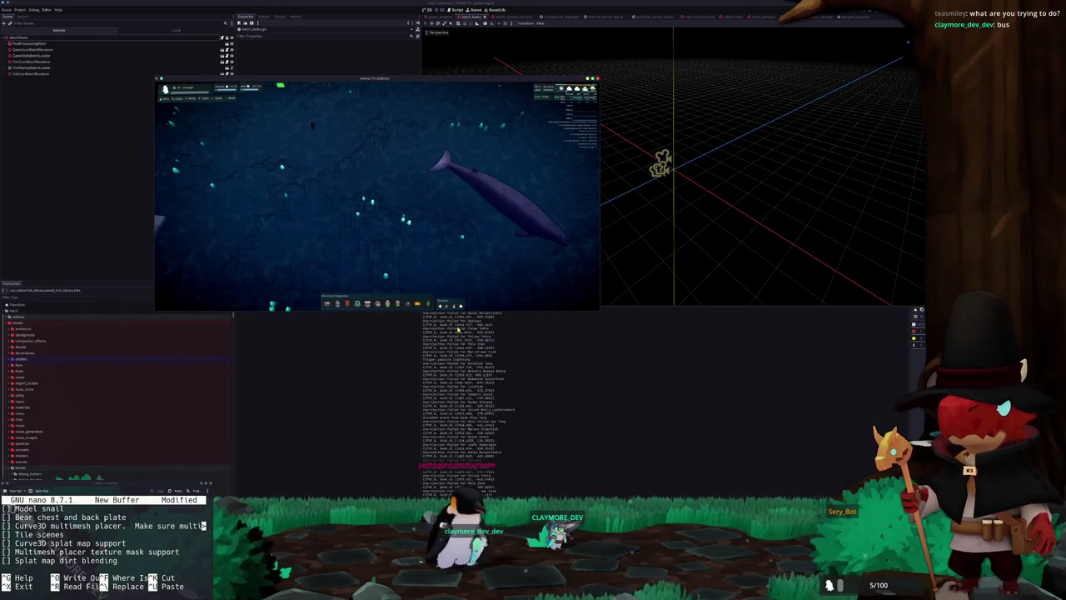
key("alt+Tab")
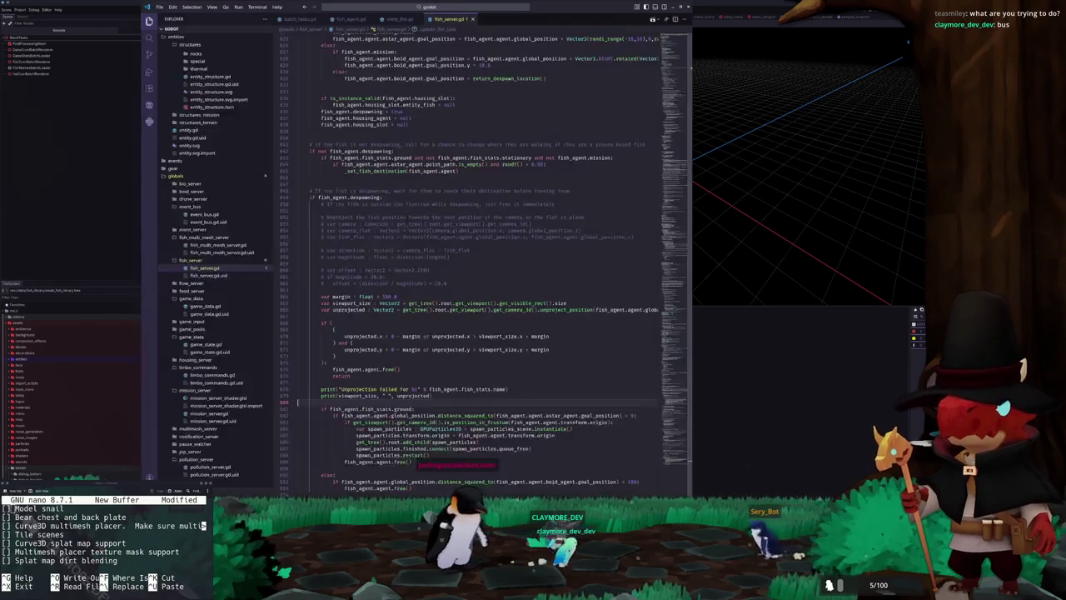
Step: Replace 'and' with 'or' between the x and y bounds checks on line 871, then run the game
double_click(341, 342)
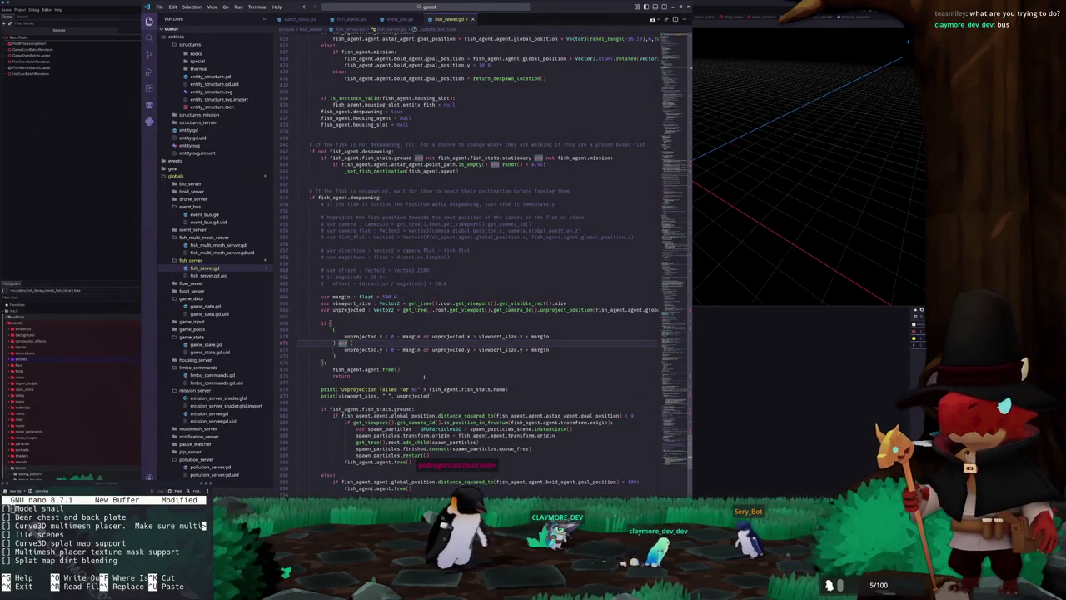
key("ctrl+d")
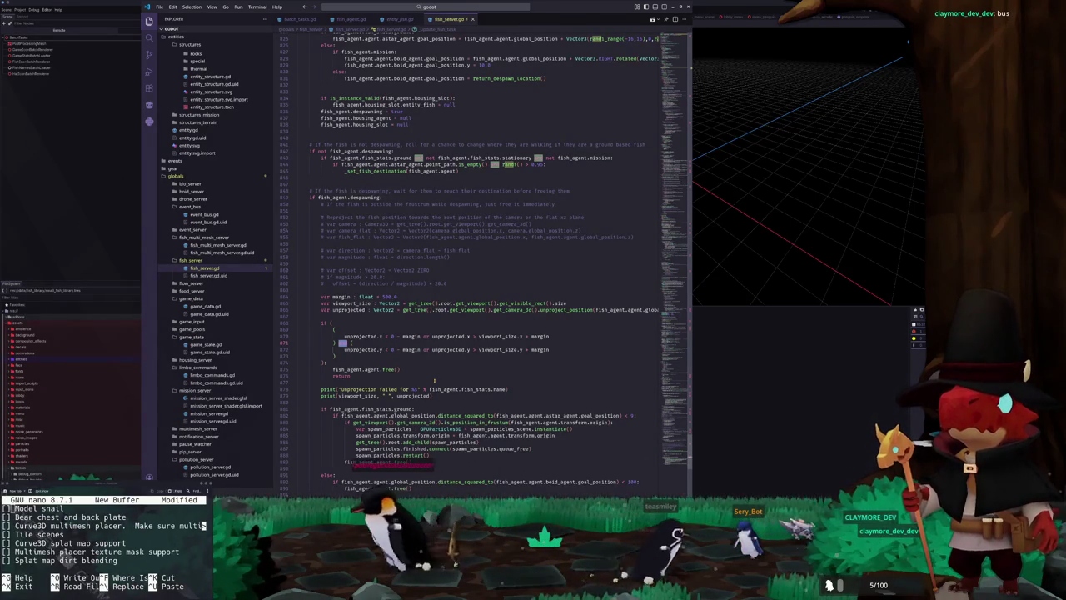
type("or")
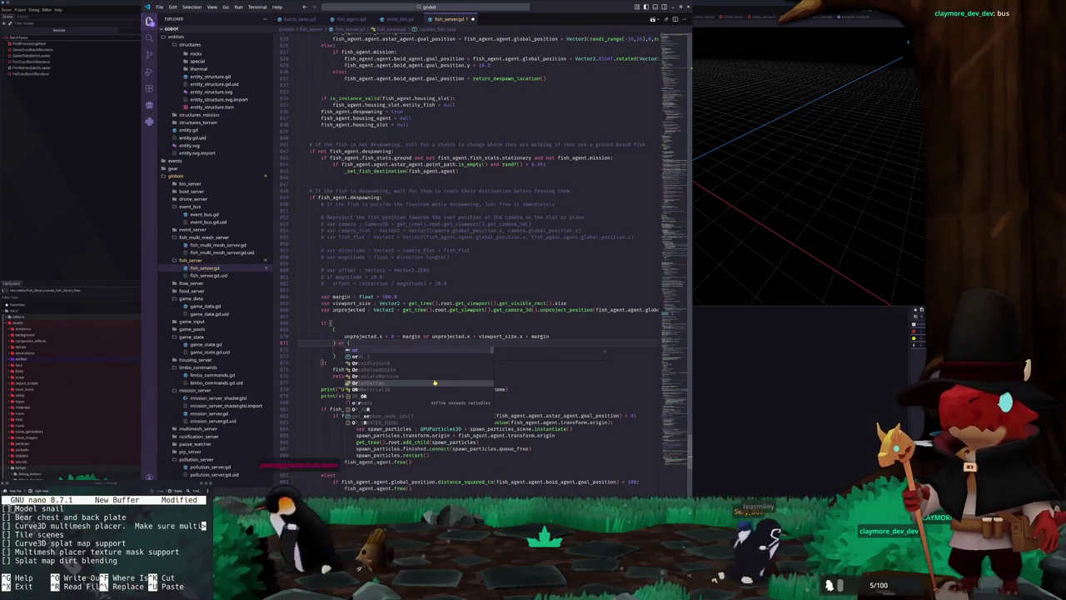
key("Escape")
type("unprojected.y < 0 - margin or unprojected.y > viewport_size.y - margin")
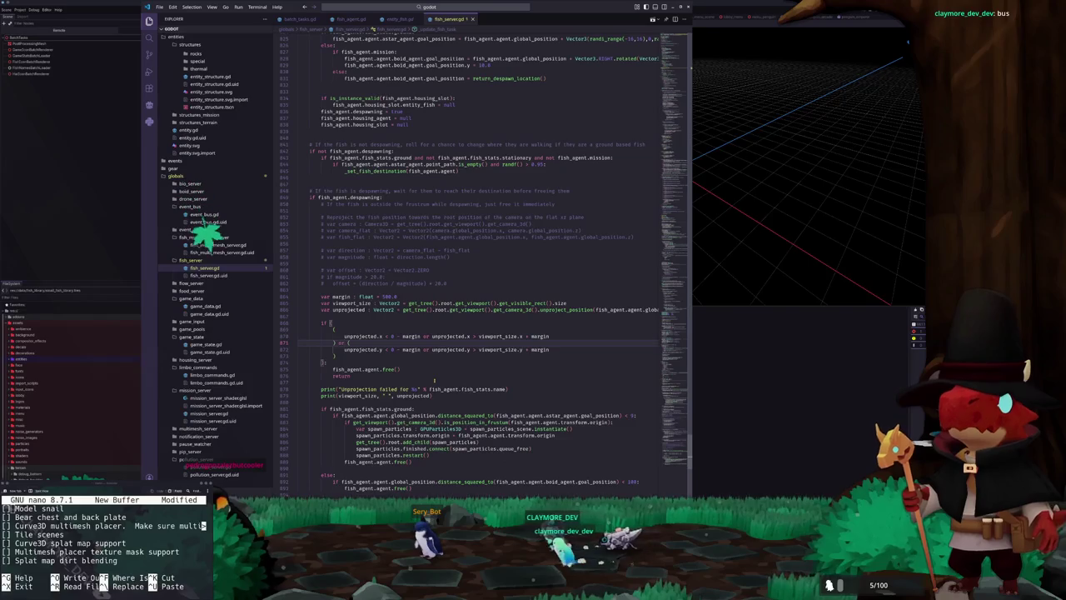
left_click(426, 337)
key("F5")
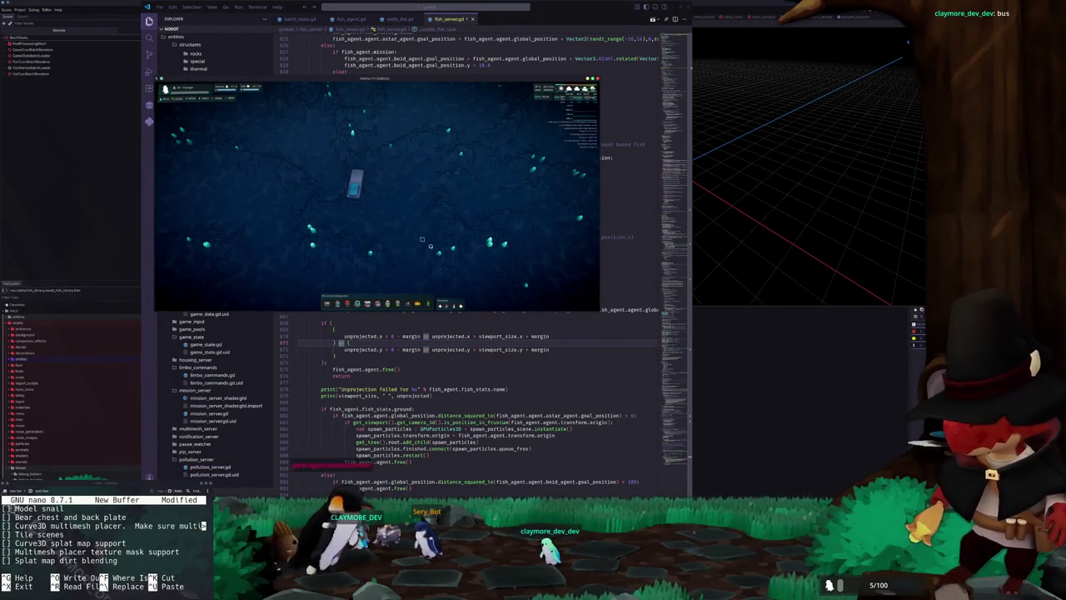
Step: Relaunch the game to test the or-based despawn check, stop it, and return to fish_server.gd
key("F8")
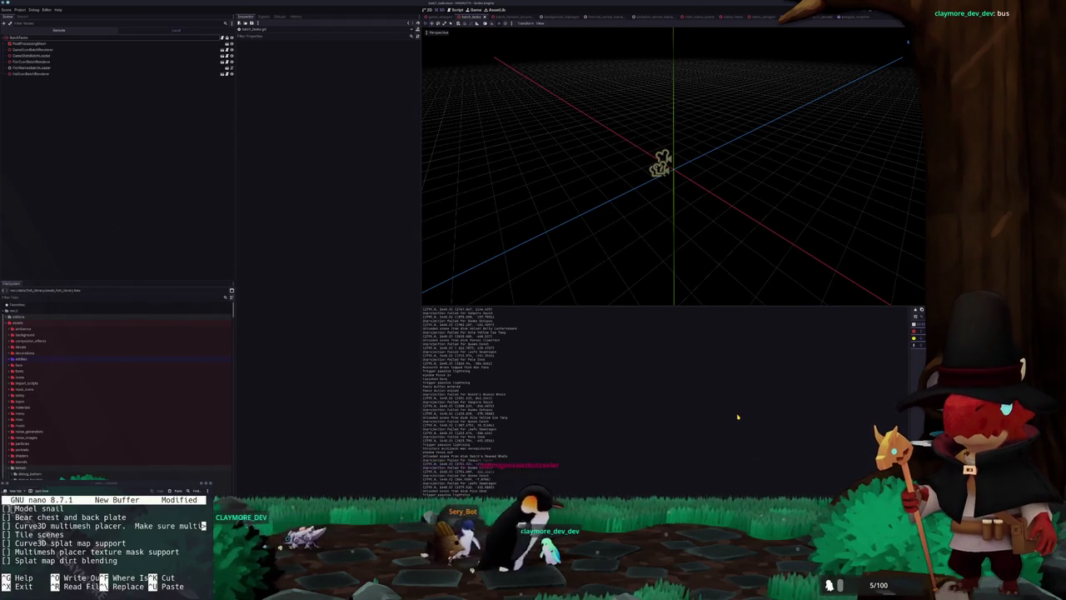
key("F5")
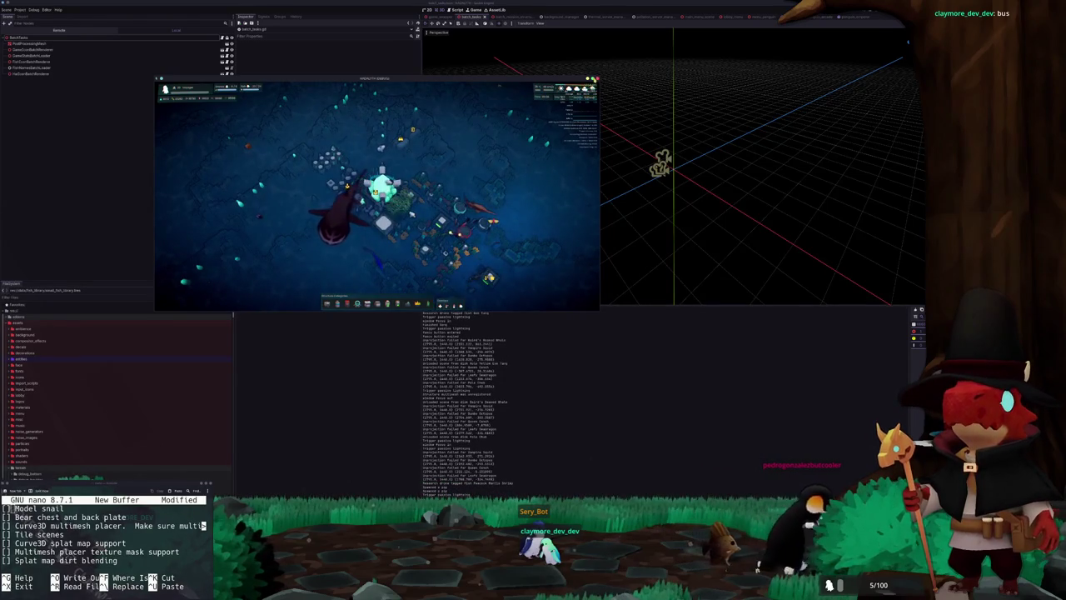
key("F8")
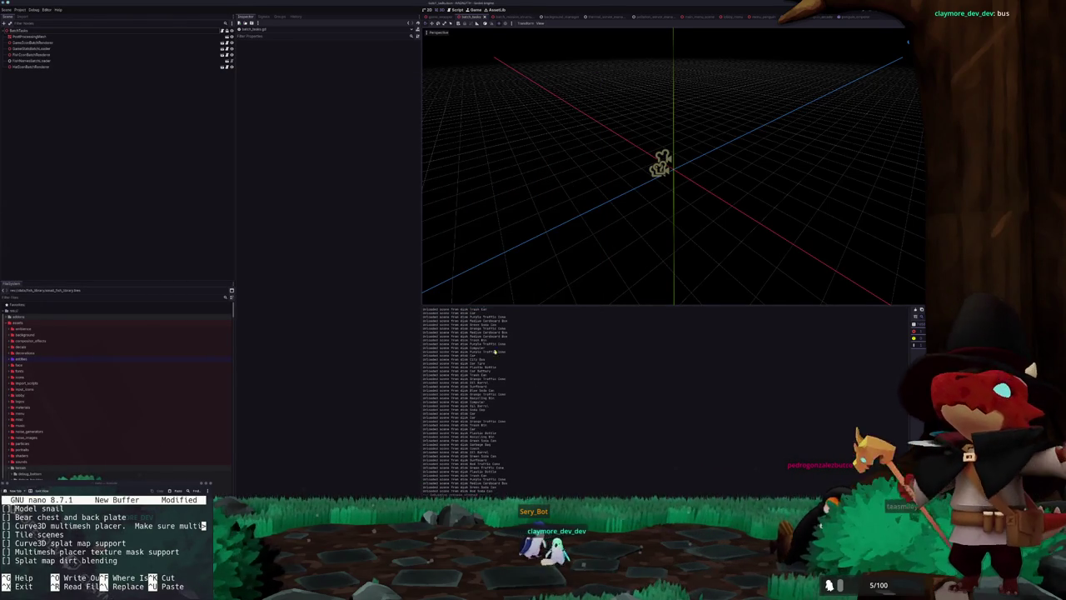
key("alt+Tab")
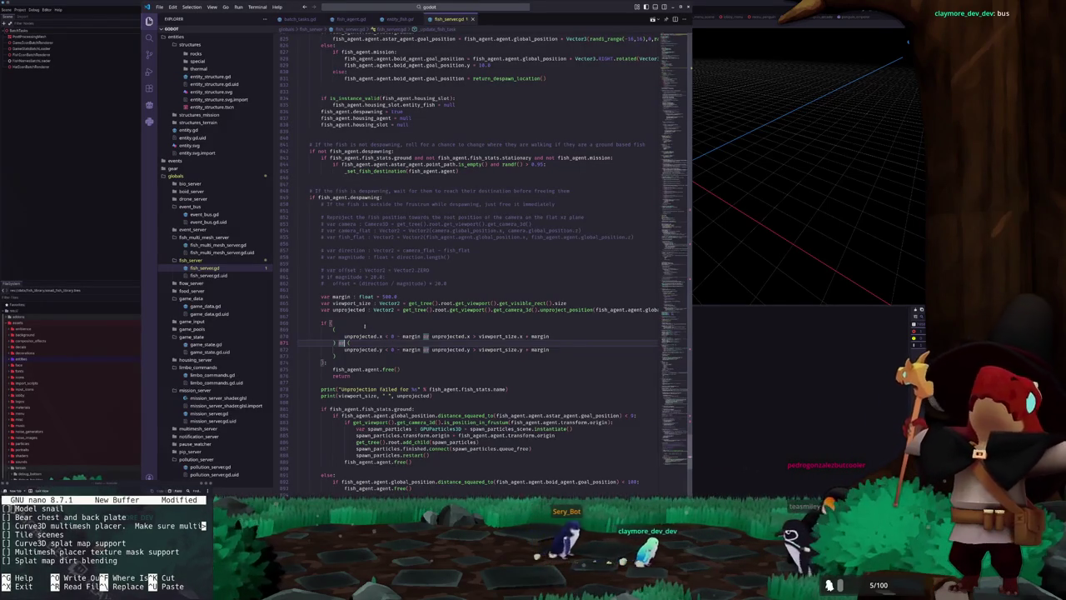
Step: Delete the two debug print lines after the despawn return, then switch over to Godot
type("or")
left_click(381, 317)
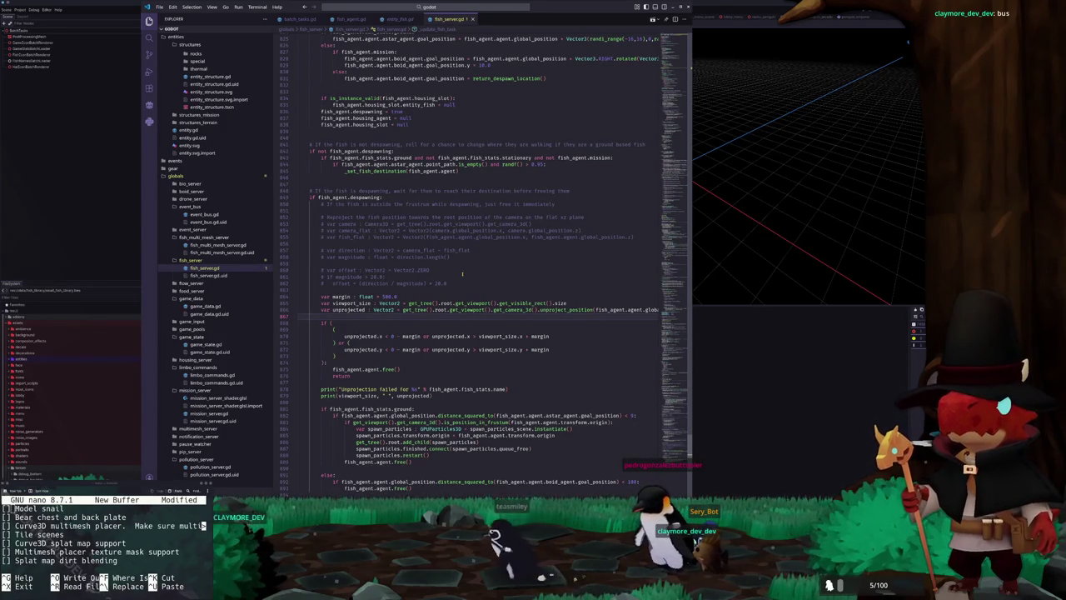
key("Down")
key("Down")
key("Down")
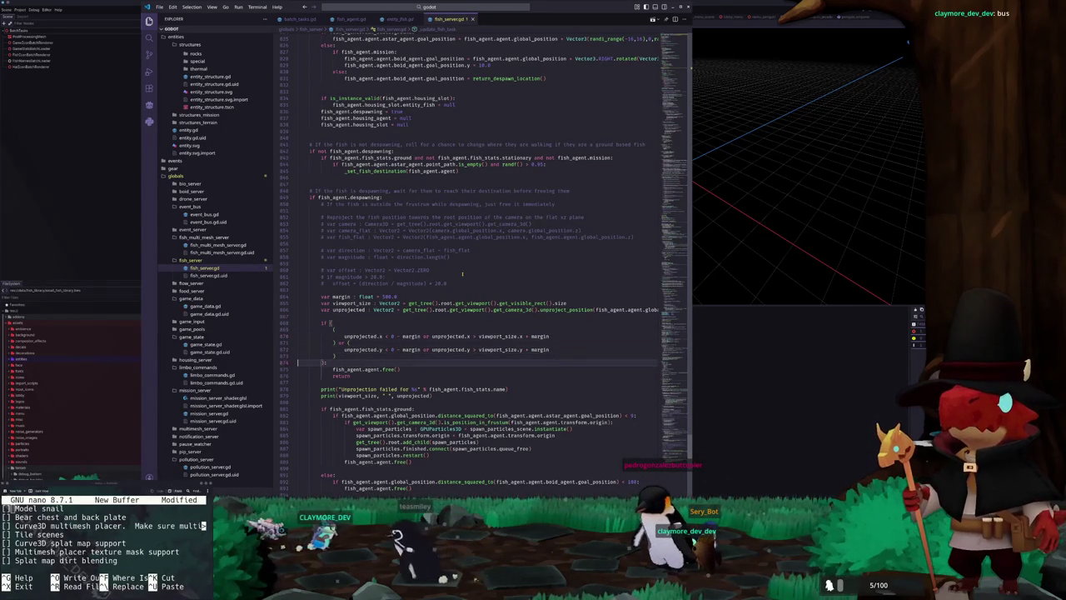
key("shift+Up")
key("shift+Up")
key("shift+Up")
key("BackSpace")
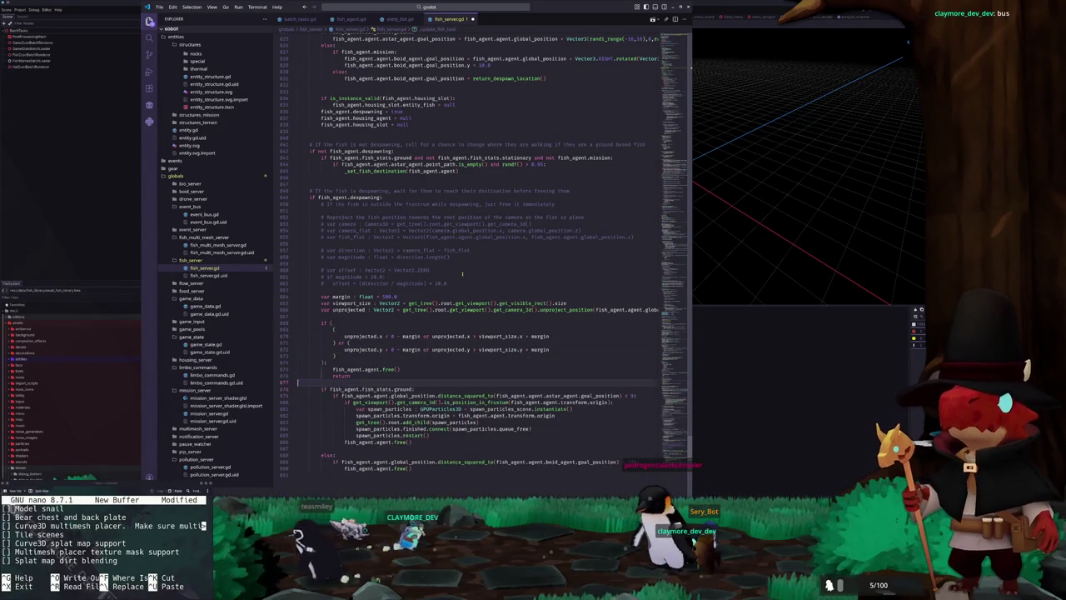
key("Return")
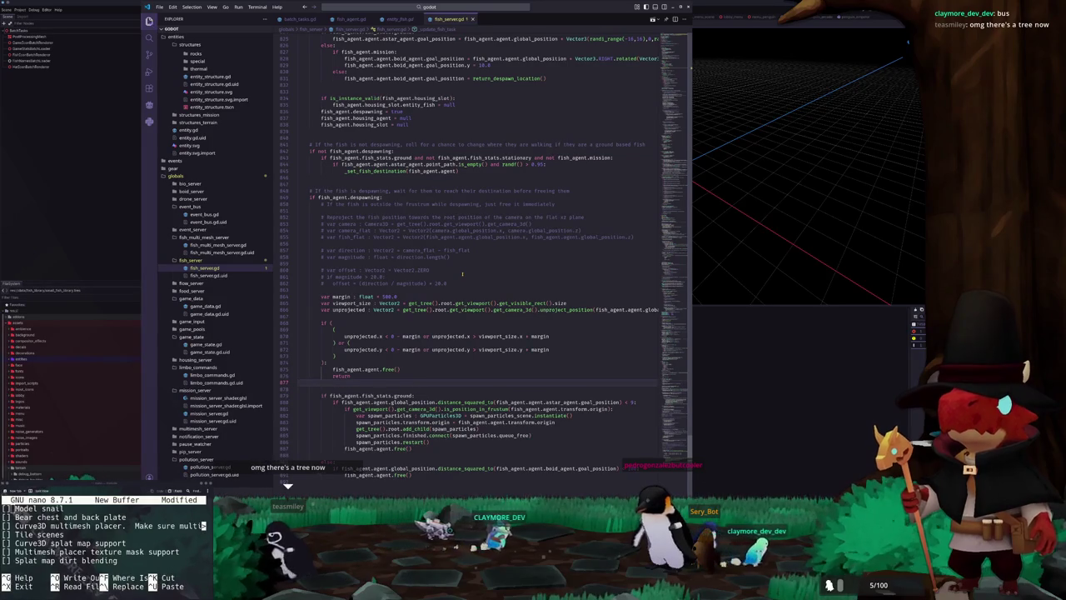
key("Delete")
key("alt+Tab")
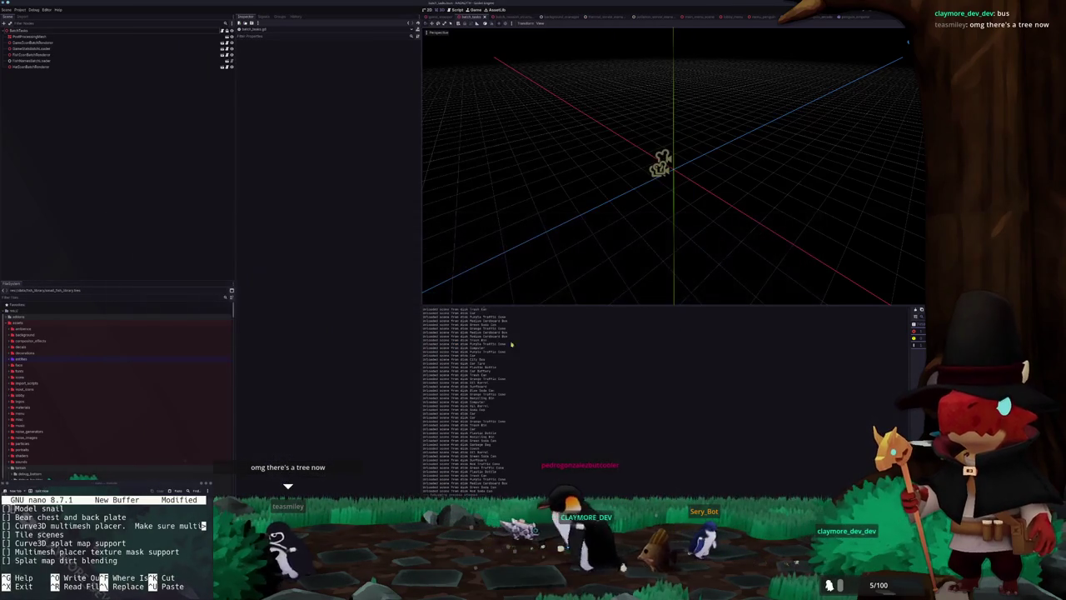
Step: Run the project and start save slot 1 from the HABALYTH ALPHA v0.6 title menu
key("F5")
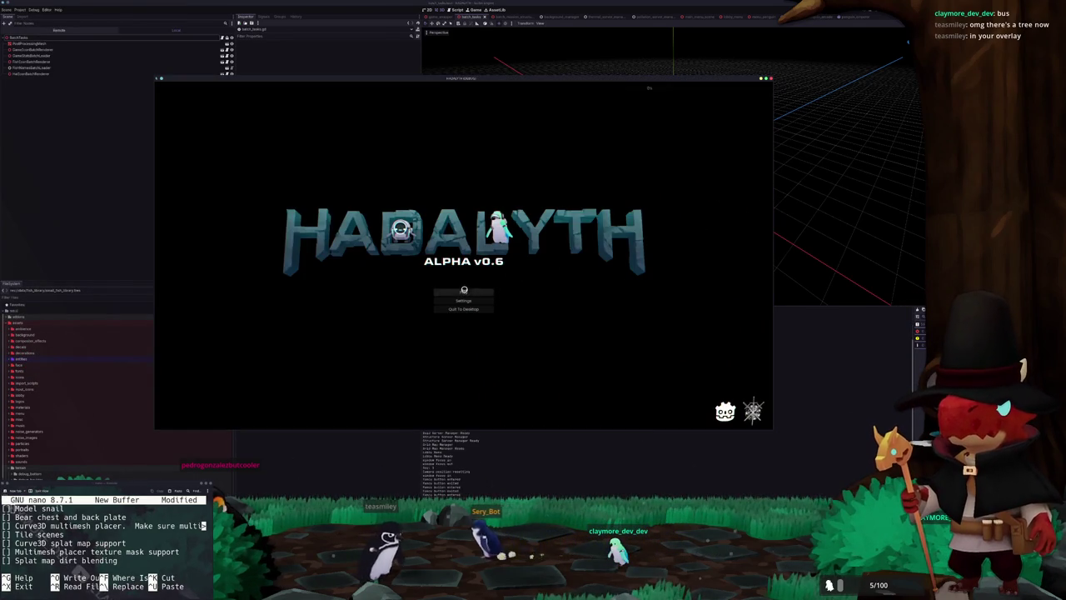
left_click(463, 293)
left_click(409, 291)
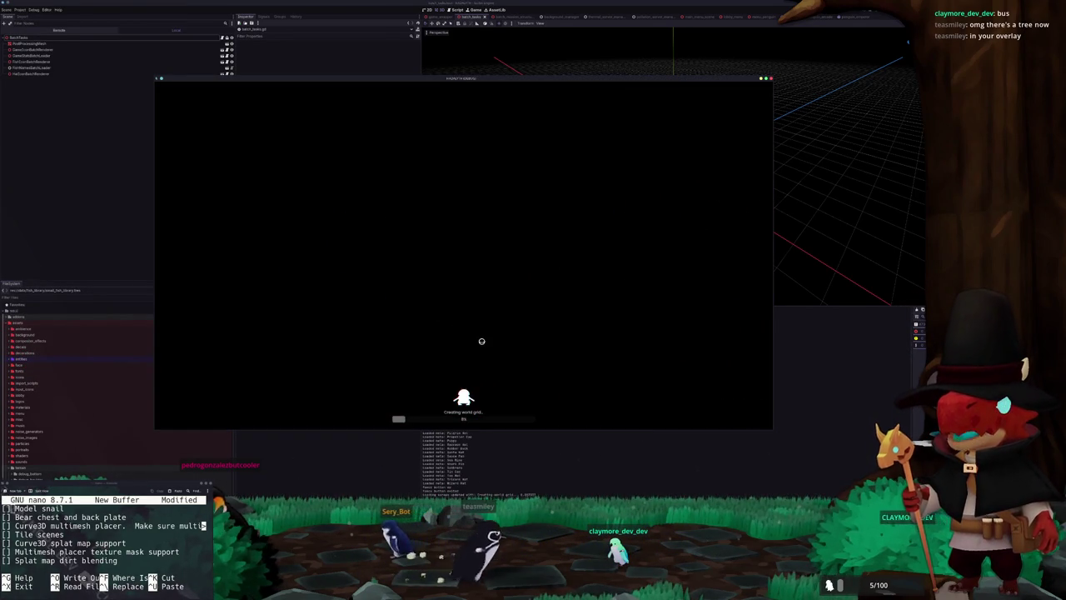
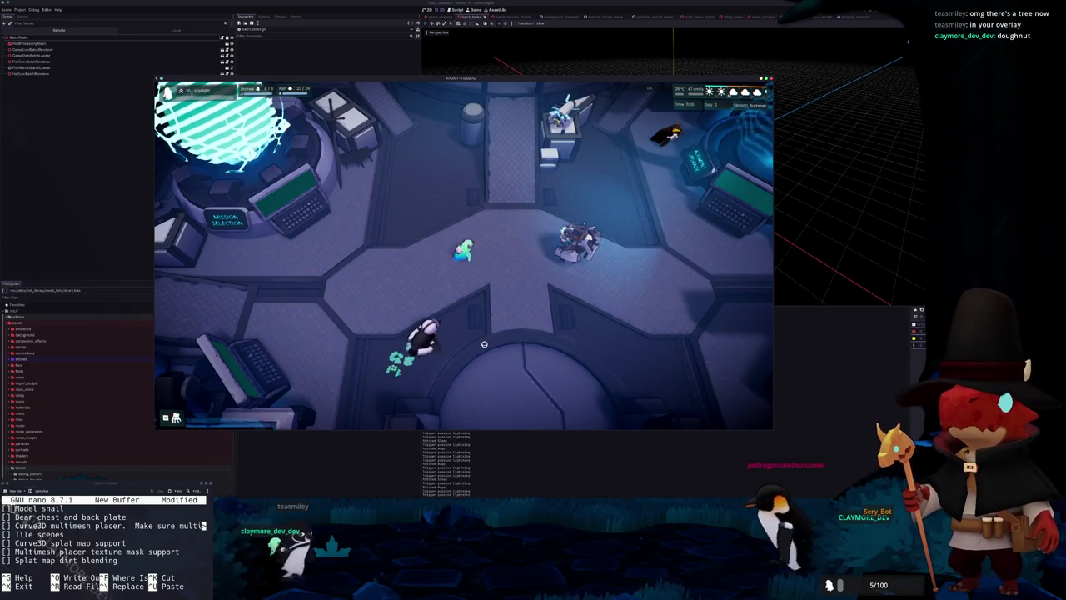
Step: Walk the player character up and right across the hub station, then bring up the Rect2 docs
key("w")
key("w")
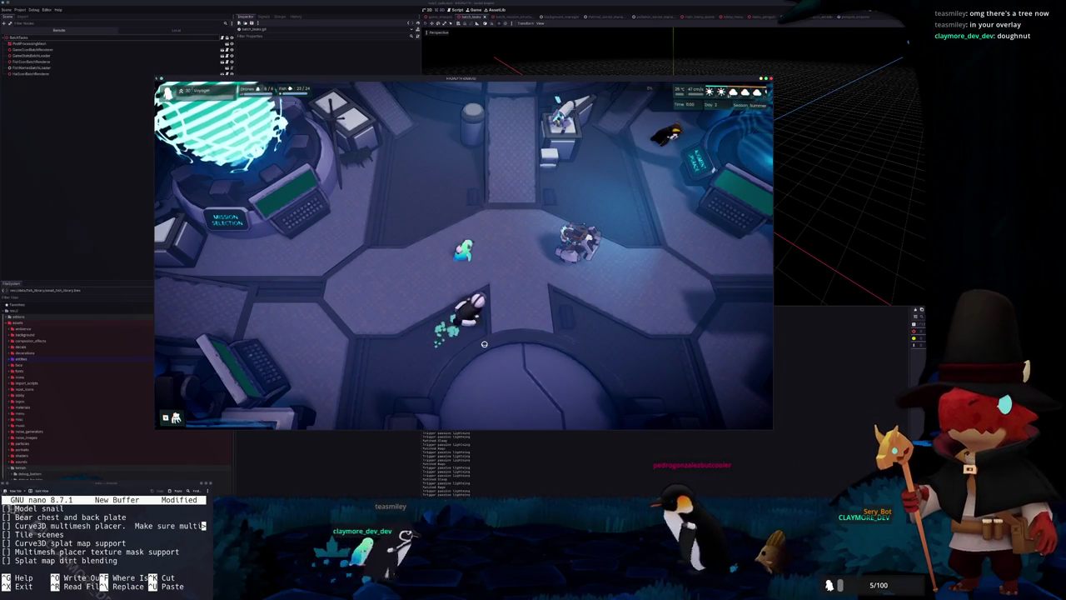
key("d")
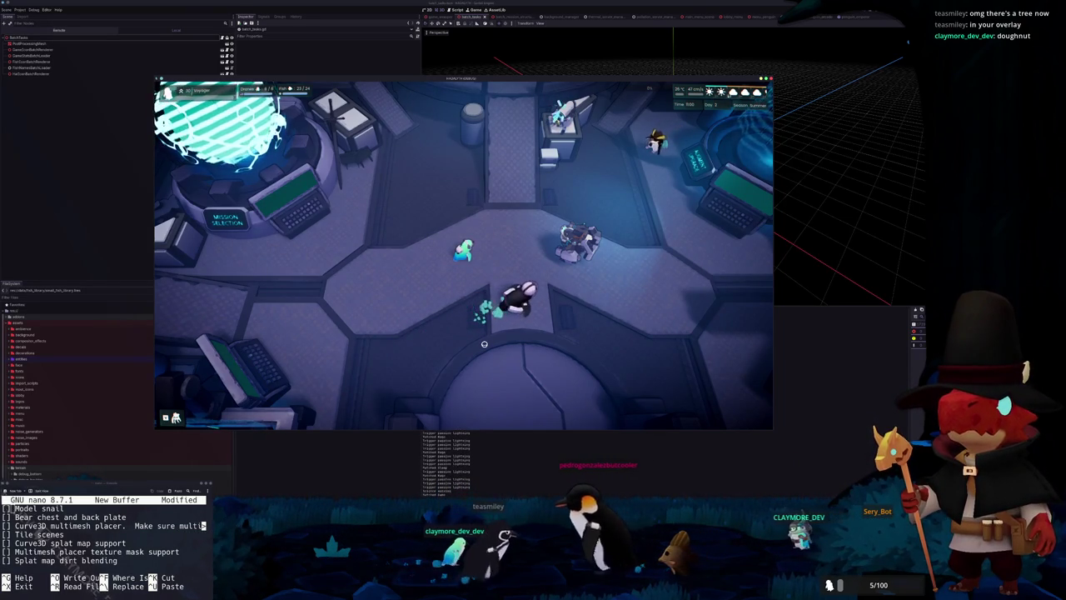
key("d")
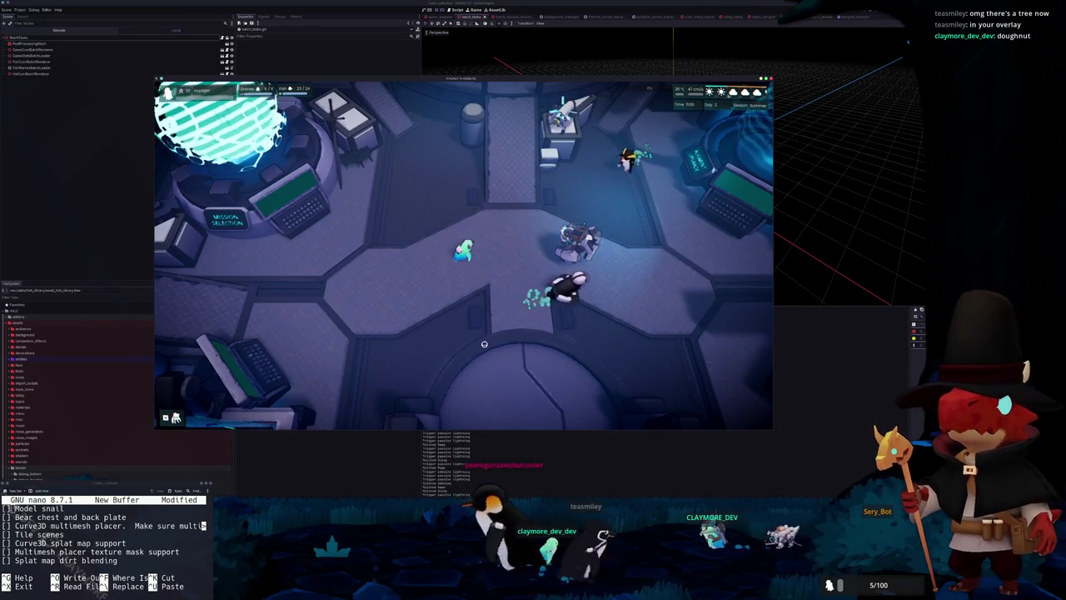
key("d")
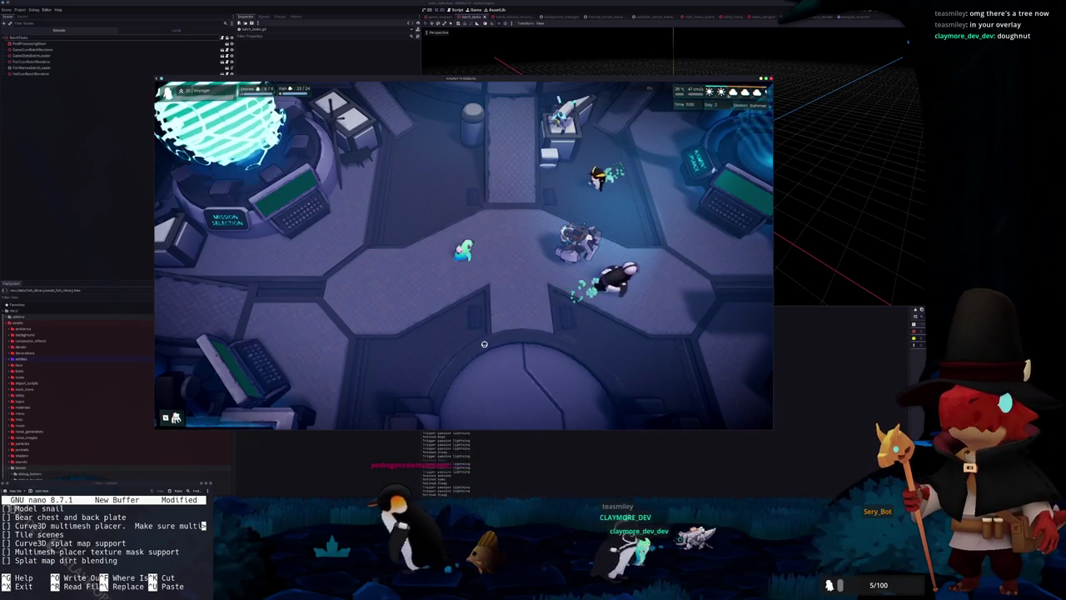
key("d")
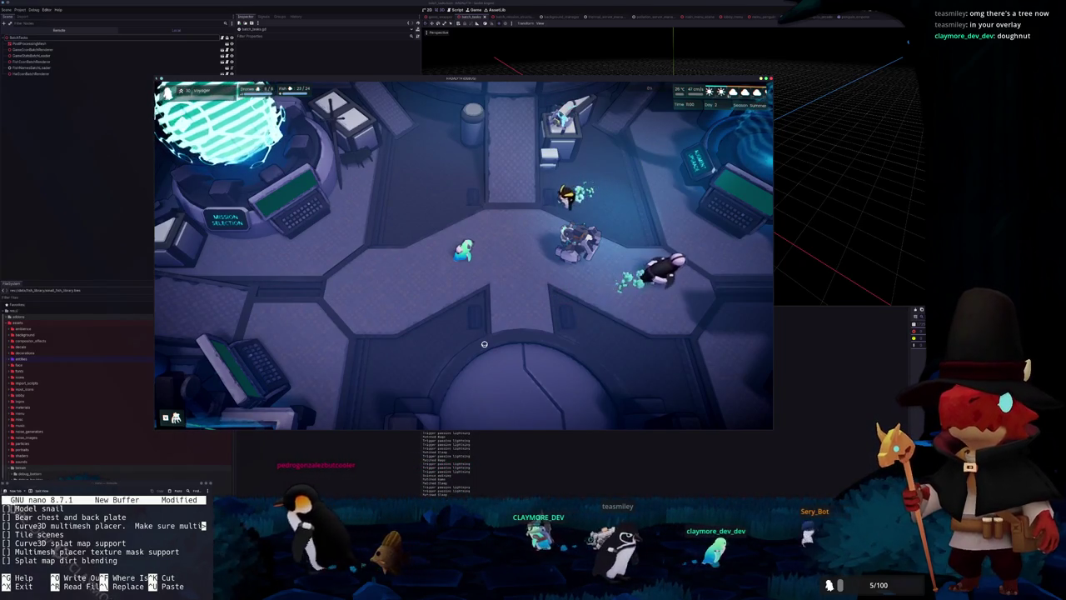
key("d")
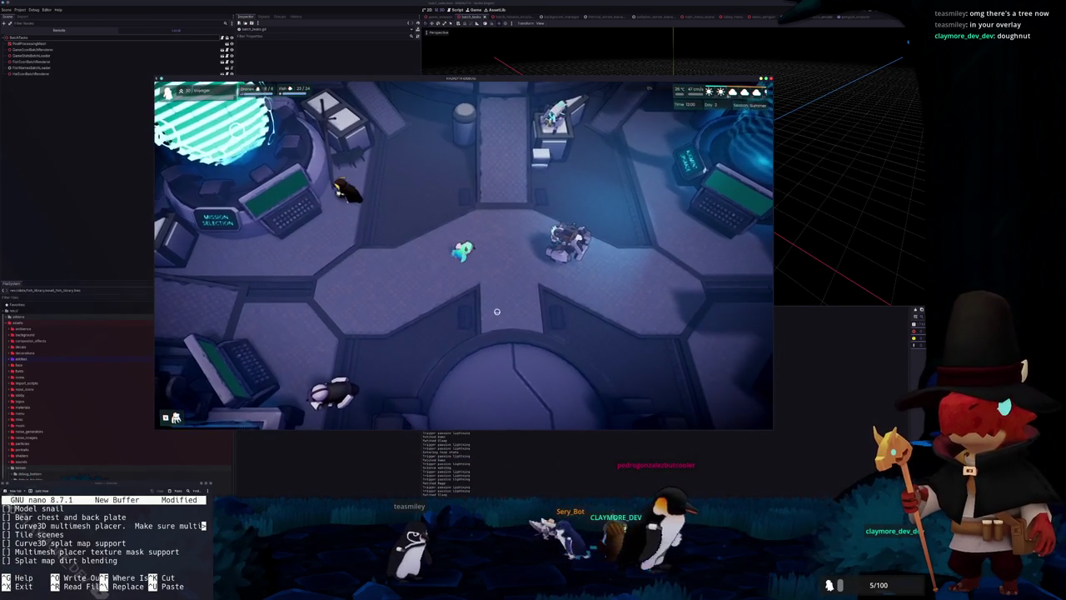
key("d")
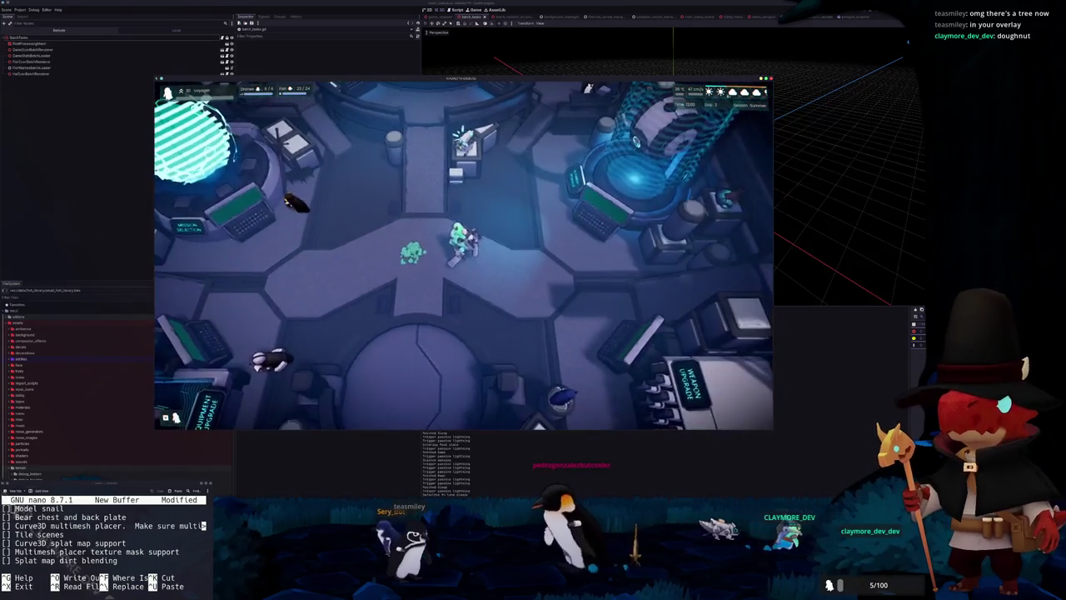
key("alt+Tab")
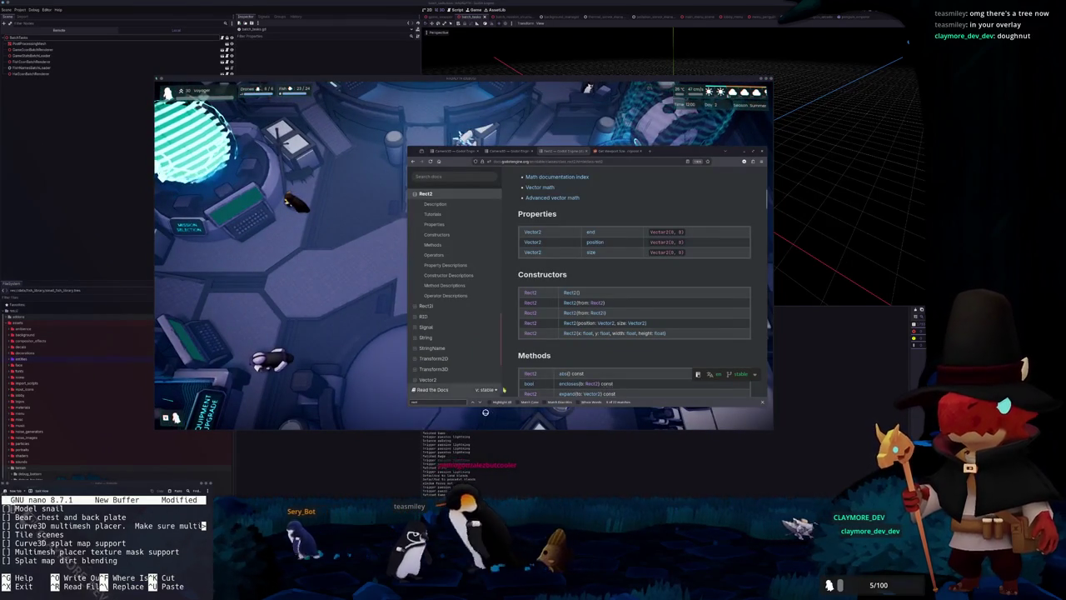
Step: Flip through the Get Viewport Size discussion and the other Godot docs tabs
left_click(557, 149)
left_click(512, 150)
left_click(453, 150)
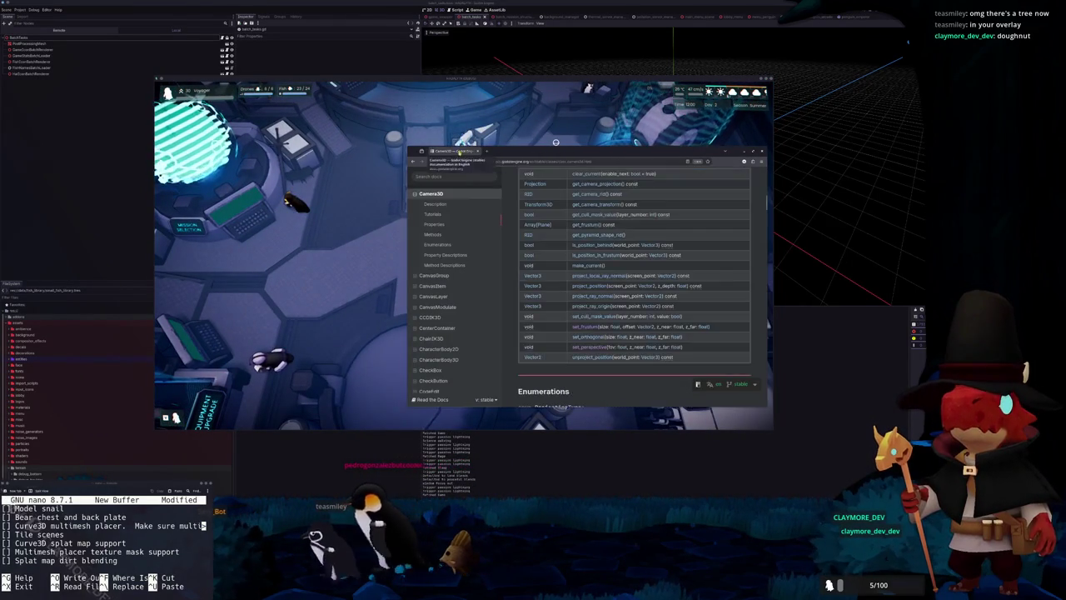
Step: Cycle windows past the game and the OBS Wayland thread to the Notion Tasks board
key("alt+Tab")
key("alt+Tab")
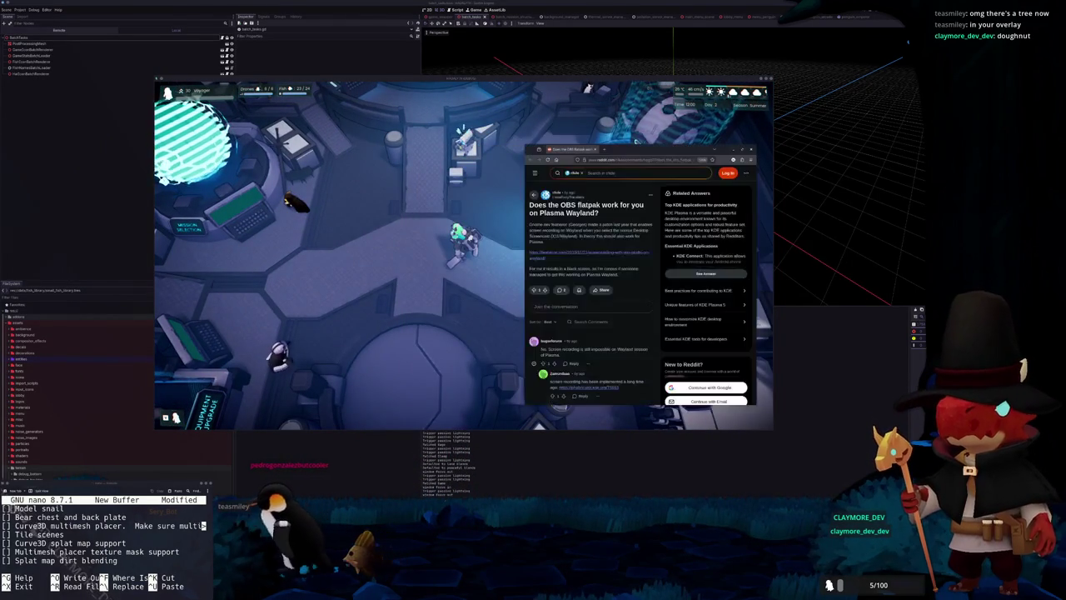
key("alt+Tab")
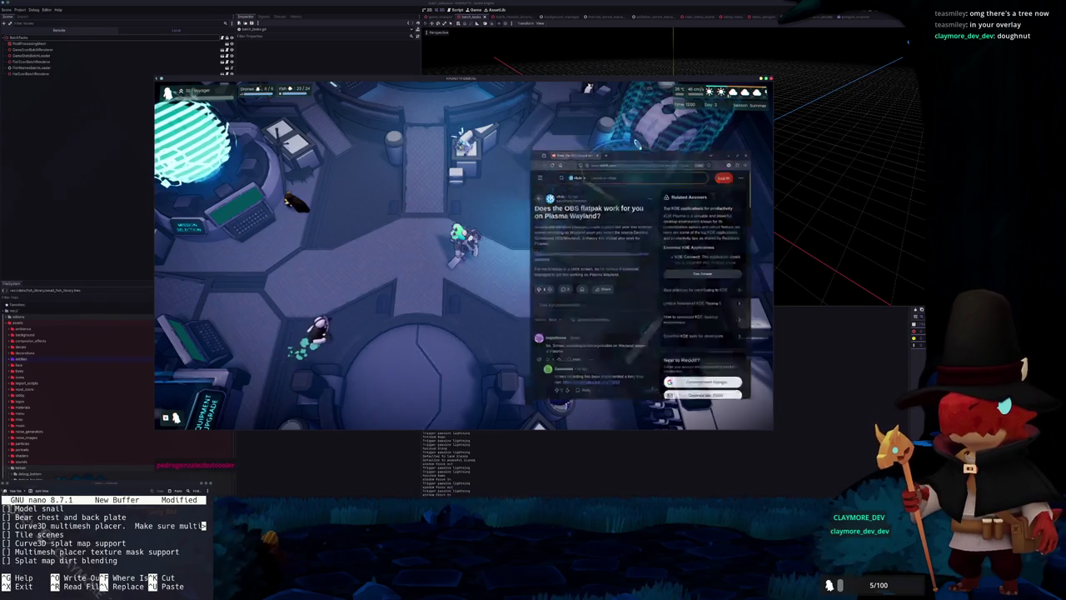
key("alt+Tab")
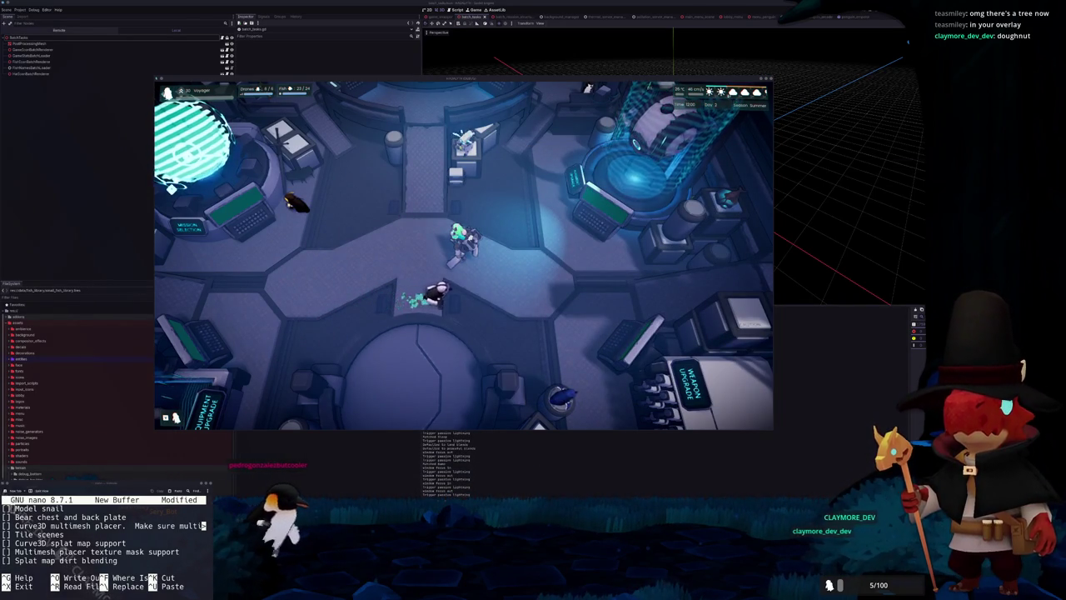
key("alt+Tab")
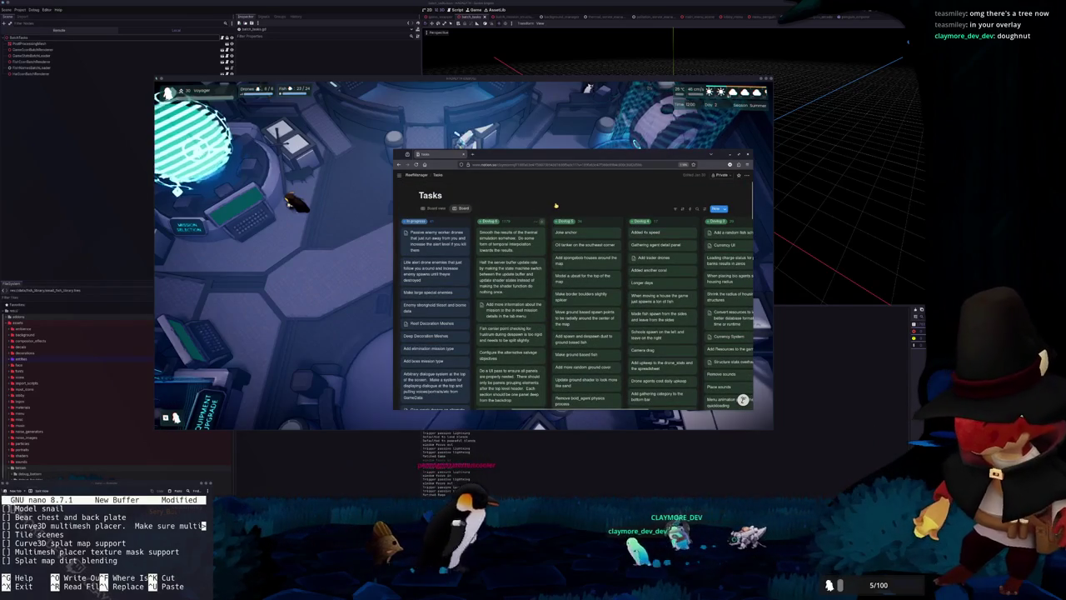
Step: Finish the frustum-check note and add a card about switching checks to unprojections
type("sh frustum")
type(" check to")
type(" magic")
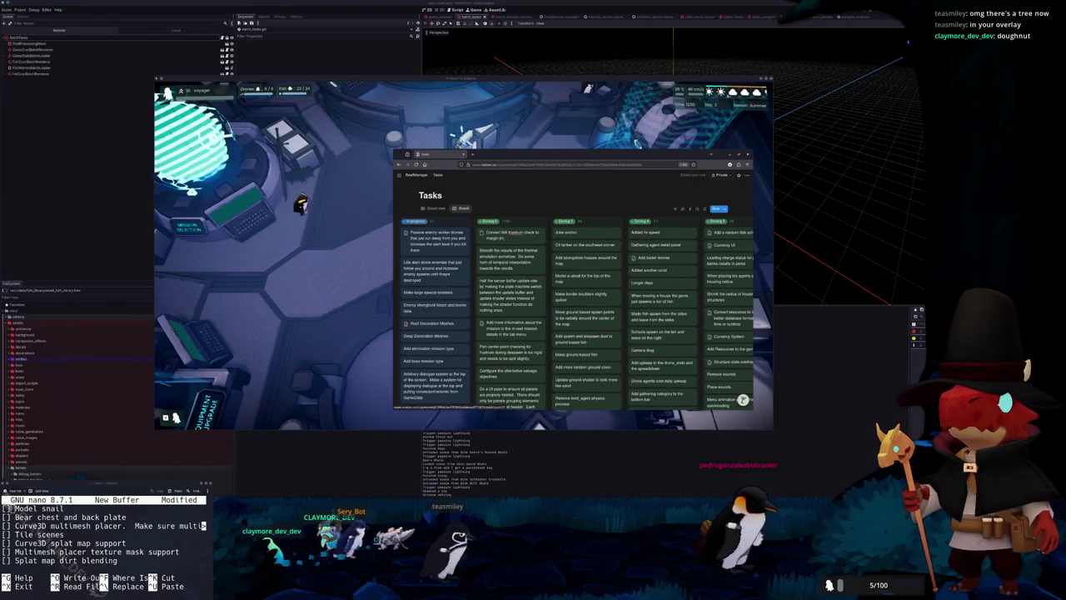
type(" the 2")
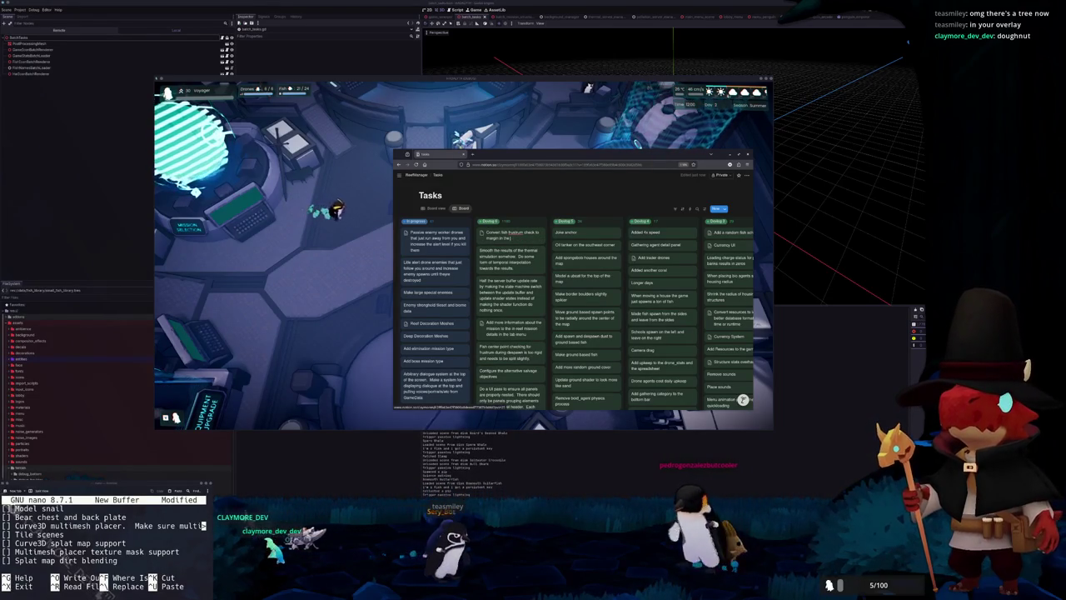
type("d viewport")
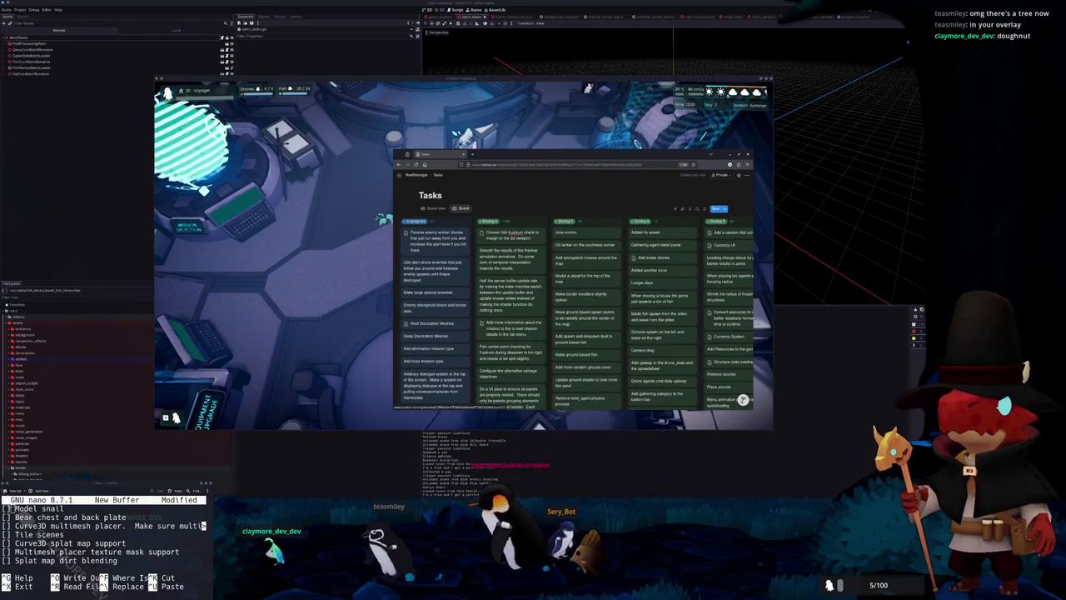
type(" scrolling")
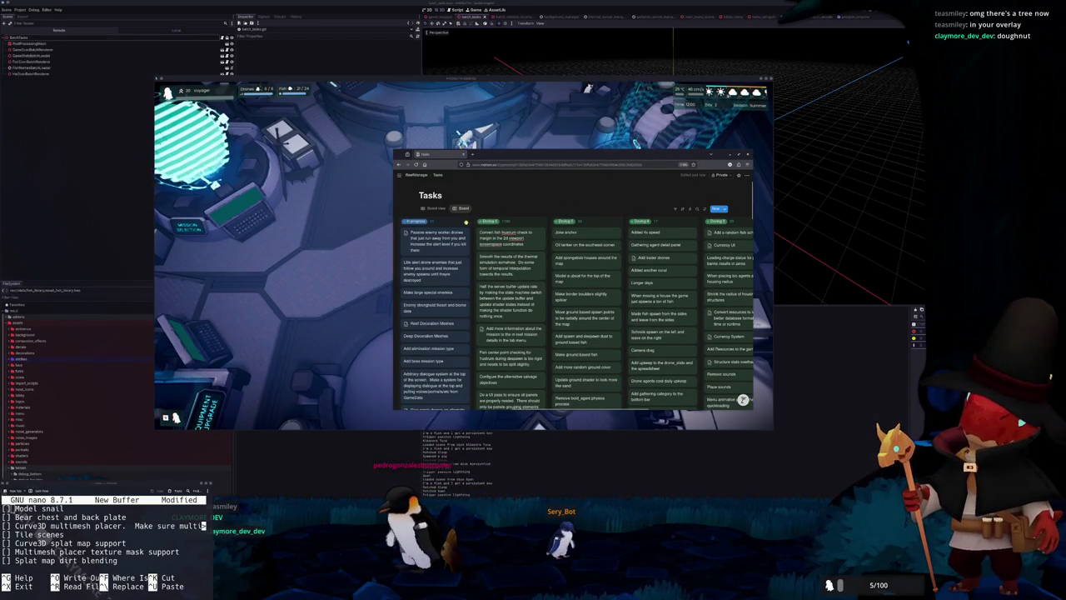
left_click(464, 223)
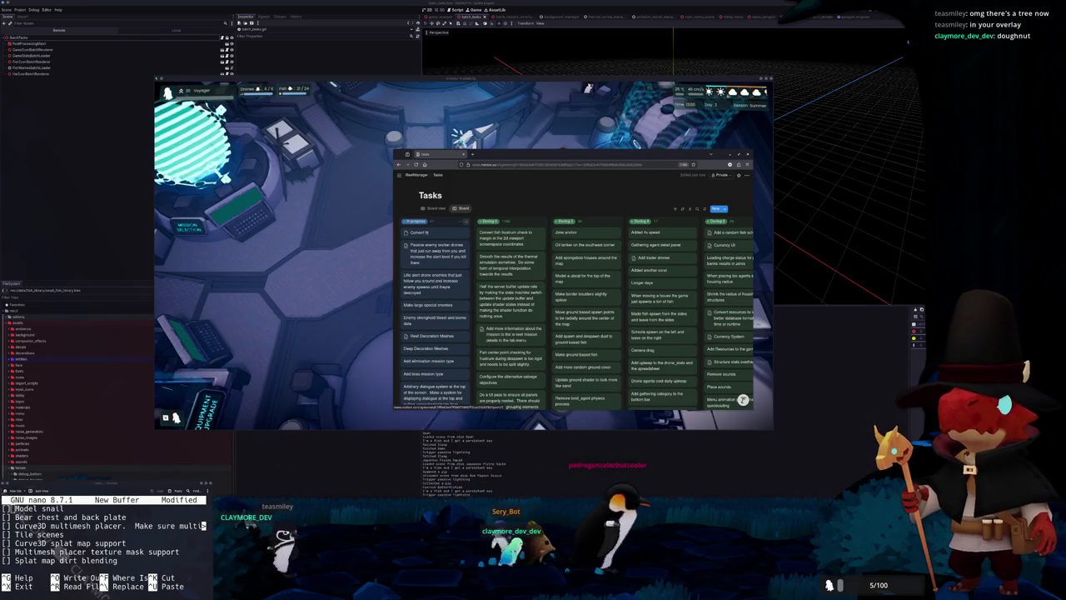
type("check")
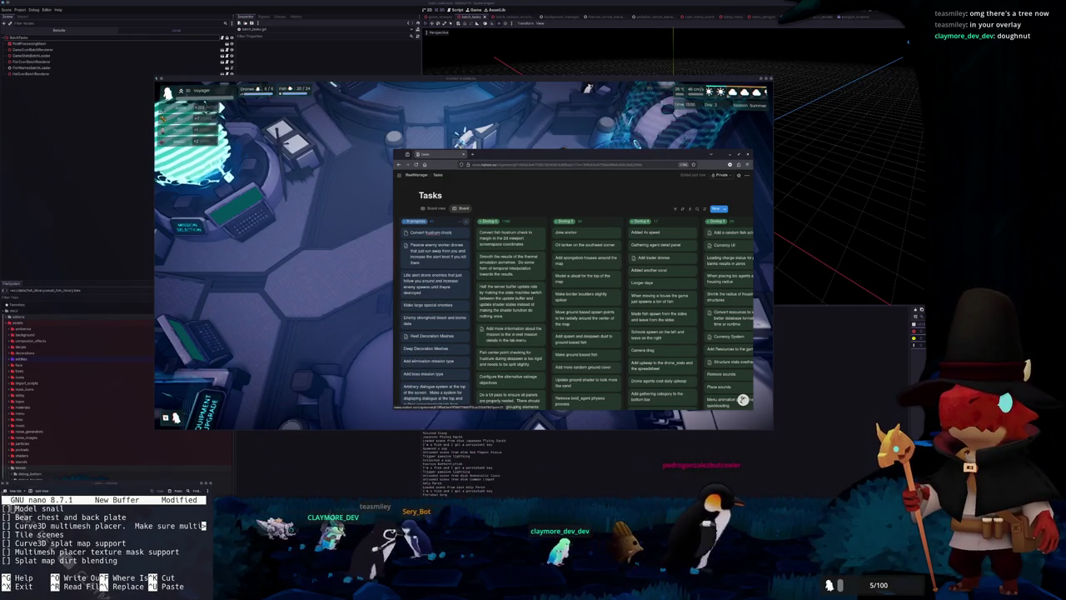
type("s to unproject")
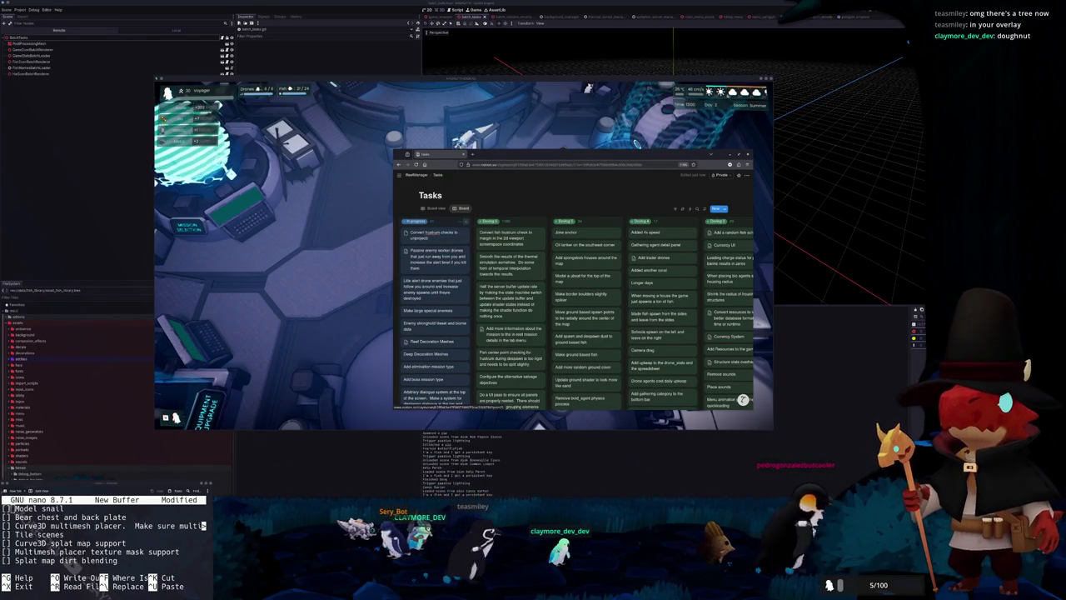
type("ions where possible")
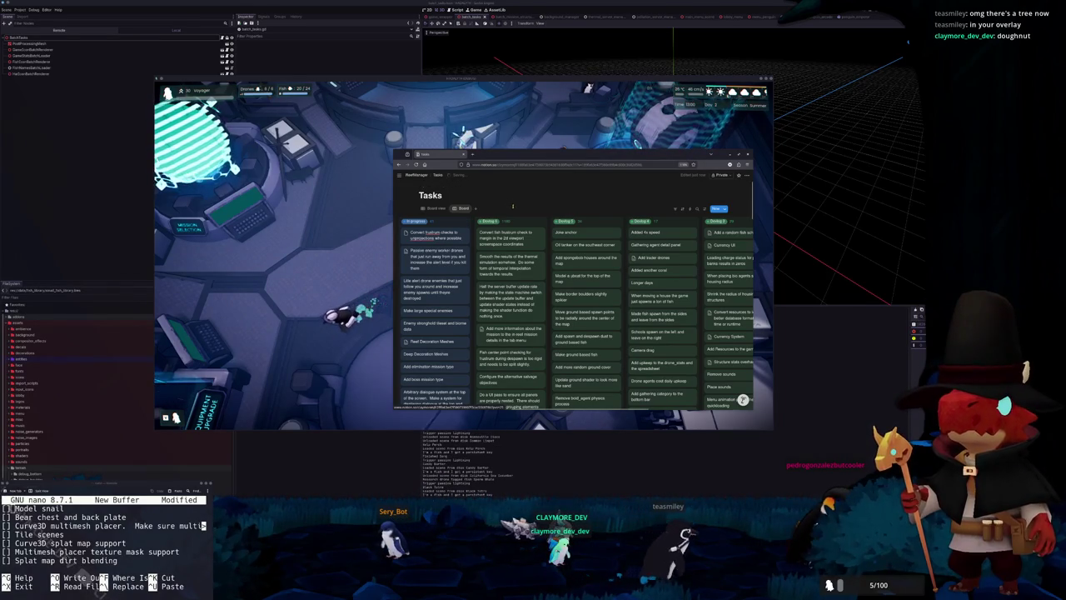
Step: Write the top card: move remaining post-processing effects and day-night blends into the compositor
left_click(466, 223)
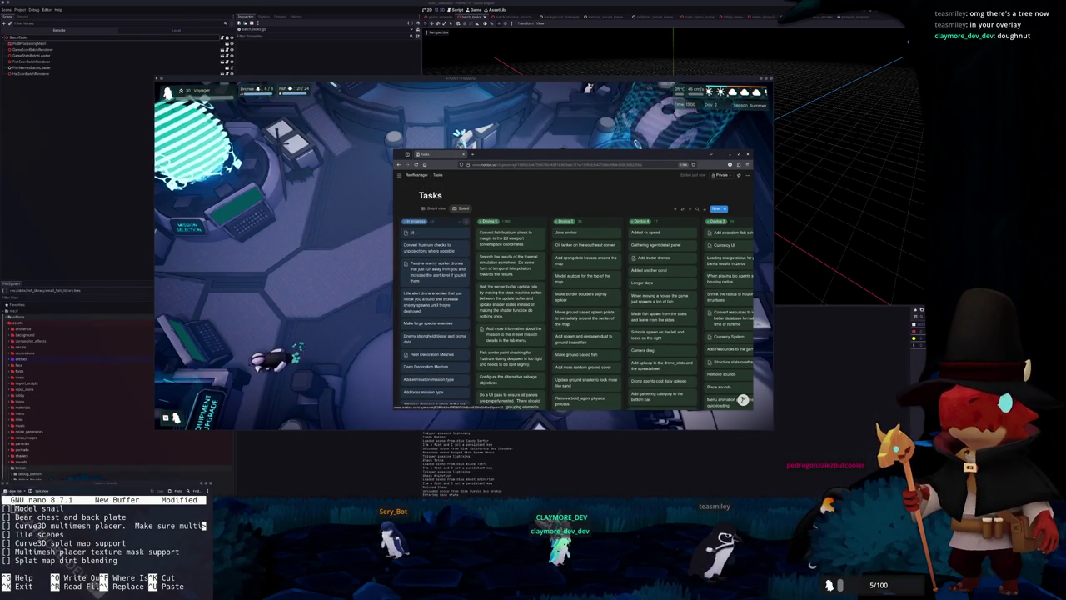
type("ove silver comp")
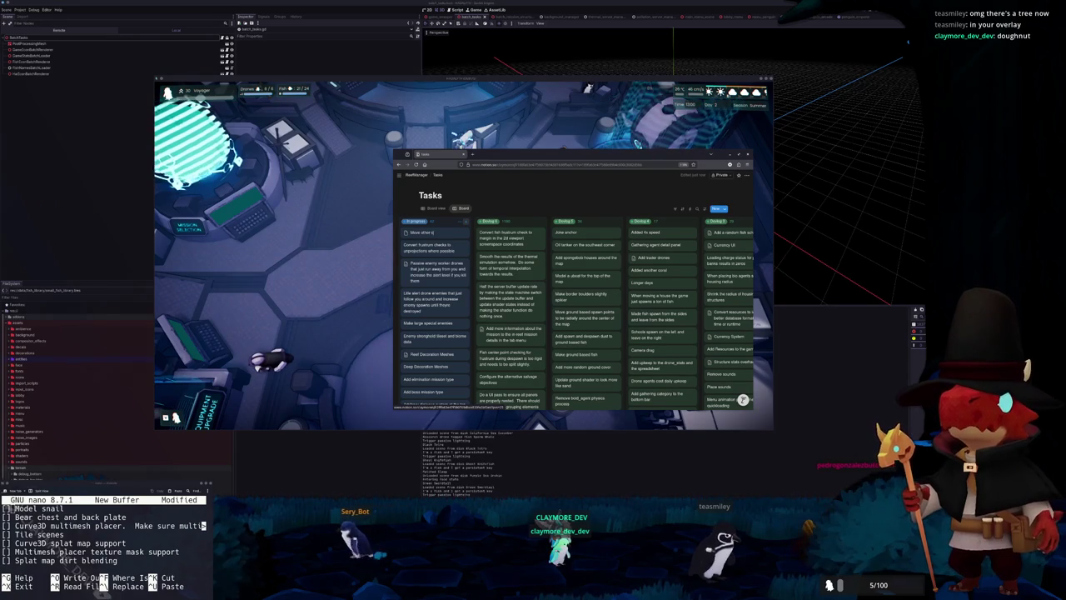
type("ositor effects")
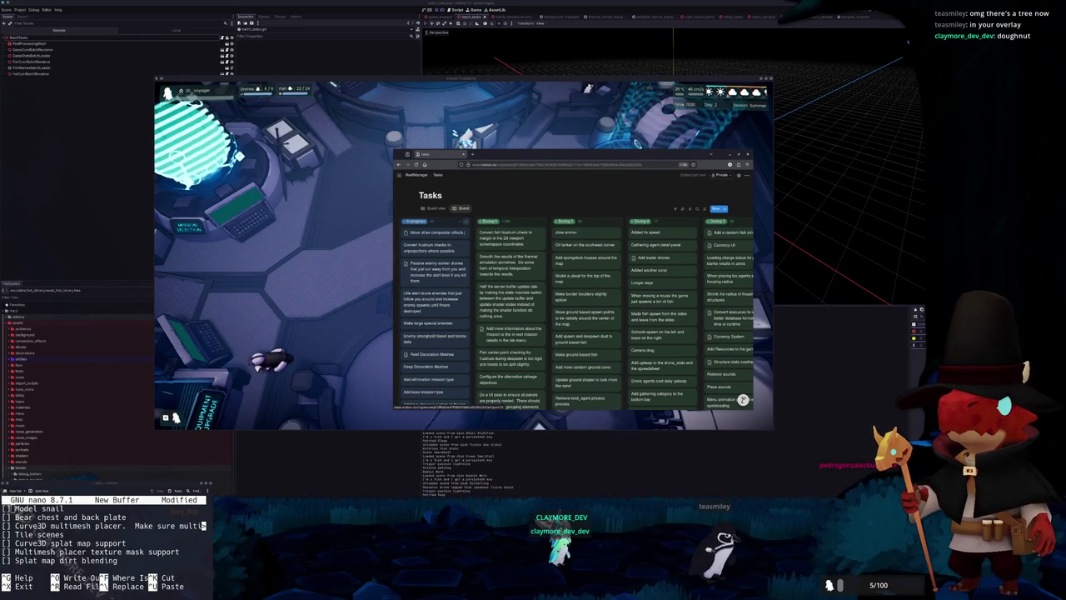
type(" to")
key("BackSpace")
key("BackSpace")
key("BackSpace")
type("he re")
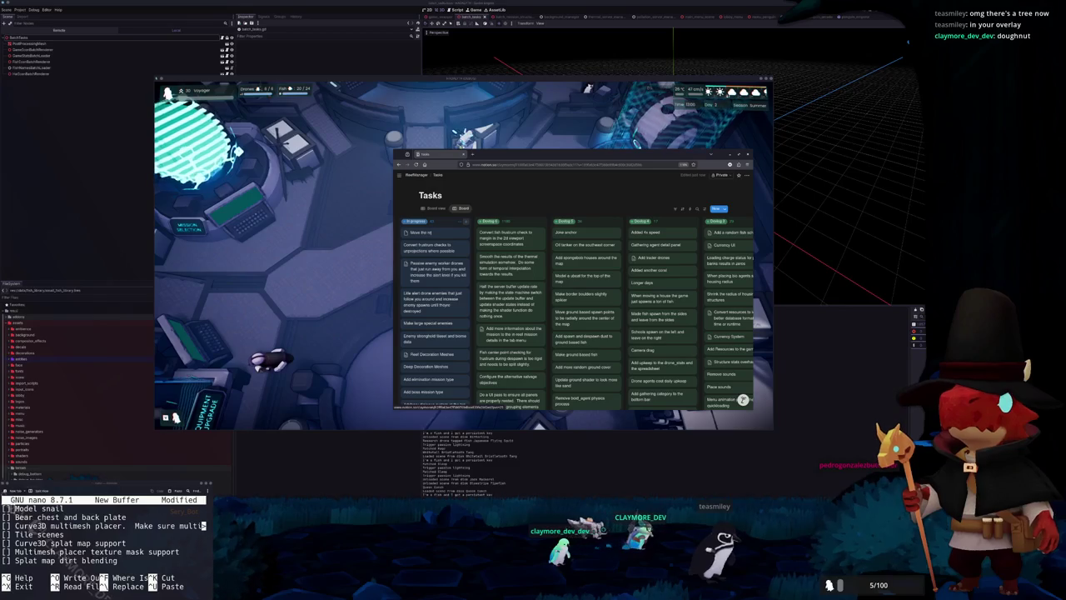
type("maining")
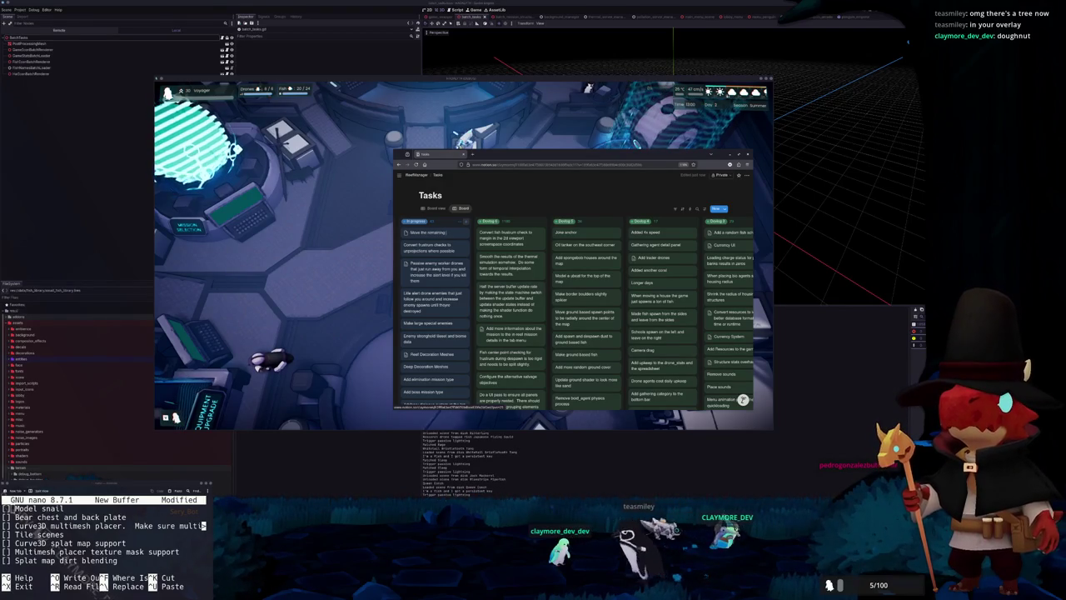
type(" post processing")
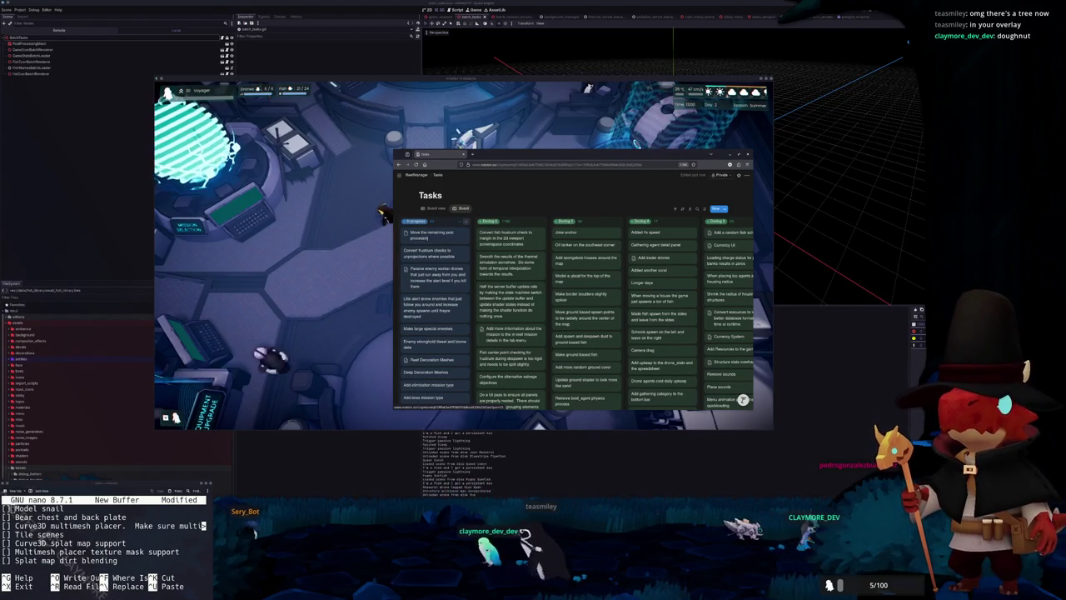
type(" eff")
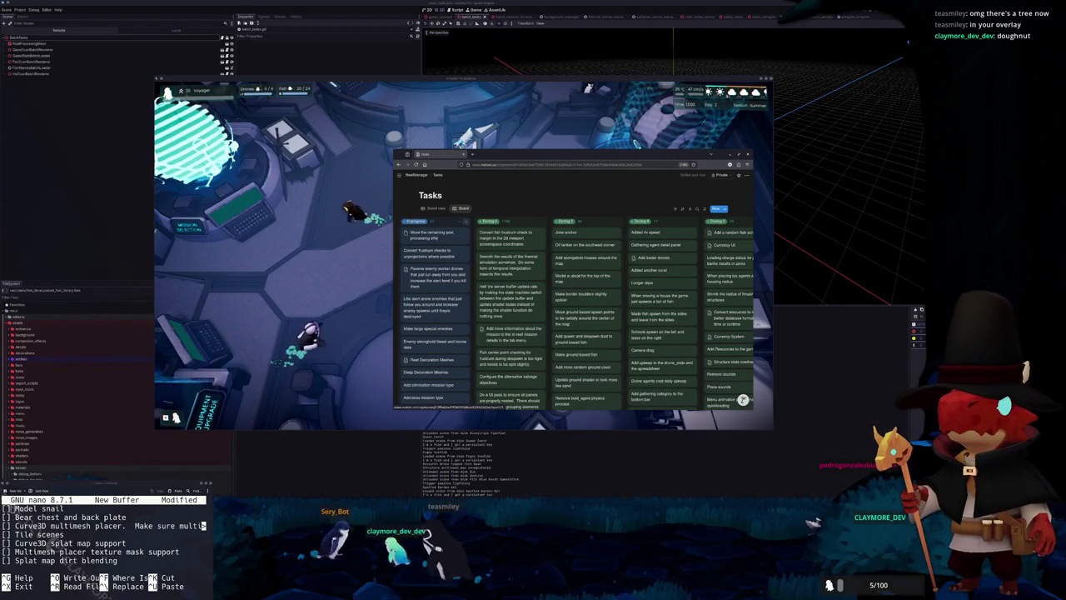
type("ects into the compo")
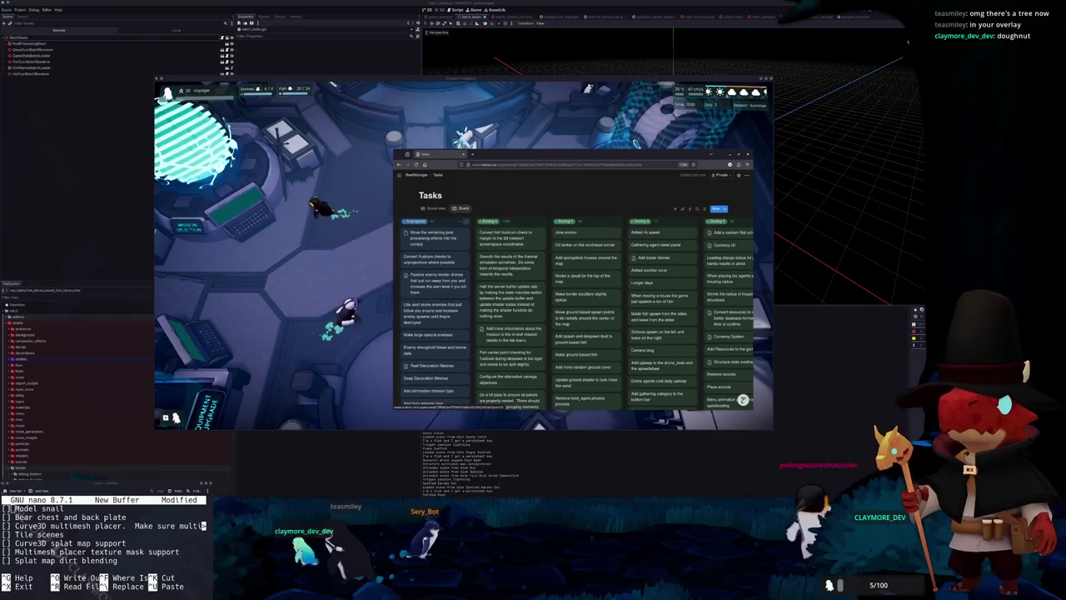
type("sitor. The day night")
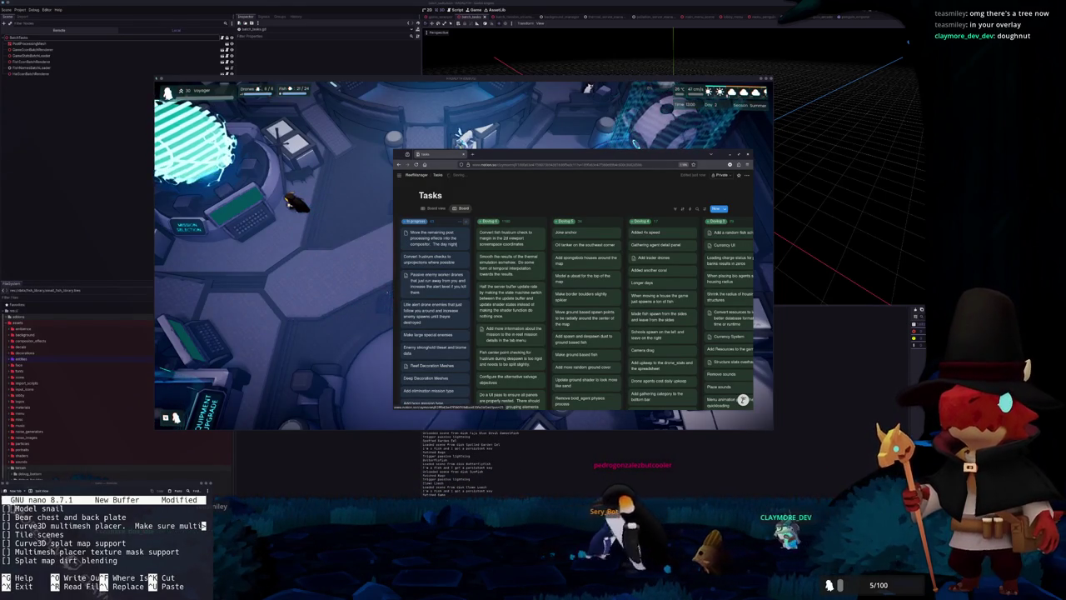
type(" light blend and weedonal light")
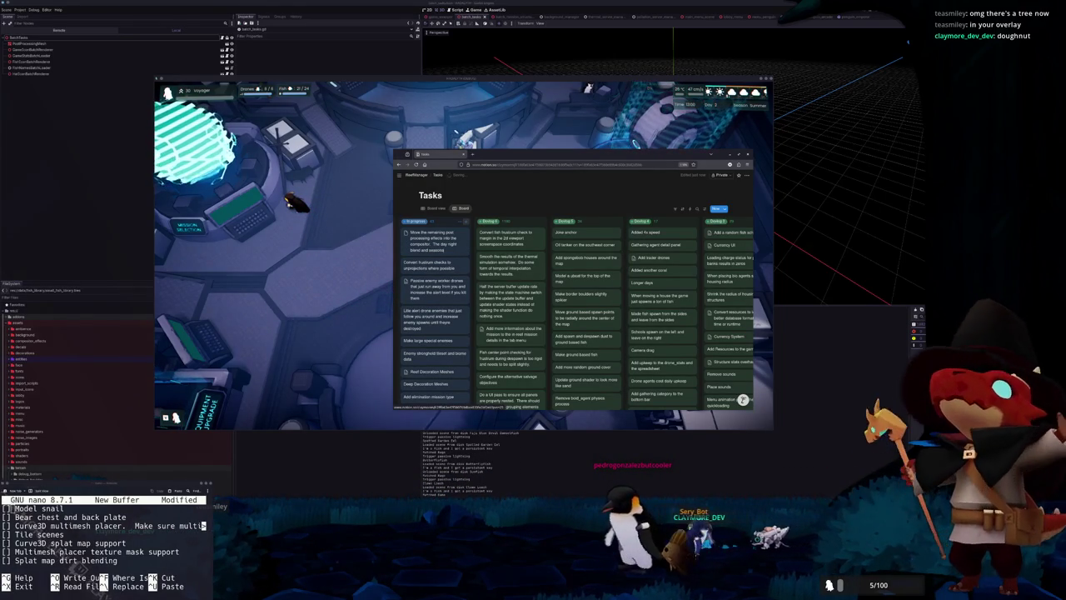
type(" d")
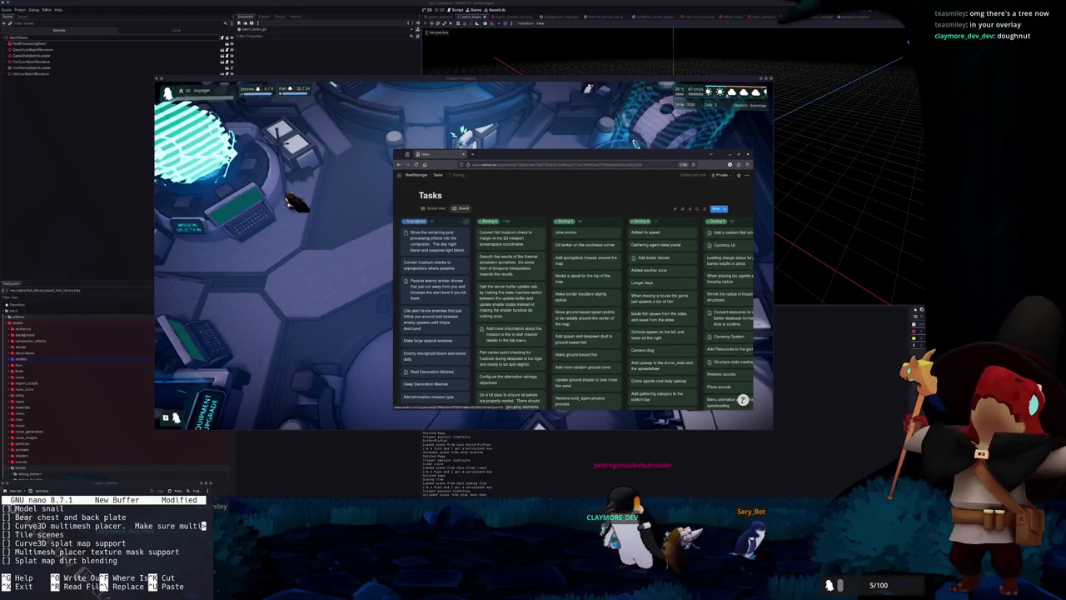
type("oes be done")
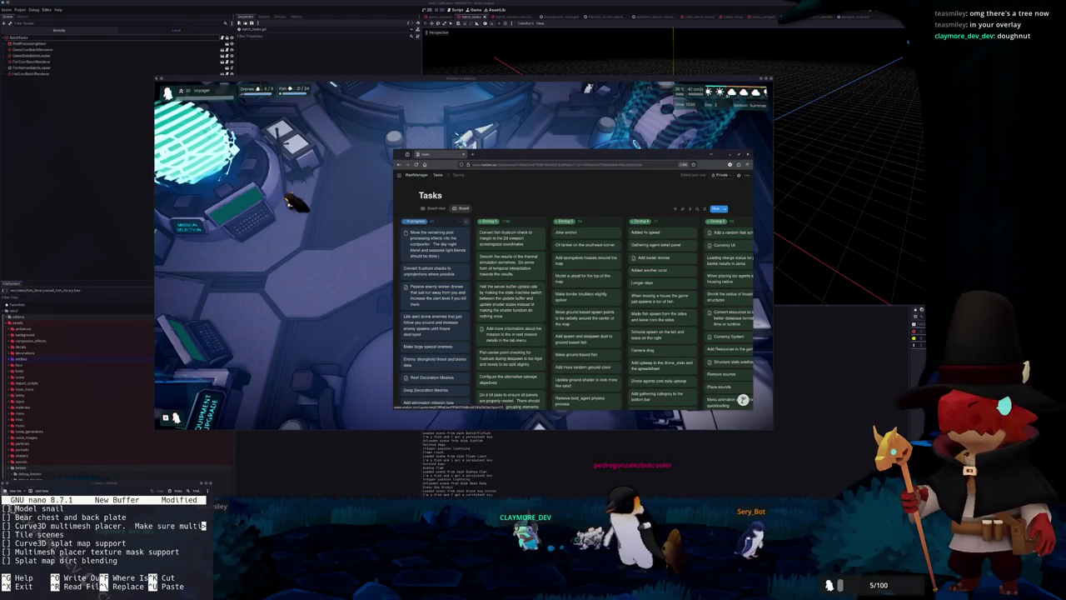
type(" via compositor.")
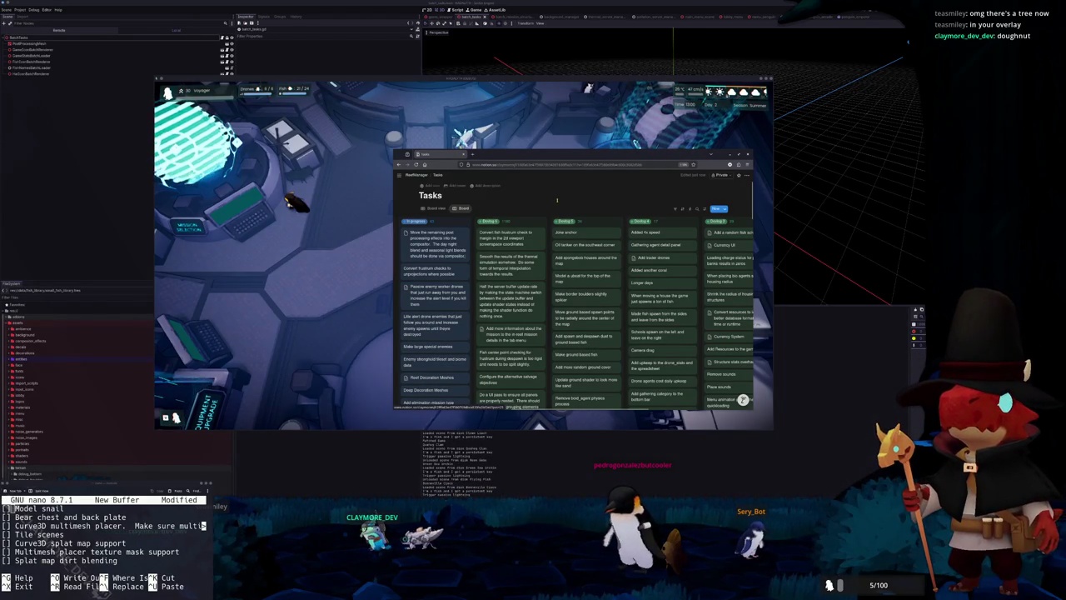
key("Escape")
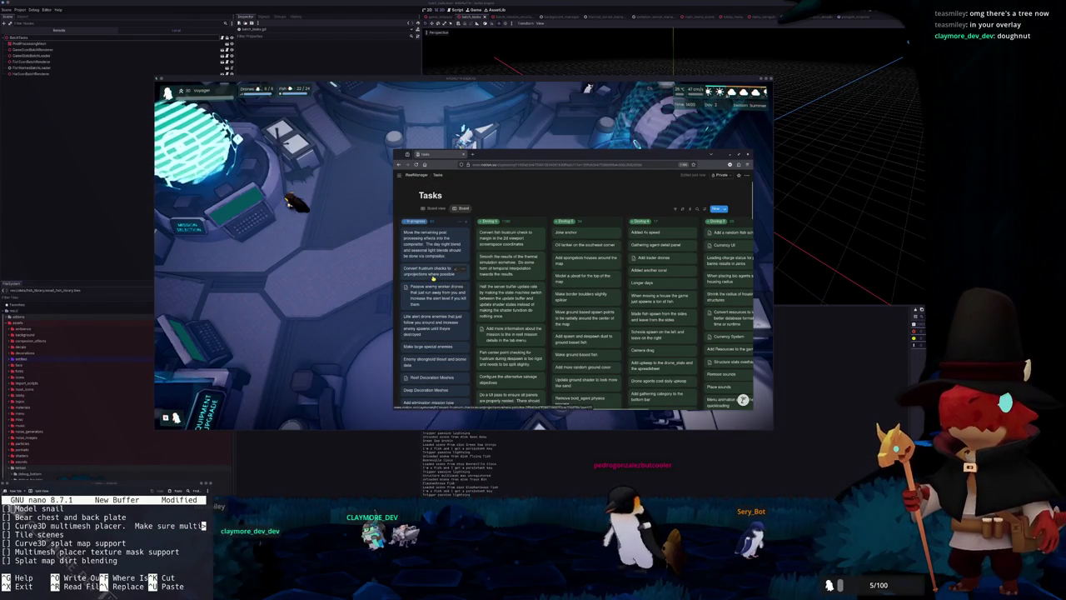
Step: Commit the Mangrove decorations card at the top of In progress and discard the empty extra card
scroll(430, 381, "down", 2)
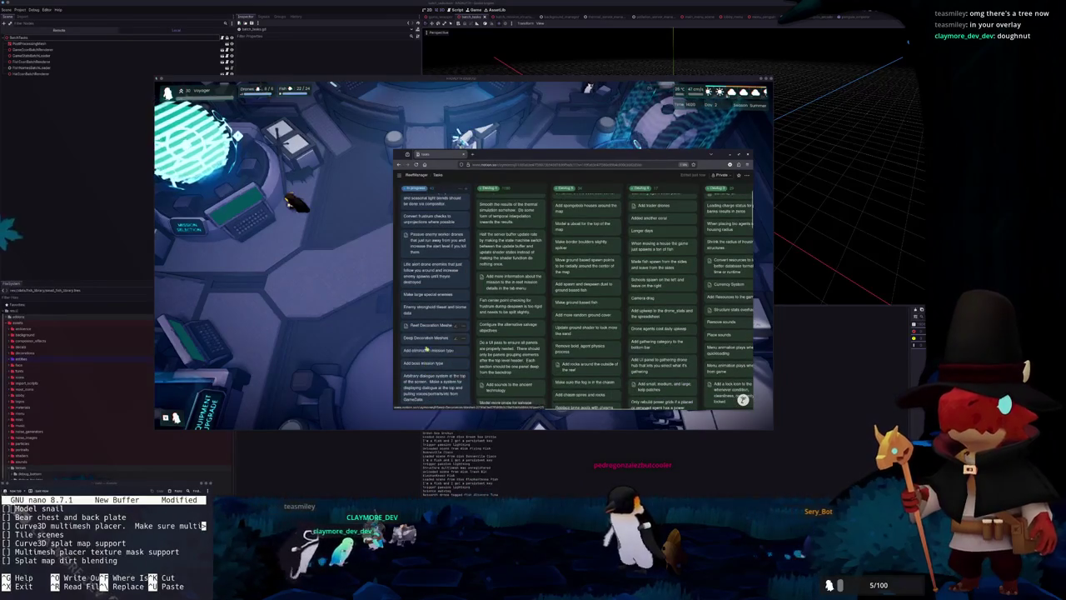
scroll(514, 202, "up", 3)
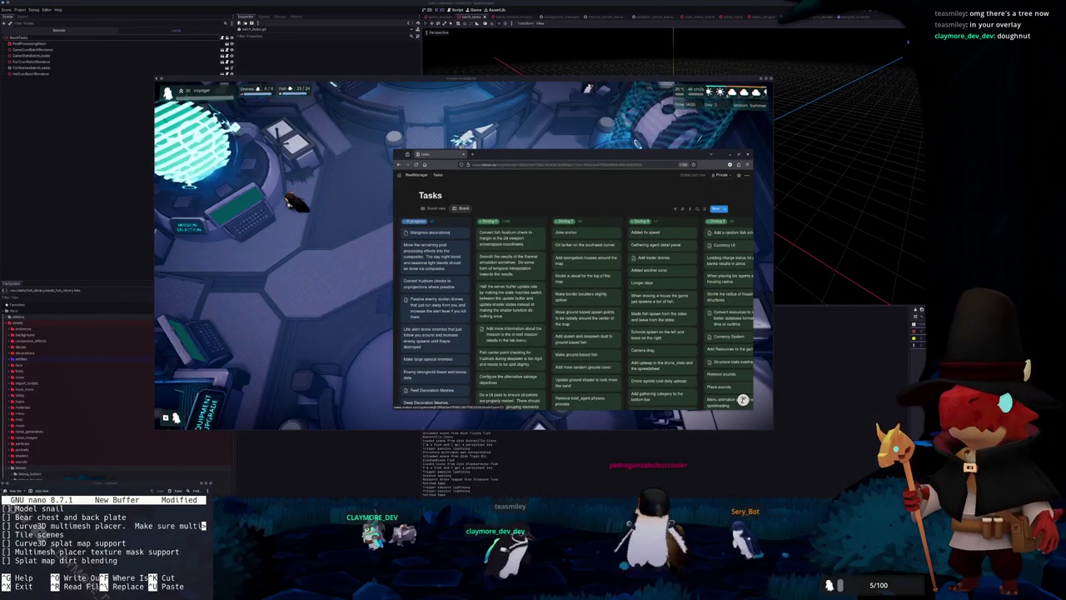
key("Return")
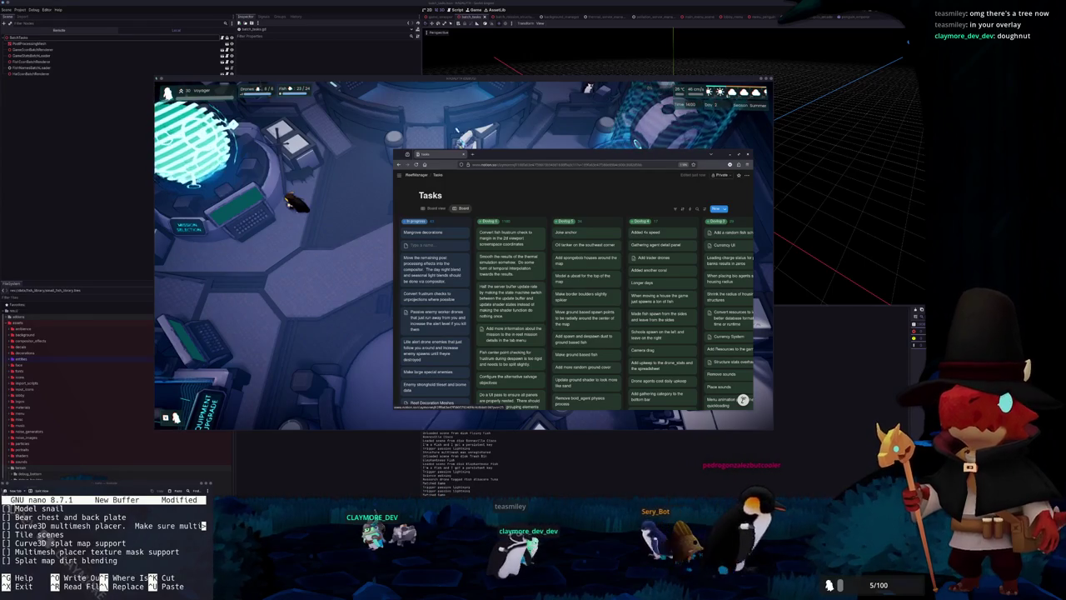
key("Escape")
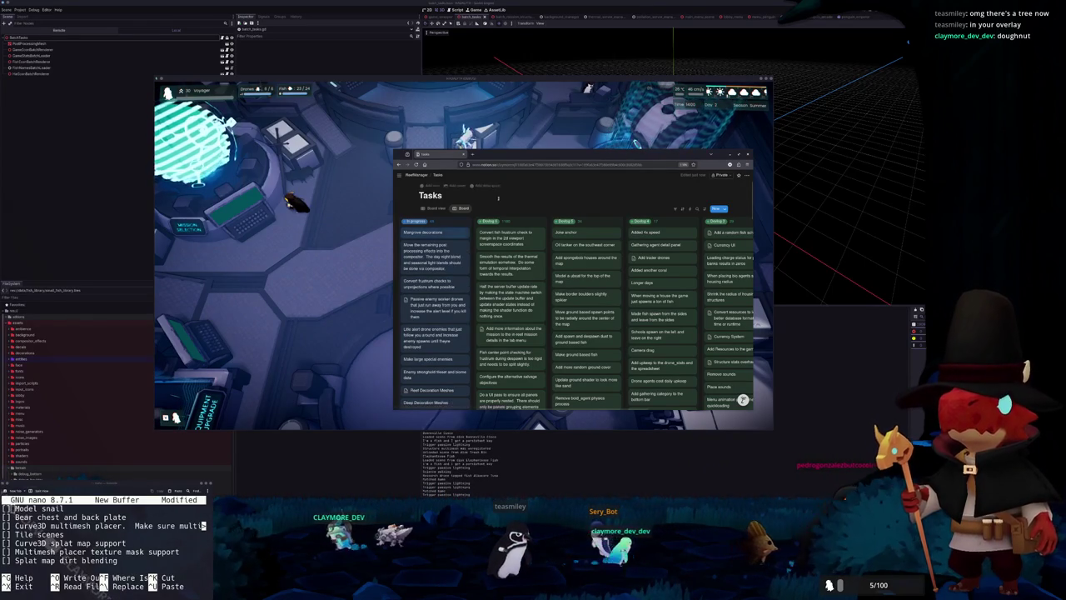
left_click(442, 232)
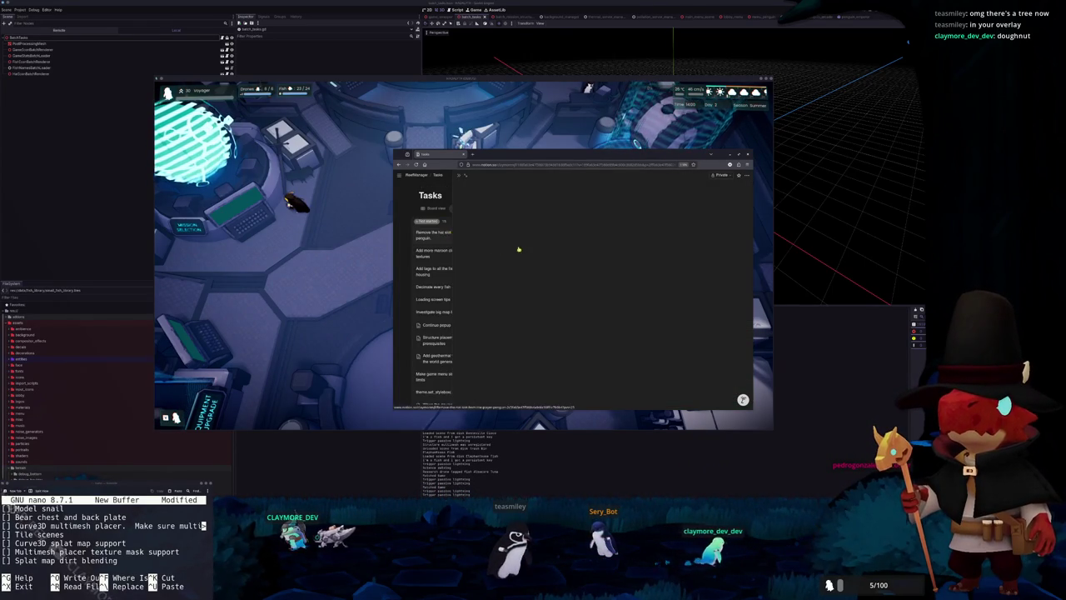
Step: Add 'Add additional cool decorations to the mangrove biome' and 'Retexture the cliffs for each biome'
left_click(557, 256)
type("Add addi")
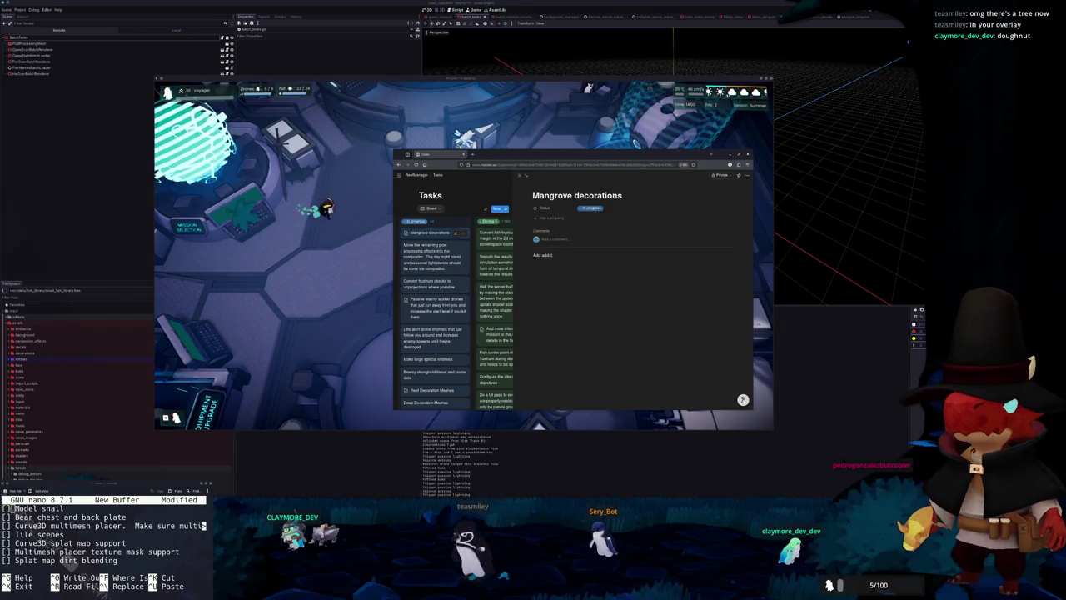
type("tional cool decorations to the mangrov")
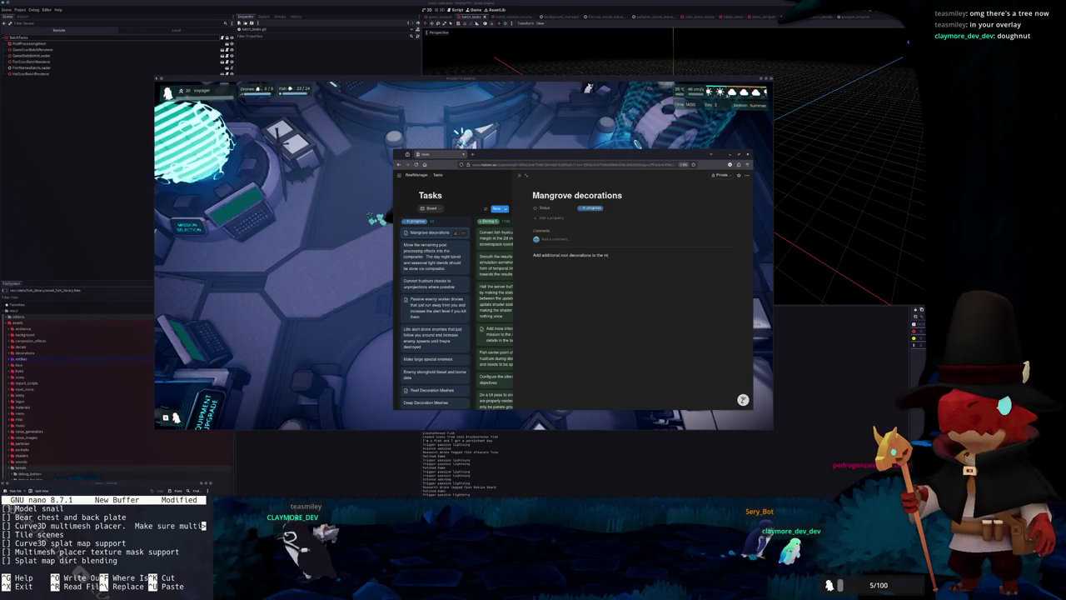
type("e biome")
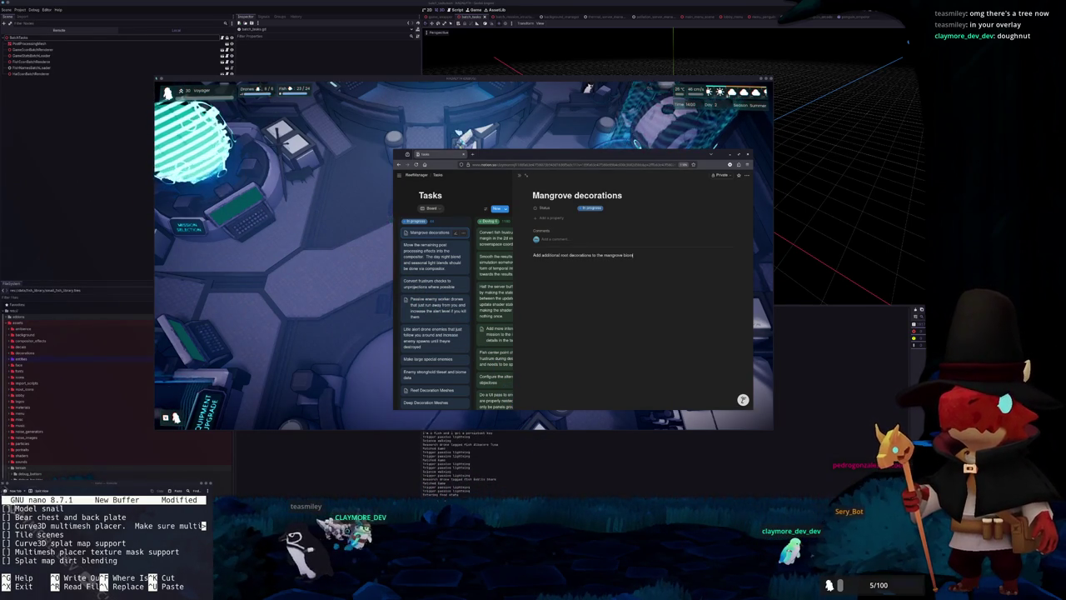
key("Return")
type("Retextu")
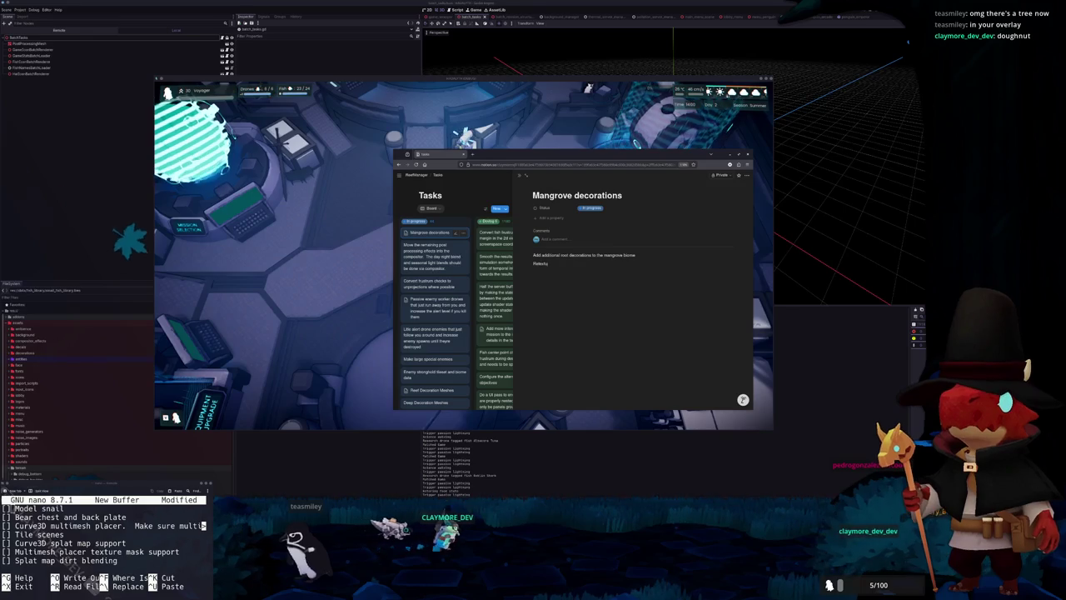
type("re the rocks for e")
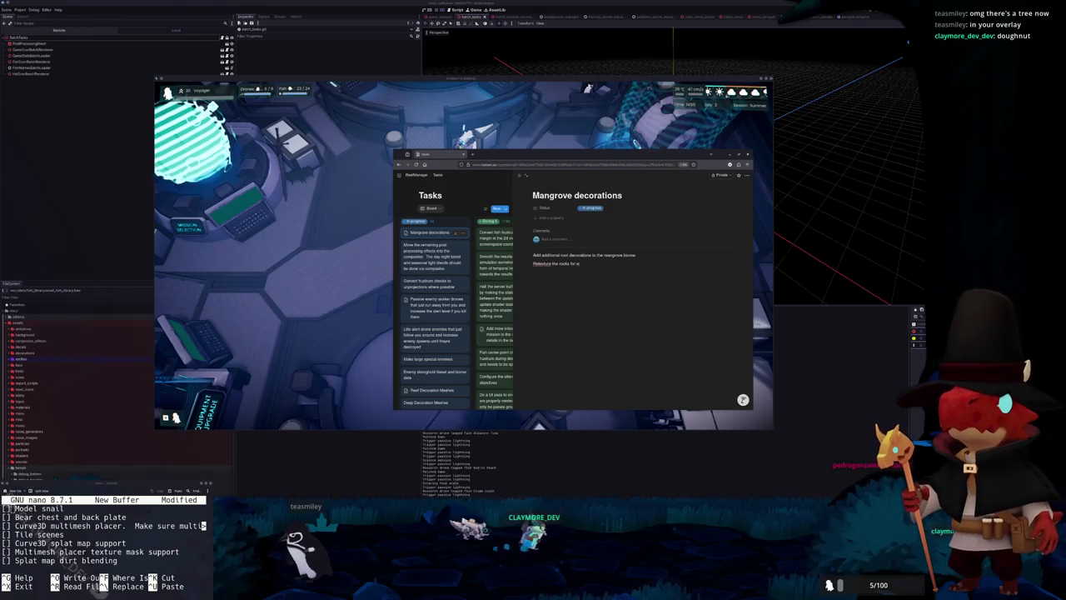
type("ach biome on the cliffs")
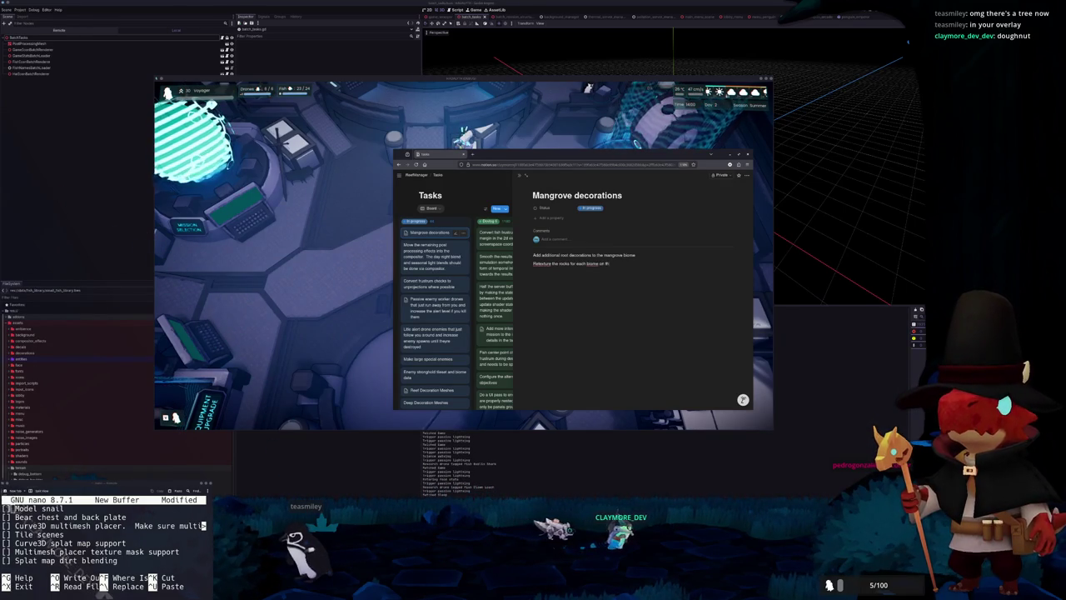
key("shift+Home")
type("Re")
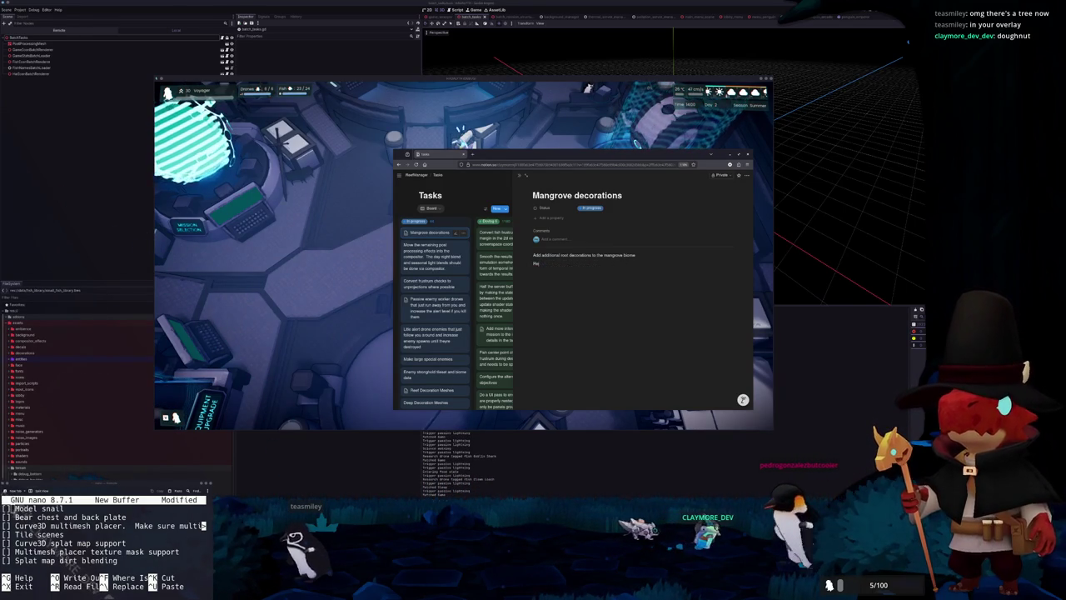
type("texture the ")
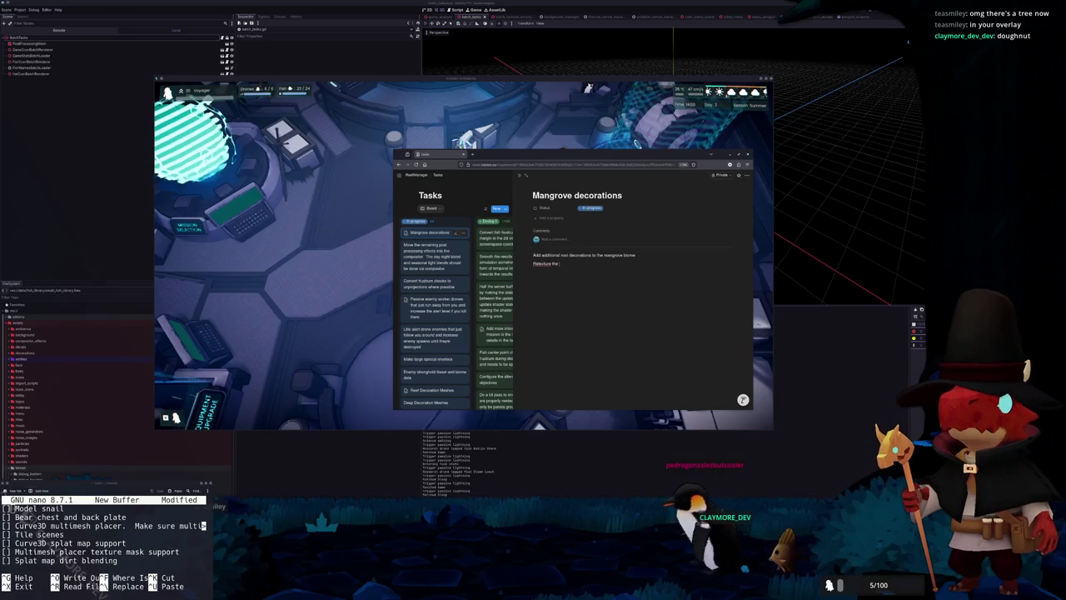
type("cliffs for each biome")
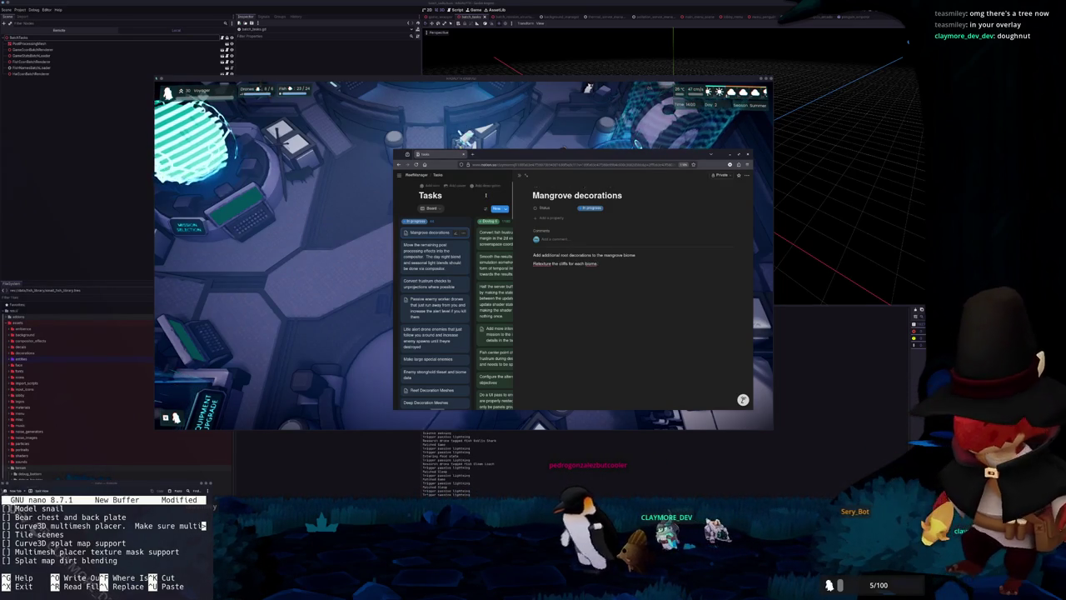
key("Escape")
type("Cliff retextures for ea")
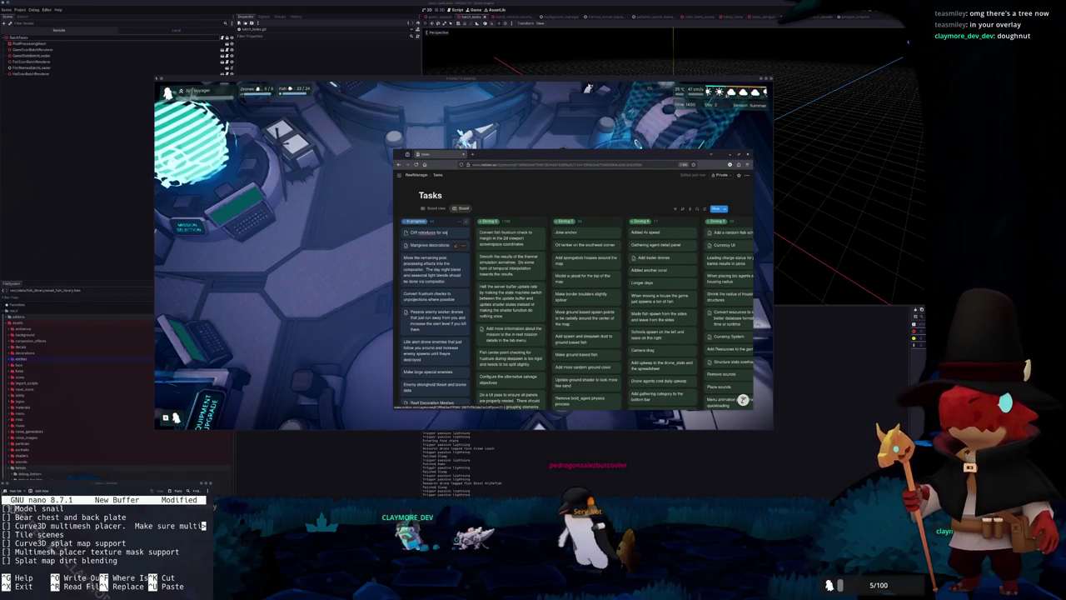
Step: Finish the per-biome card and add a task about reusing corner rendering to optimize
type("ch biome.")
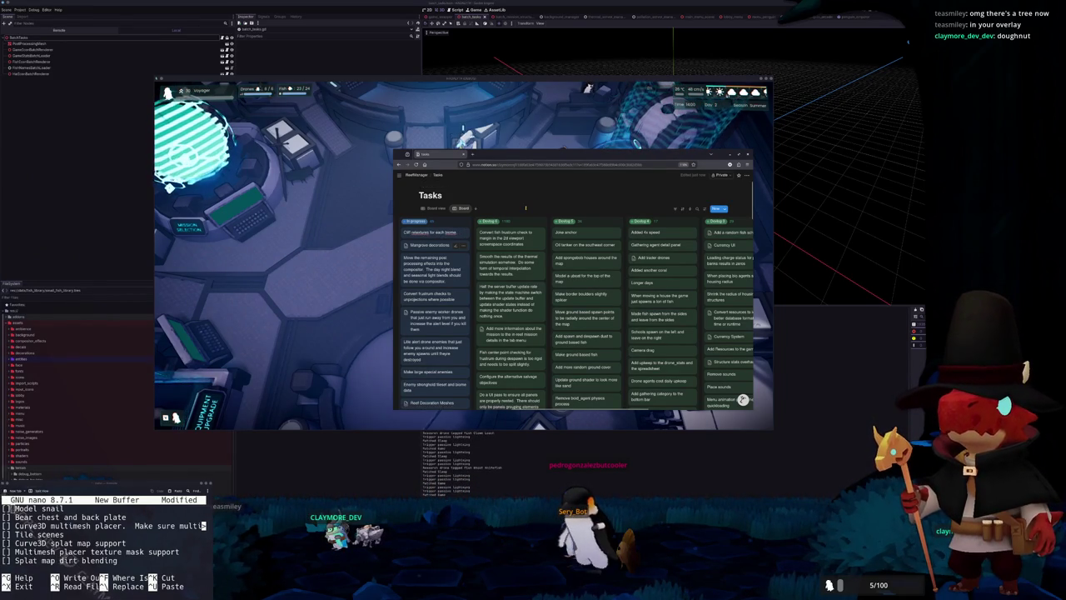
left_click(464, 221)
type("Re-use")
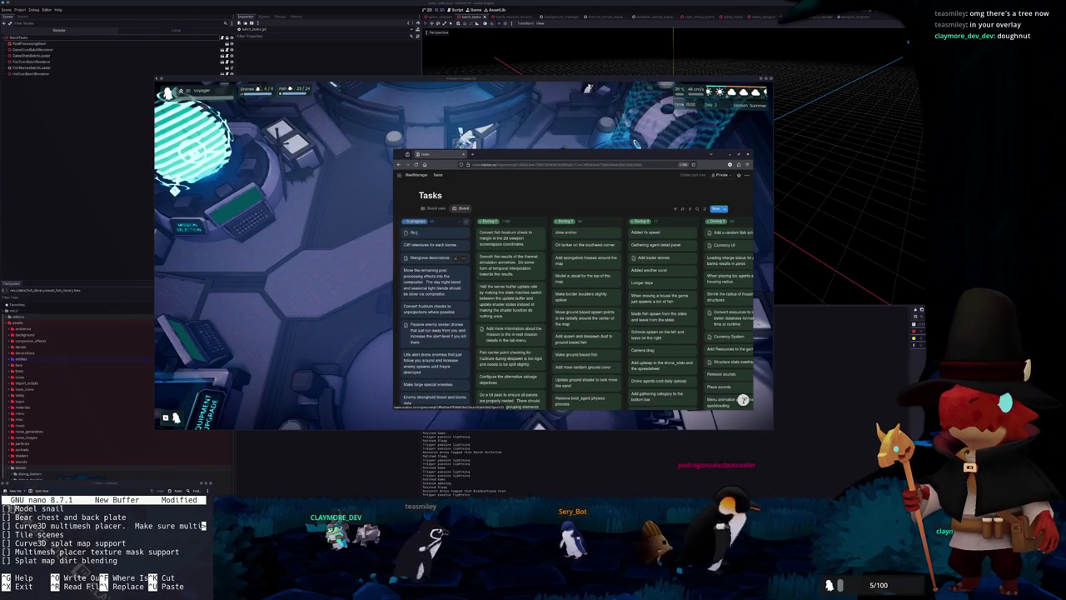
type(" corner rendering")
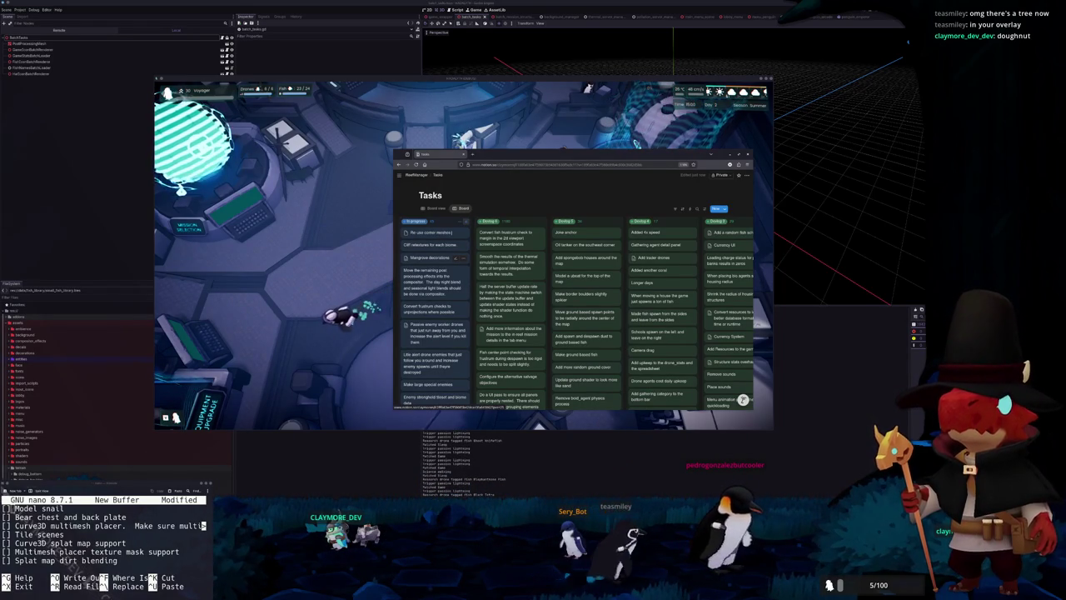
type(" to optimize")
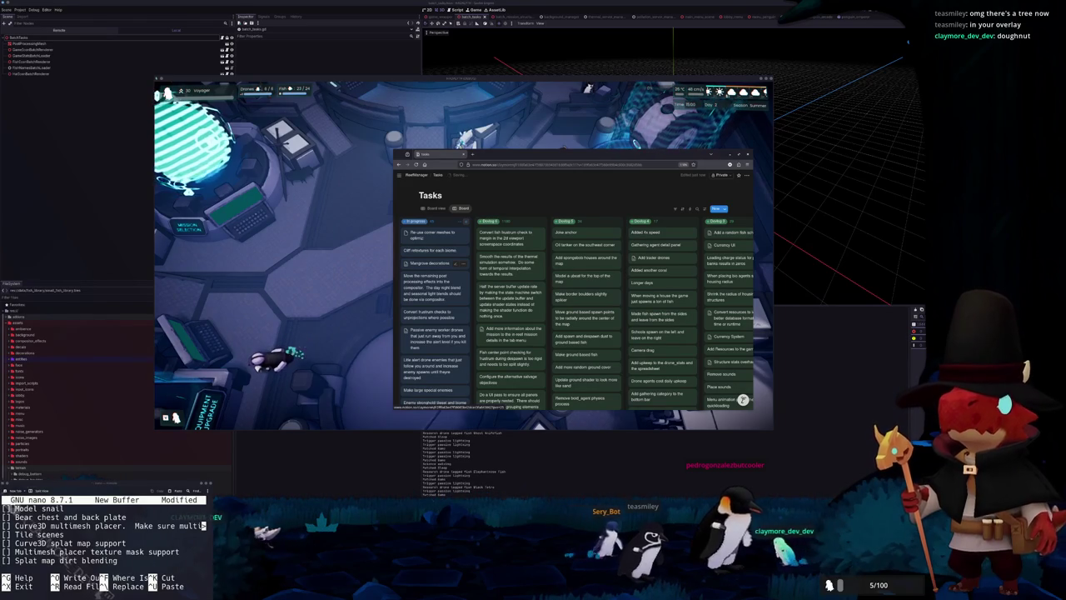
key("BackSpace")
key("BackSpace")
key("BackSpace")
type("re")
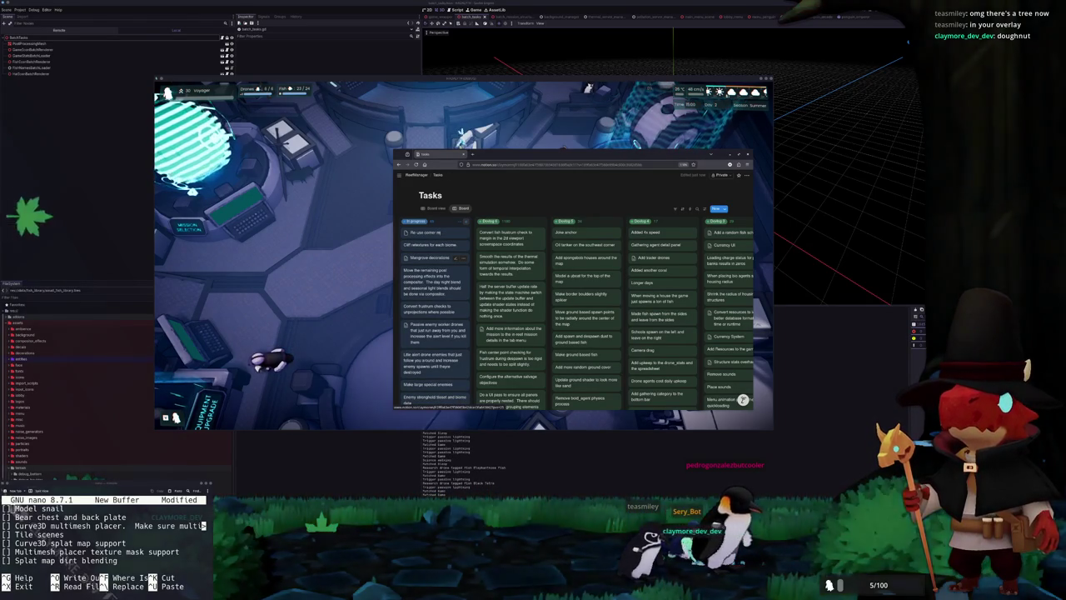
type("ghes f")
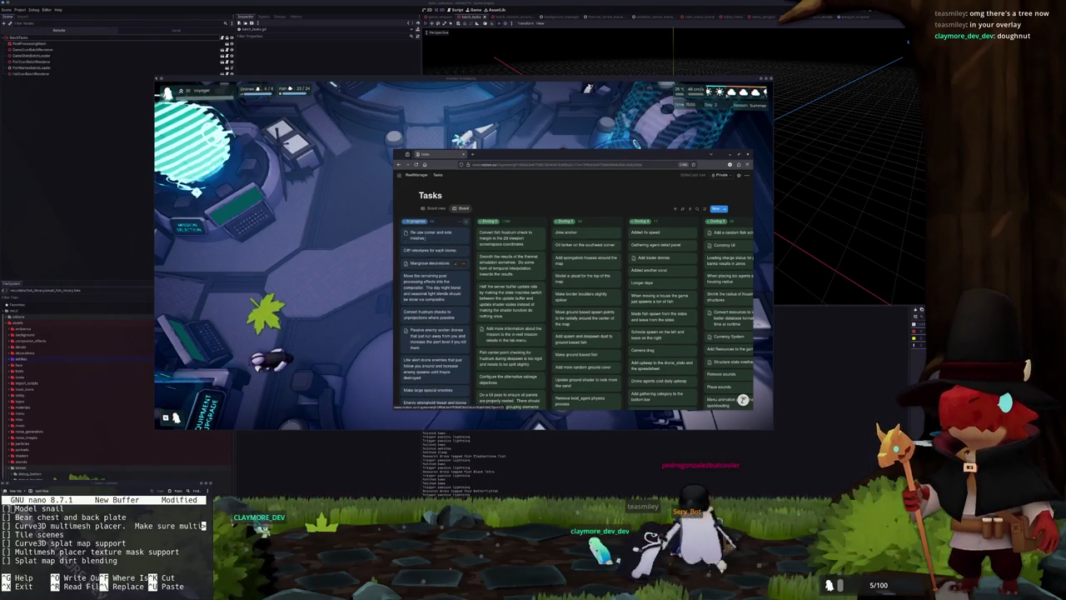
type("o reduce multi")
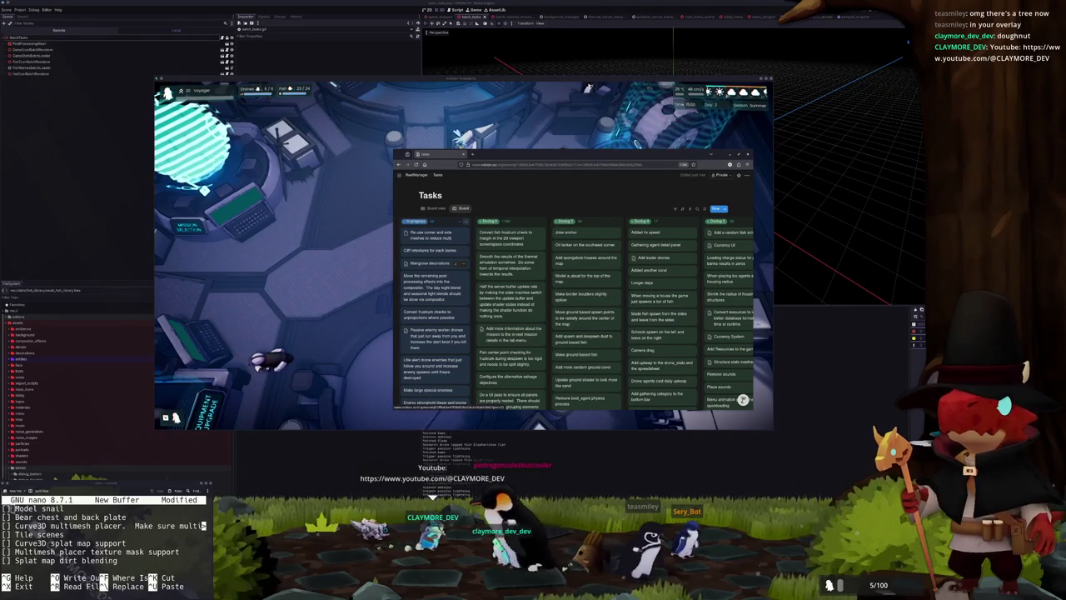
type("mesh draw calls")
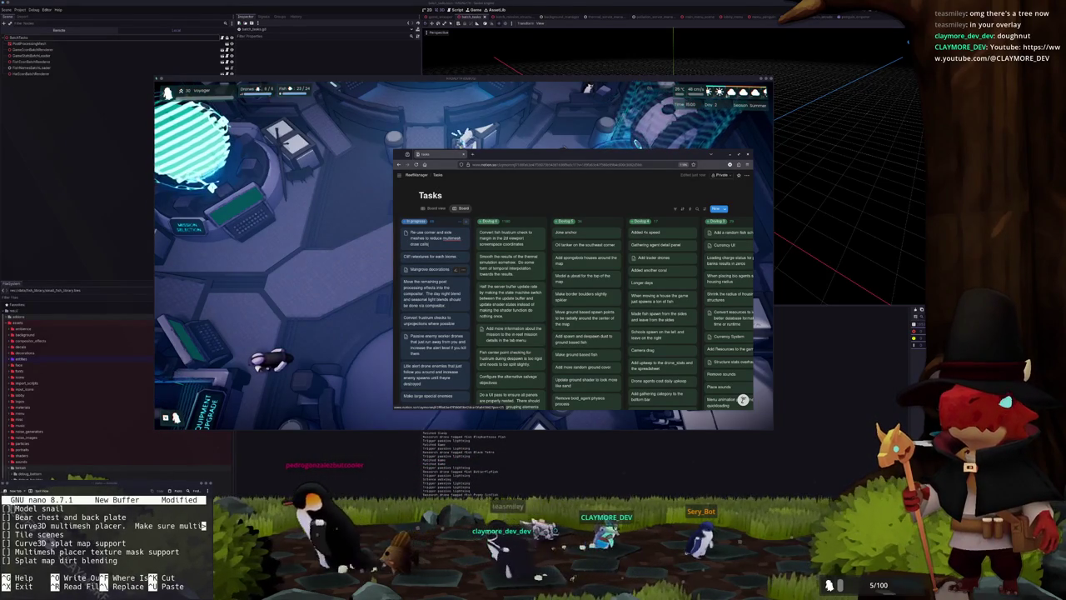
key("Return")
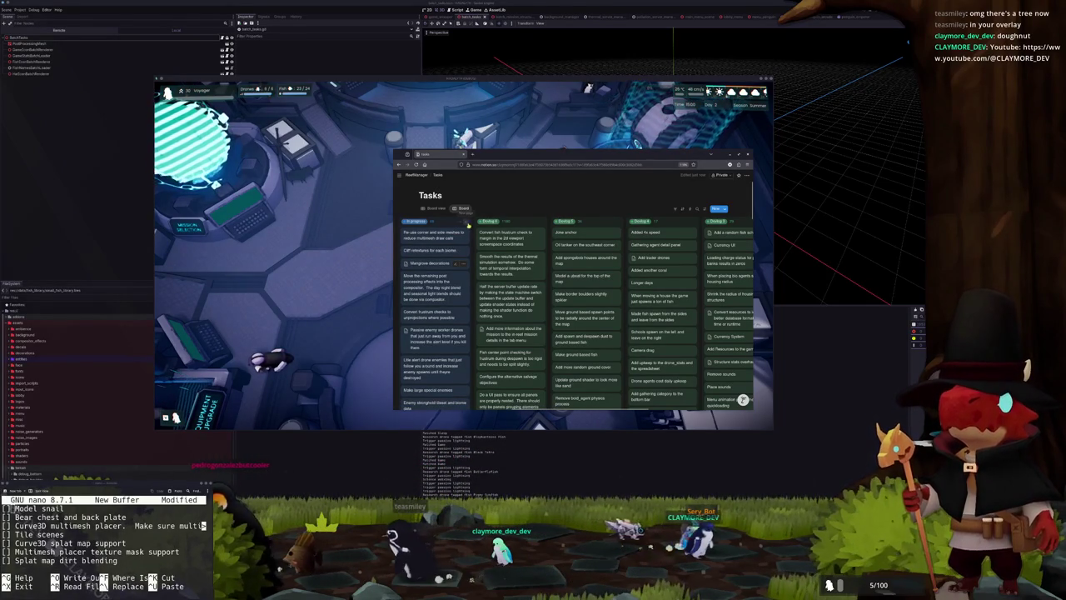
Step: Add another In progress card for the prehistoric fish system
left_click(466, 223)
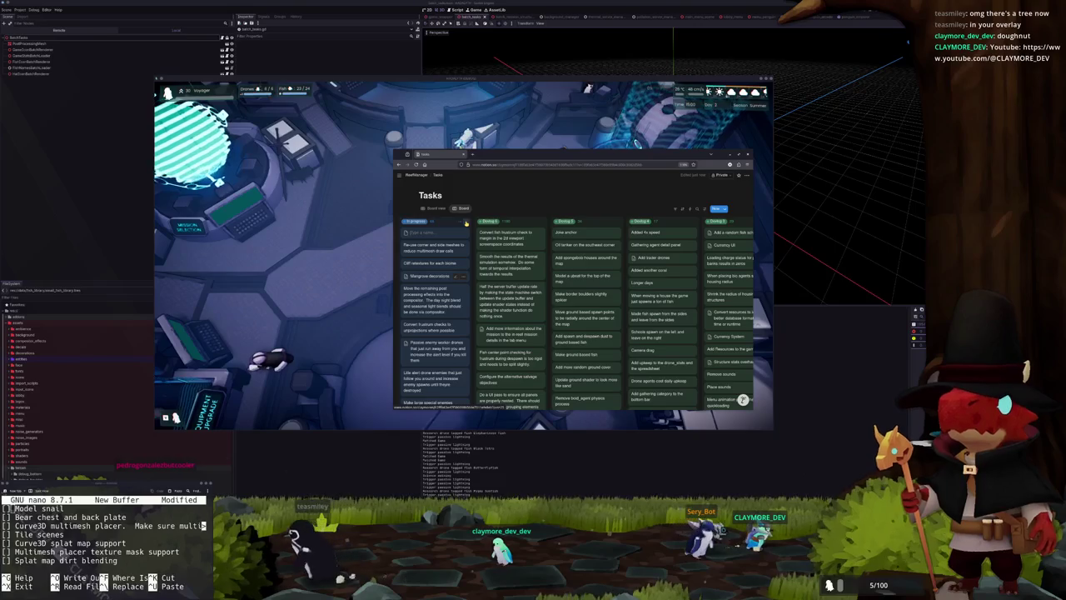
type("e fish sp")
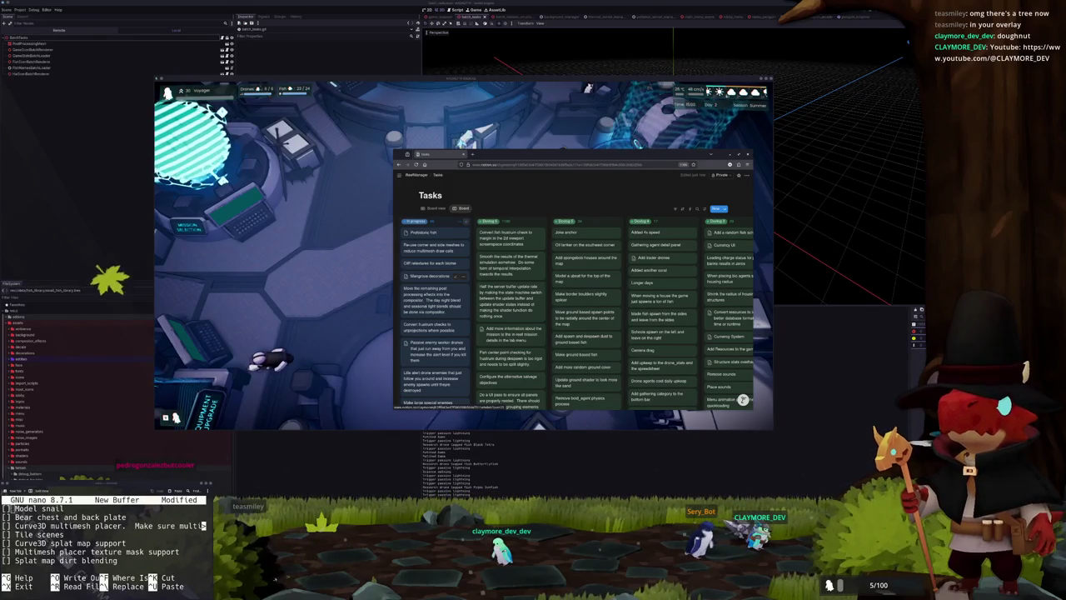
type("awn")
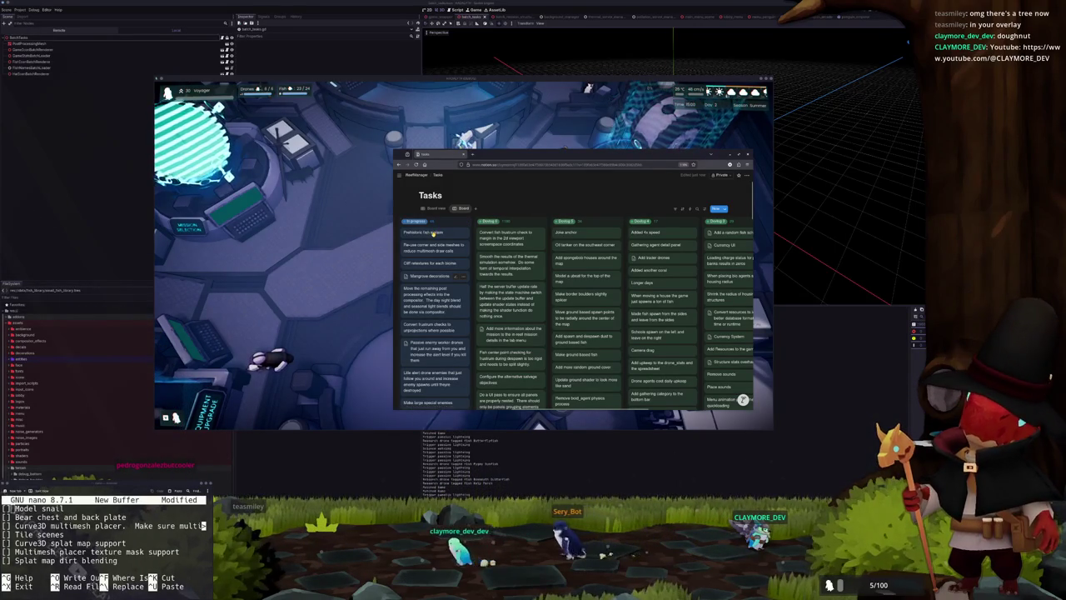
scroll(432, 234, "right", 5)
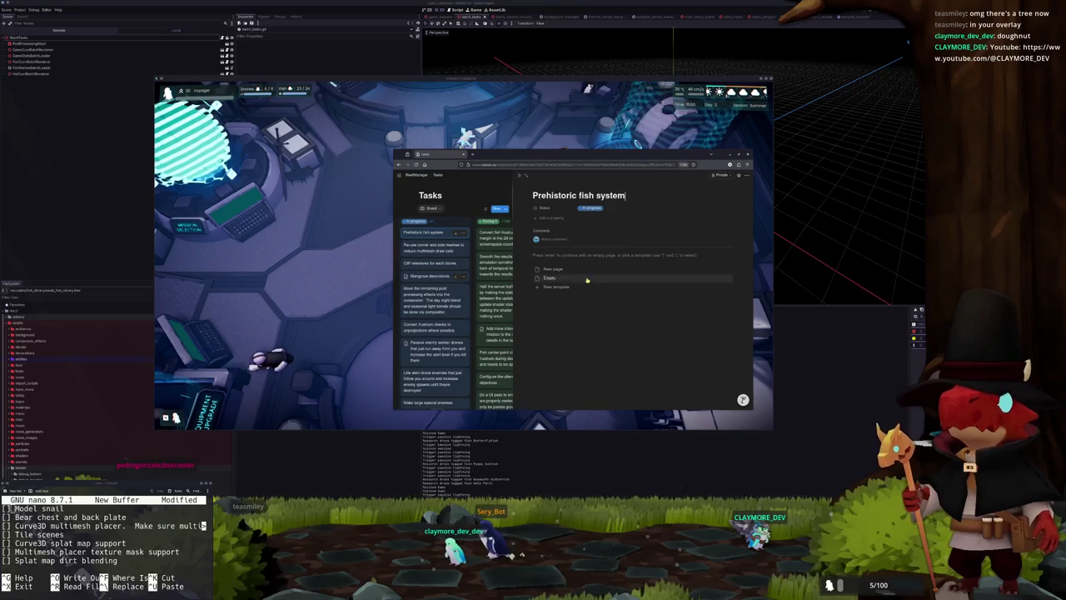
Step: Create a to-do list with the fossil terminal and 'Unlock prehistoric fish by spending fossil' items
type("/todo")
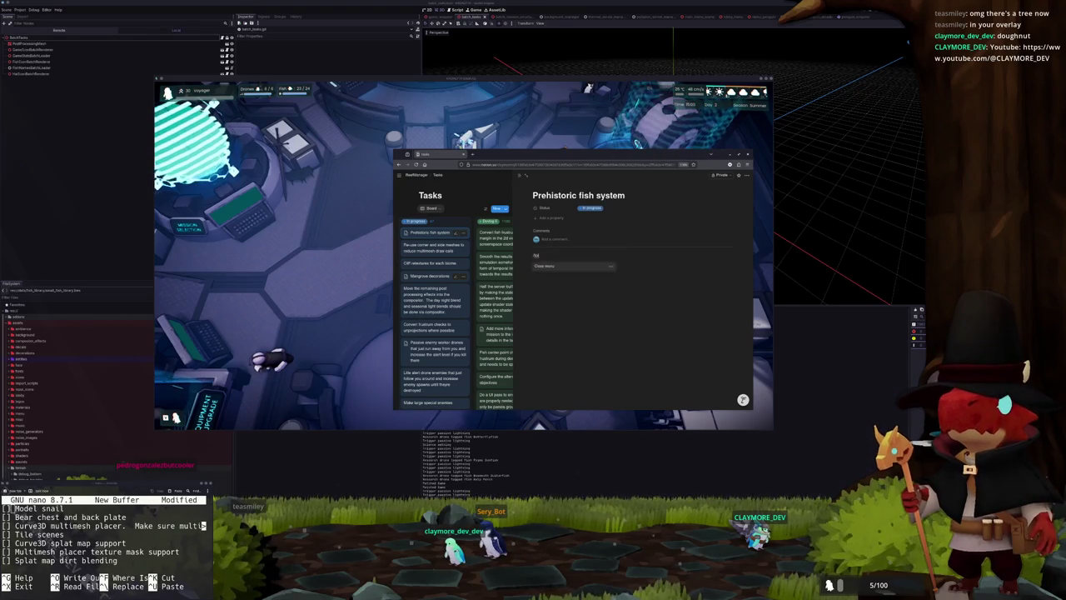
key("Return")
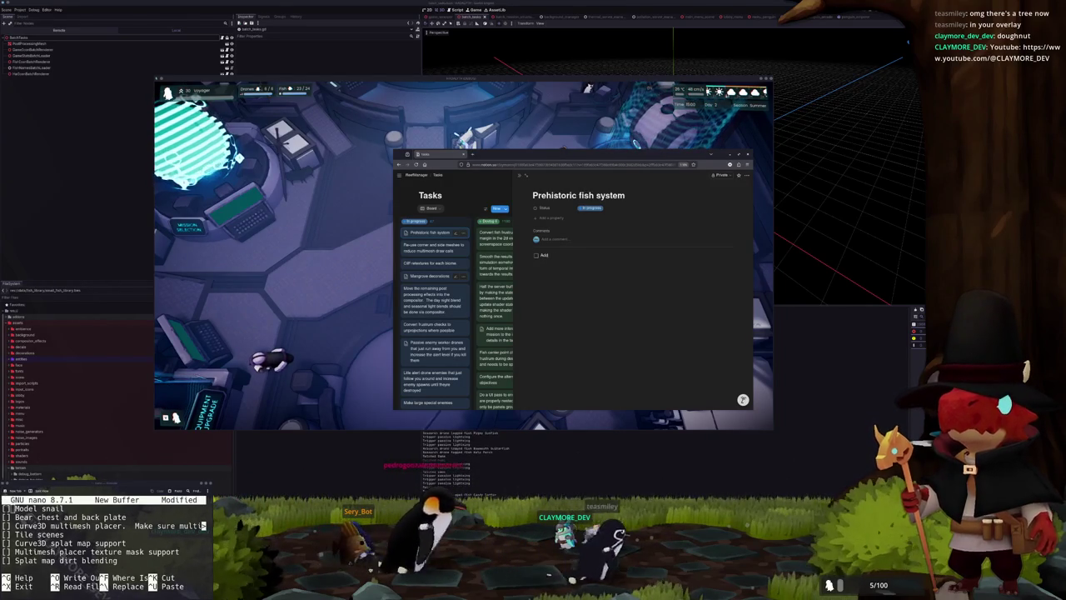
type("minal to the lobby for fossil resurrectio")
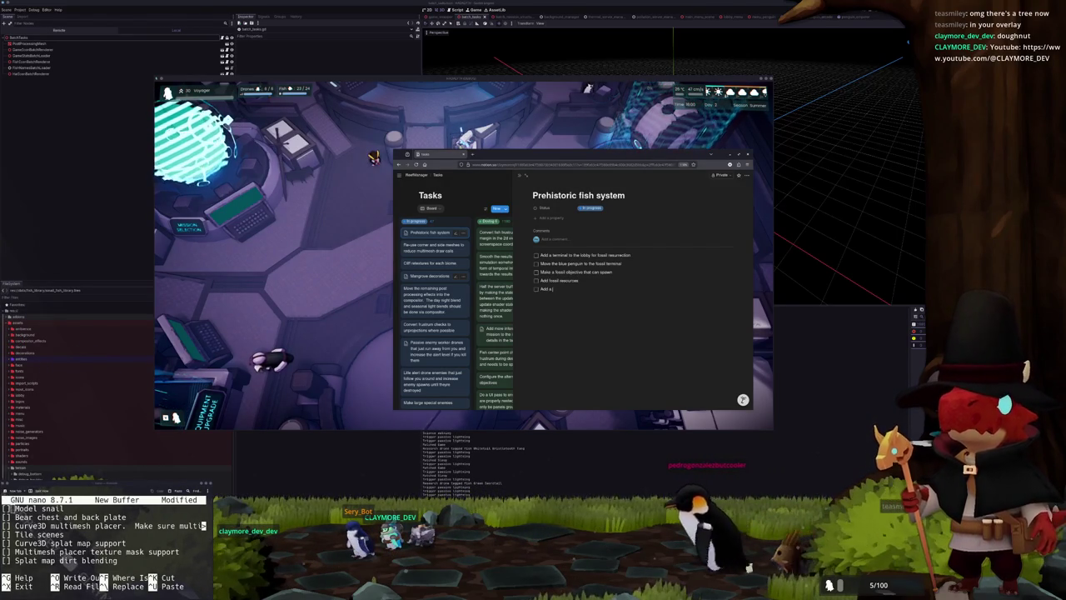
type("nlock prehistoric fish by s")
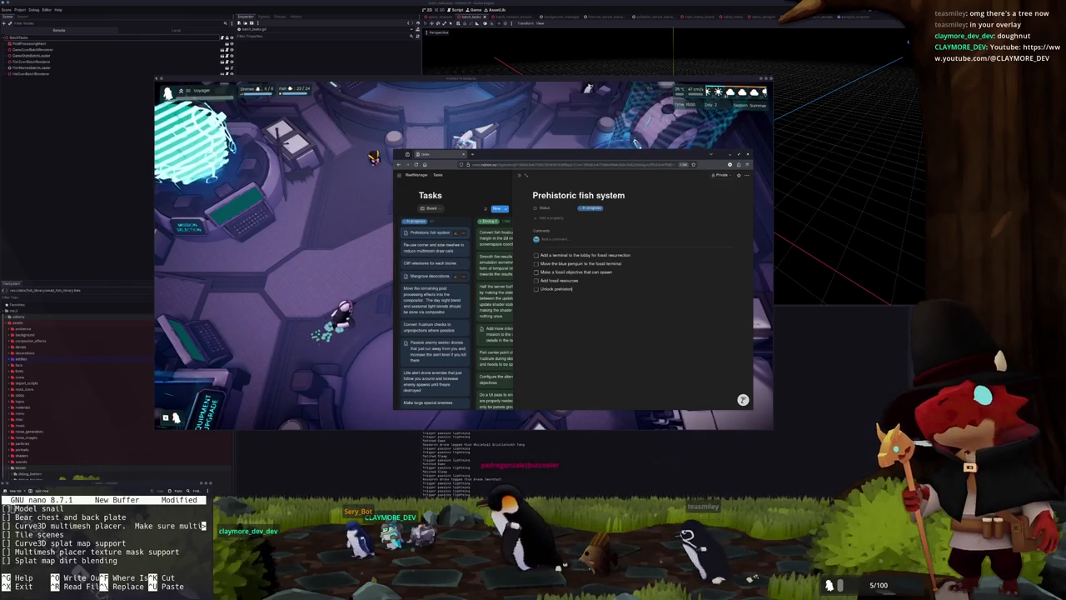
type("pend")
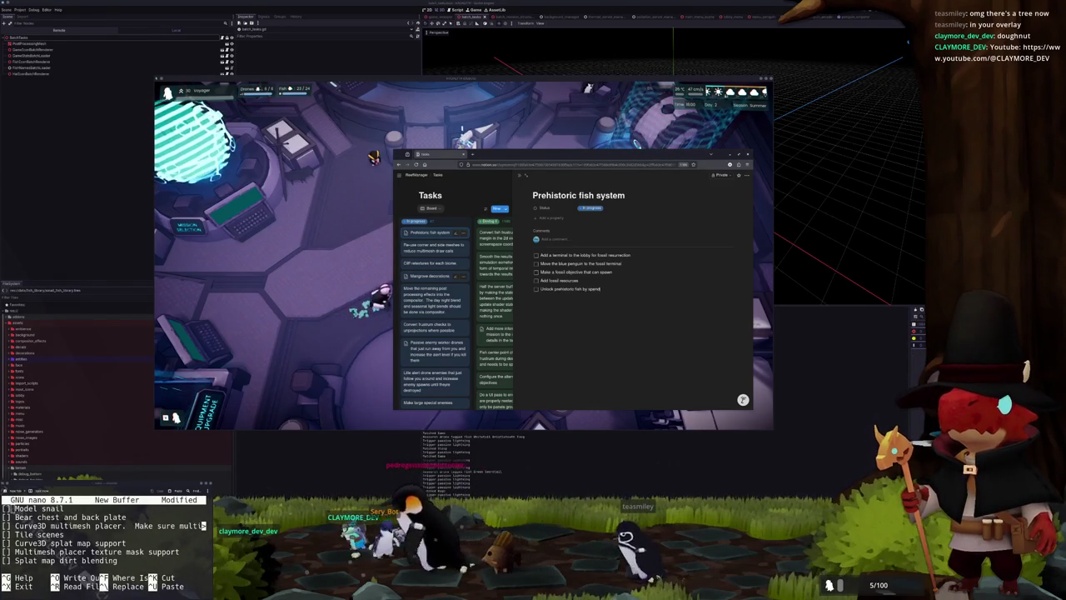
type("ing fossil")
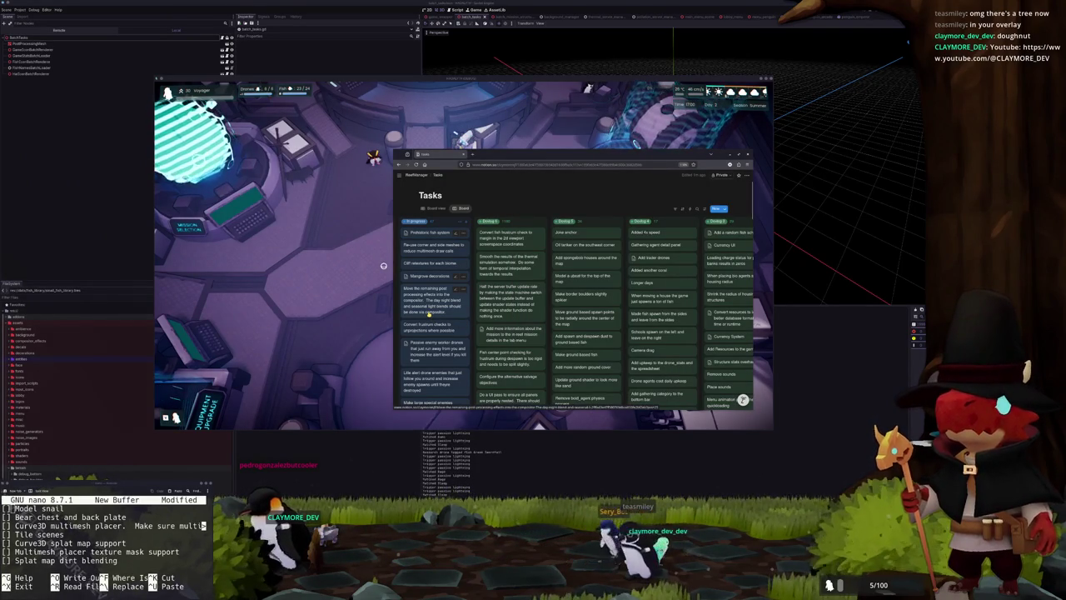
left_click(383, 264)
key("w")
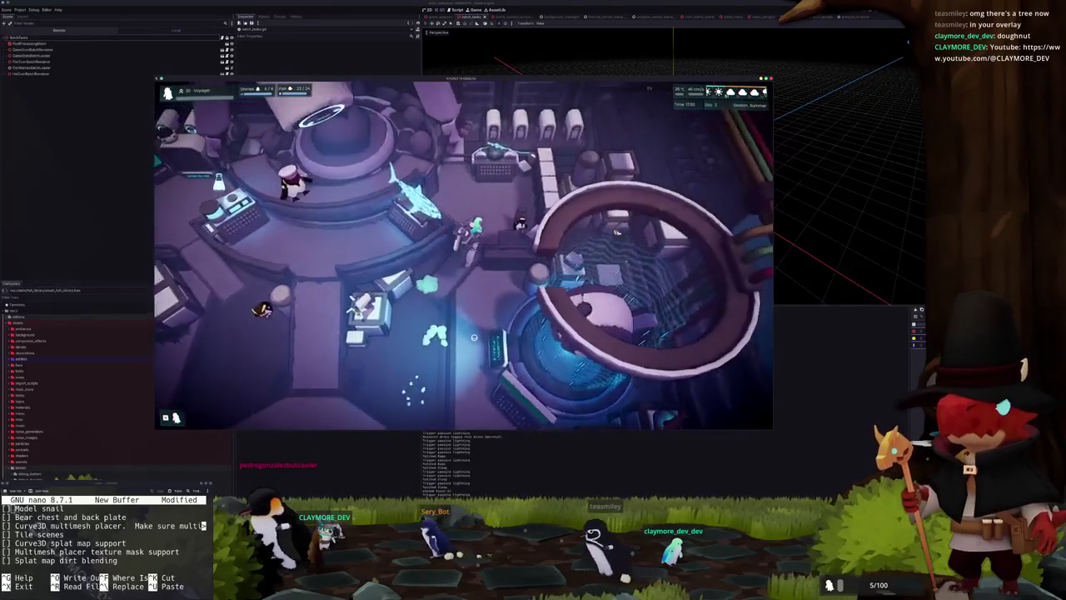
key("e")
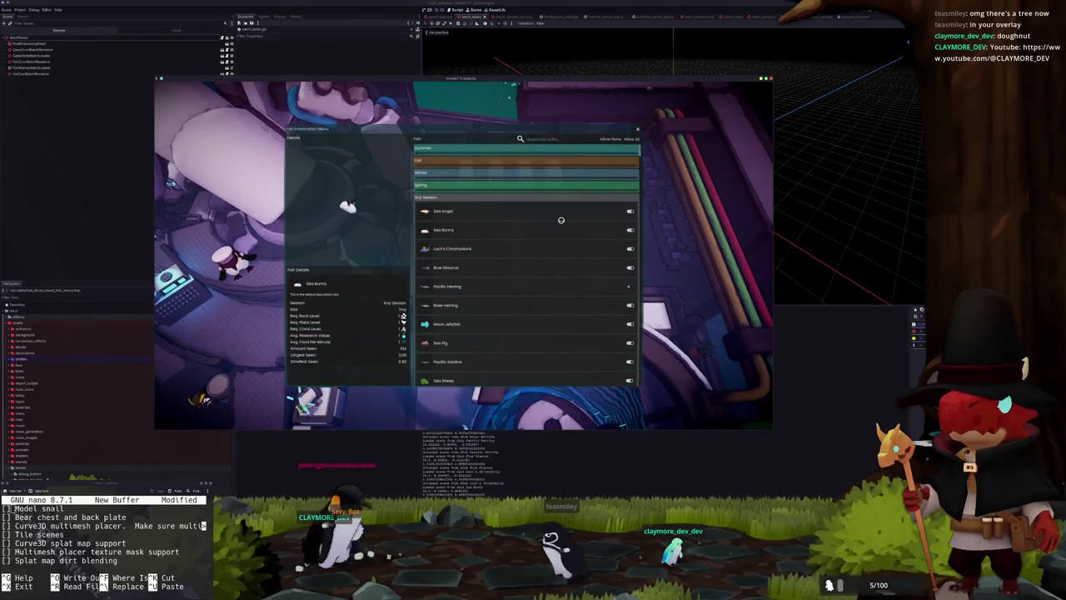
scroll(561, 219, "down", 10)
scroll(541, 243, "down", 5)
scroll(540, 310, "down", 10)
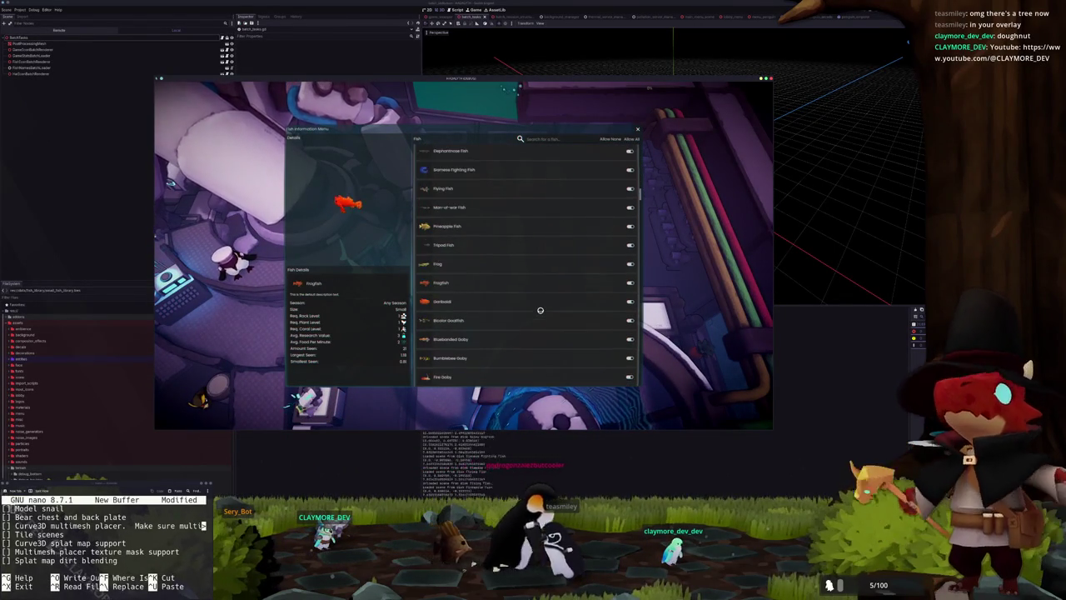
scroll(539, 310, "down", 10)
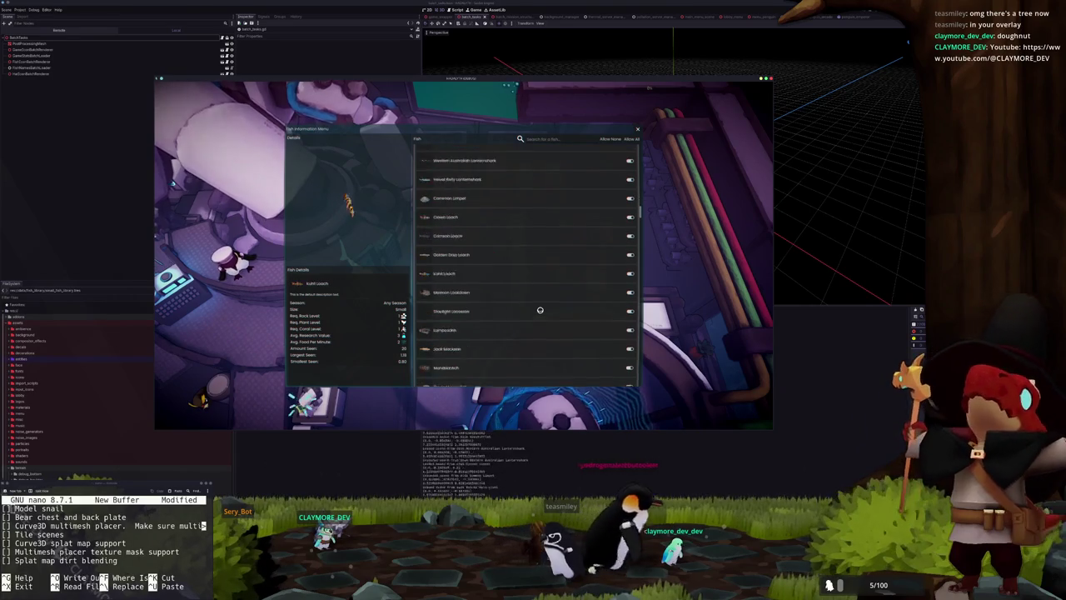
scroll(533, 250, "up", 2)
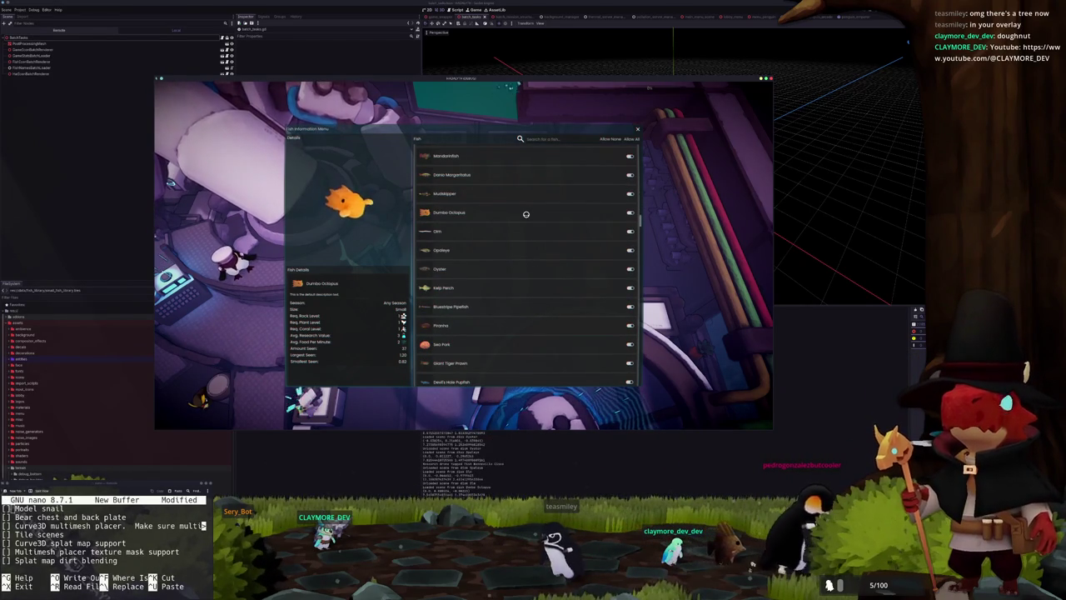
scroll(525, 225, "down", 4)
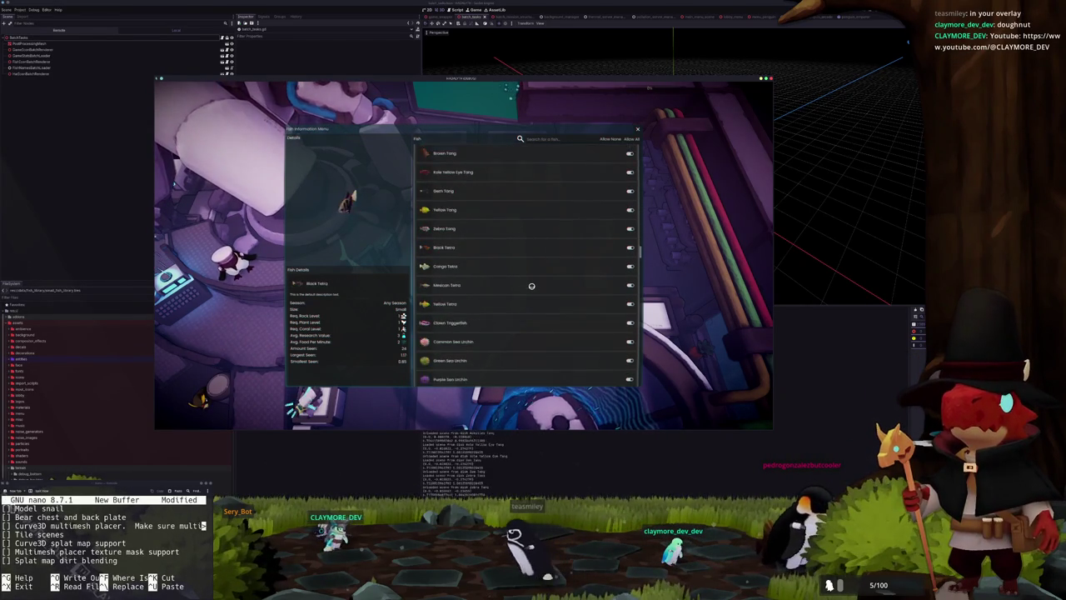
scroll(533, 284, "down", 8)
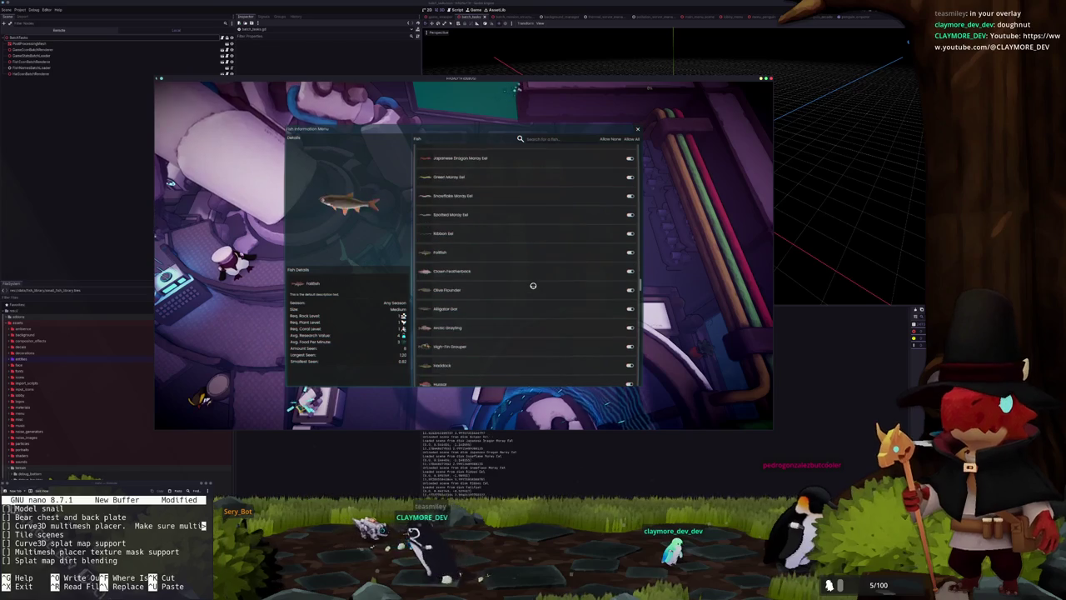
scroll(533, 287, "down", 5)
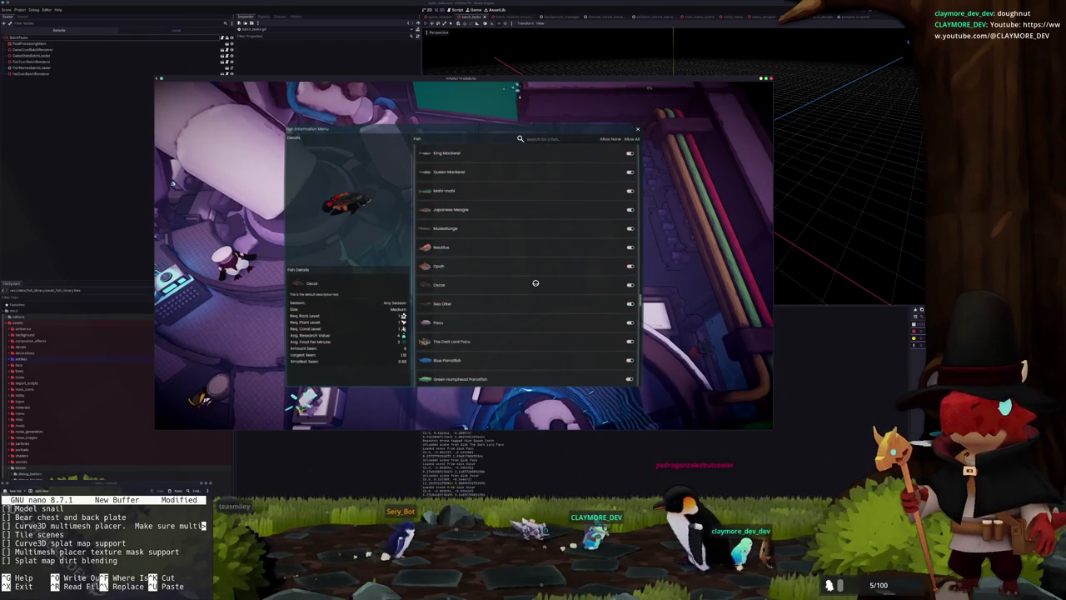
scroll(536, 284, "down", 10)
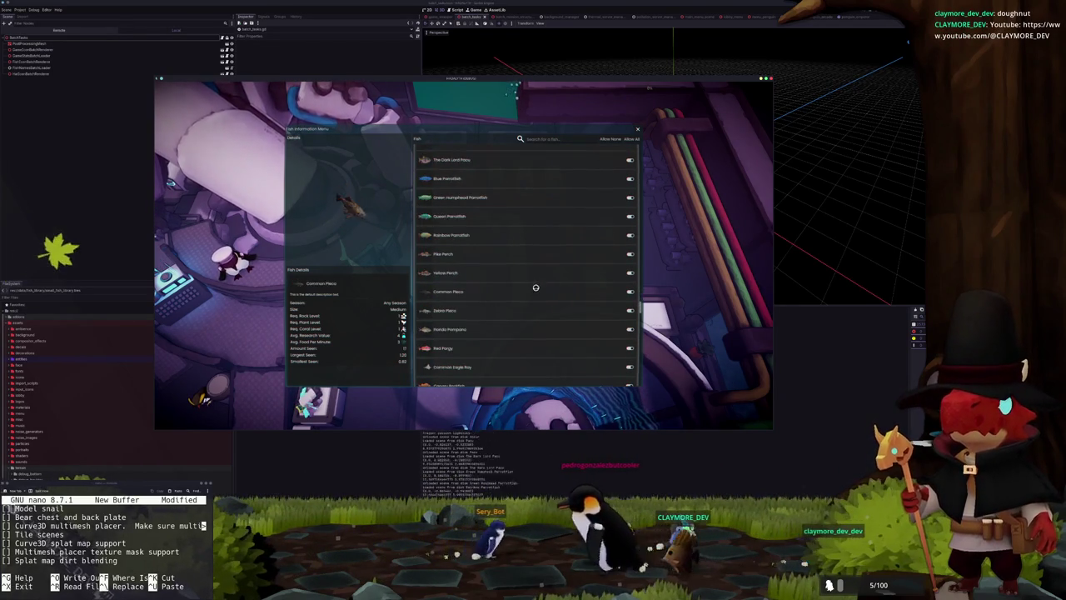
scroll(537, 295, "down", 10)
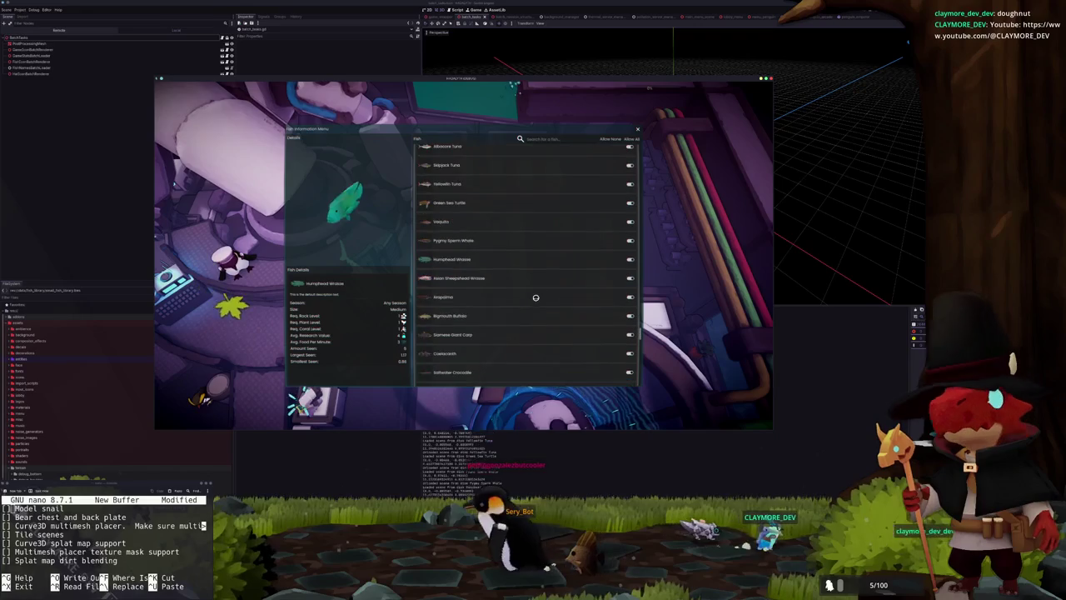
scroll(535, 297, "down", 10)
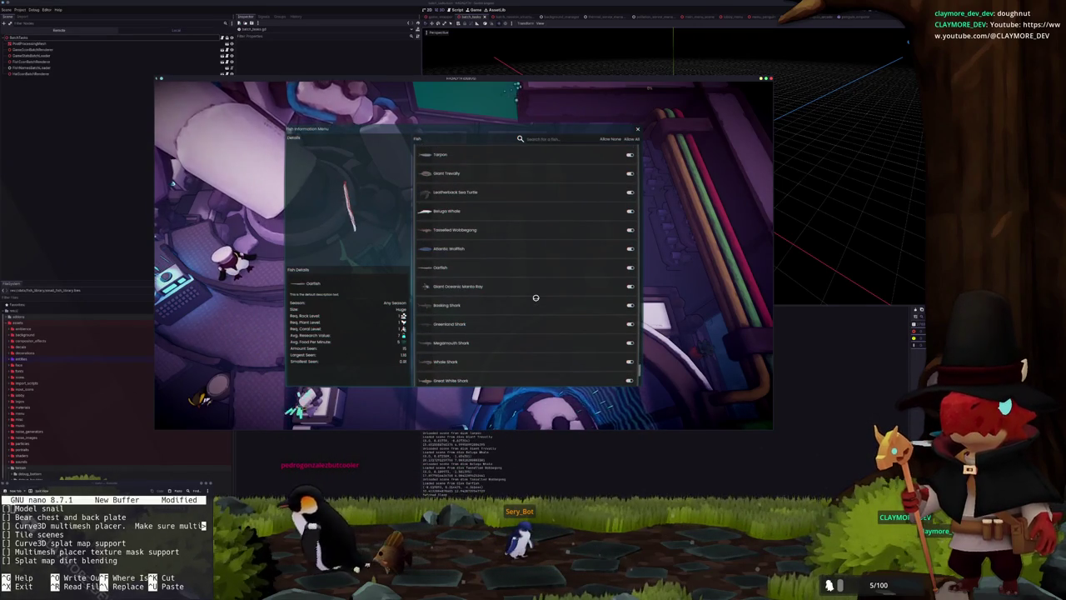
scroll(536, 297, "down", 3)
scroll(536, 297, "down", 5)
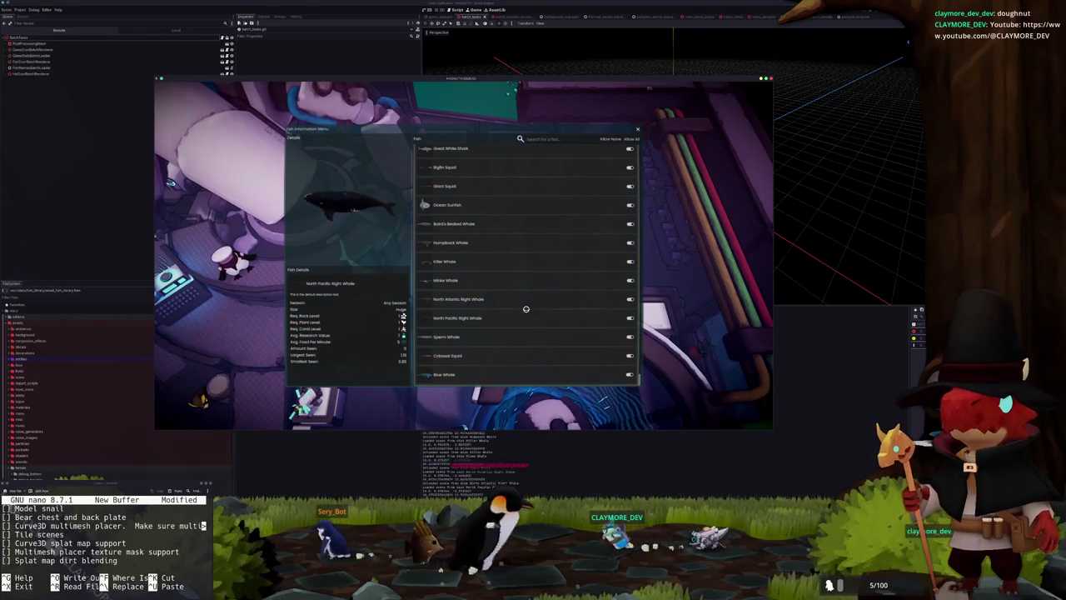
key("Escape")
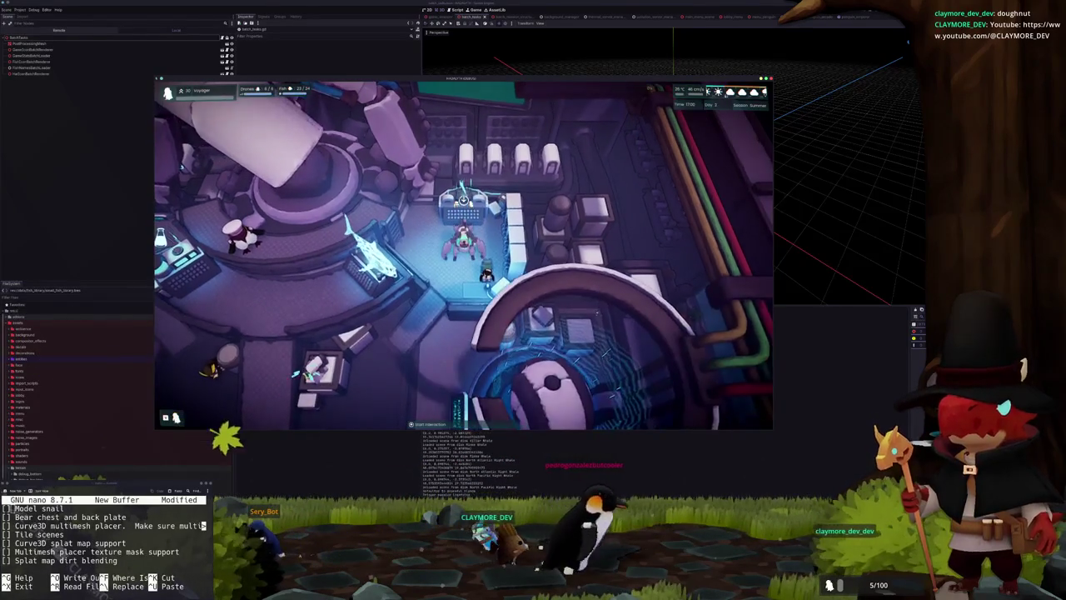
key("alt+Tab")
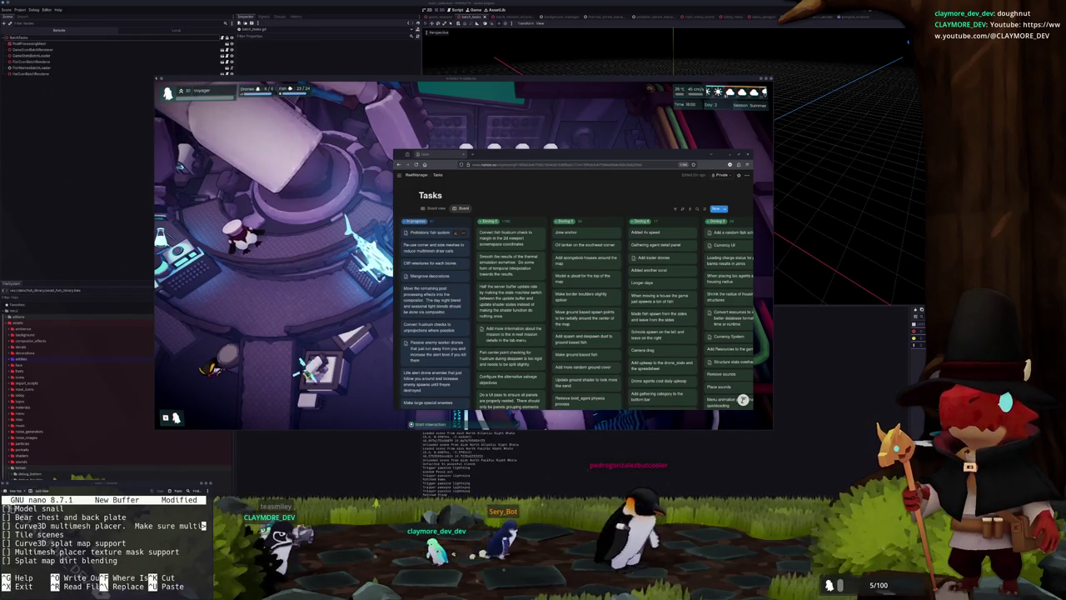
key("alt+Tab")
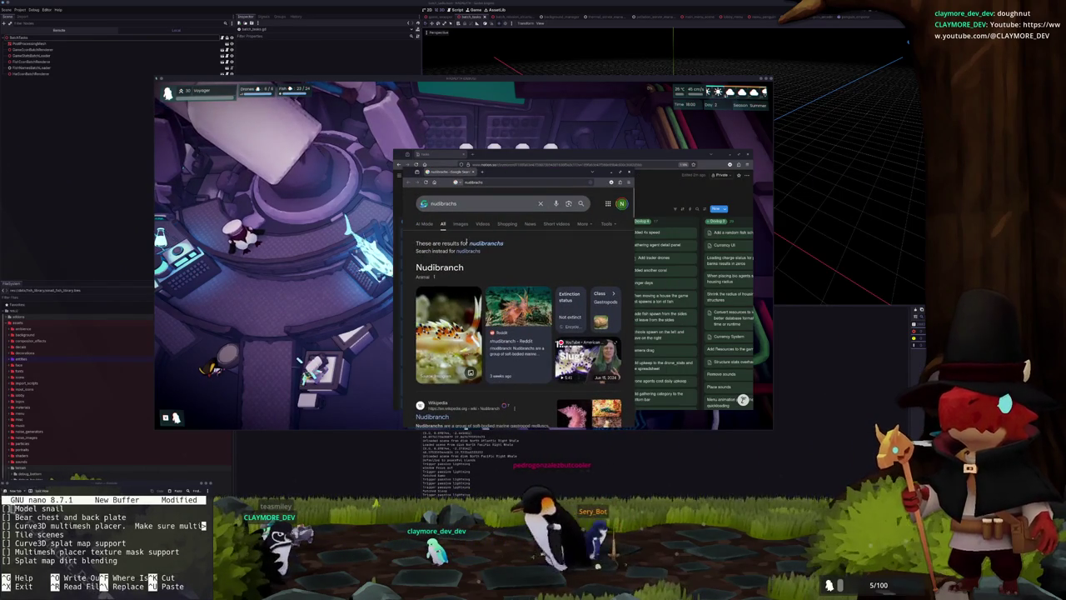
Step: Show the nudibranch image results and scroll far down through them
left_click(456, 223)
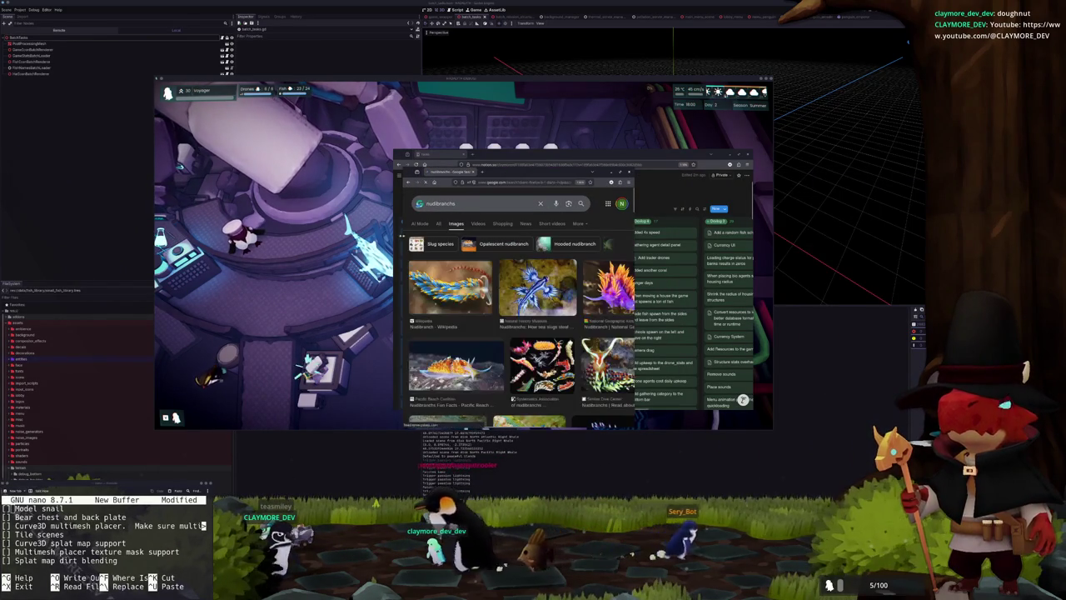
left_click_drag(396, 291, 243, 292)
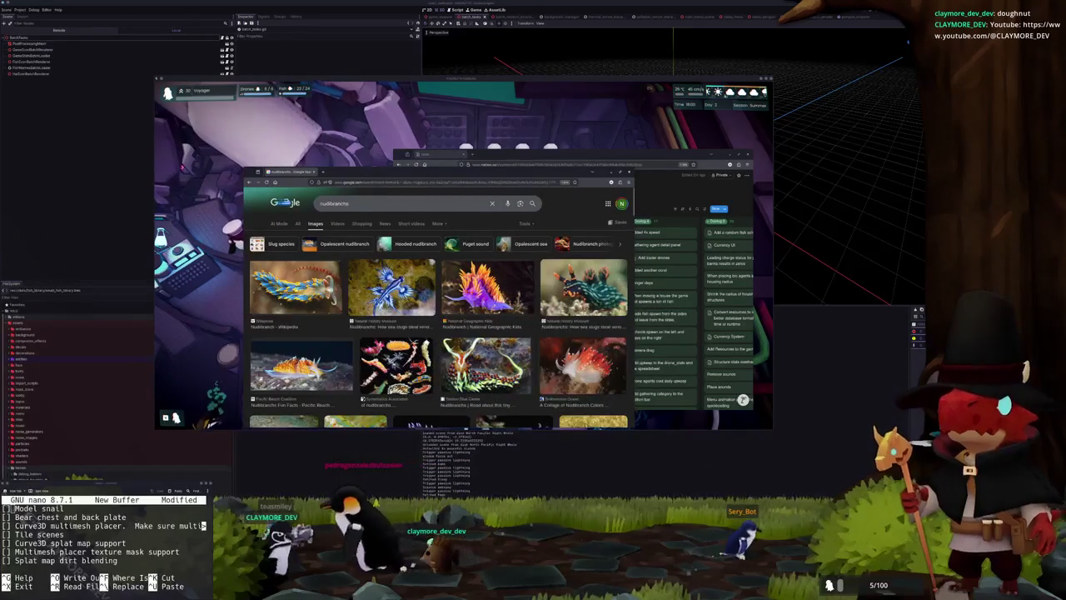
scroll(322, 292, "down", 2)
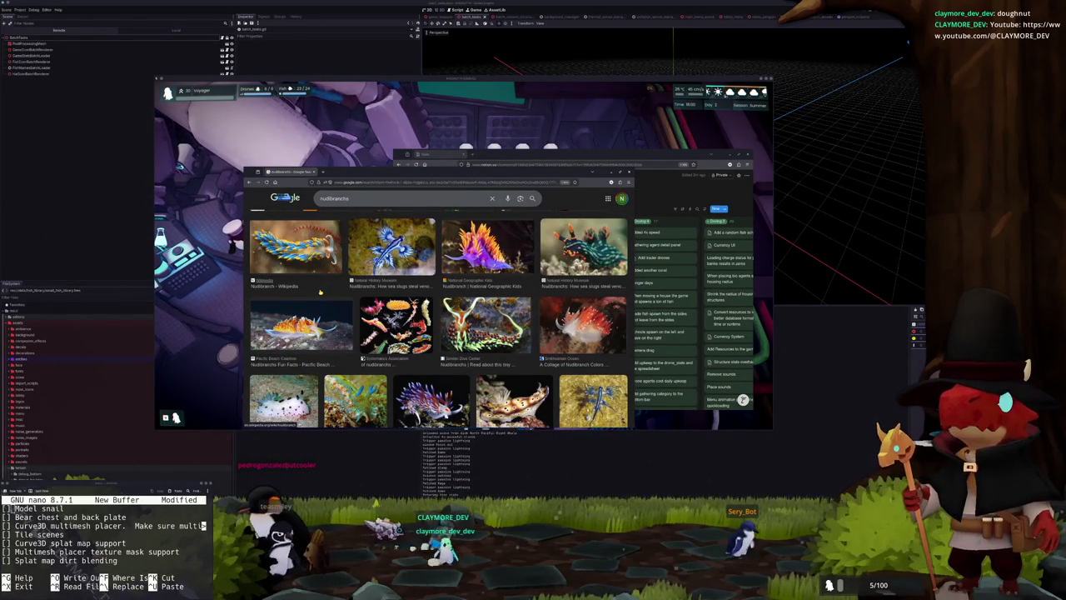
scroll(320, 292, "down", 3)
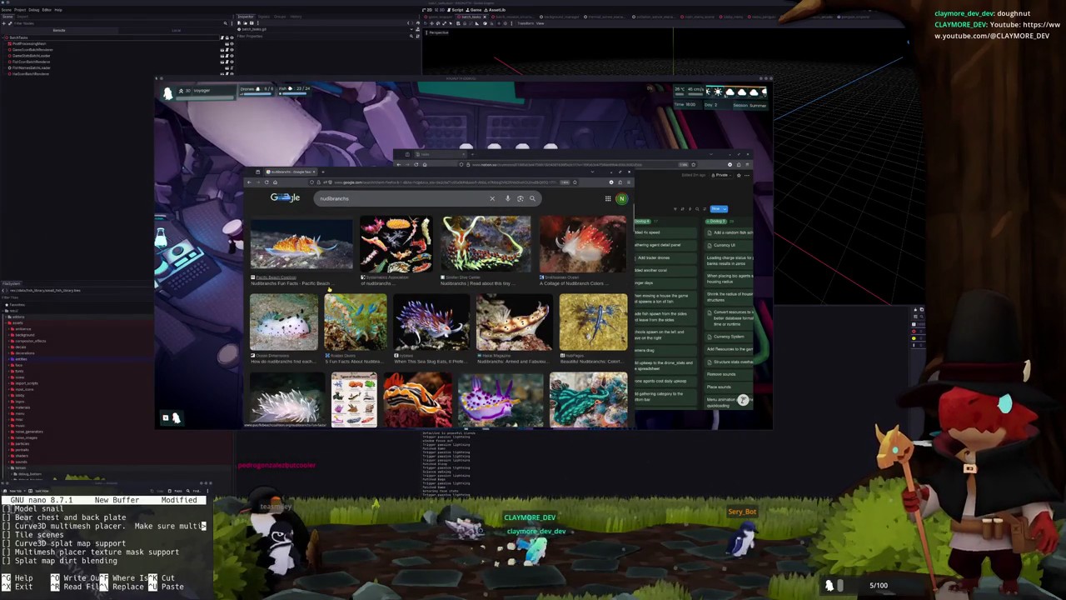
scroll(329, 289, "down", 2)
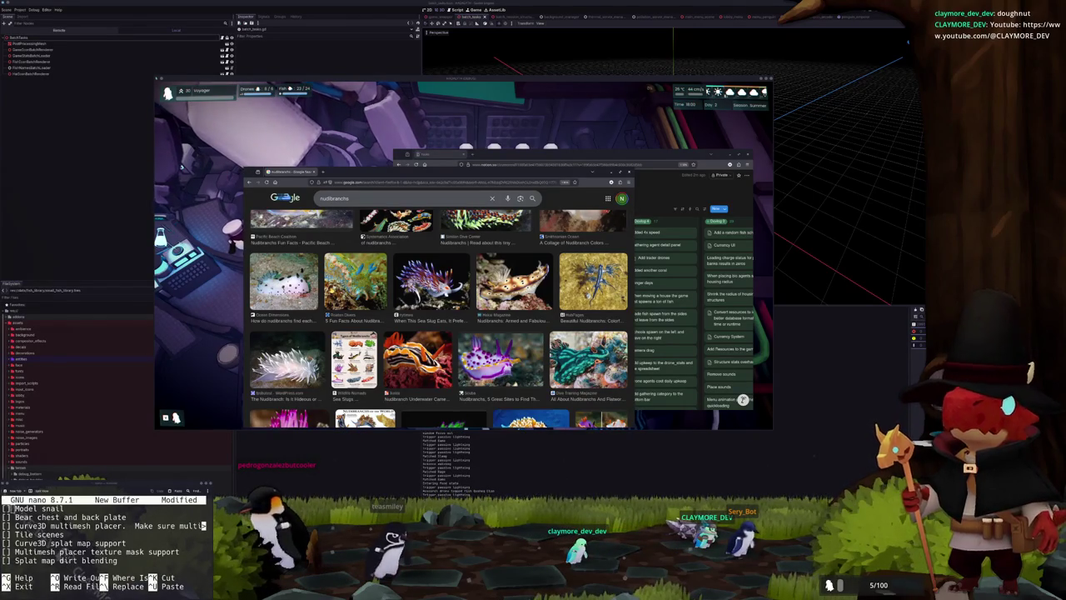
scroll(439, 317, "down", 3)
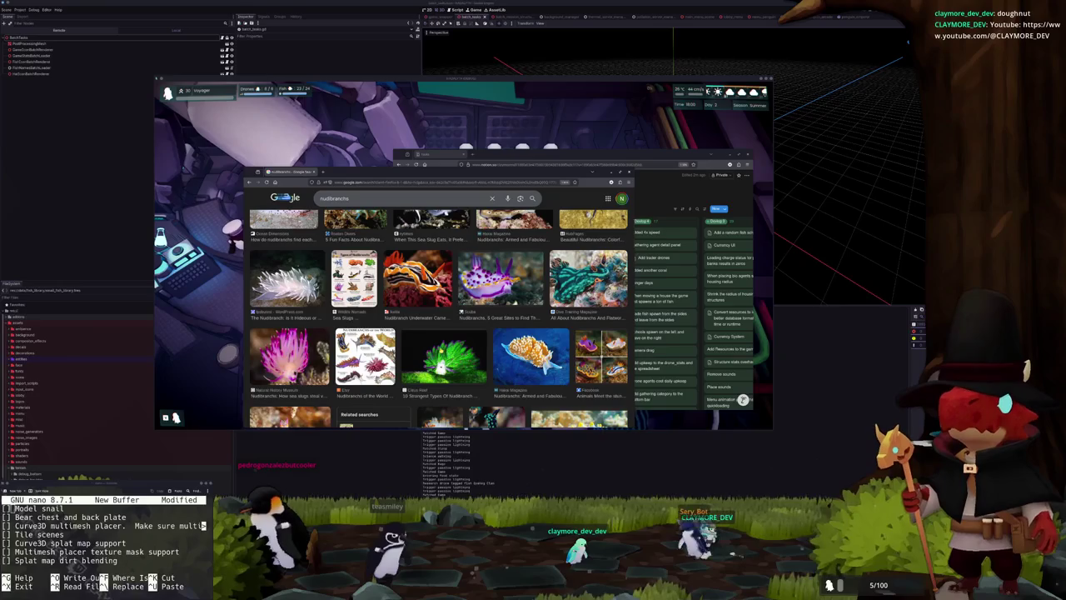
scroll(438, 318, "down", 5)
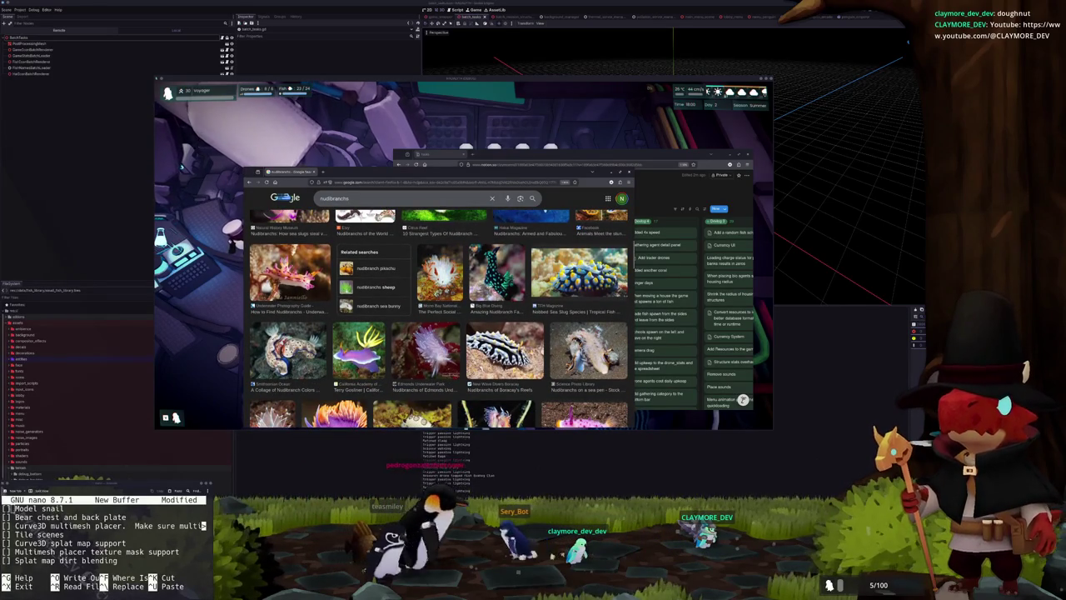
scroll(439, 319, "down", 3)
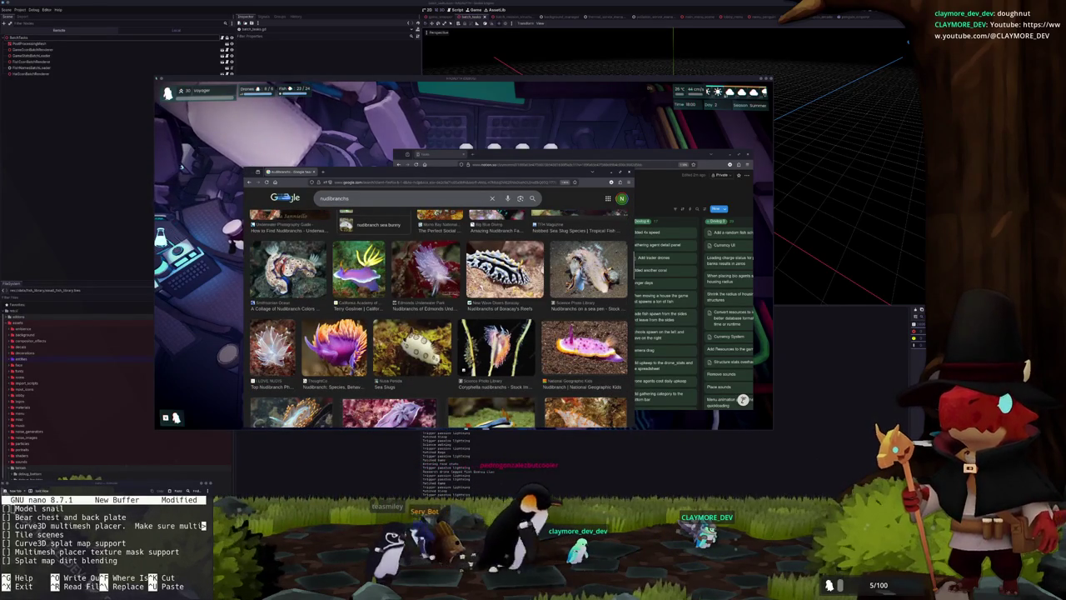
scroll(439, 319, "down", 3)
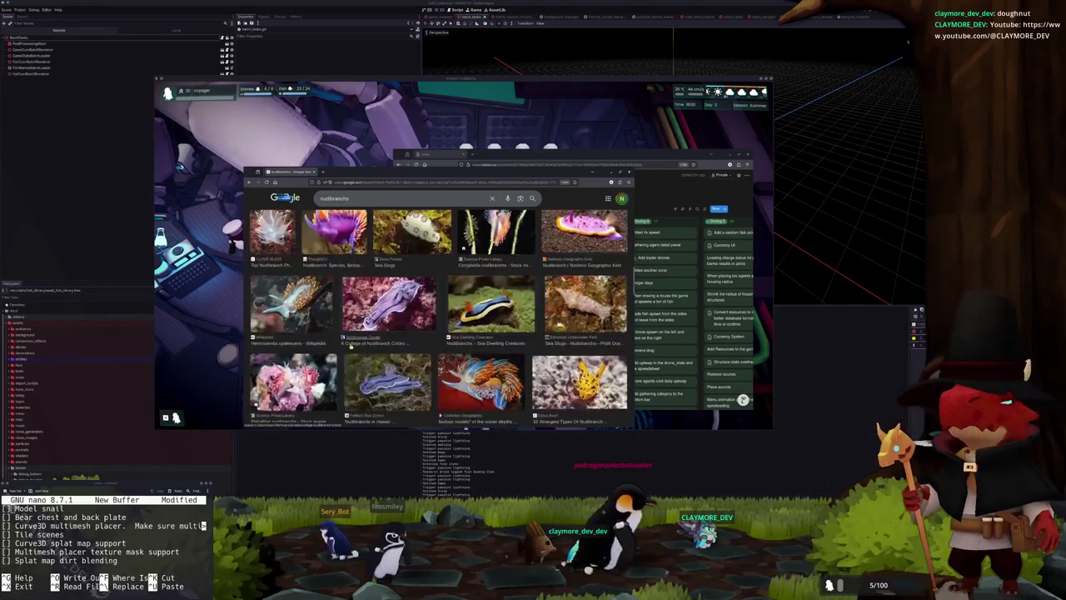
scroll(439, 319, "down", 3)
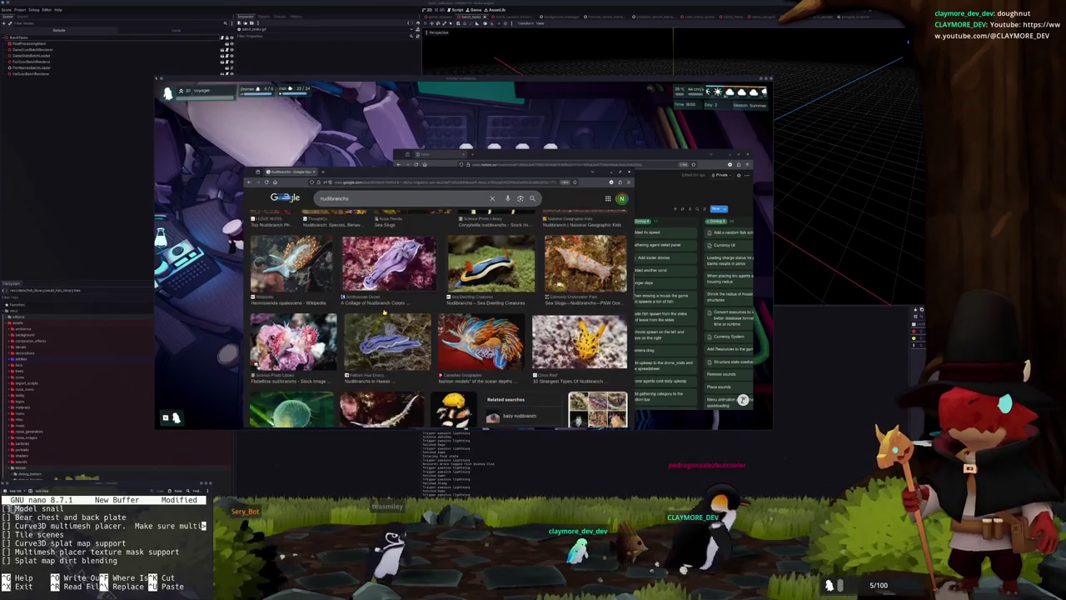
scroll(438, 319, "down", 10)
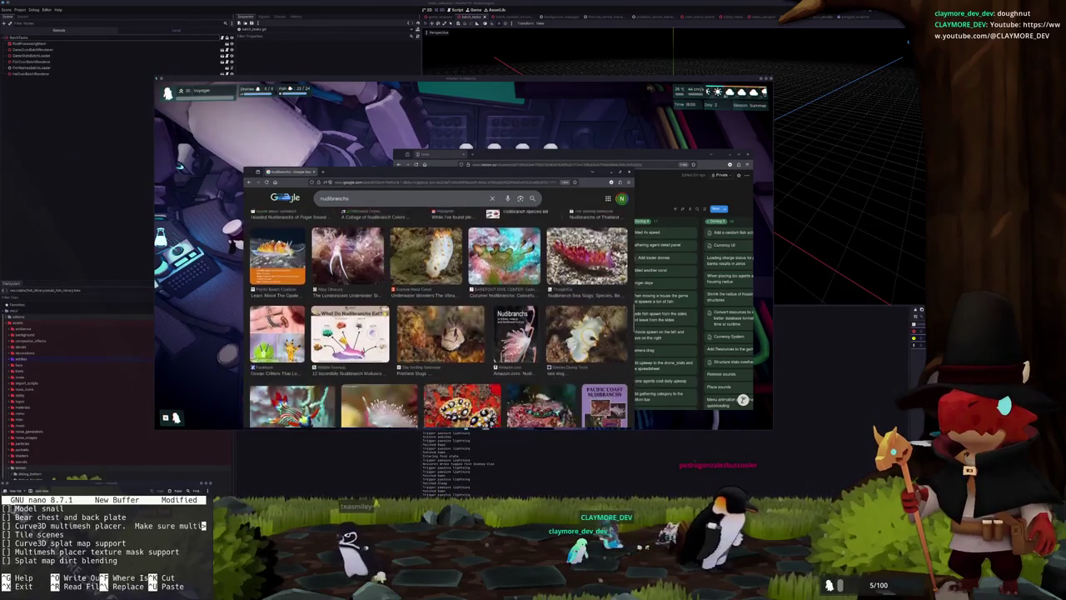
scroll(375, 313, "down", 5)
scroll(370, 312, "down", 10)
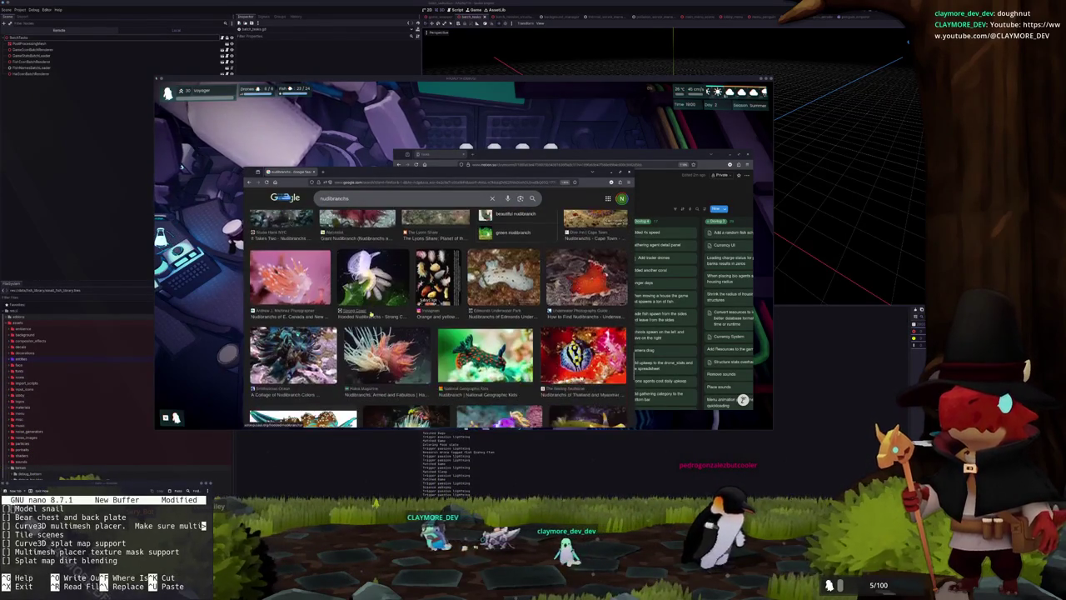
scroll(371, 315, "down", 5)
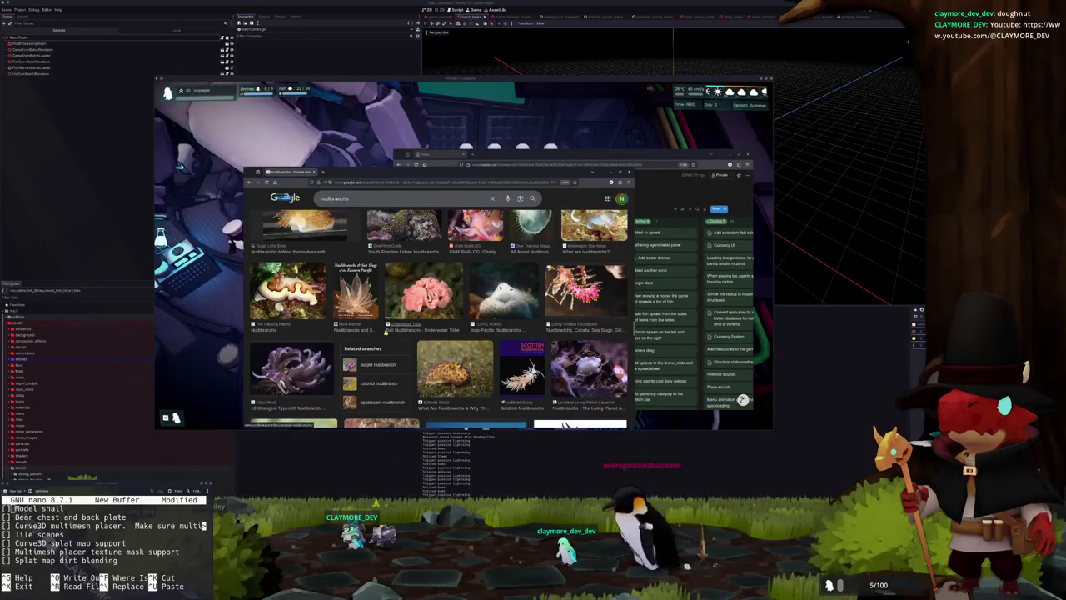
scroll(439, 316, "down", 8)
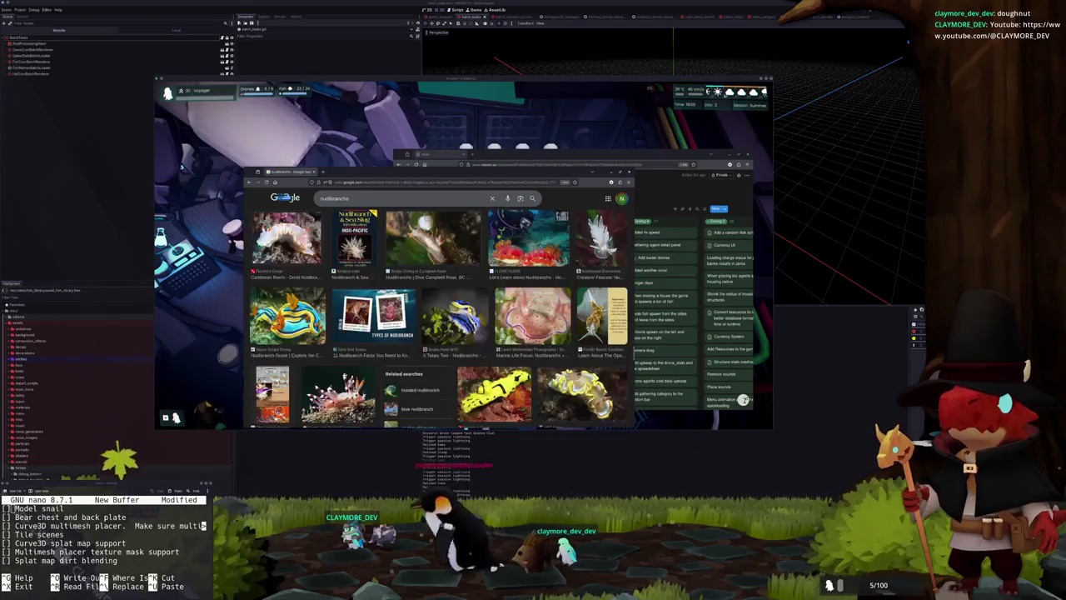
scroll(440, 317, "down", 6)
scroll(469, 308, "down", 3)
scroll(469, 309, "down", 10)
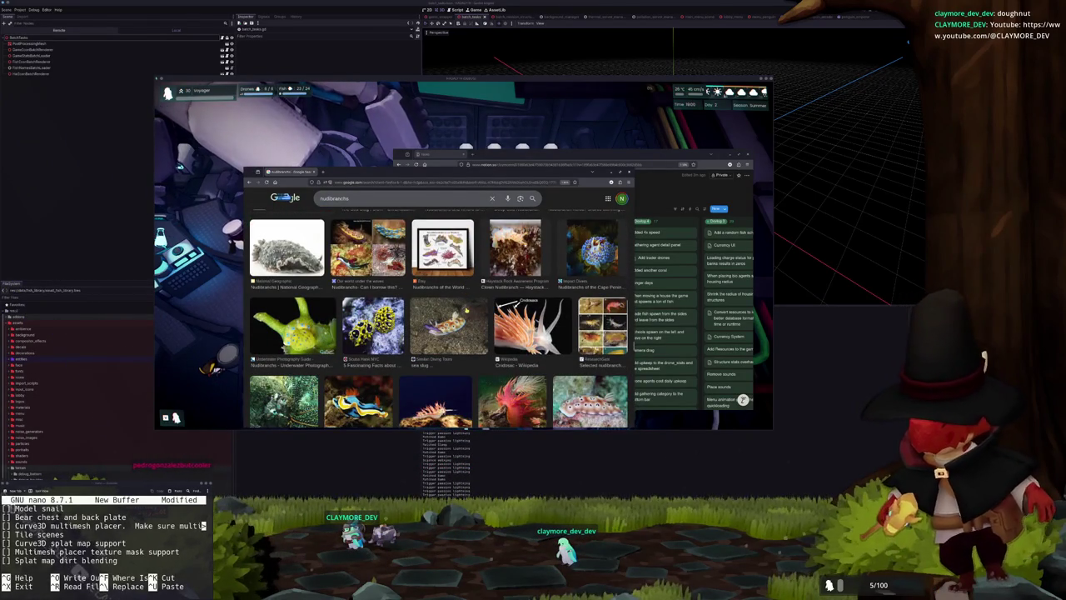
scroll(466, 311, "down", 4)
scroll(467, 310, "down", 5)
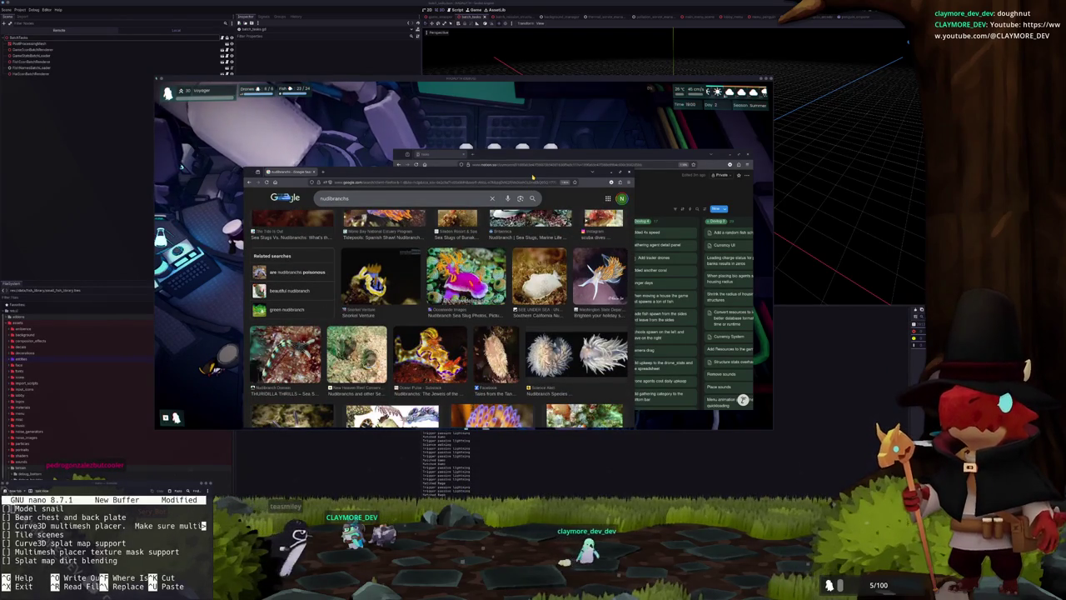
Step: Move the image search window to the left to expose the Notion Tasks board
left_click_drag(533, 175, 568, 215)
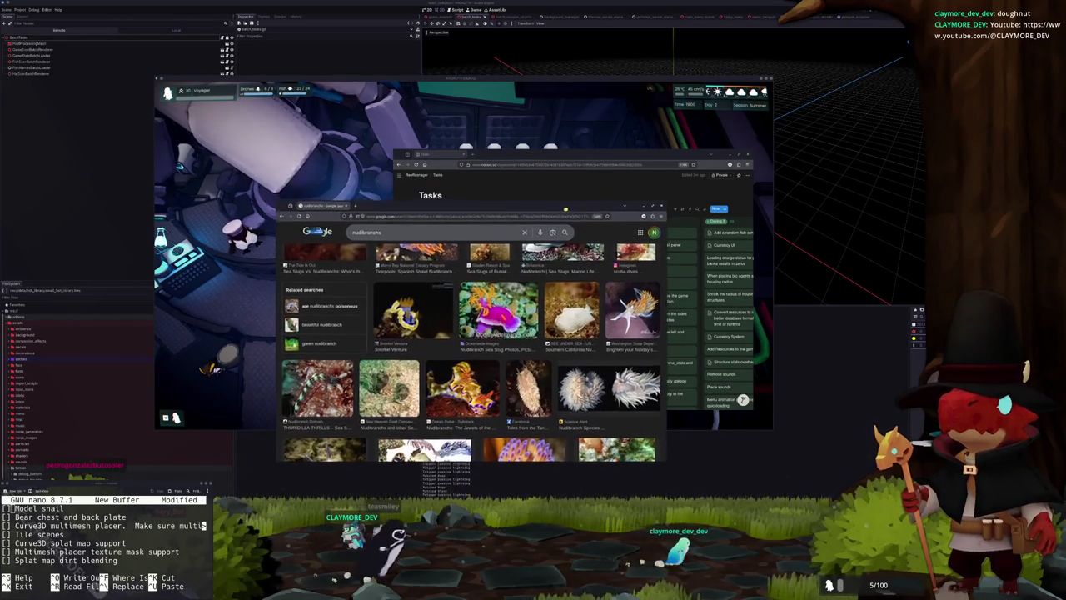
scroll(471, 353, "down", 10)
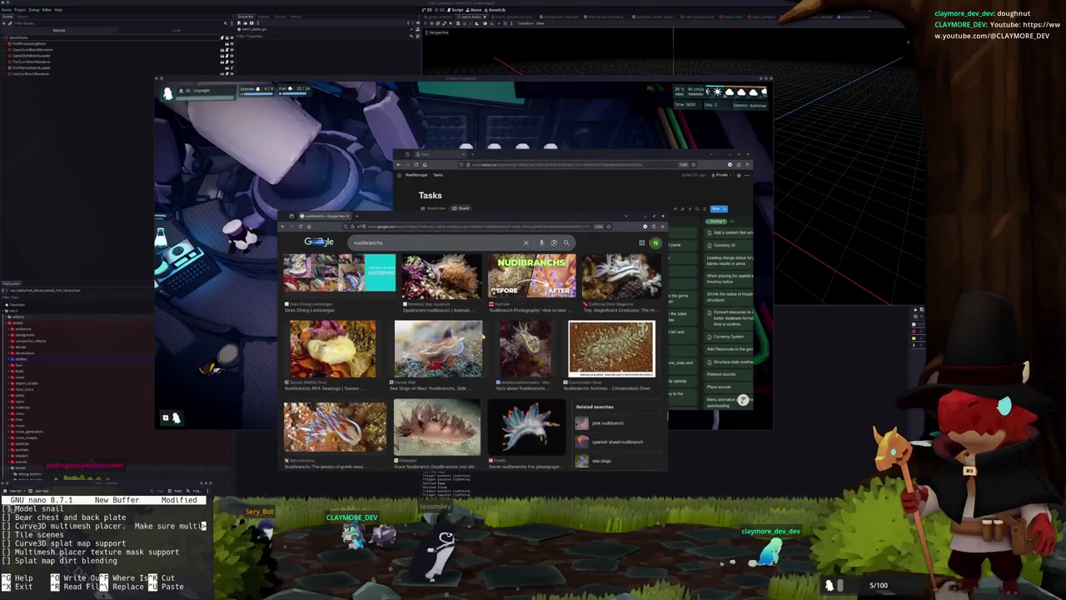
scroll(471, 353, "down", 2)
left_click_drag(433, 216, 154, 236)
Step: Add an In progress card about hue randomization for the corals
left_click(465, 223)
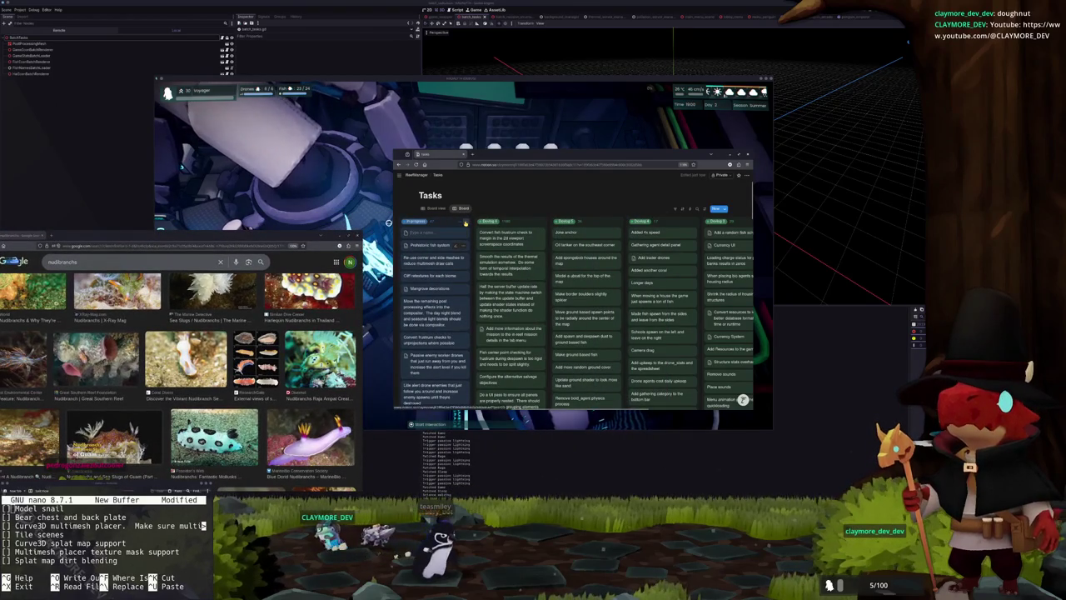
type("Add minorfi")
type("dom")
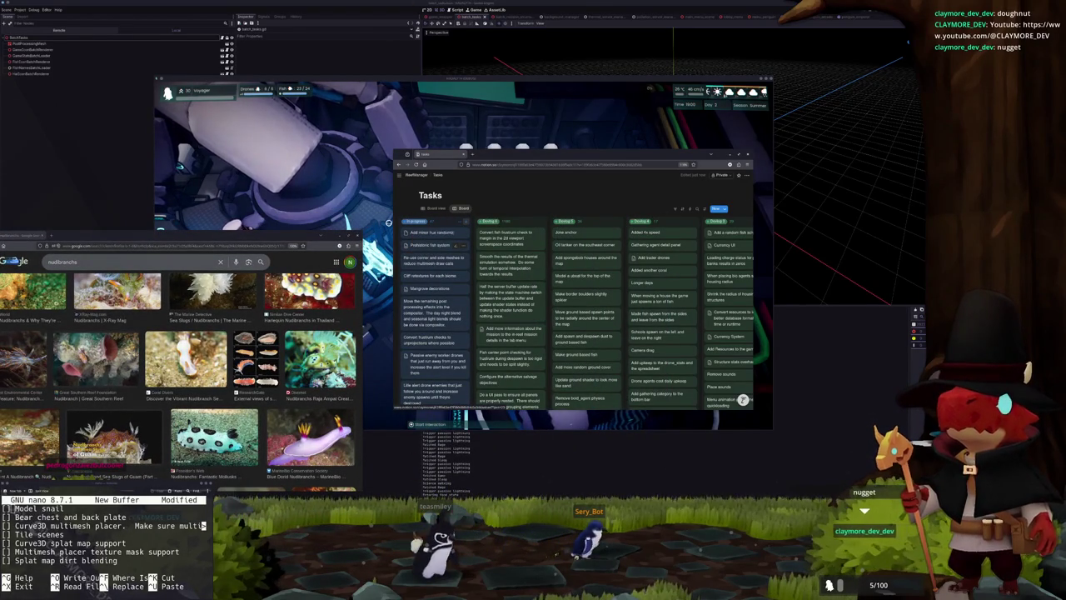
type(" to the world")
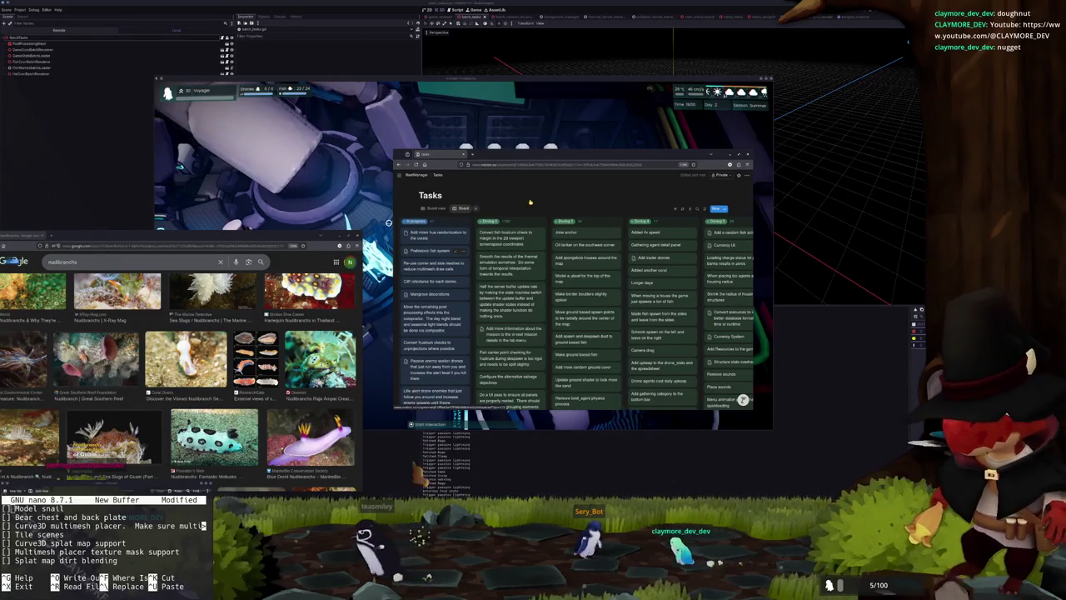
key("Return")
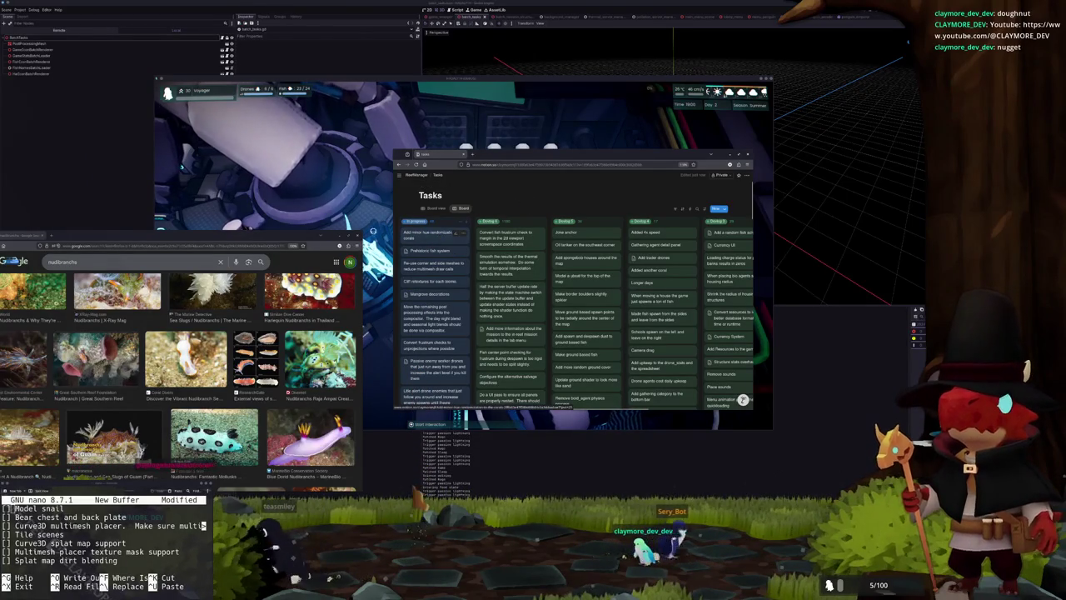
left_click_drag(209, 237, 497, 188)
scroll(499, 333, "down", 3)
scroll(483, 336, "down", 10)
scroll(483, 339, "down", 10)
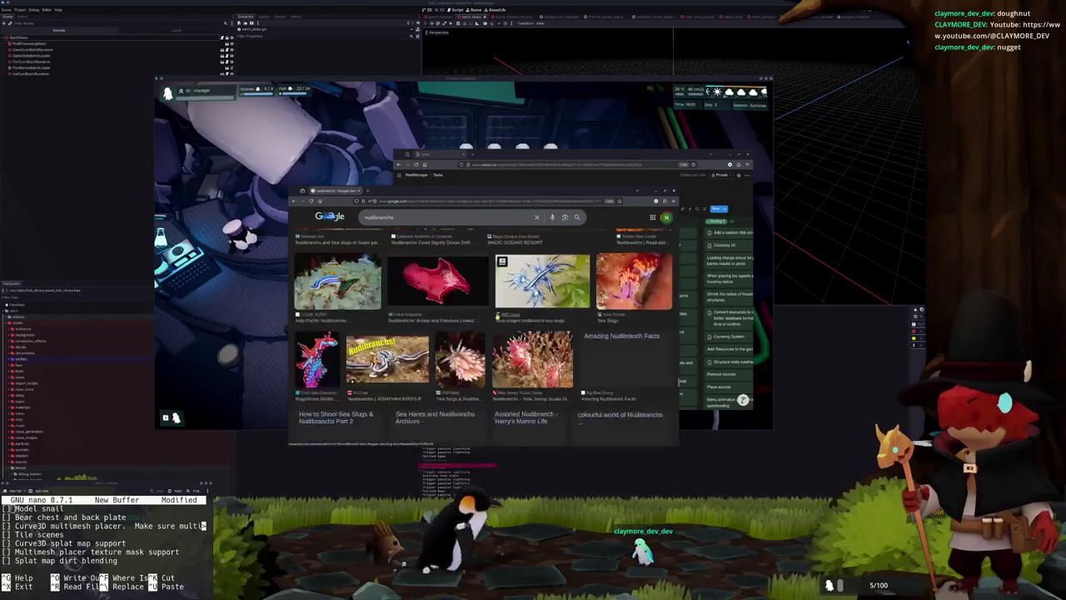
scroll(483, 333, "down", 3)
mouse_move(571, 191)
left_mouse_down()
mouse_move(267, 195)
mouse_move(284, 196)
left_mouse_up()
Step: Change 'hue' to 'HSV' in the coral randomization task's title
left_click(432, 235)
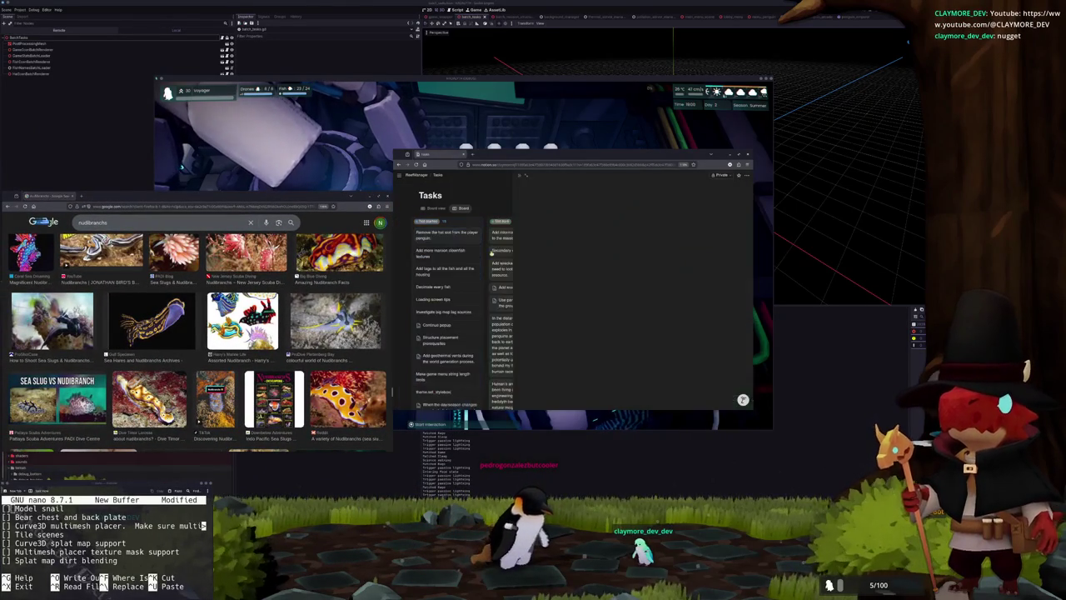
left_click(592, 194)
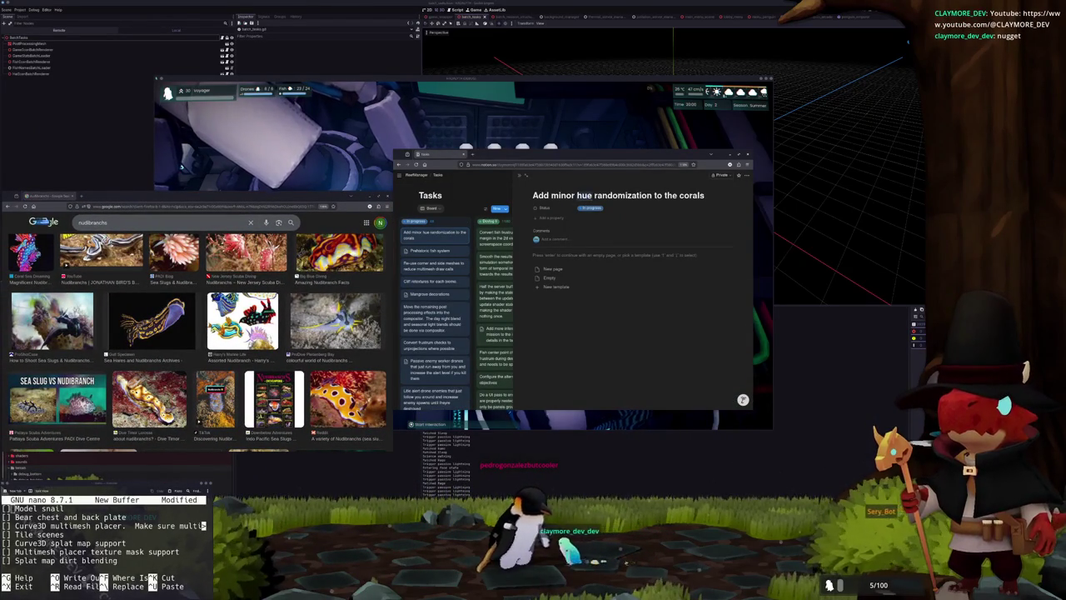
key("BackSpace")
key("BackSpace")
key("BackSpace")
type("HSV")
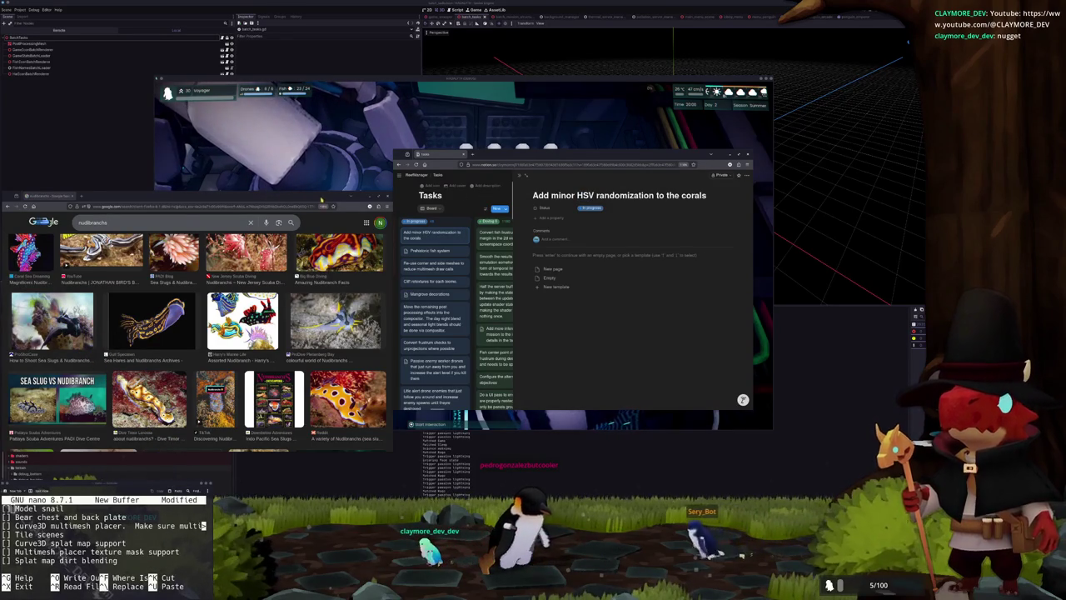
left_click_drag(320, 200, 621, 211)
scroll(452, 363, "down", 1)
Step: Scroll through the nudibranch results and preview the Bali Nudibranchs image
scroll(452, 363, "down", 4)
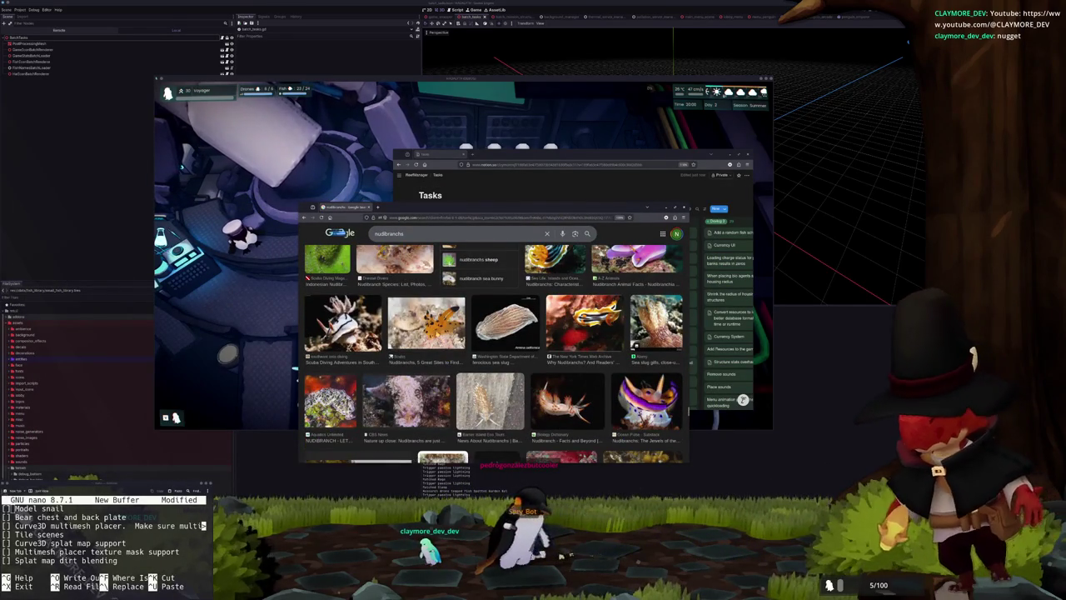
scroll(493, 353, "down", 5)
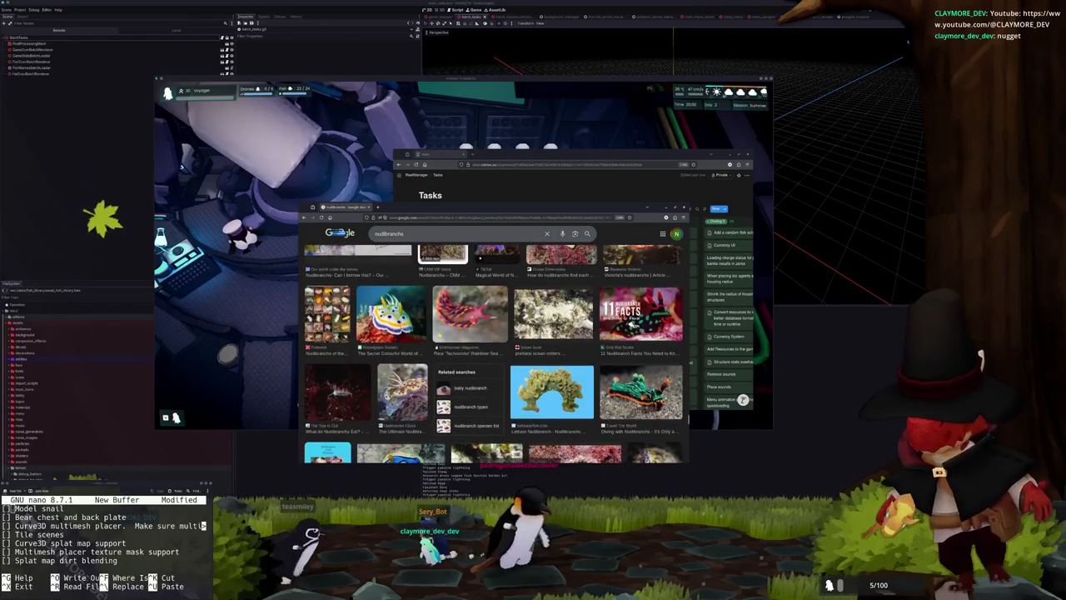
scroll(439, 334, "down", 5)
scroll(439, 335, "down", 5)
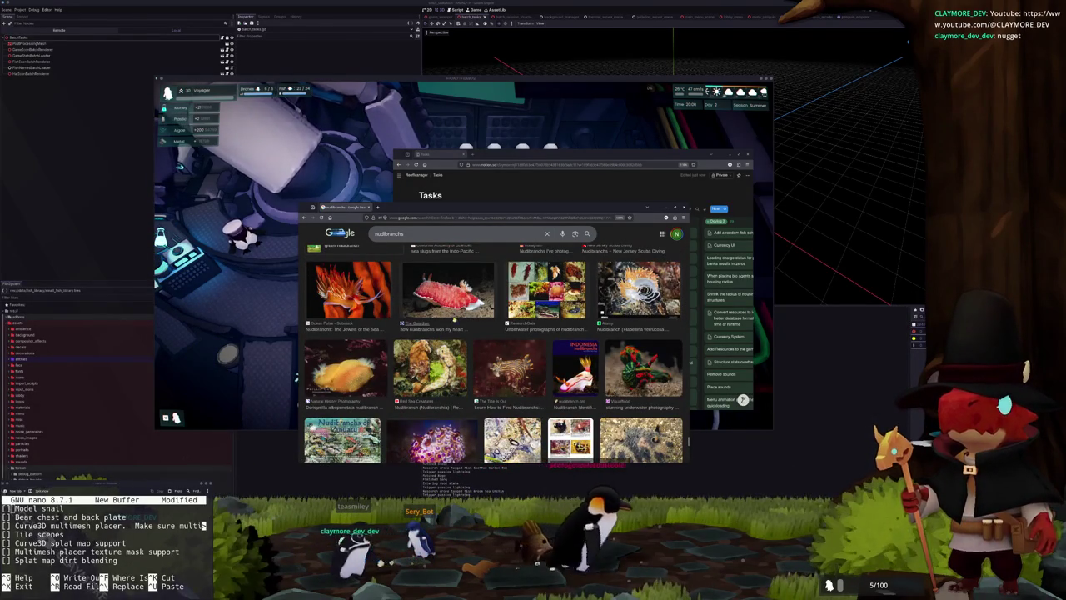
scroll(469, 345, "down", 3)
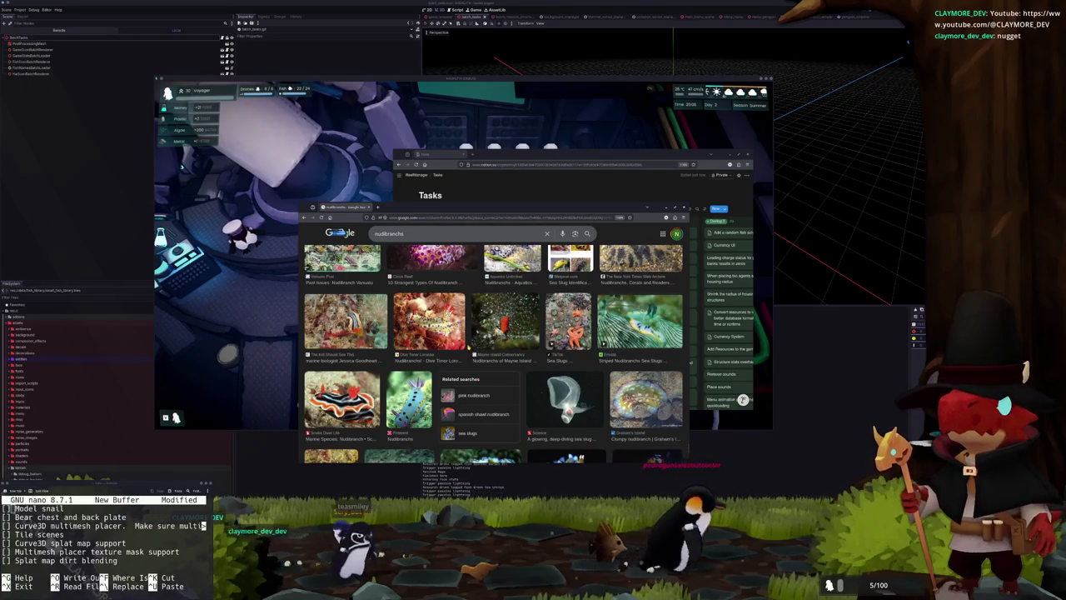
scroll(471, 356, "up", 10)
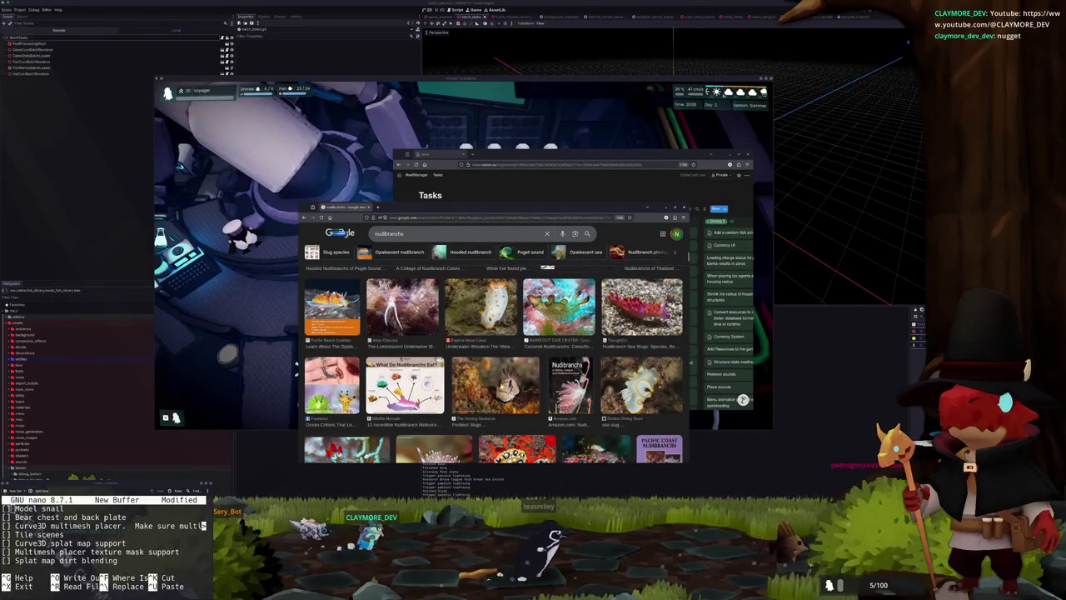
scroll(503, 380, "down", 5)
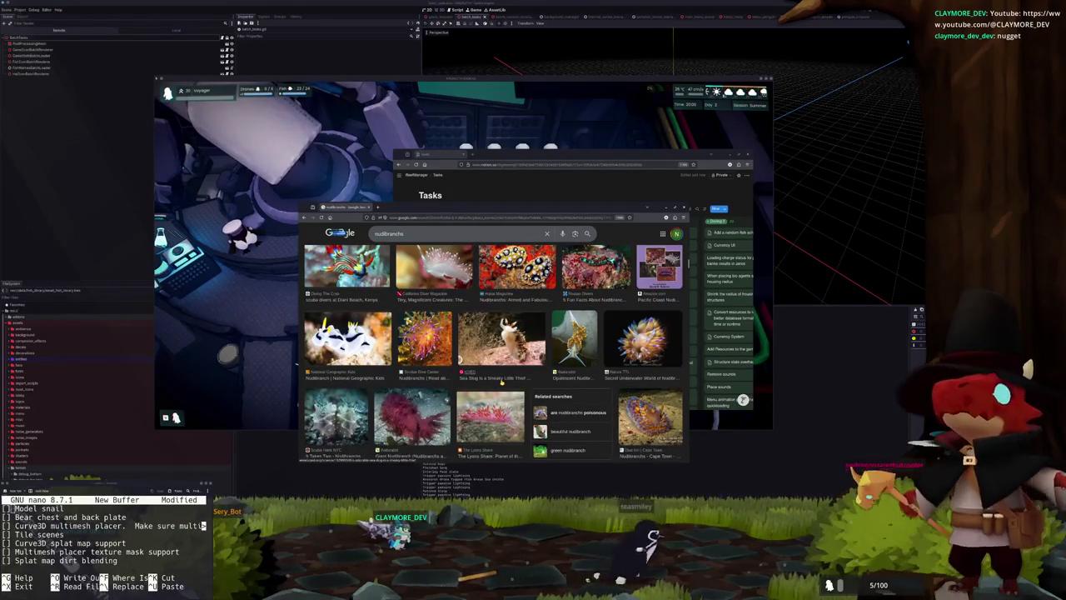
scroll(497, 341, "up", 15)
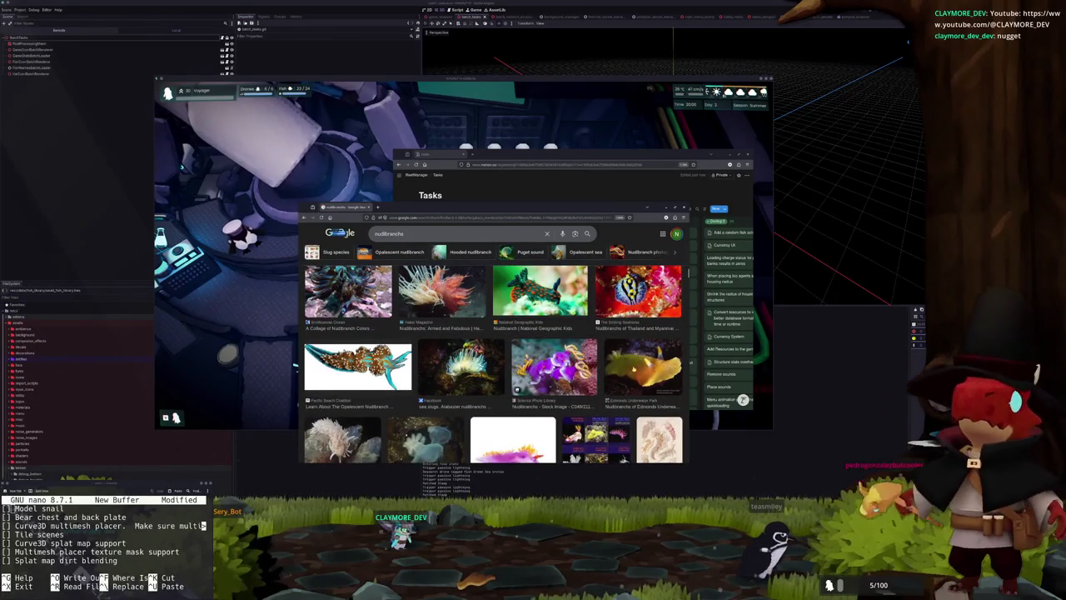
scroll(526, 459, "down", 3)
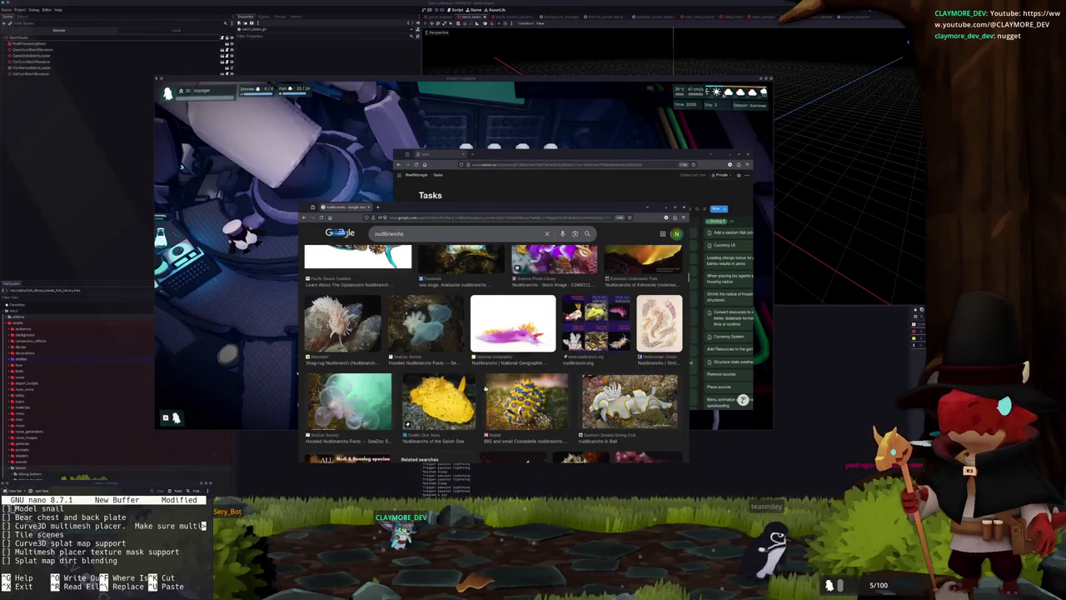
scroll(490, 379, "down", 3)
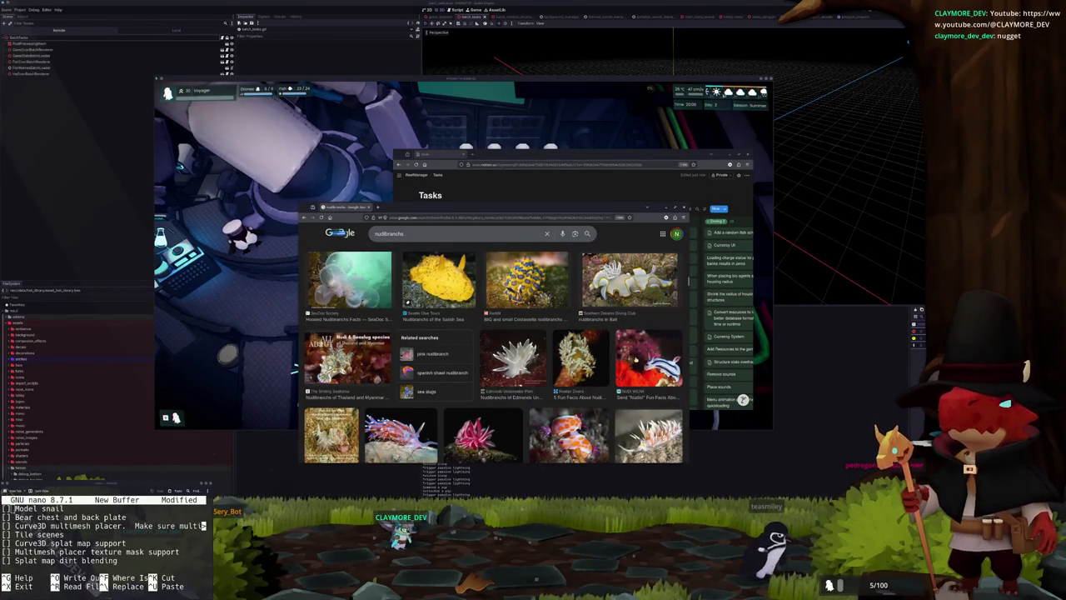
scroll(491, 354, "down", 3)
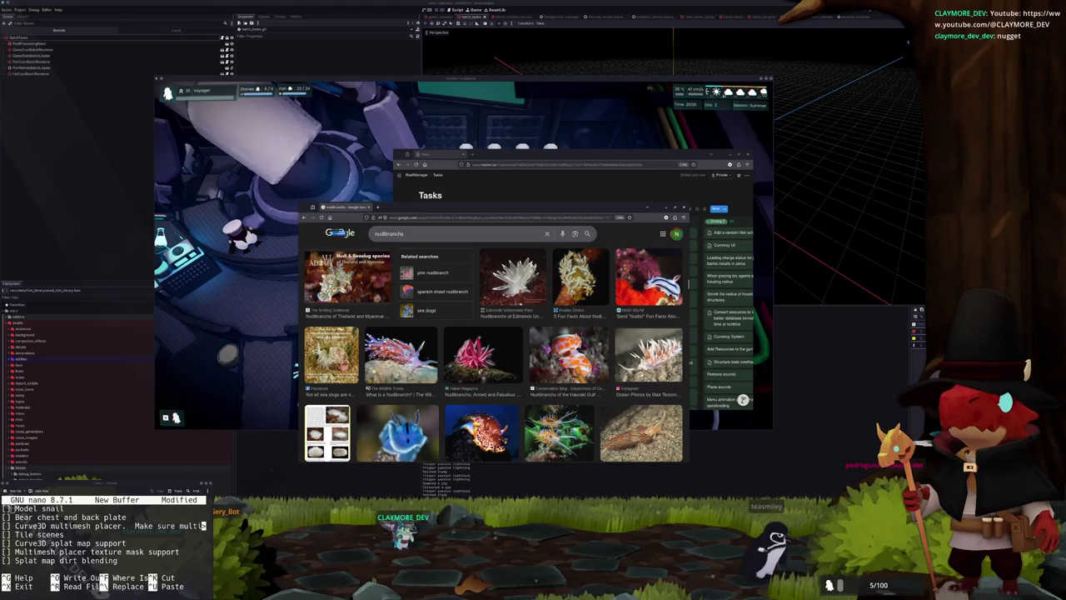
scroll(358, 384, "down", 10)
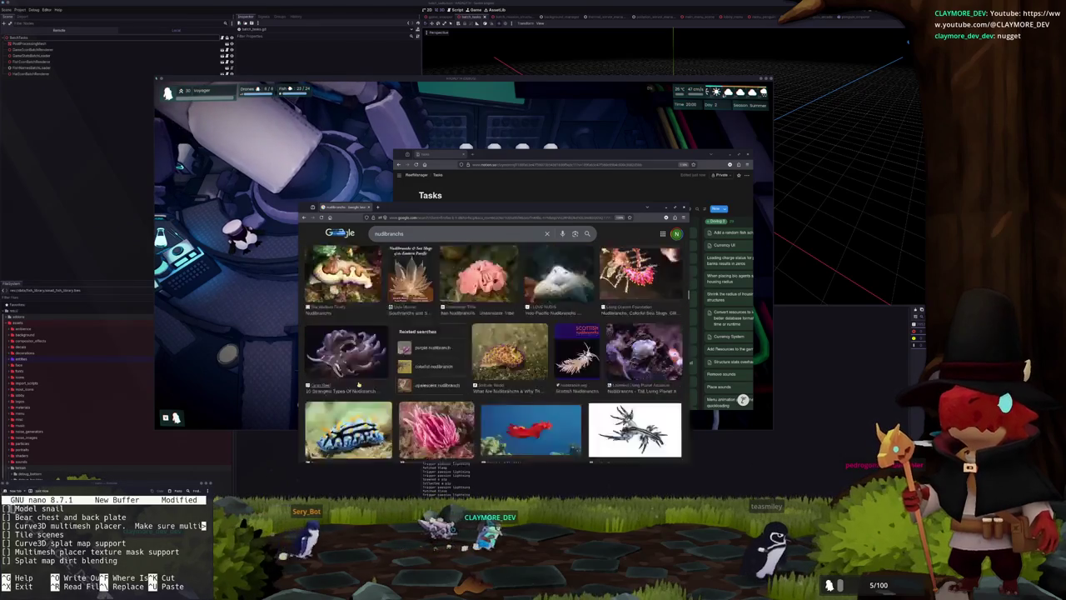
scroll(358, 384, "down", 3)
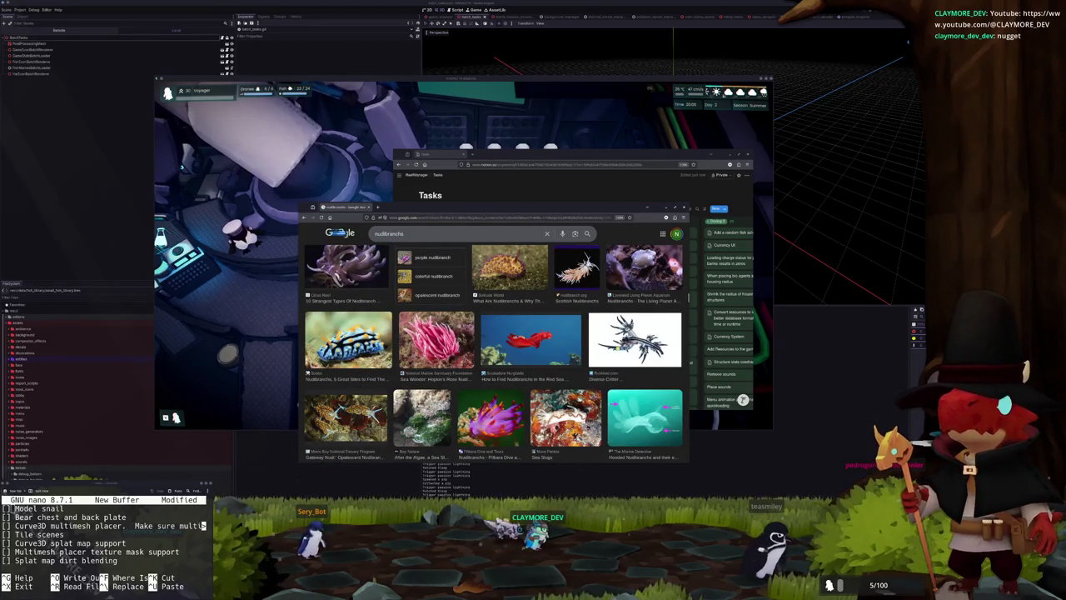
scroll(491, 354, "down", 3)
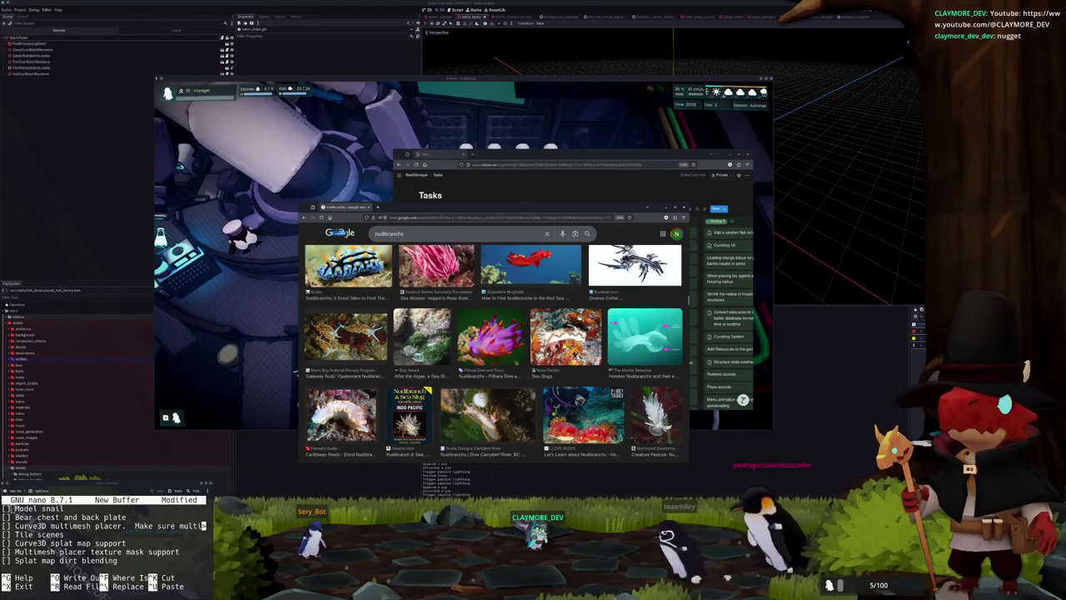
scroll(490, 374, "down", 5)
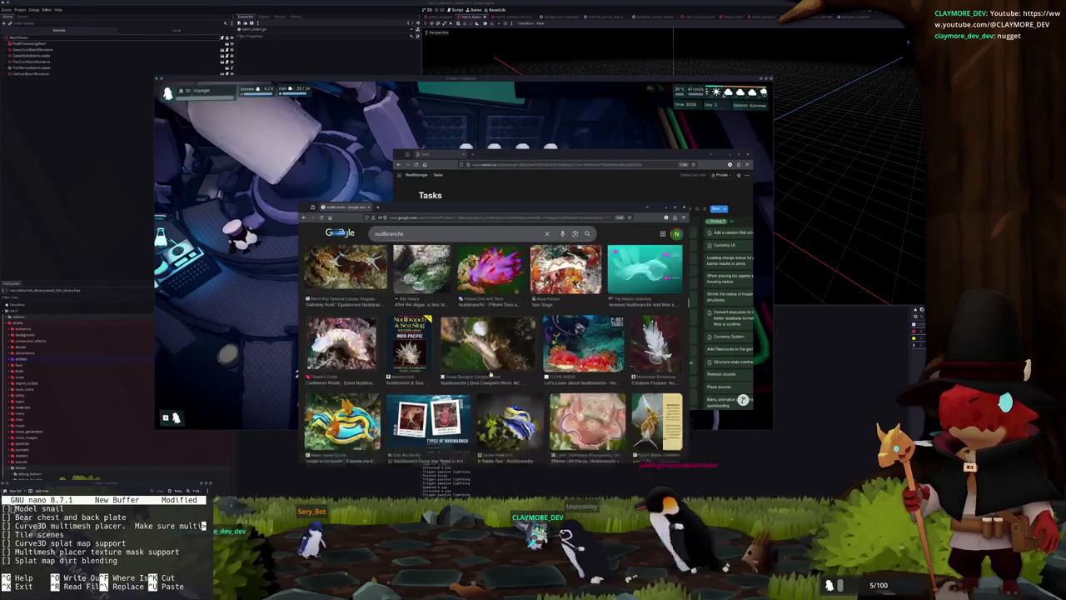
scroll(491, 374, "down", 10)
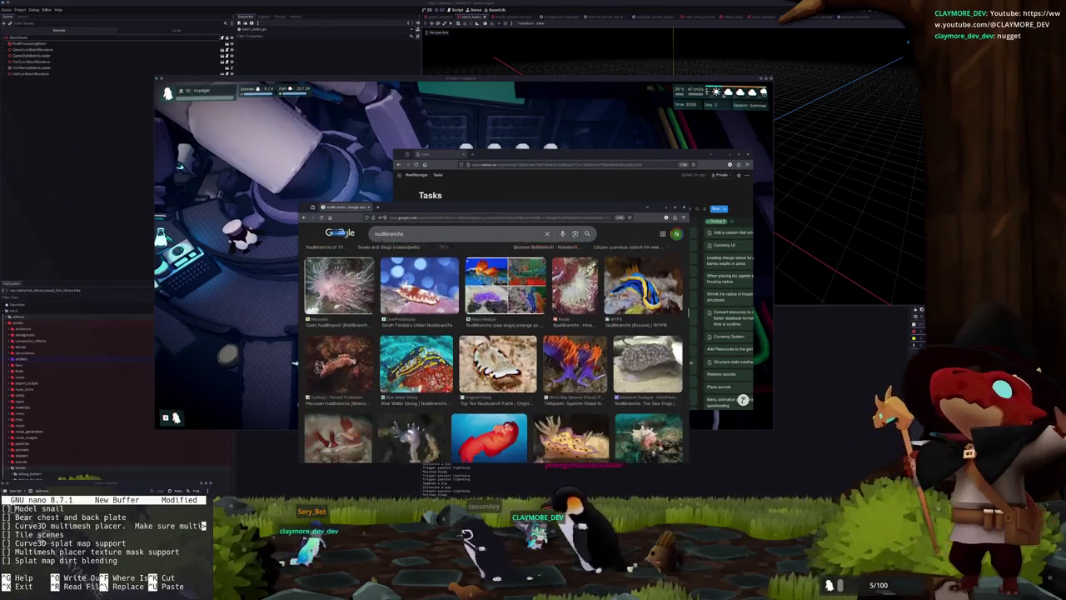
scroll(491, 374, "down", 10)
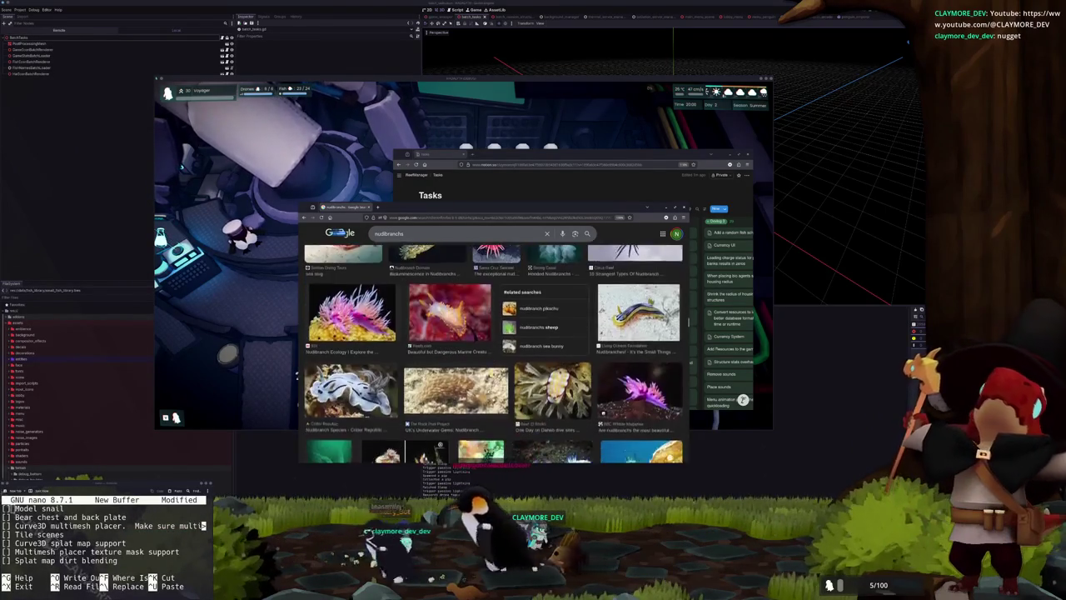
scroll(490, 374, "down", 10)
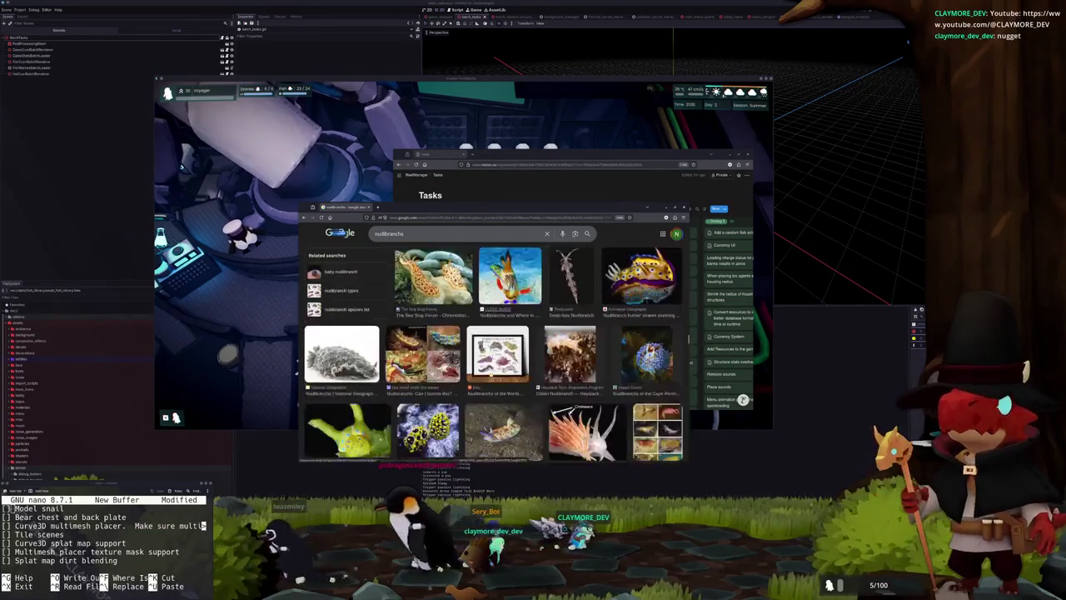
scroll(490, 374, "down", 10)
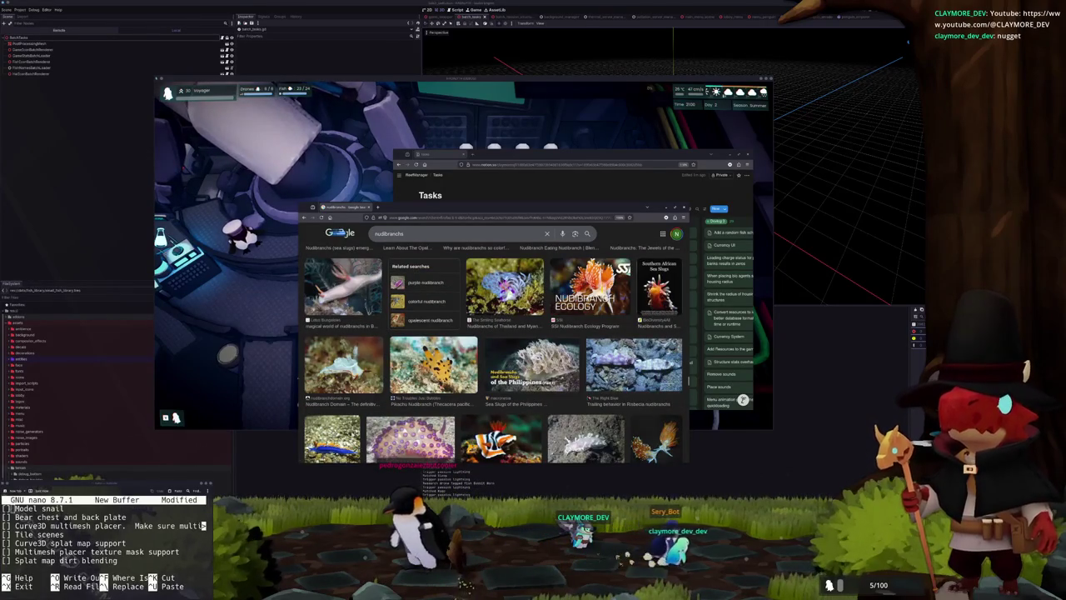
scroll(493, 350, "down", 3)
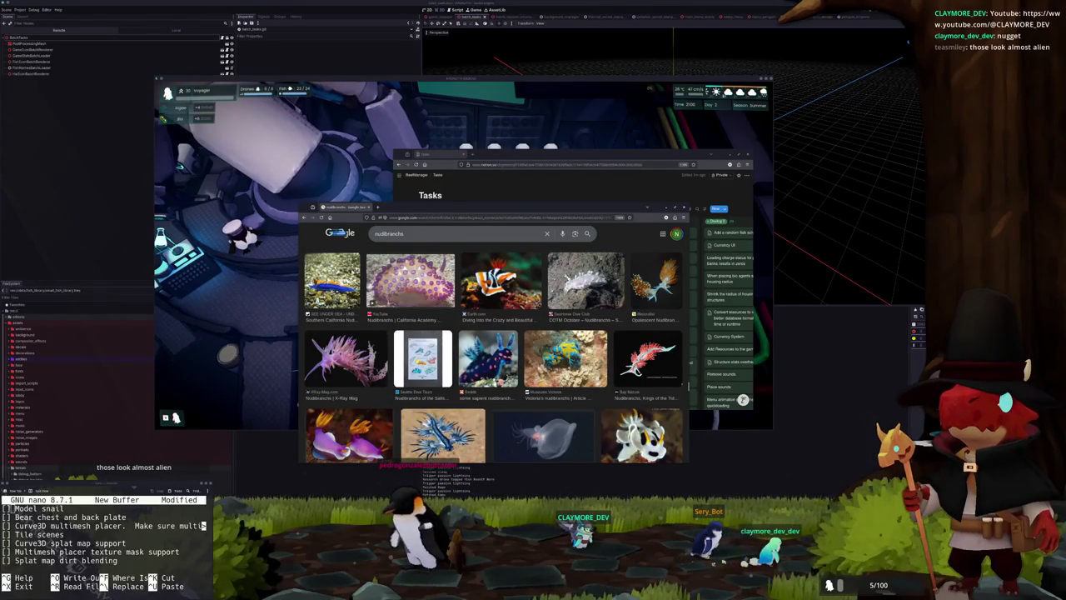
scroll(503, 357, "down", 2)
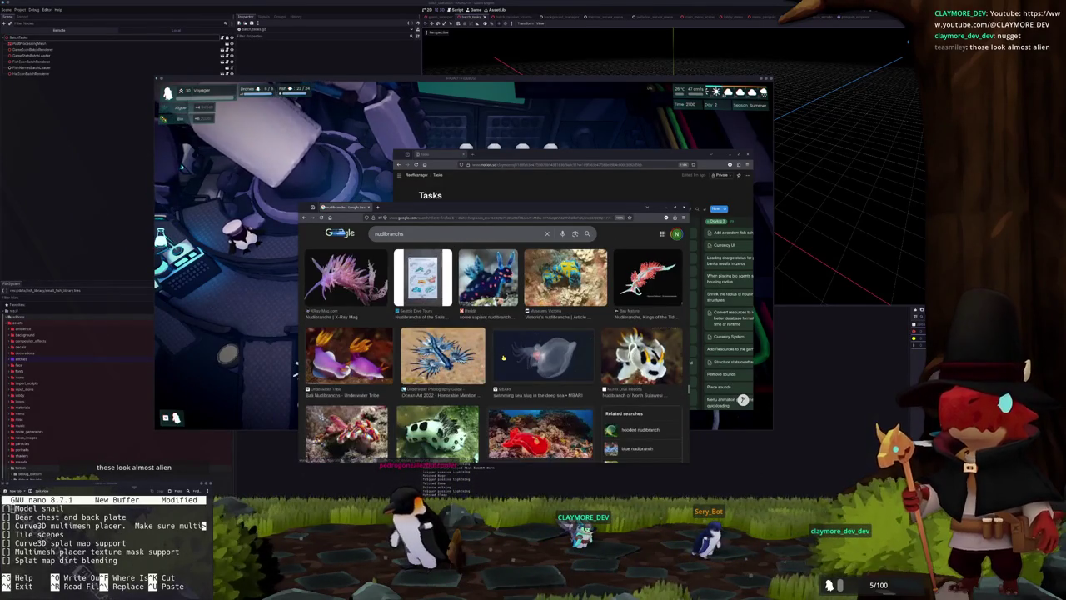
scroll(503, 357, "down", 1)
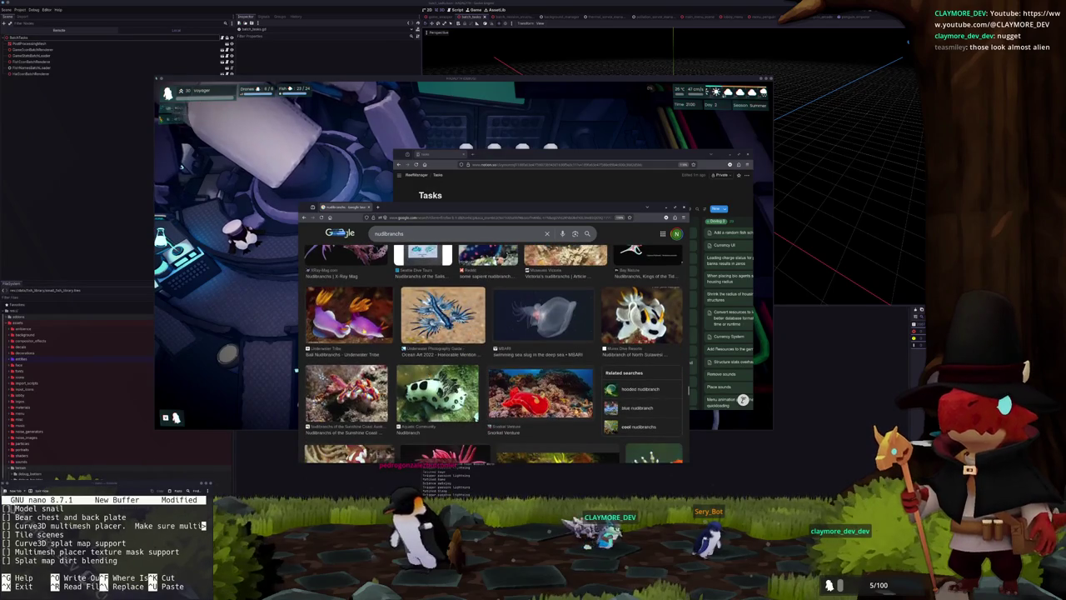
left_click(348, 315)
Step: Preview the purple nudibranch, then the blue-and-yellow Dressel Divers photo
scroll(615, 358, "down", 2)
scroll(421, 350, "down", 3)
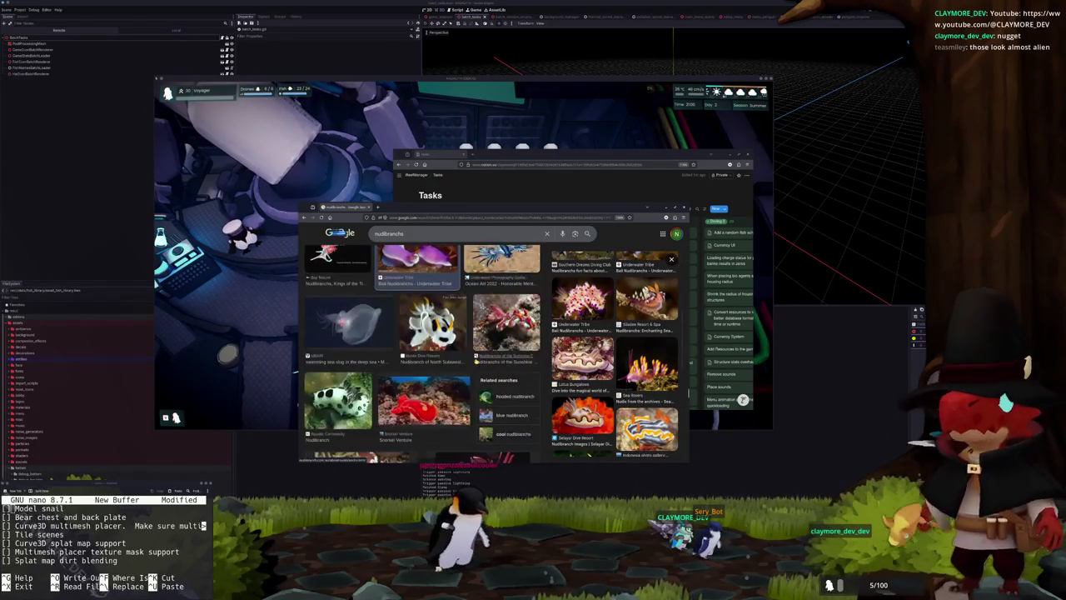
scroll(427, 382, "down", 5)
scroll(427, 381, "down", 5)
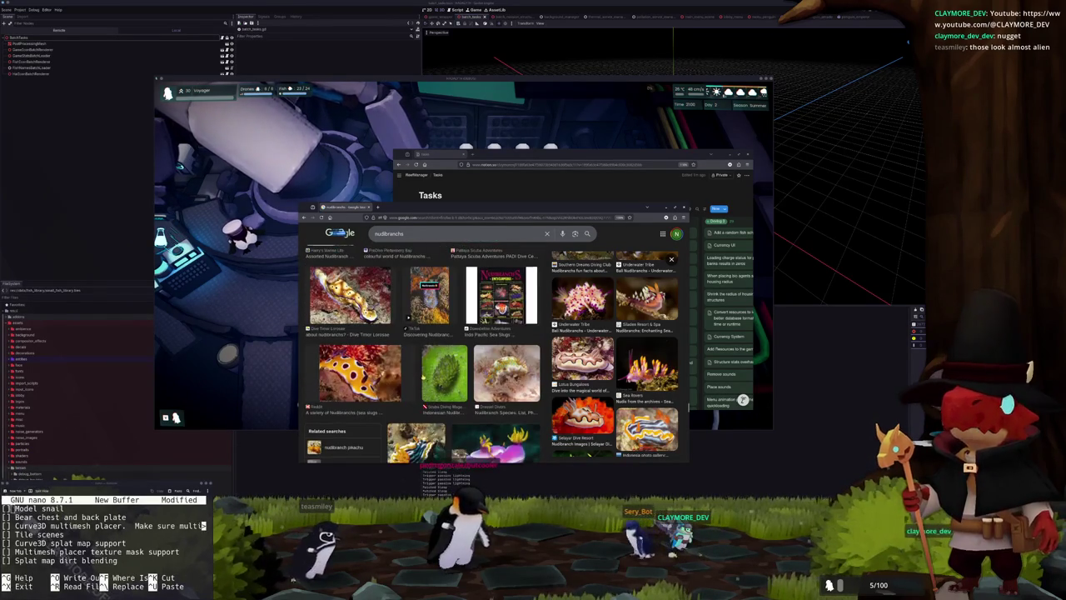
scroll(425, 358, "down", 2)
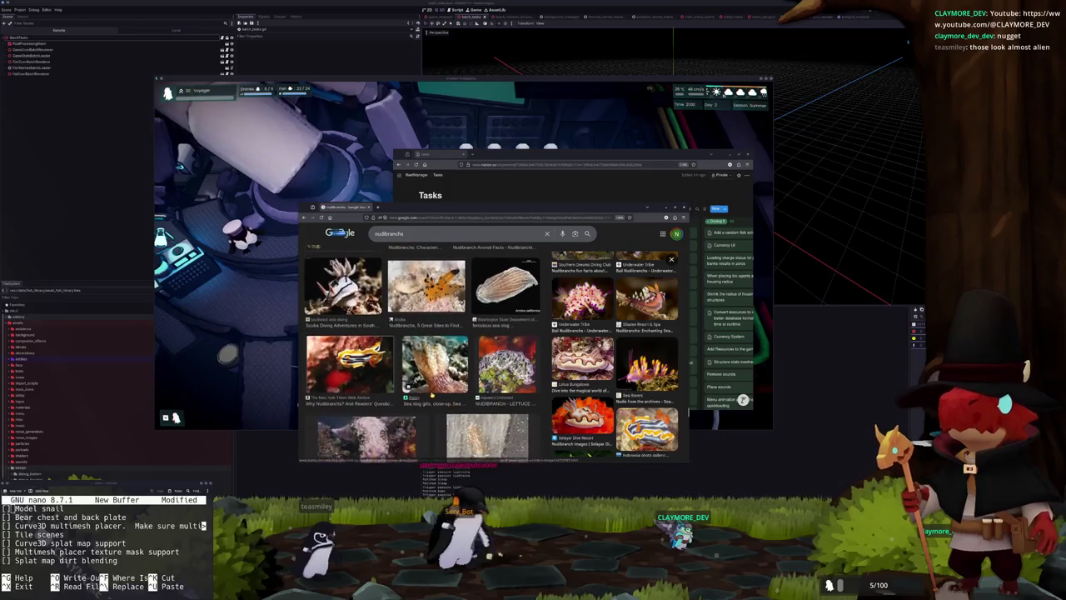
scroll(433, 380, "down", 4)
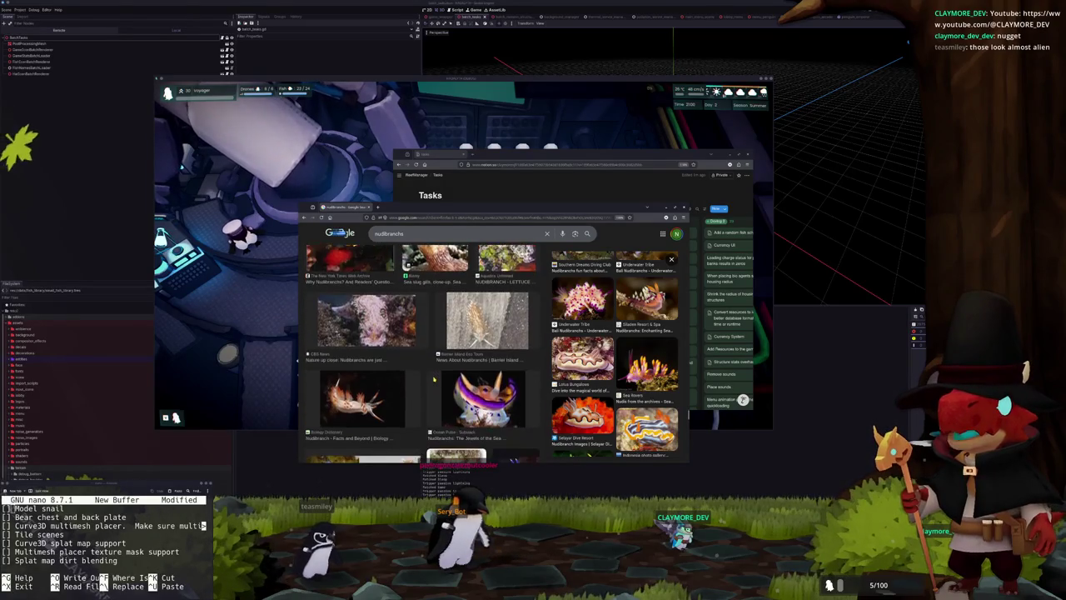
scroll(433, 379, "up", 3)
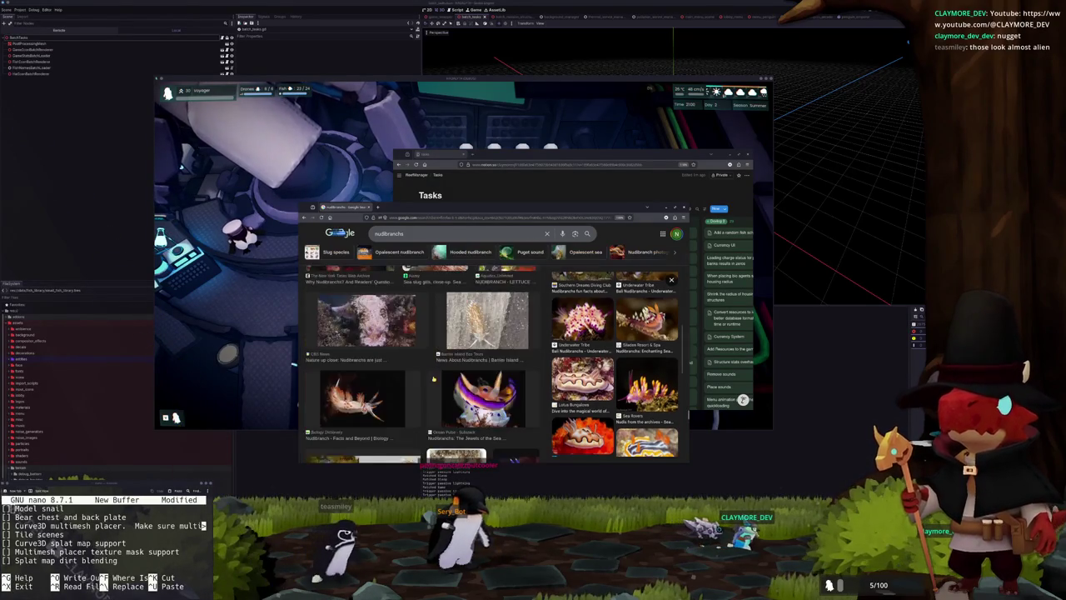
scroll(420, 367, "down", 5)
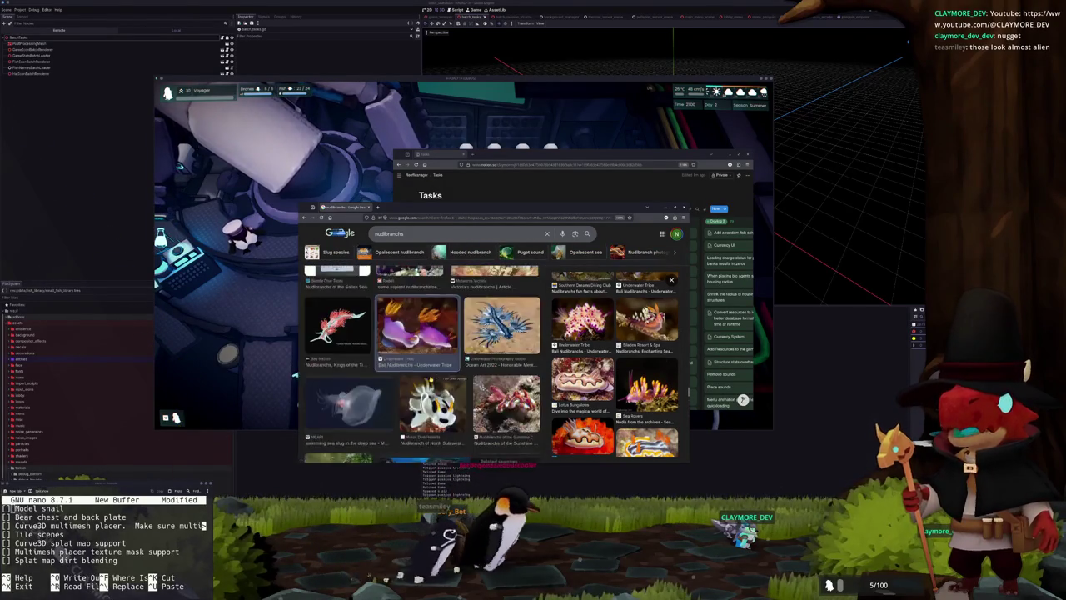
scroll(421, 367, "down", 5)
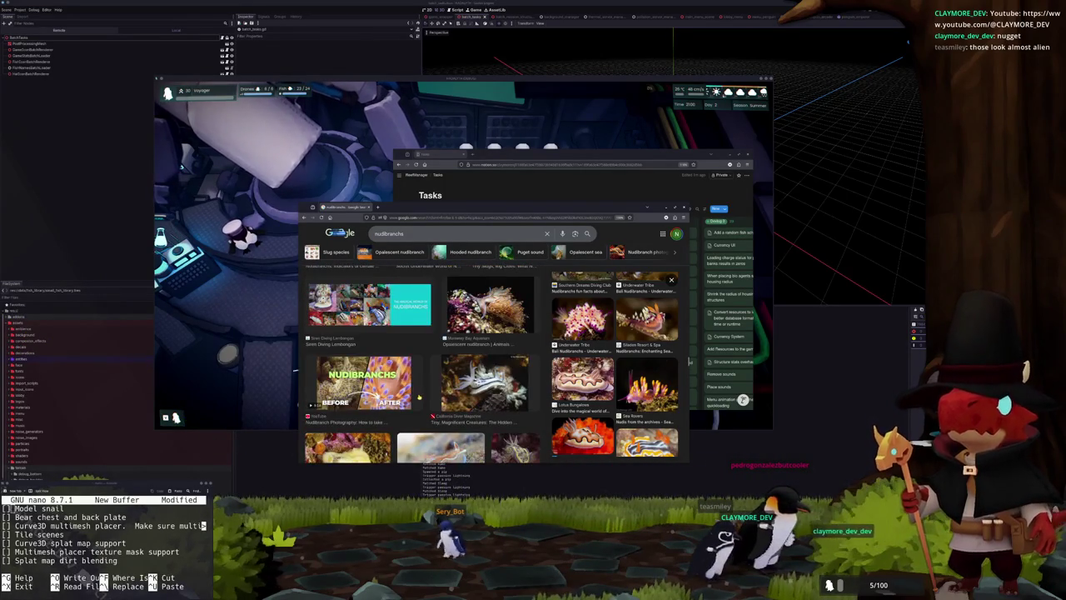
scroll(420, 397, "up", 3)
scroll(419, 397, "up", 3)
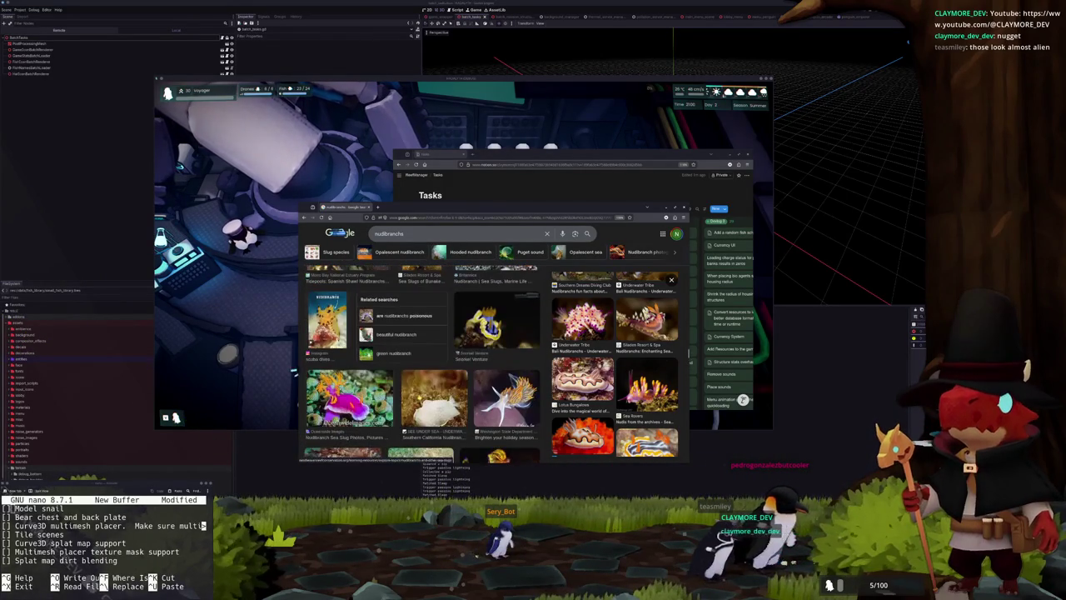
left_click(349, 396)
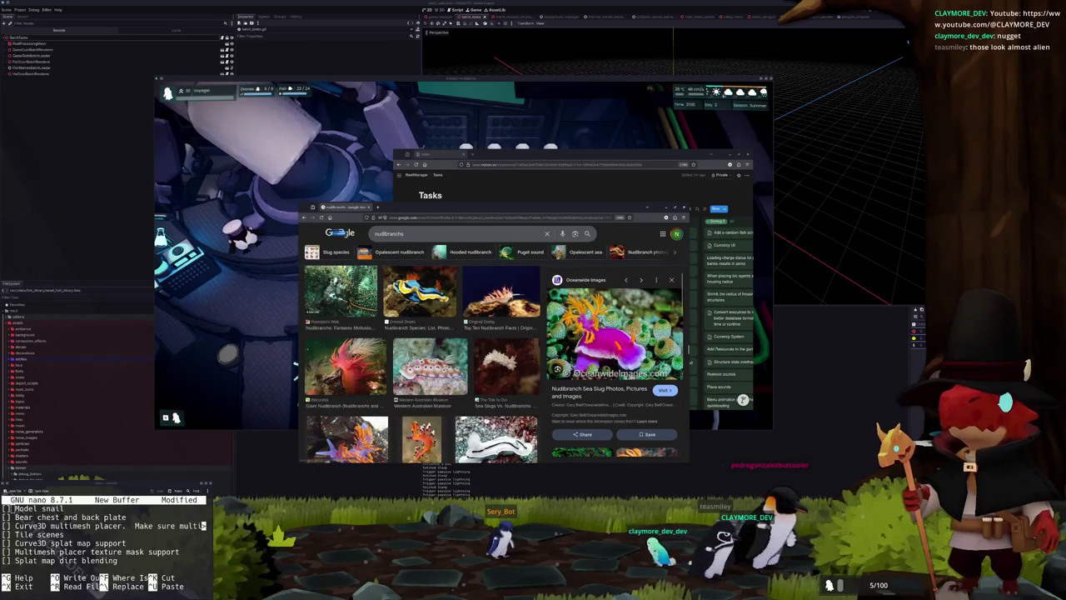
left_click(419, 292)
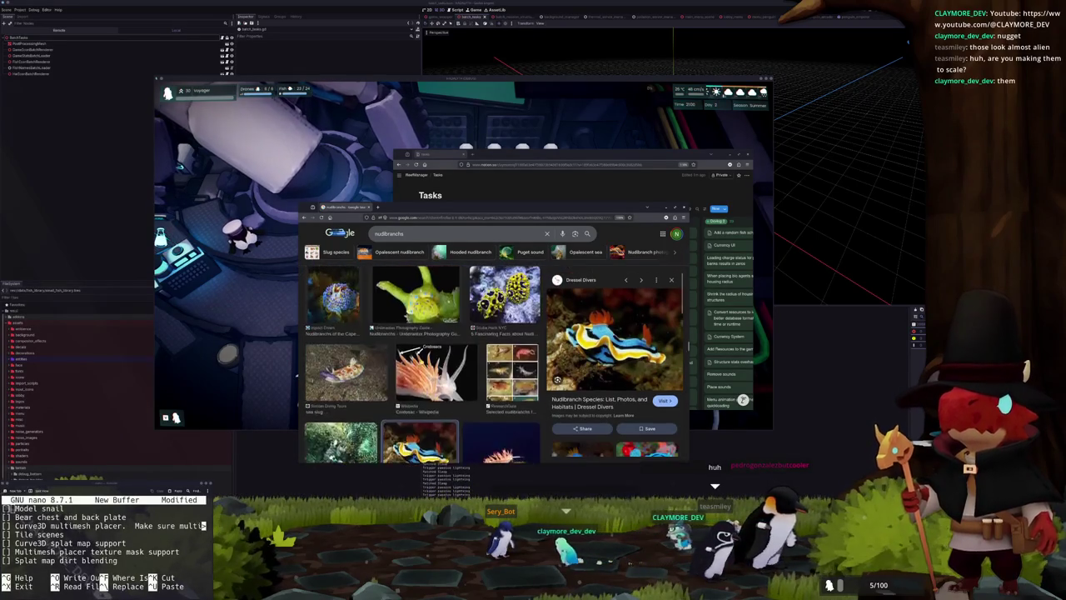
scroll(422, 358, "down", 3)
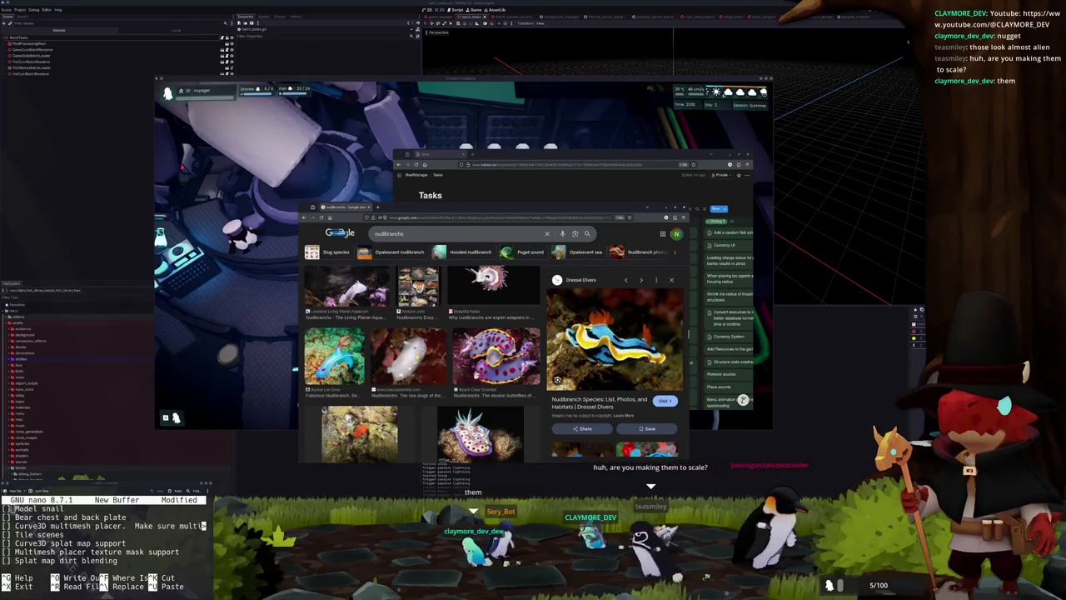
scroll(422, 358, "down", 3)
Step: Rearrange the image results and Tasks windows so the whole Tasks board is visible
mouse_move(499, 206)
left_mouse_down()
mouse_move(348, 205)
mouse_move(329, 194)
left_mouse_up()
left_click_drag(533, 157, 663, 197)
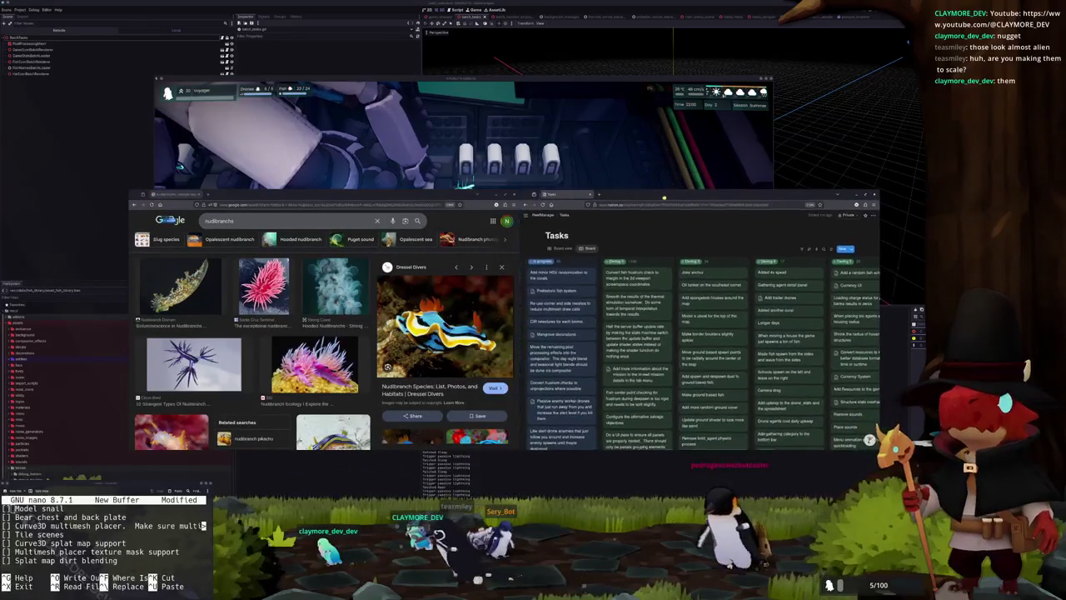
left_click(454, 198)
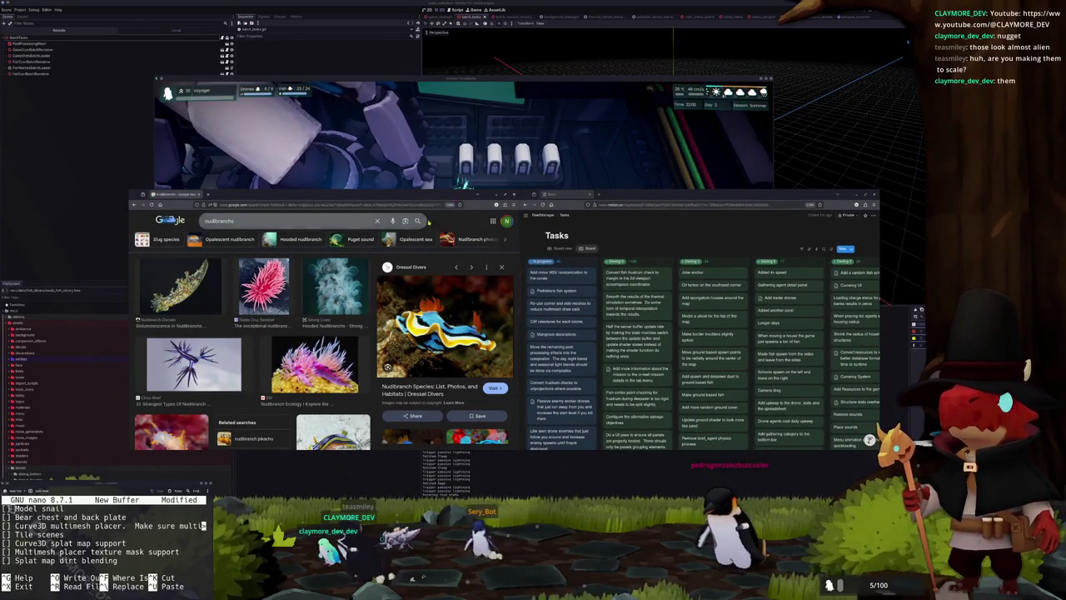
Step: Preview the yellow nudibranch photo from the Tough Little Birds page
scroll(295, 341, "down", 10)
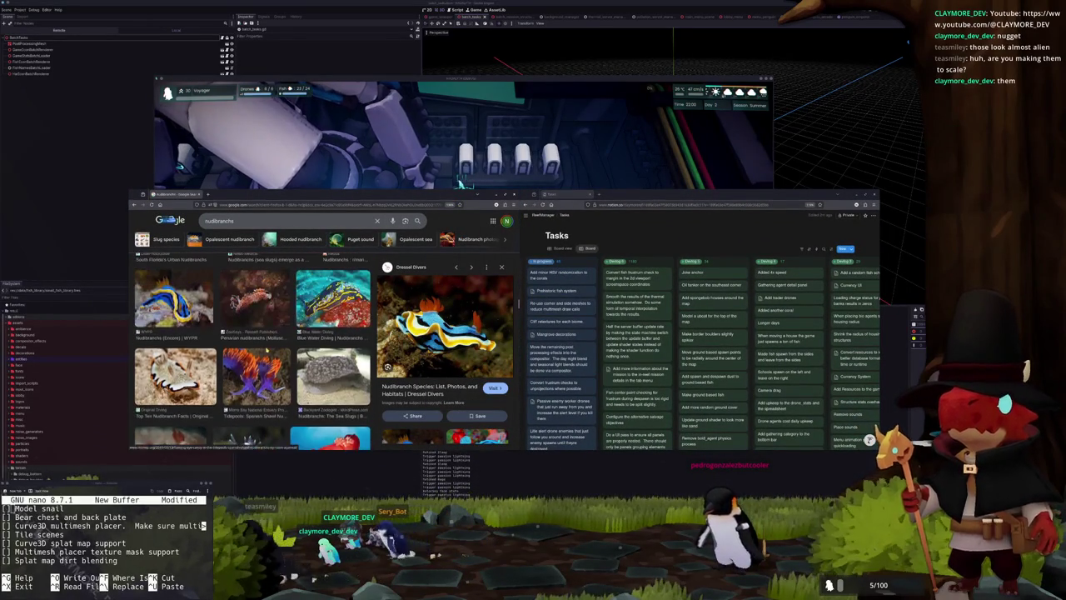
scroll(252, 351, "up", 8)
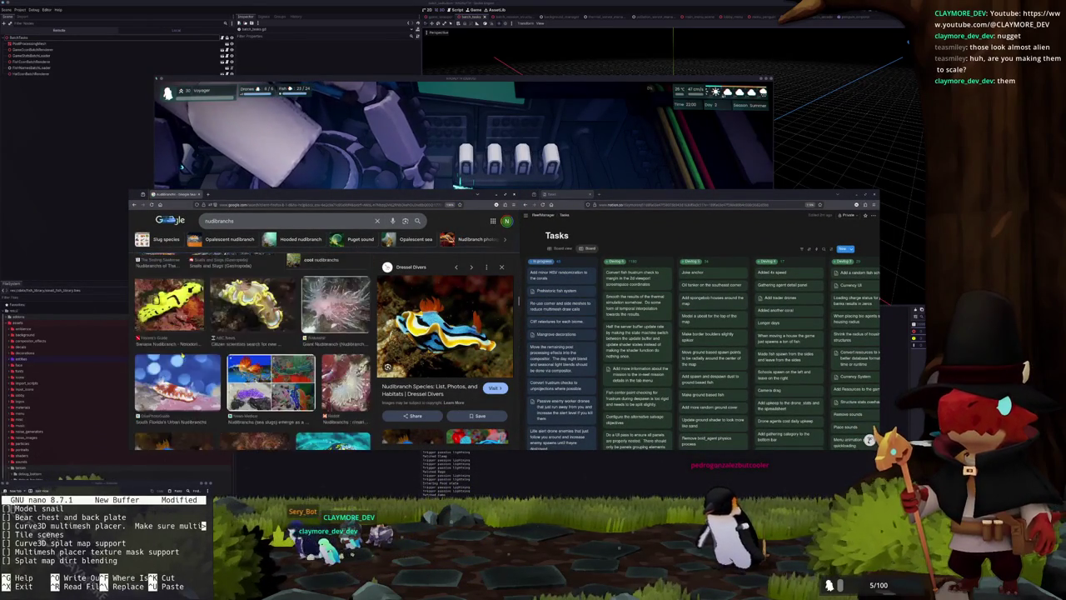
scroll(252, 352, "down", 10)
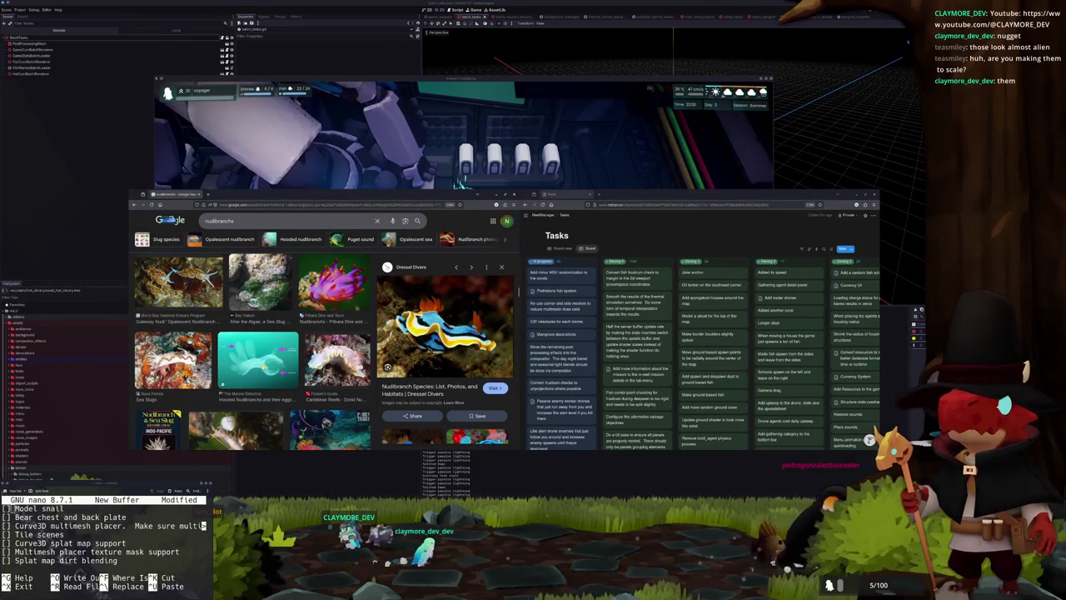
scroll(258, 378, "up", 10)
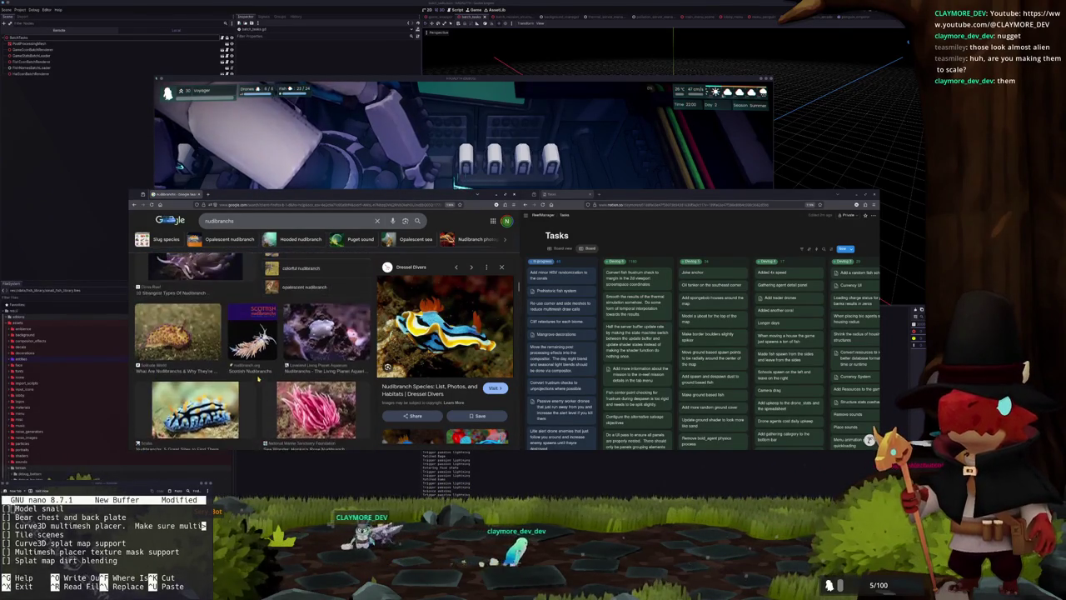
scroll(258, 379, "up", 10)
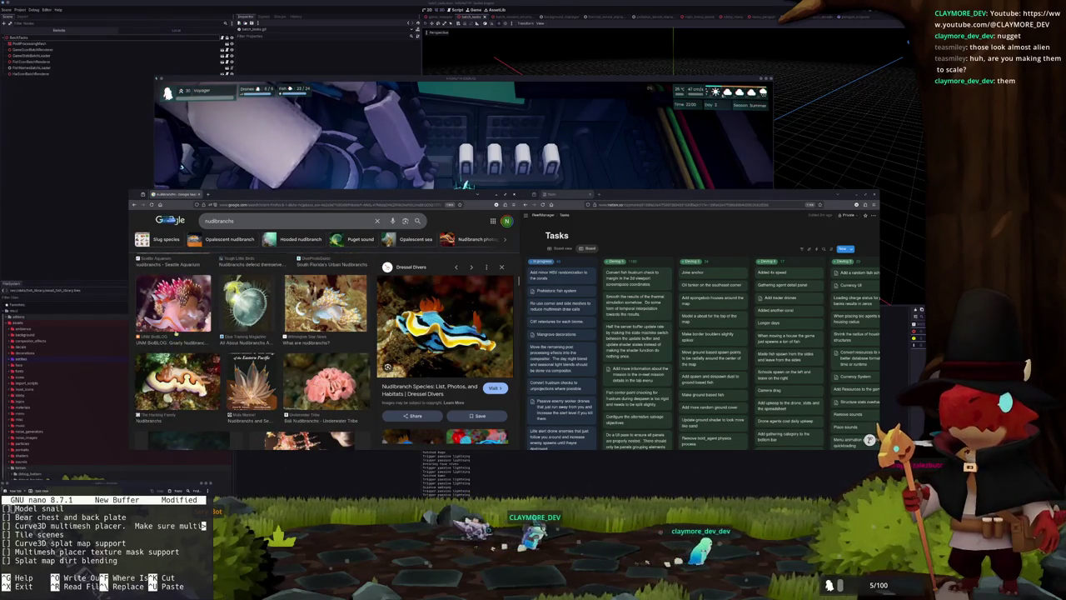
scroll(249, 350, "up", 3)
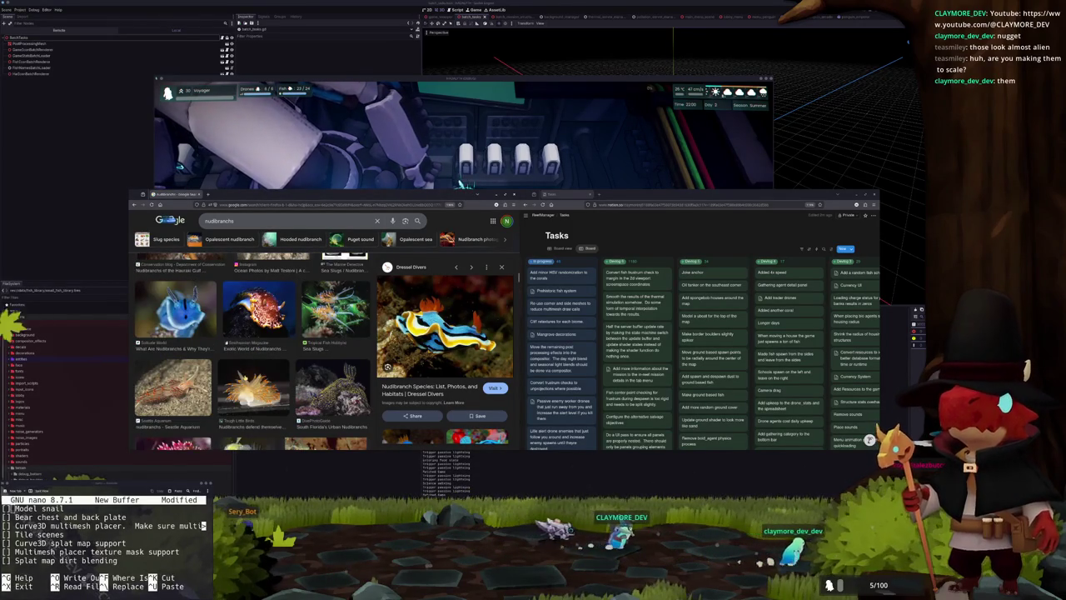
left_click(254, 387)
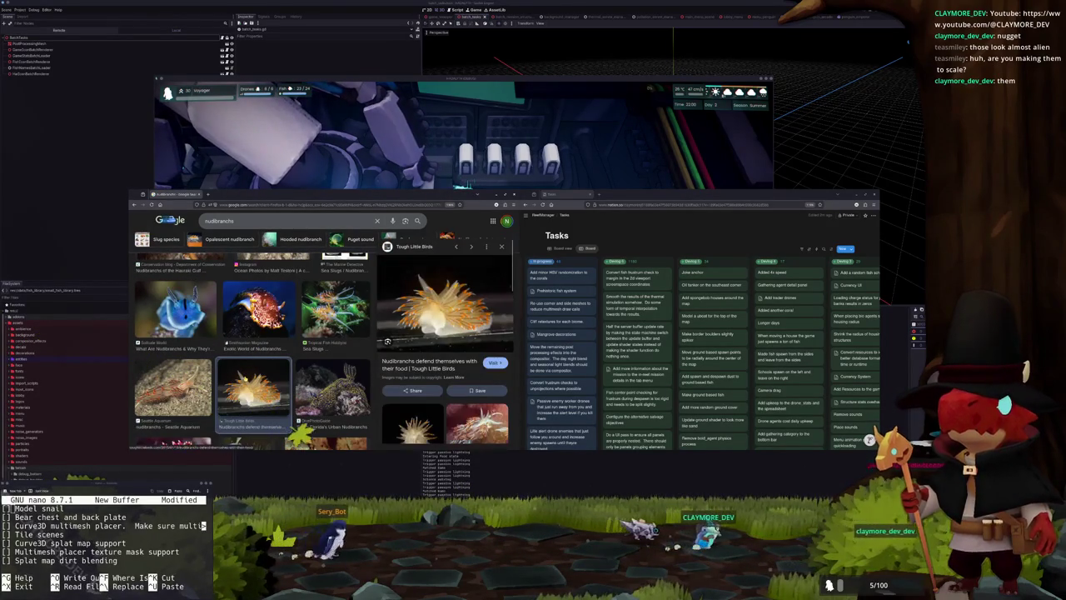
Step: Return to the top of the results and preview the National Geographic Kids nudibranch photo
scroll(445, 350, "down", 1)
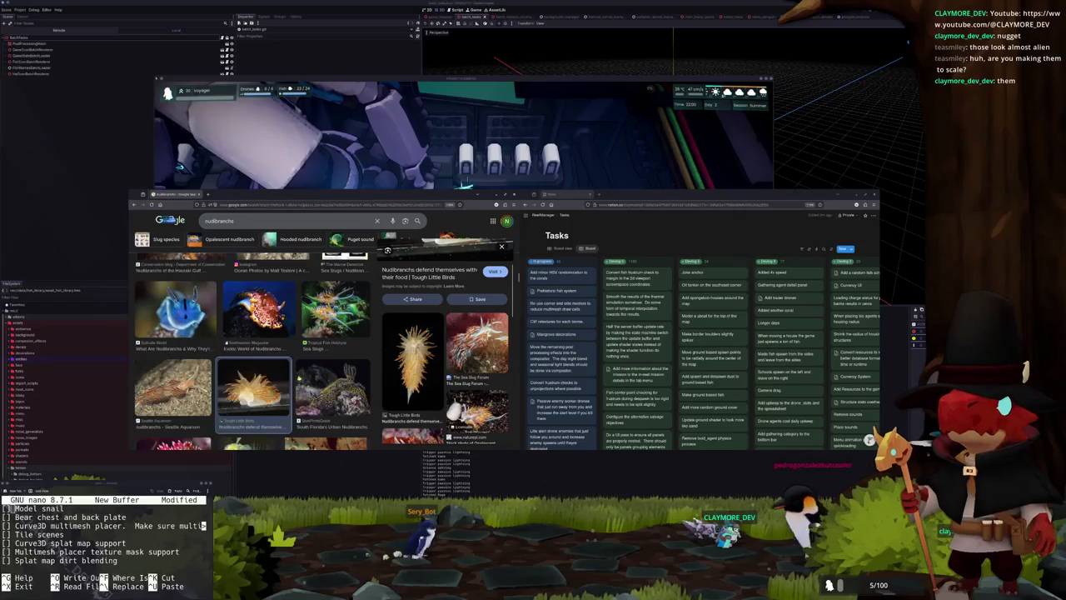
scroll(249, 350, "up", 2)
scroll(184, 396, "up", 3)
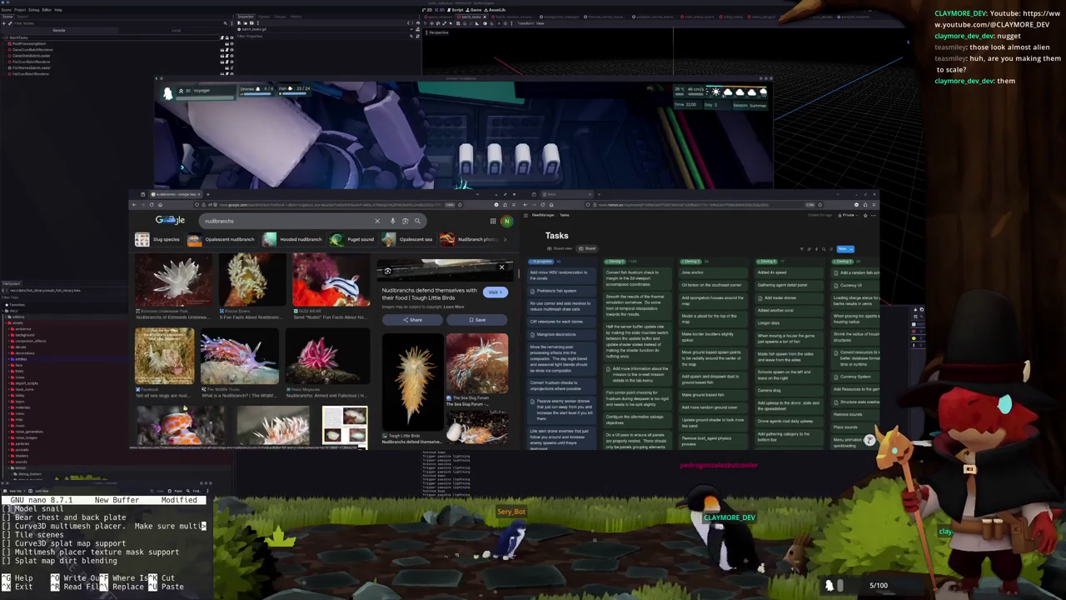
scroll(250, 350, "down", 5)
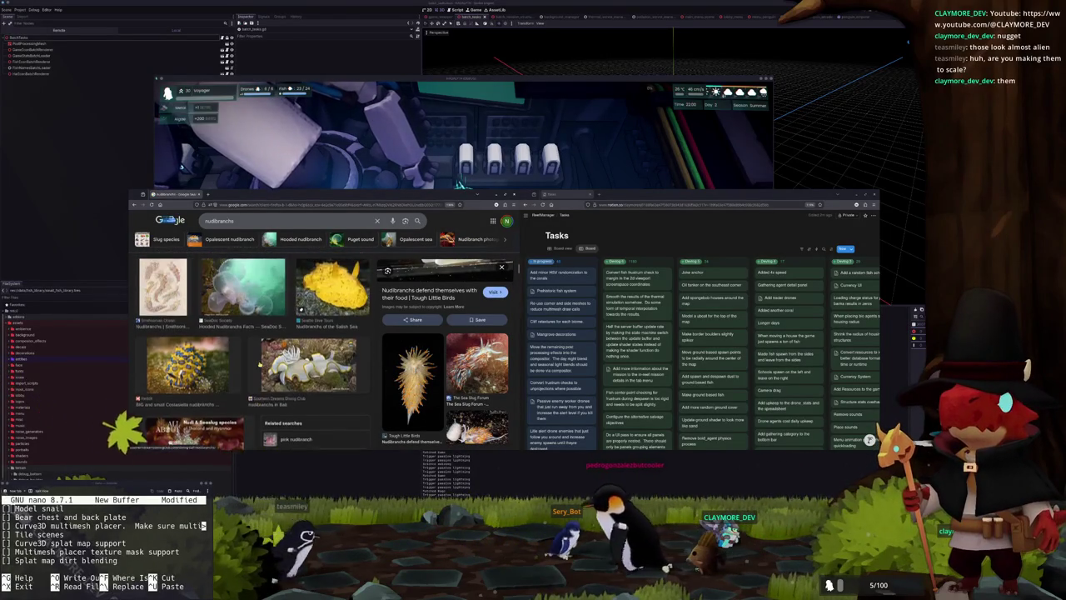
scroll(259, 364, "down", 5)
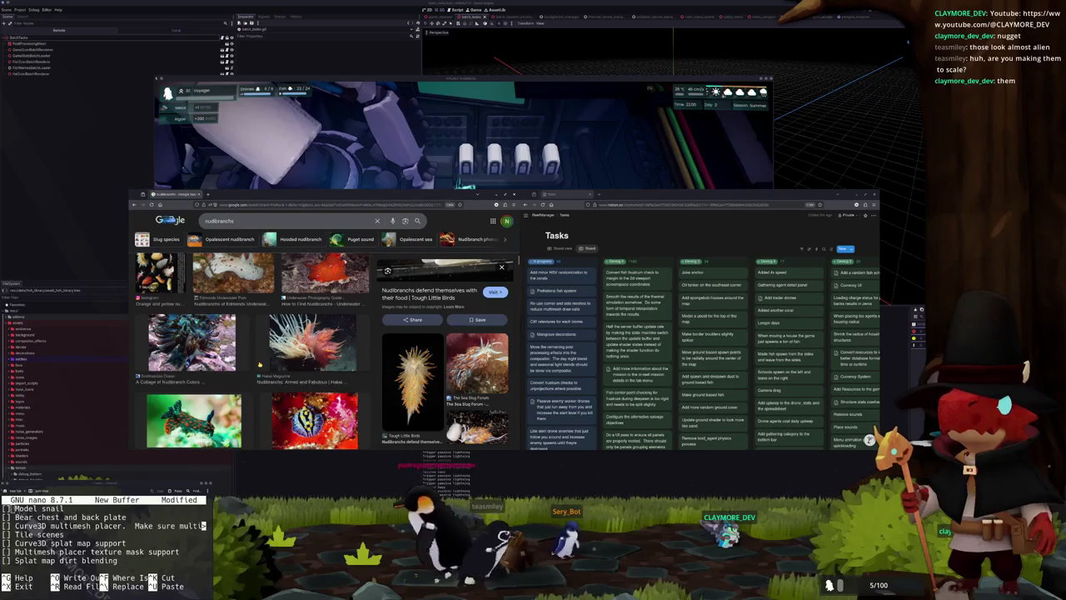
scroll(259, 364, "up", 5)
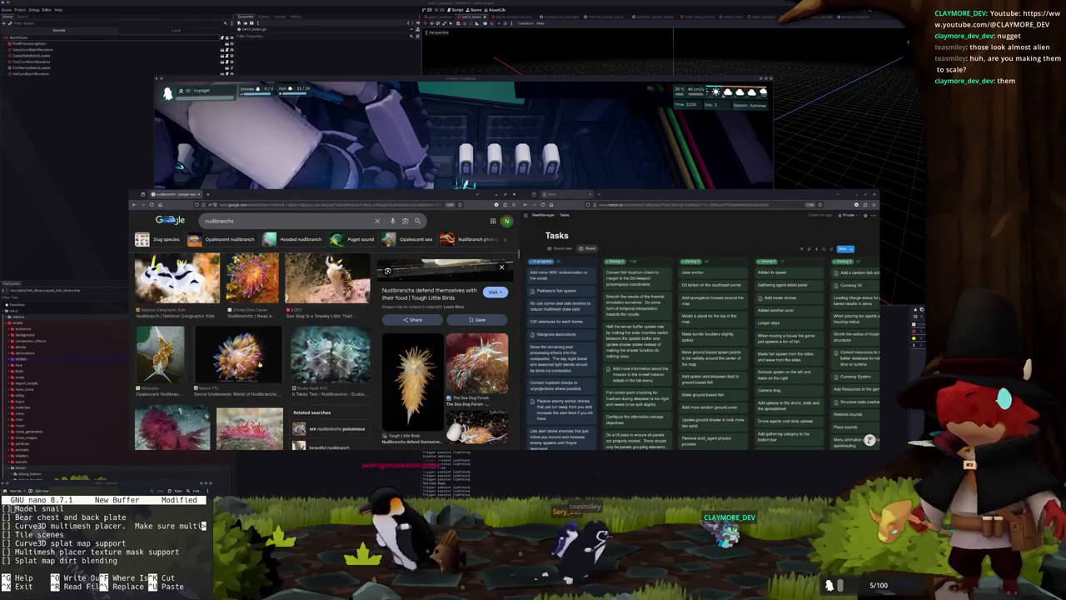
scroll(260, 364, "up", 5)
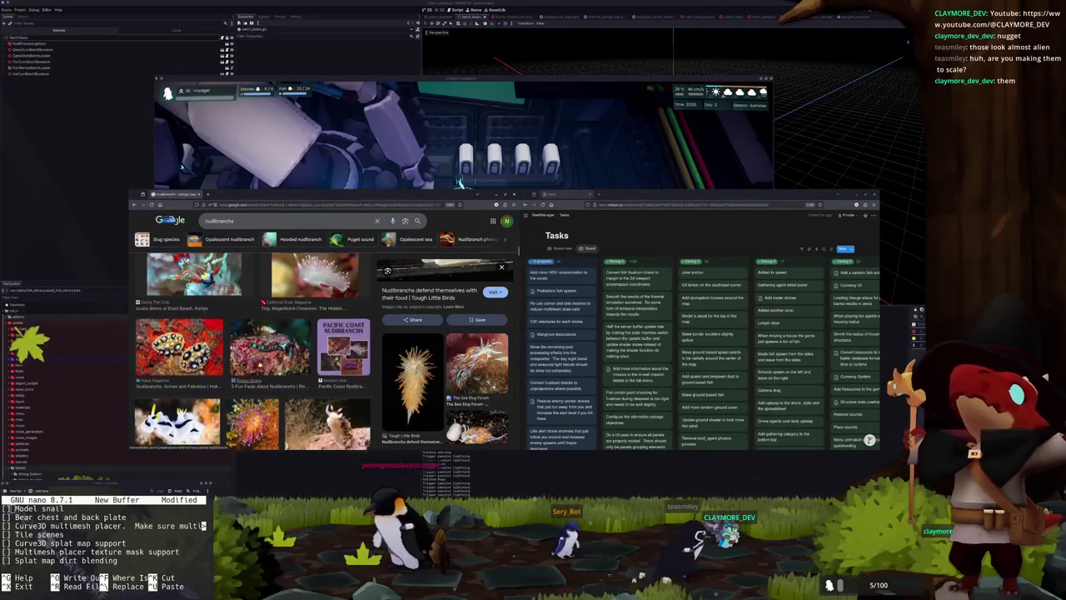
scroll(253, 349, "up", 5)
scroll(253, 350, "up", 3)
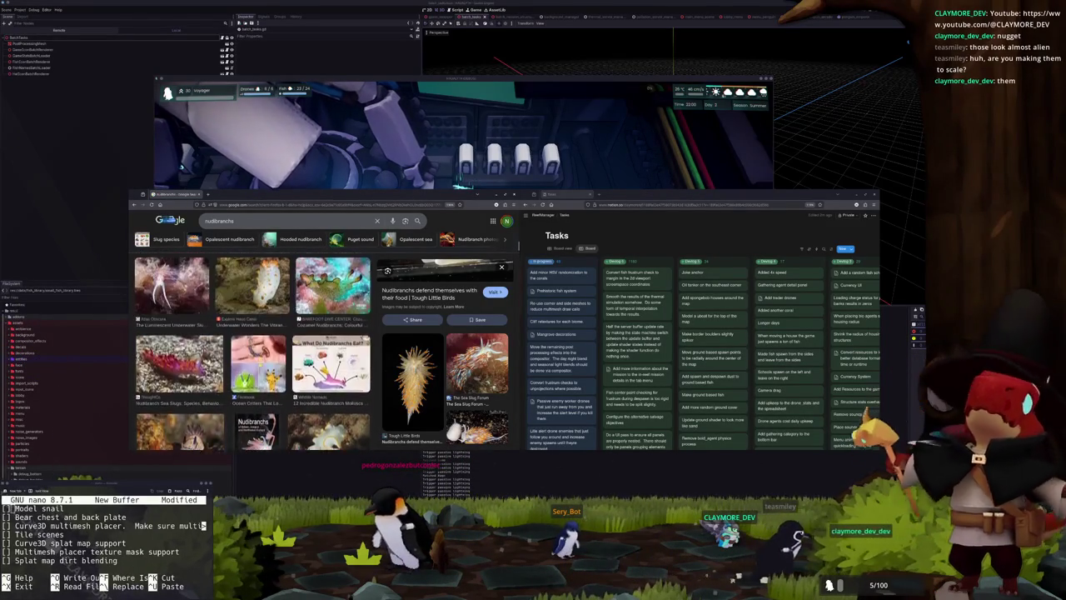
scroll(260, 364, "up", 10)
scroll(259, 364, "up", 10)
scroll(260, 364, "up", 8)
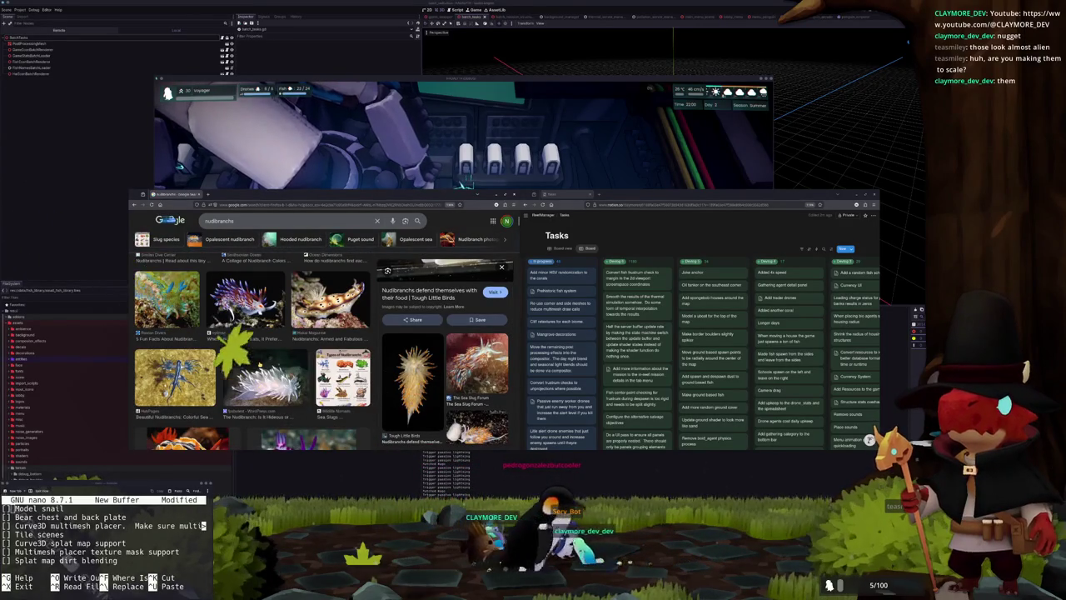
scroll(259, 363, "up", 3)
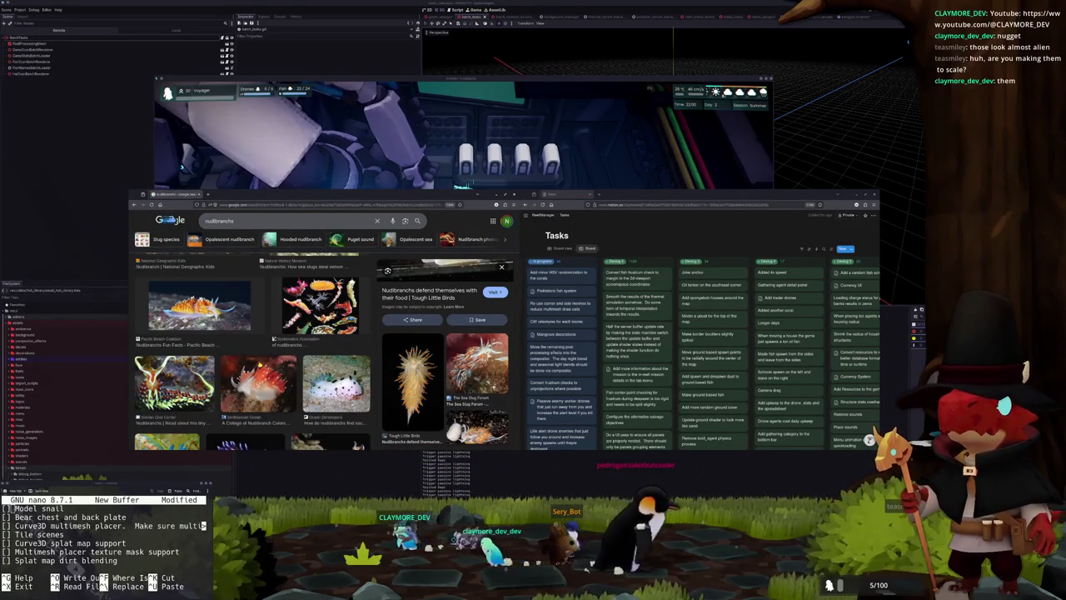
scroll(259, 387, "up", 3)
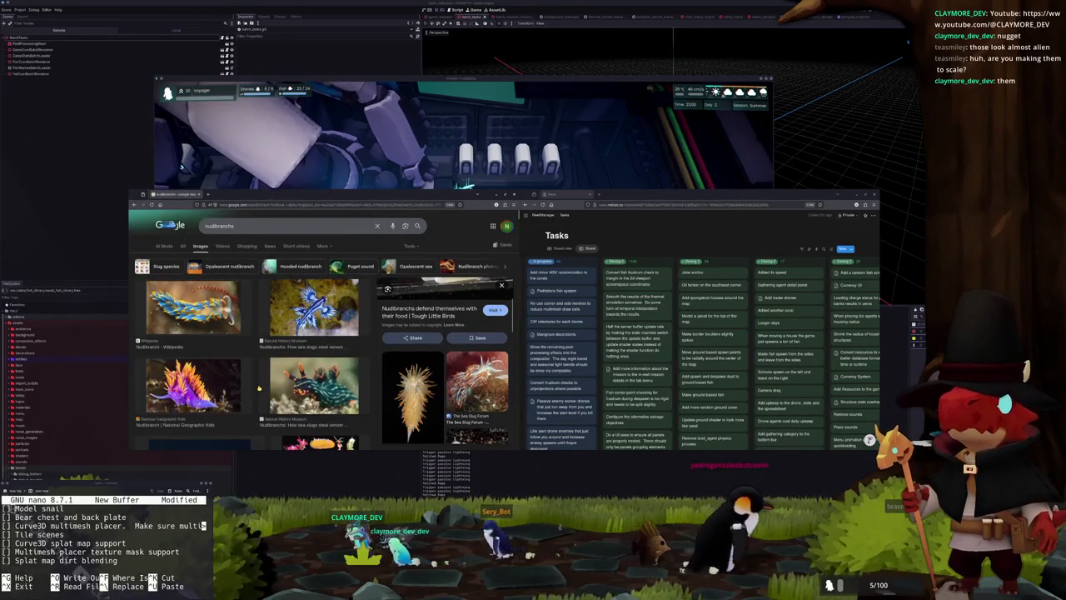
left_click(193, 386)
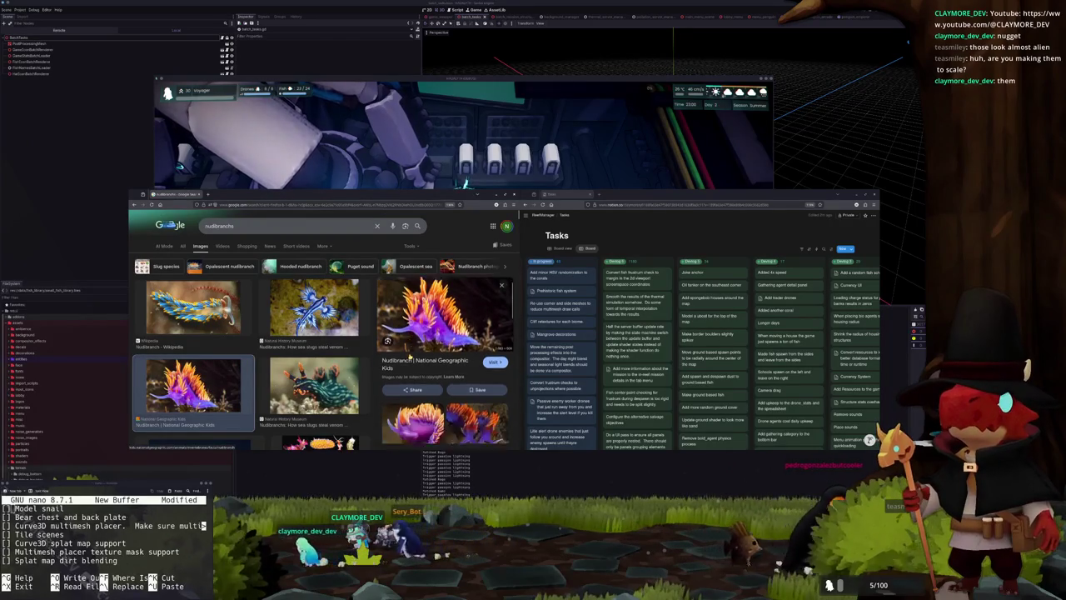
Step: Preview the California Academy of Sciences result, then go back to the National Geographic Kids preview
scroll(417, 350, "down", 3)
left_click(413, 332)
scroll(445, 358, "down", 3)
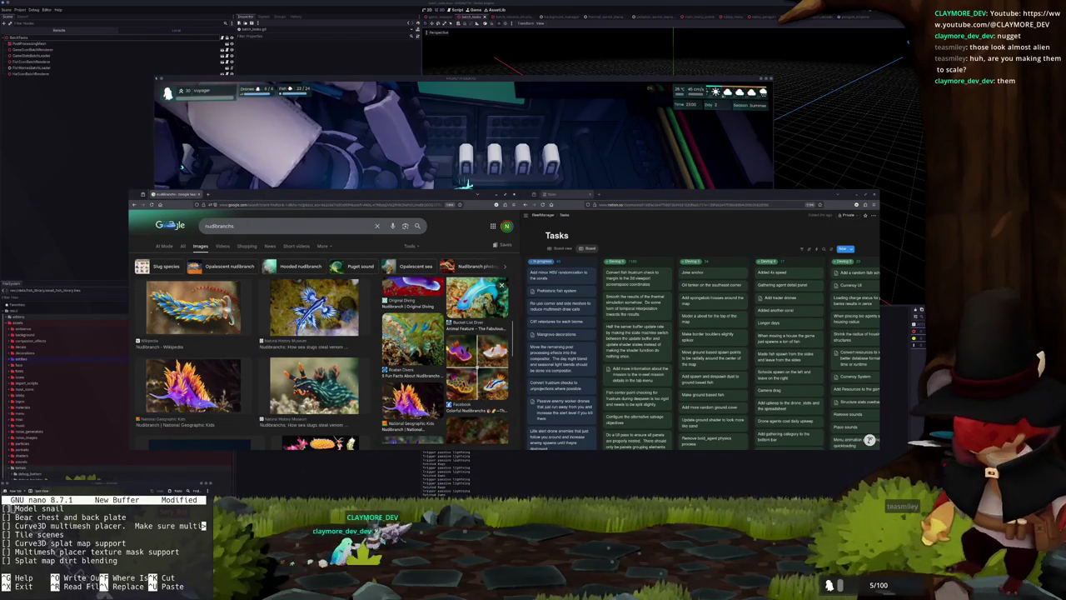
scroll(445, 350, "up", 3)
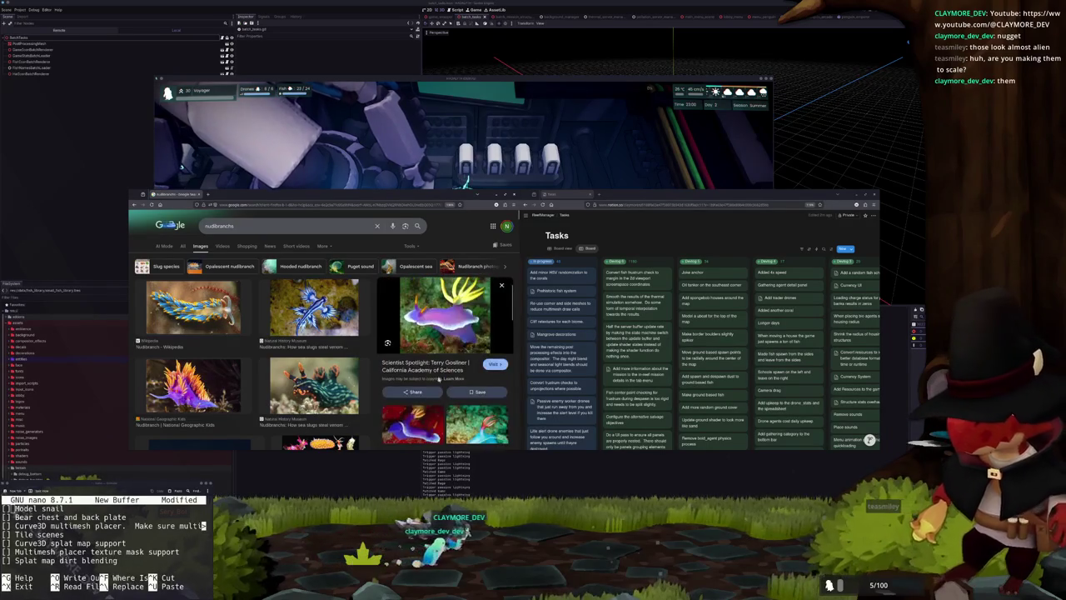
left_click(192, 385)
Step: Preview the Morro Bay tidepool nudibranch image and open its article page
scroll(445, 353, "down", 3)
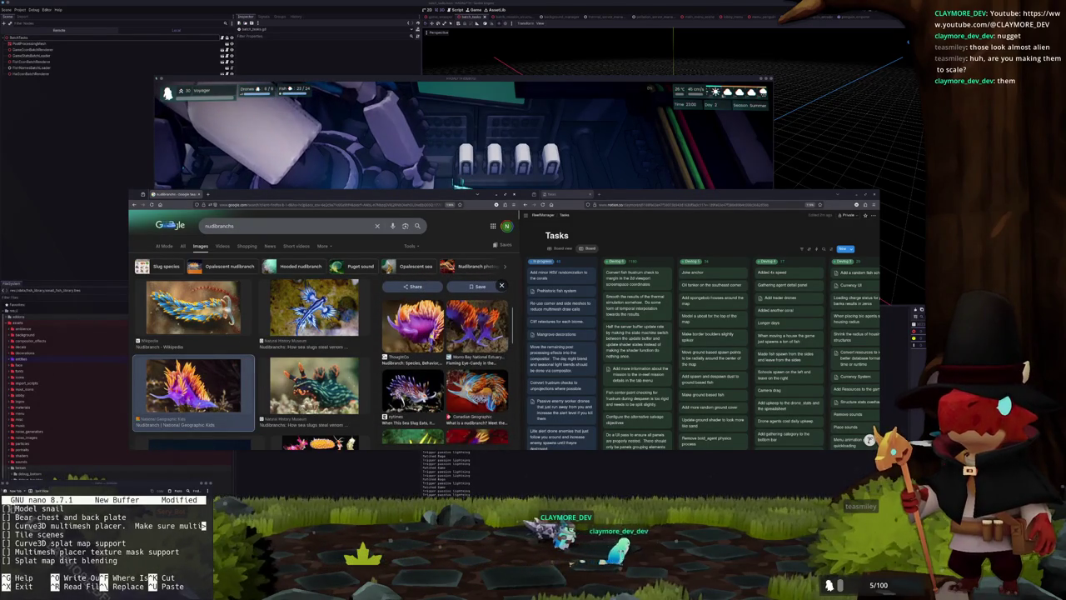
left_click(475, 329)
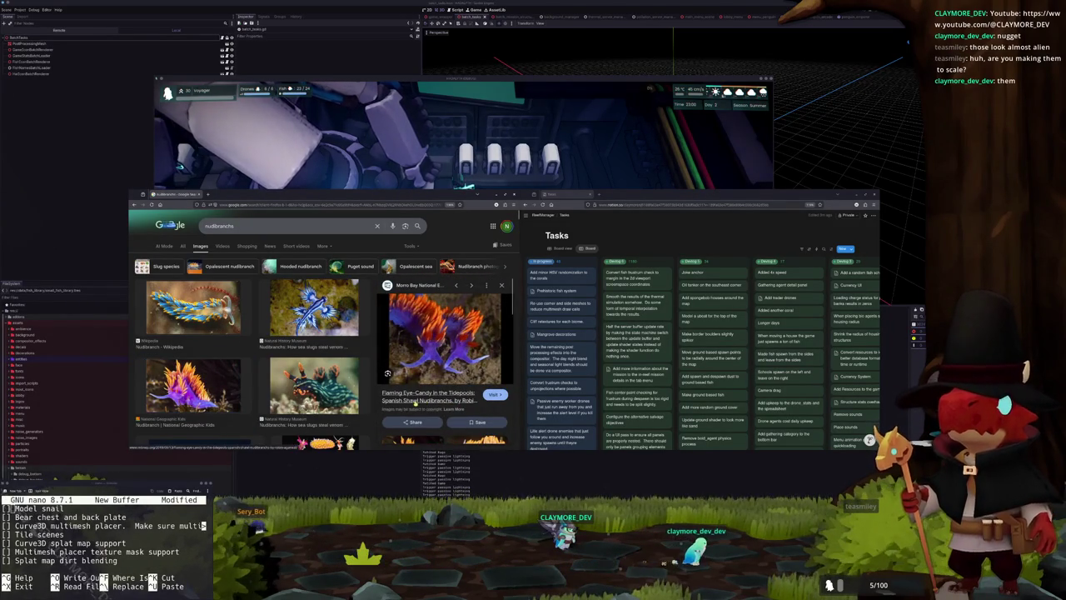
left_click(413, 401)
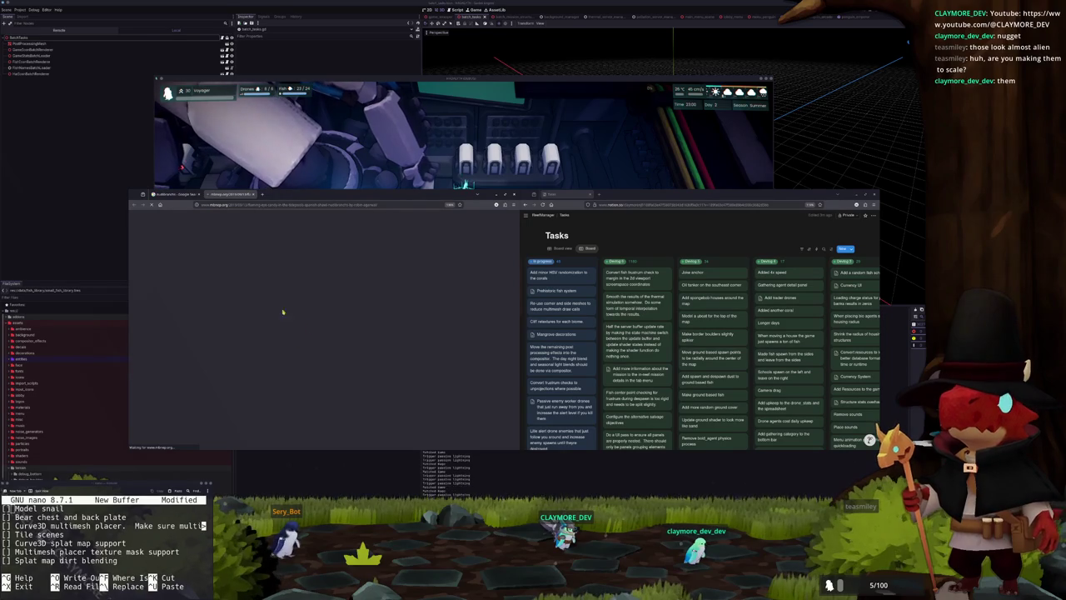
Step: Make the browser window taller and start reading the Spanish Shawl nudibranch article
left_click_drag(329, 191, 329, 69)
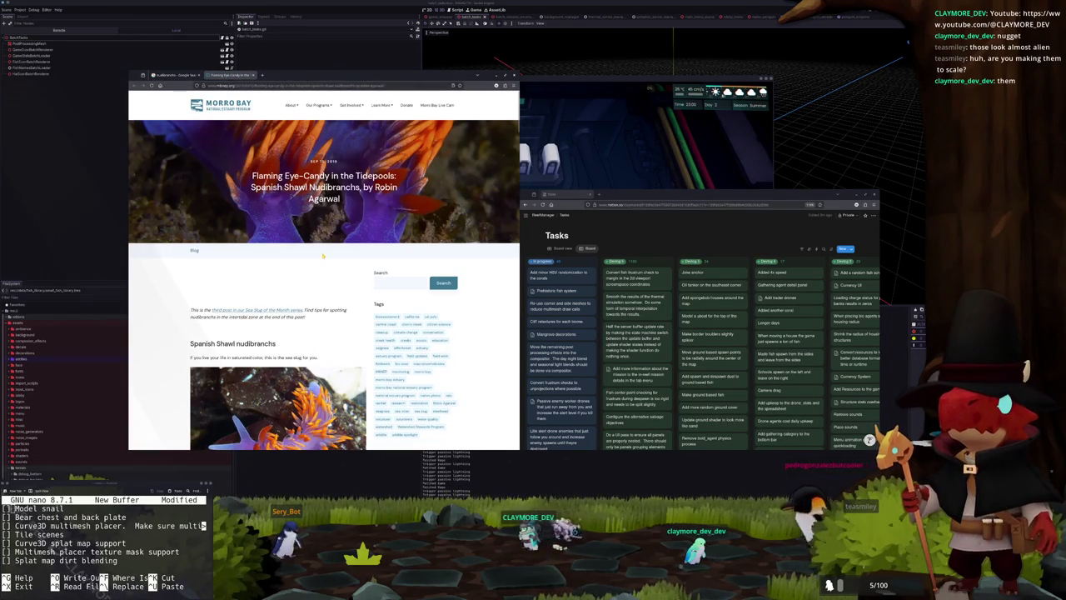
scroll(203, 285, "down", 3)
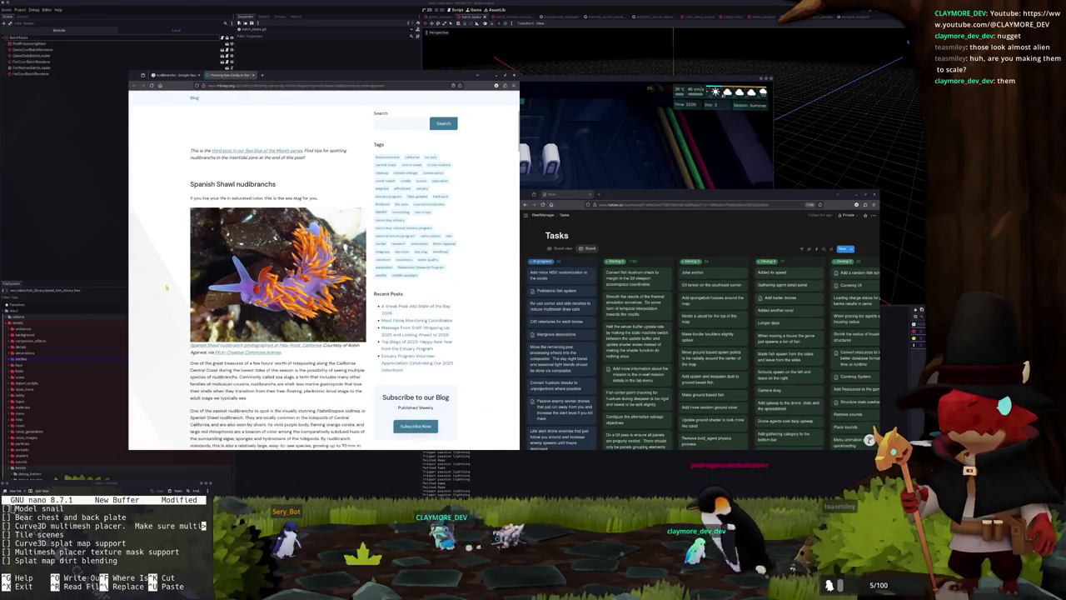
scroll(171, 291, "down", 1)
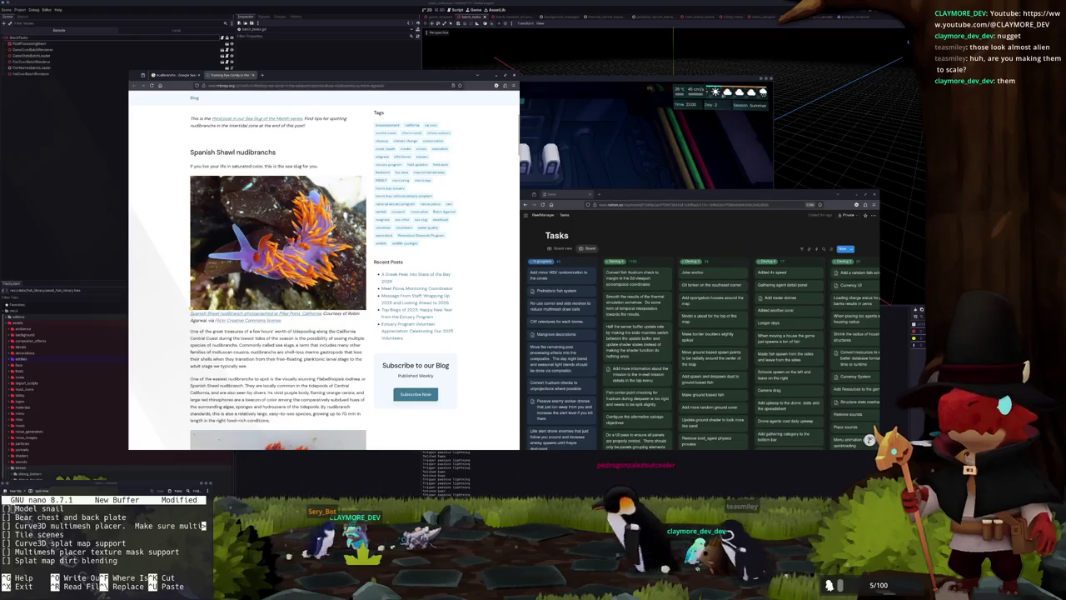
scroll(161, 330, "down", 5)
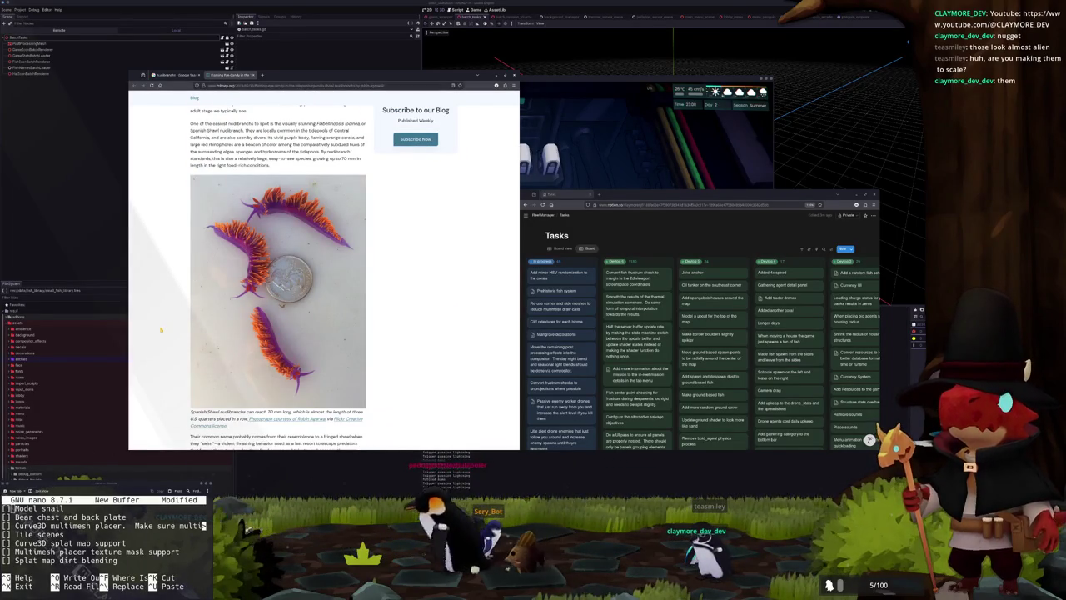
scroll(161, 330, "down", 4)
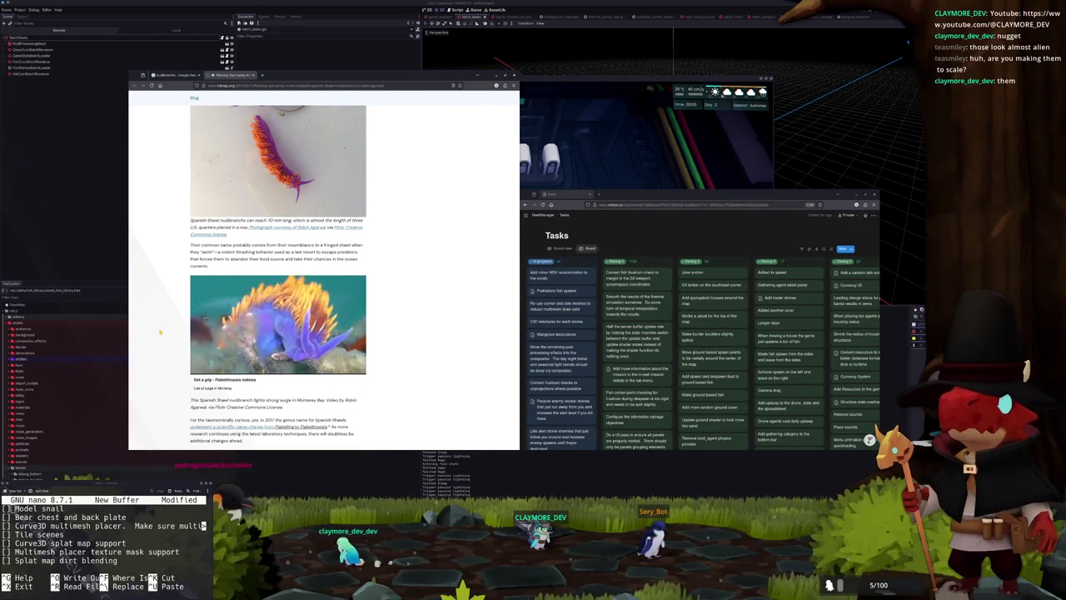
Step: Read down to the article footer, then bring up the context menu for the first nudibranch photo
scroll(176, 350, "down", 10)
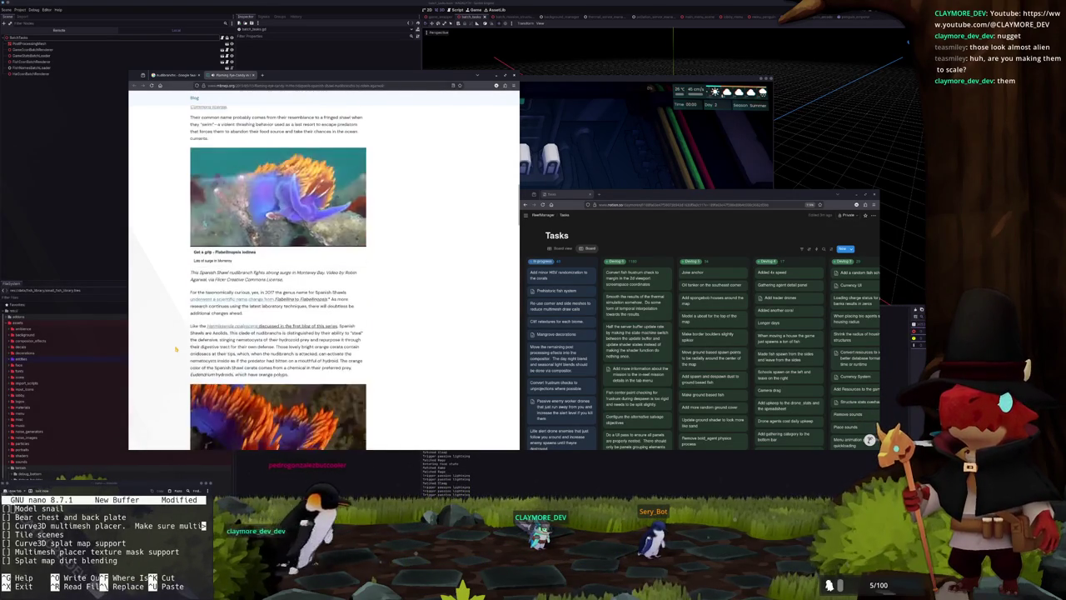
scroll(176, 349, "down", 5)
scroll(176, 350, "down", 12)
scroll(176, 349, "down", 10)
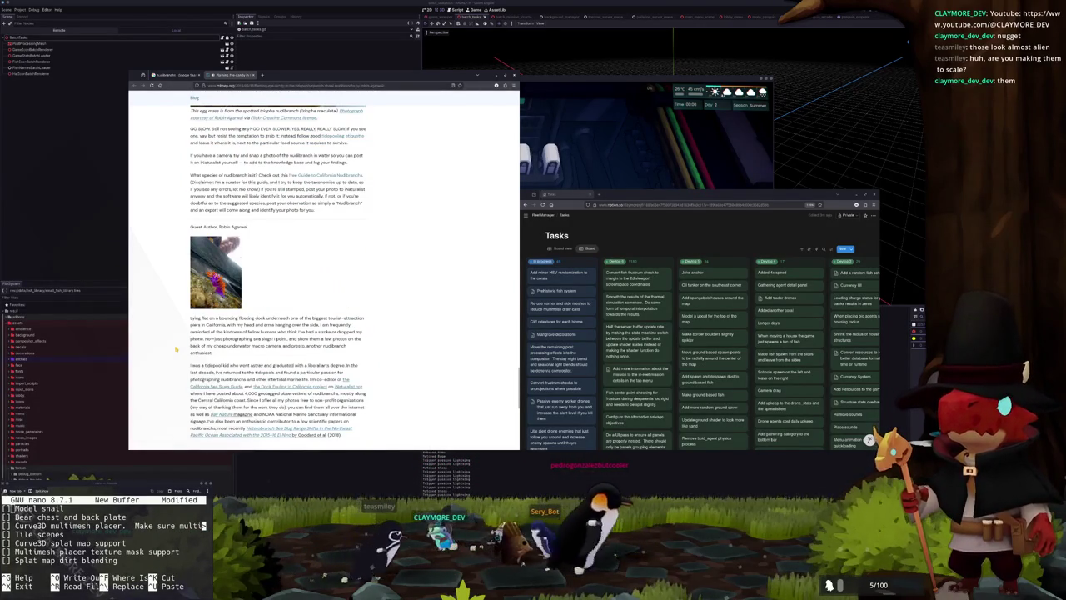
scroll(176, 350, "down", 8)
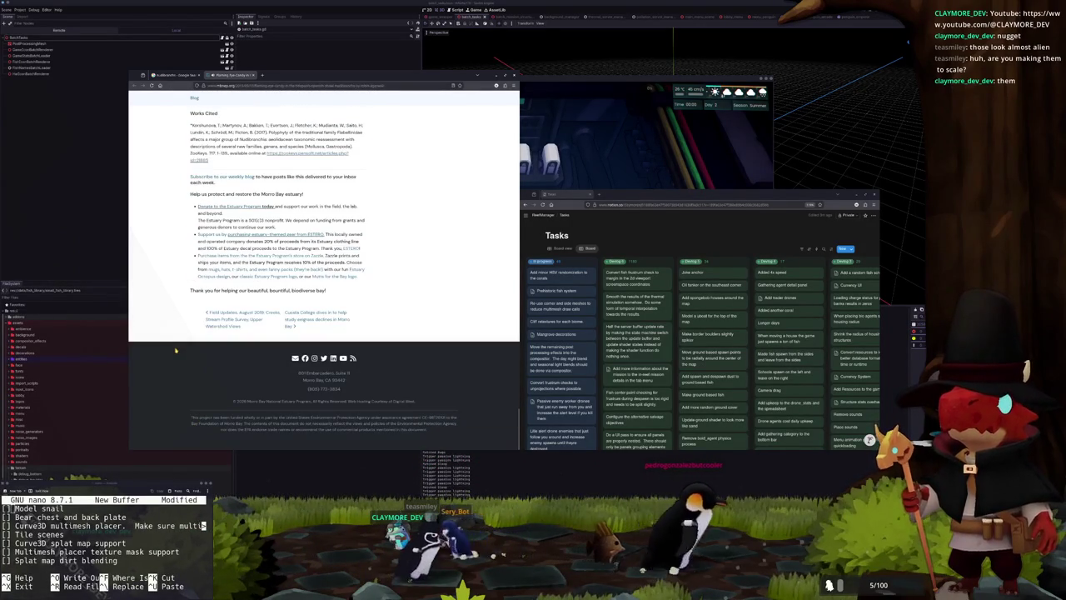
scroll(176, 350, "up", 20)
scroll(172, 270, "down", 2)
right_click(274, 268)
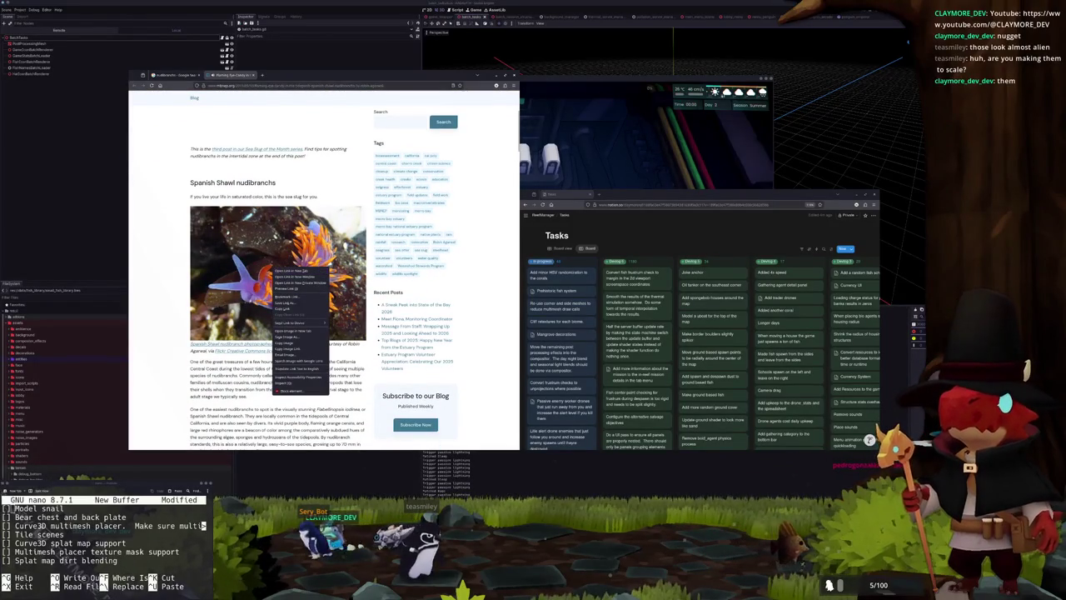
Step: Dismiss the photo menu, open the in-game fish list, and view Ocean Sunfish and Loch's Chromodoris details
left_click(184, 268)
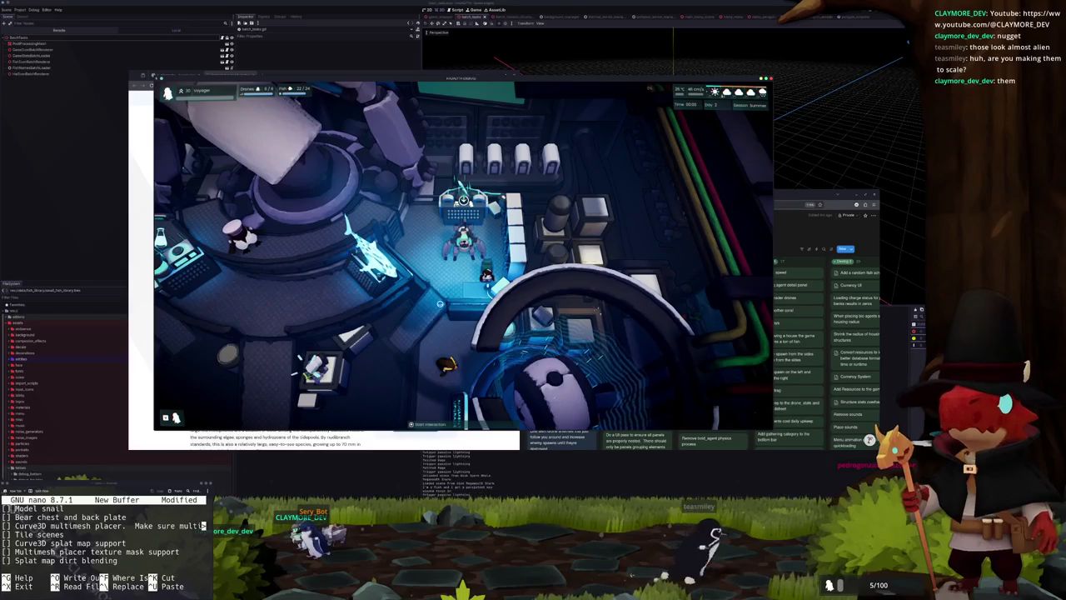
key("e")
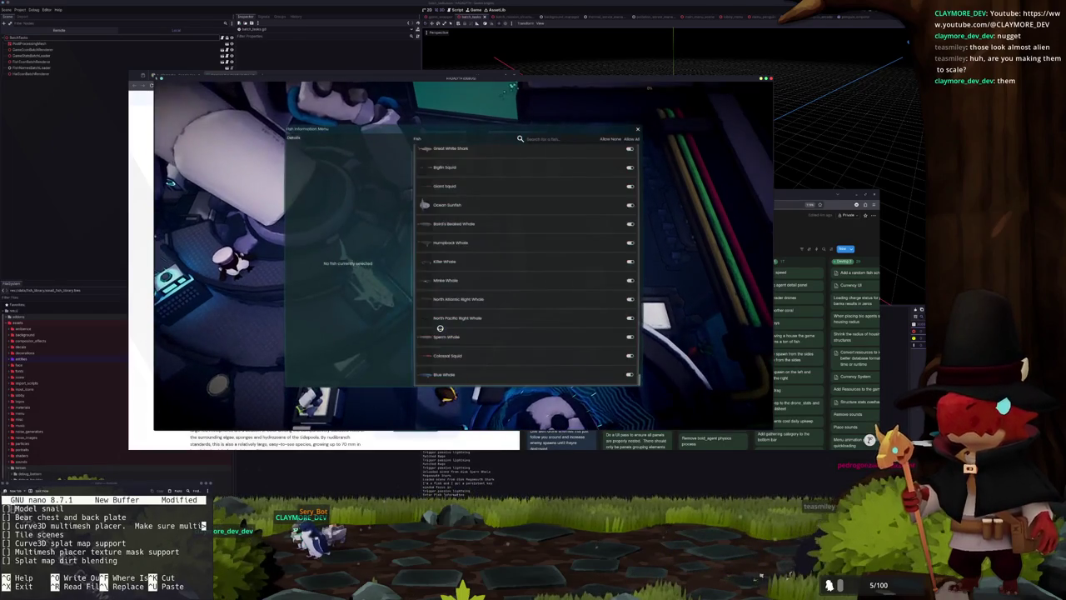
left_click(440, 328)
scroll(583, 217, "down", 3)
scroll(632, 208, "up", 5)
left_click(462, 249)
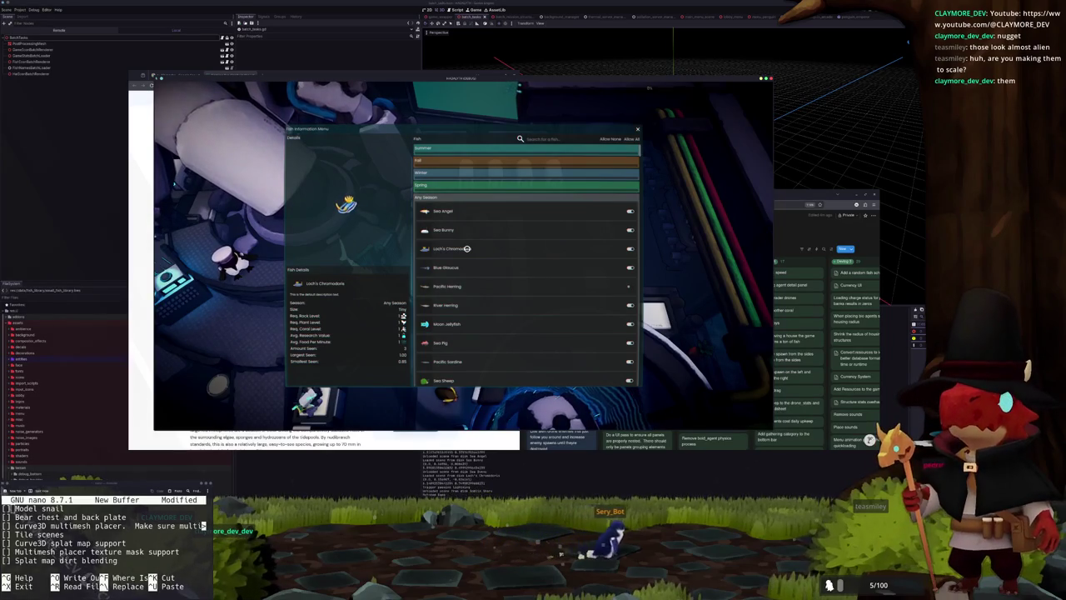
Step: View Blue Glaucus, Sea Angel, Sea Bunny and Pacific Herring details, then raise the blog article
left_click(472, 267)
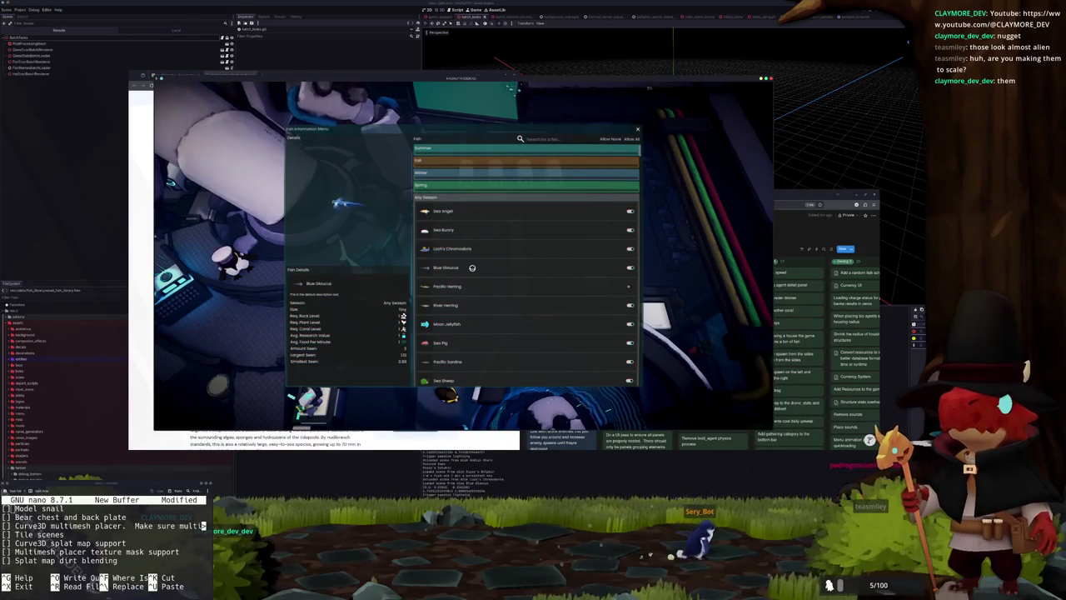
left_click(478, 231)
left_click(479, 214)
left_click(481, 230)
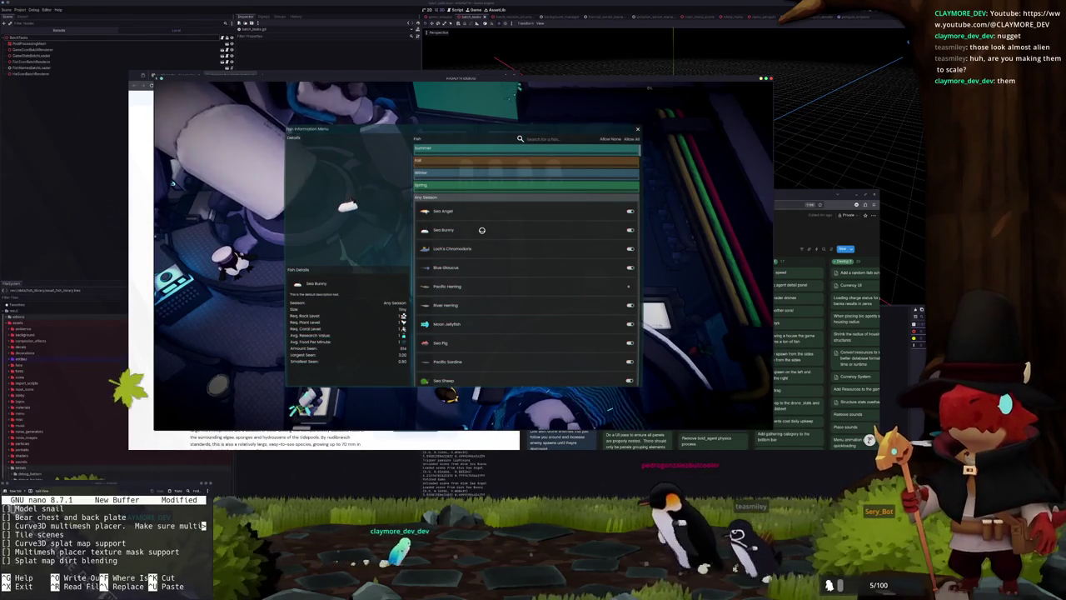
left_click(447, 285)
left_click(363, 442)
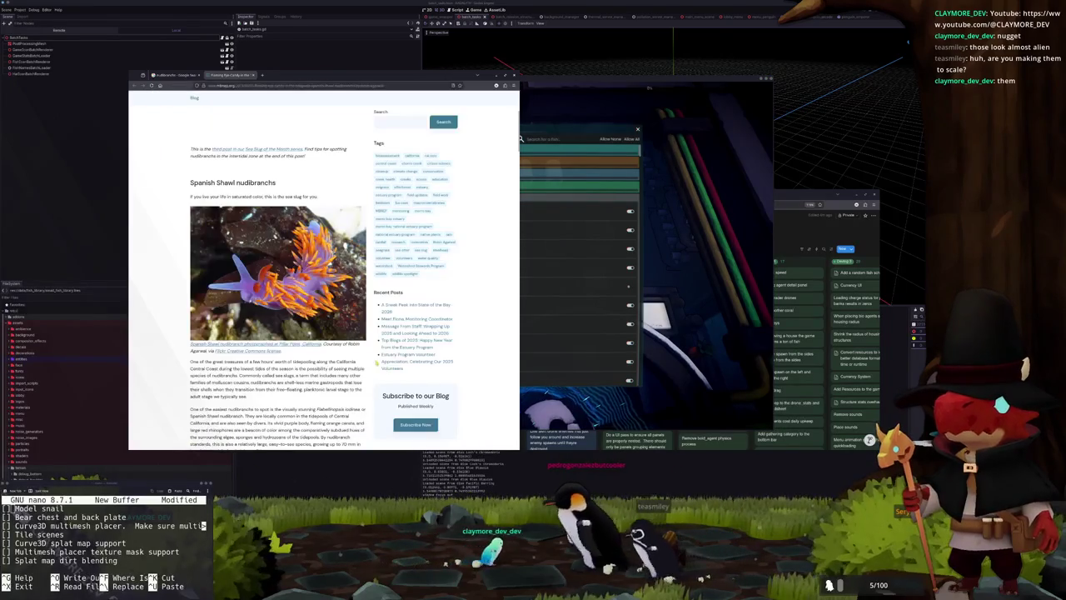
Step: Switch to the 'nudibranchs' image results and preview the white spotted nudibranch image
scroll(204, 255, "up", 5)
left_click(172, 75)
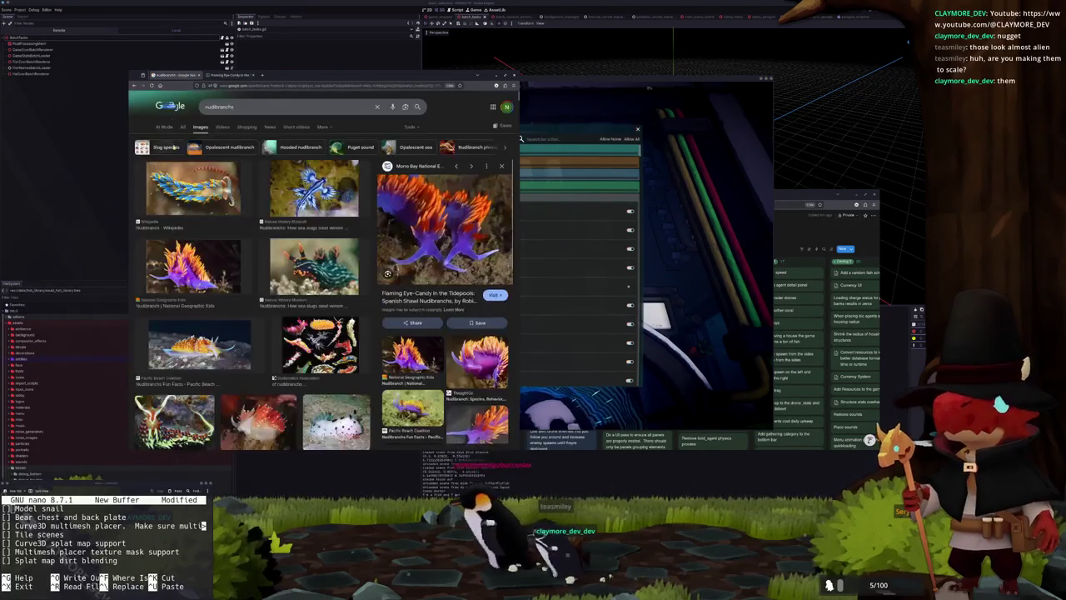
scroll(217, 268, "down", 3)
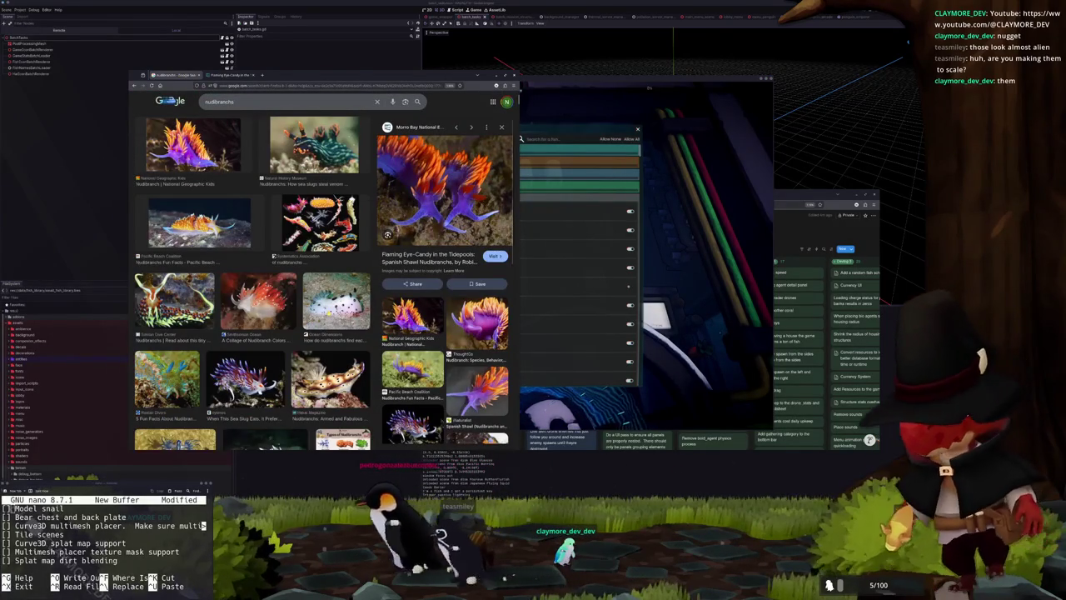
left_click(336, 299)
scroll(446, 258, "down", 2)
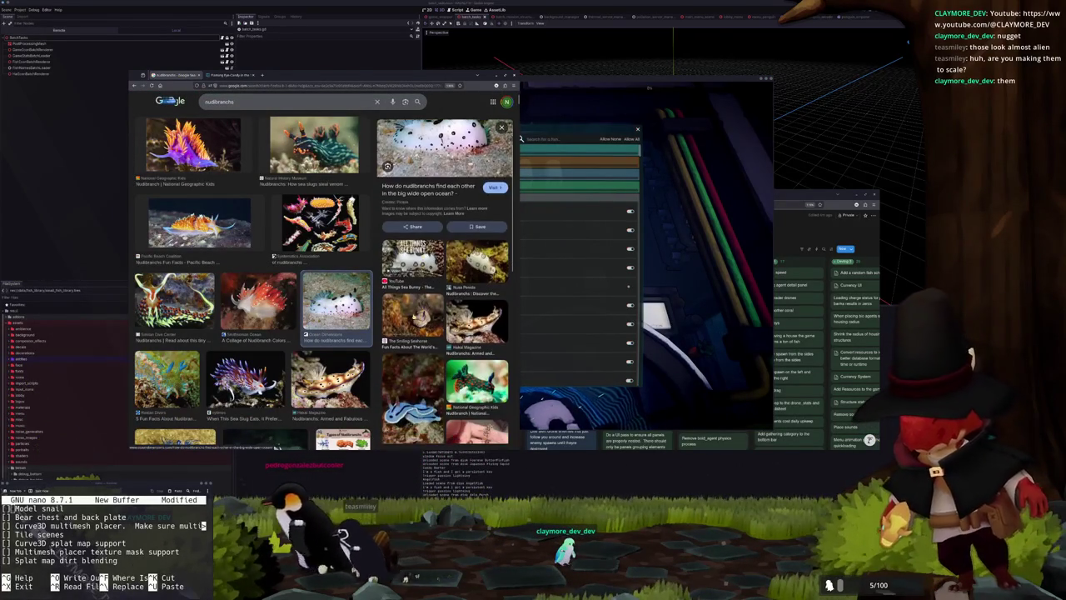
scroll(445, 283, "down", 3)
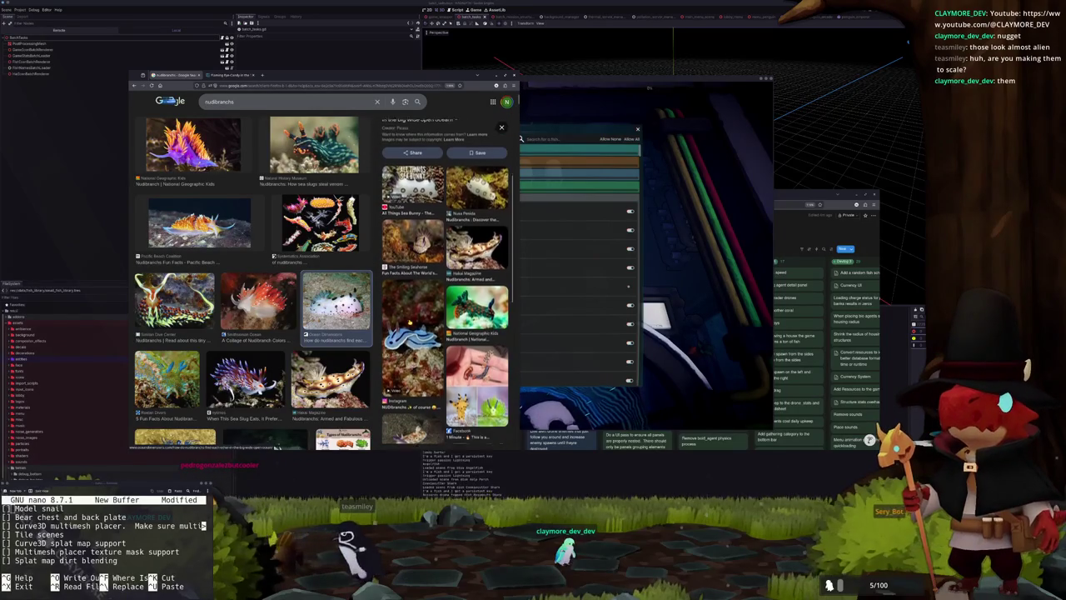
scroll(411, 319, "down", 4)
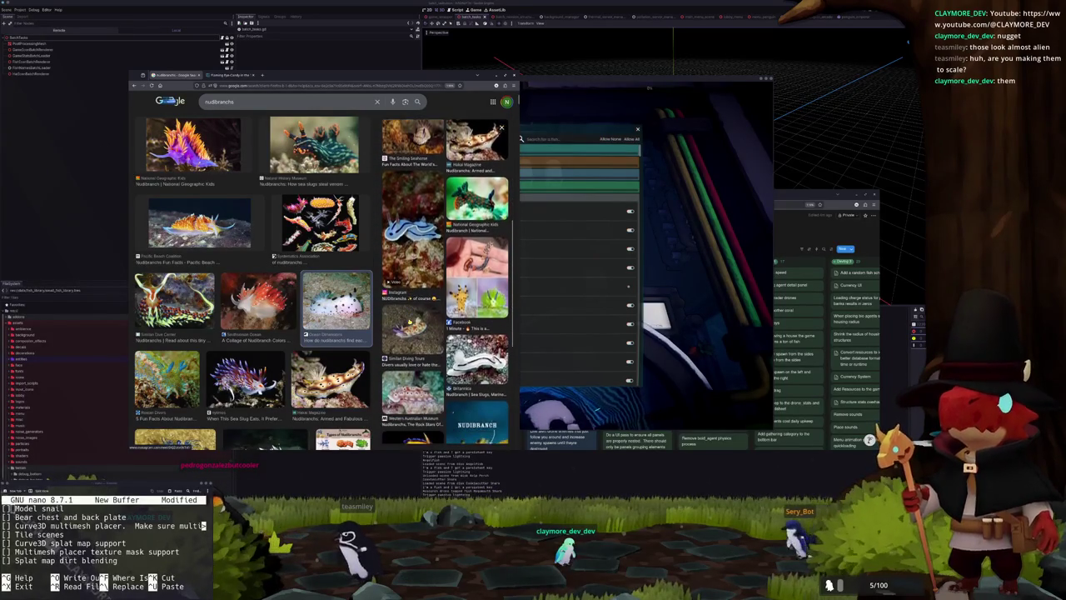
scroll(411, 319, "down", 1)
Step: Preview the Similan Dive Center photo, the Nudibranchs of the World poster and the Types of Nudibranchs chart
left_click(173, 300)
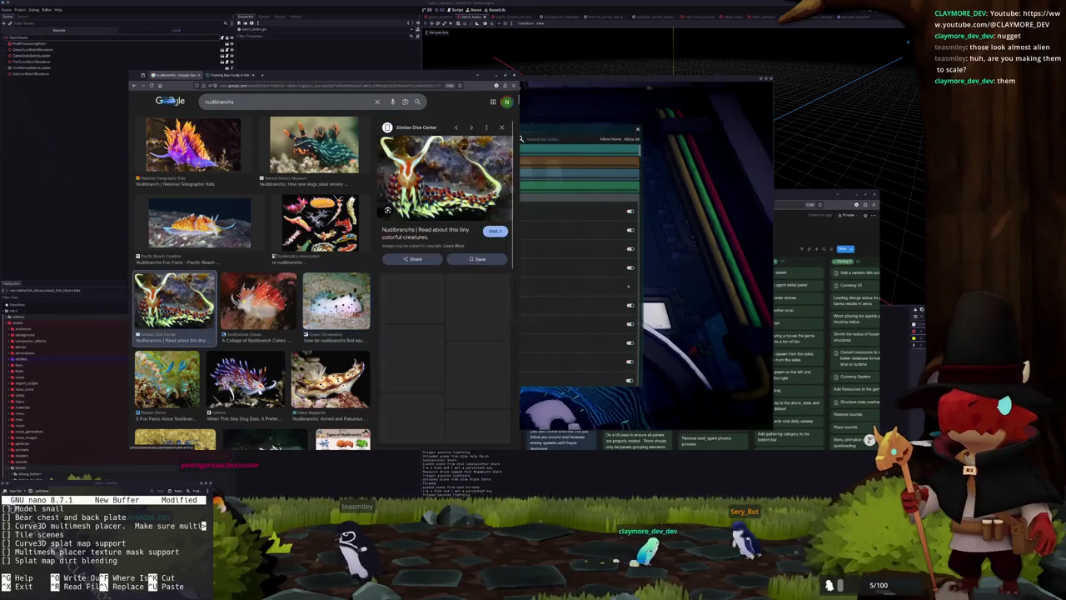
scroll(445, 283, "down", 8)
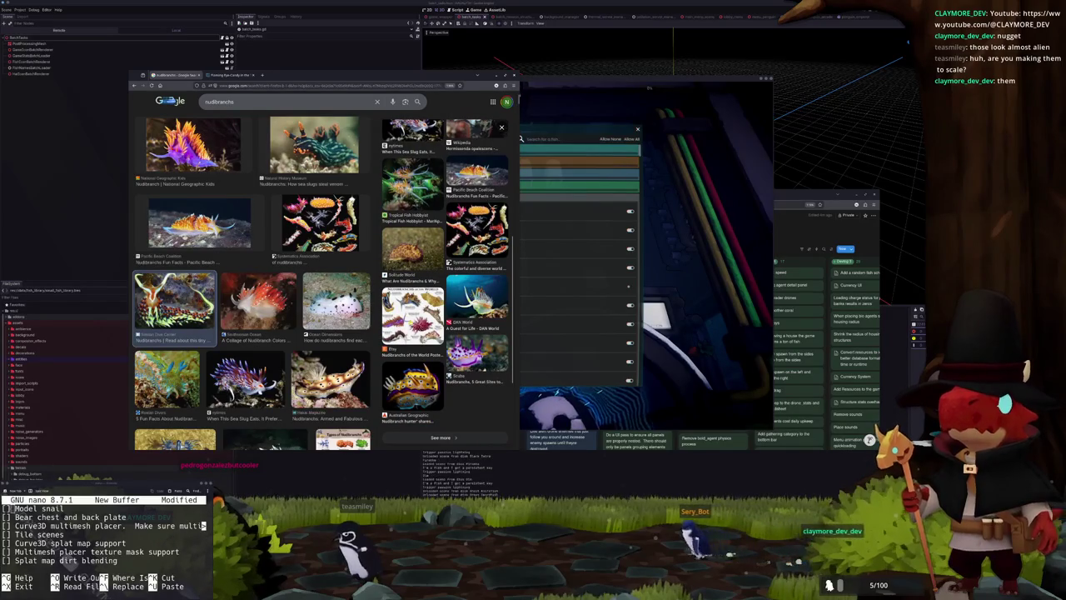
left_click(413, 317)
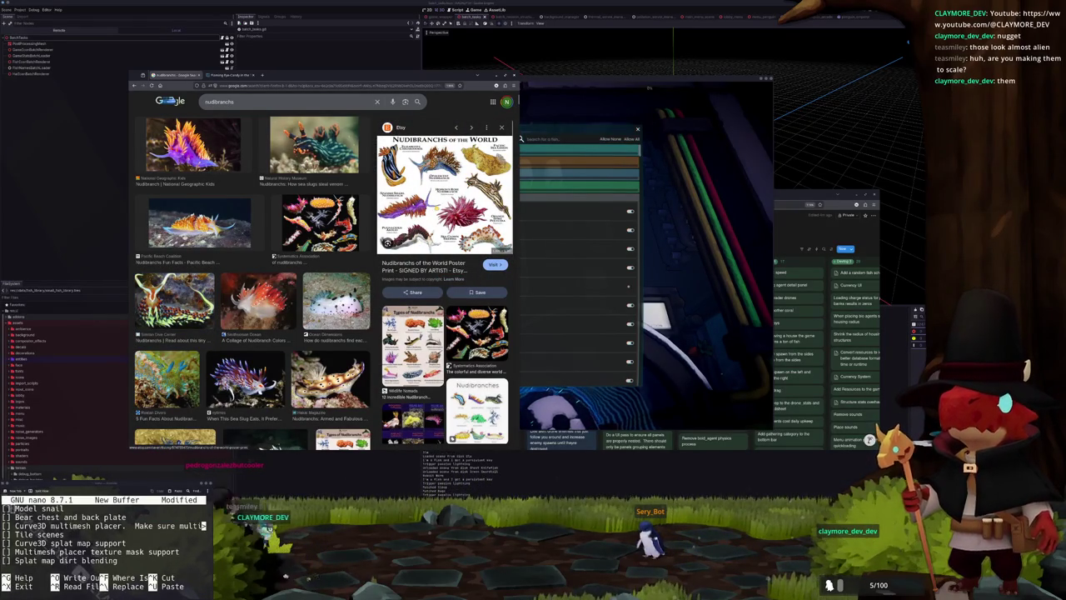
scroll(446, 283, "down", 1)
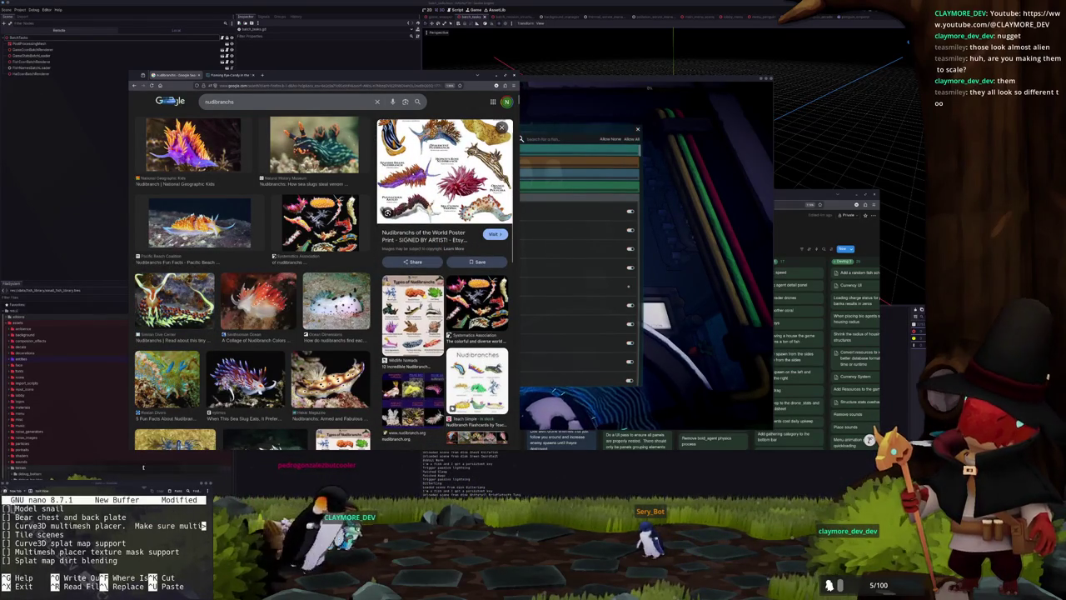
left_click(412, 314)
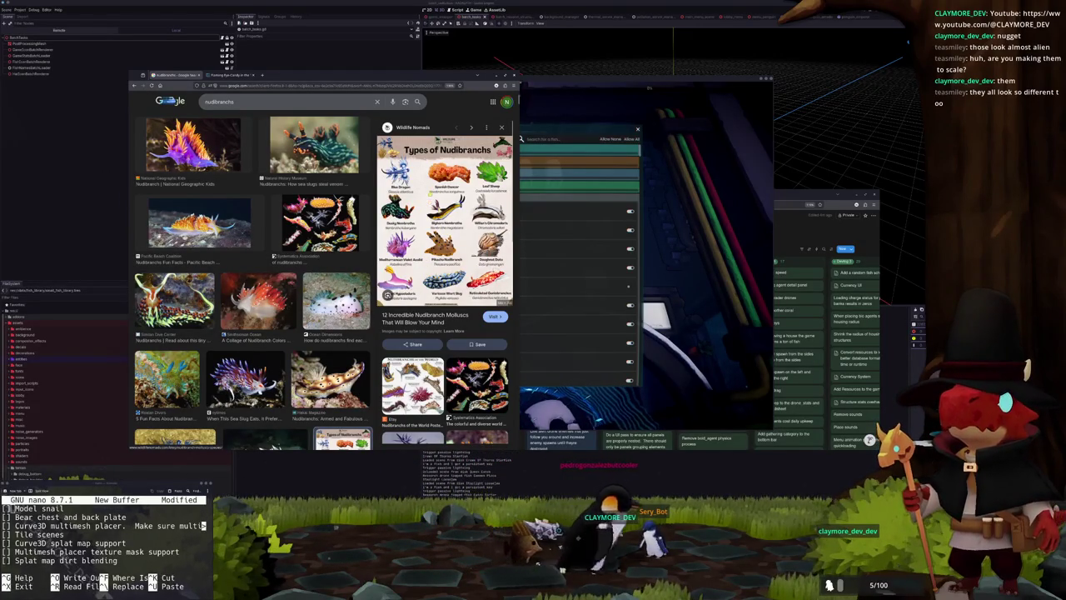
Step: Scroll further and preview the Incredible Sea Slugs print
scroll(363, 226, "down", 3)
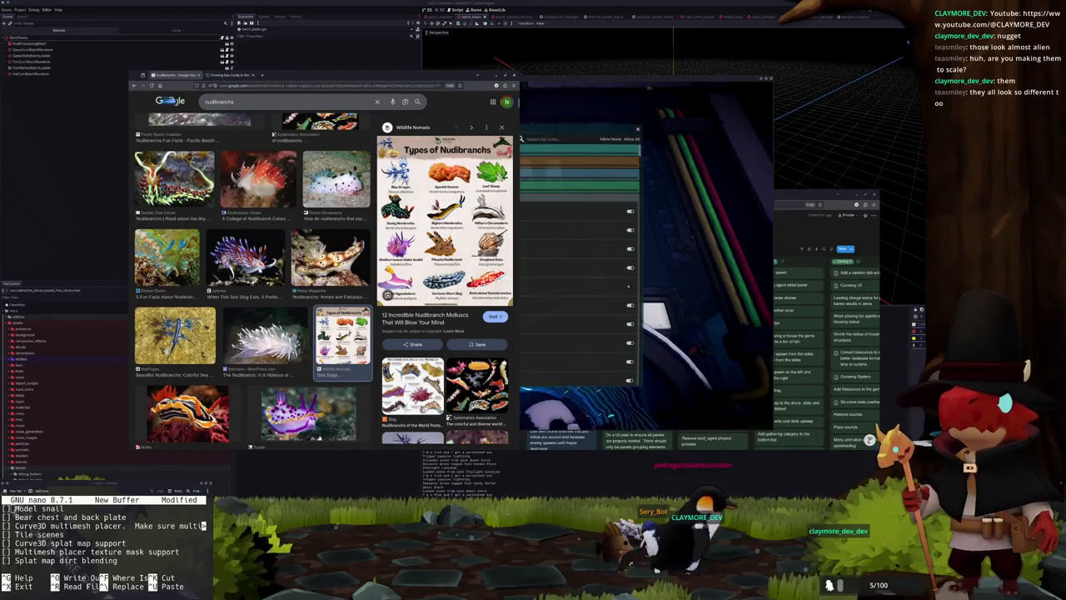
scroll(253, 281, "down", 2)
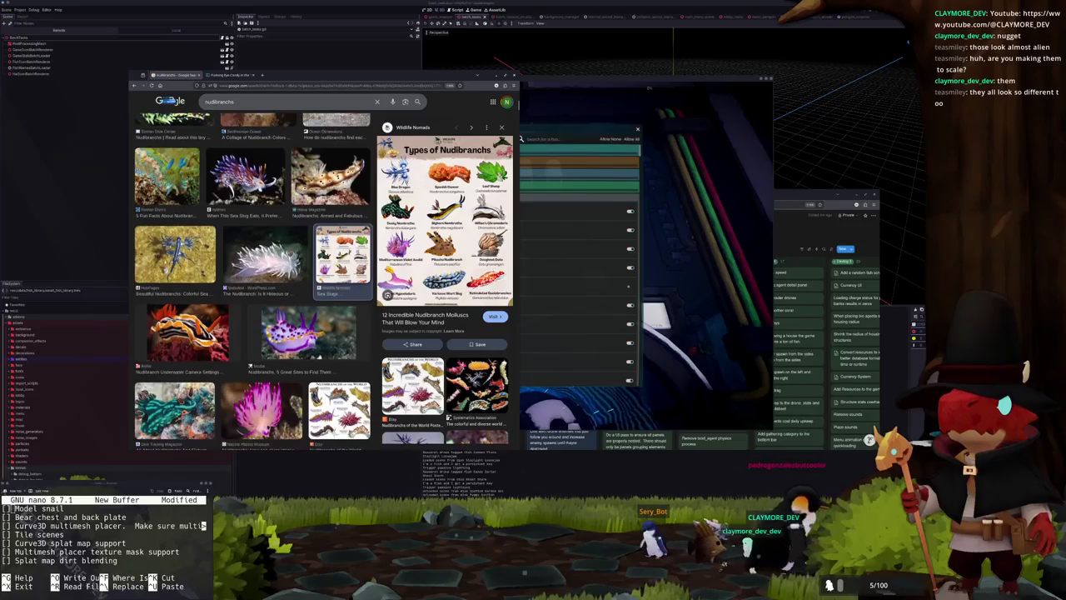
scroll(445, 282, "down", 4)
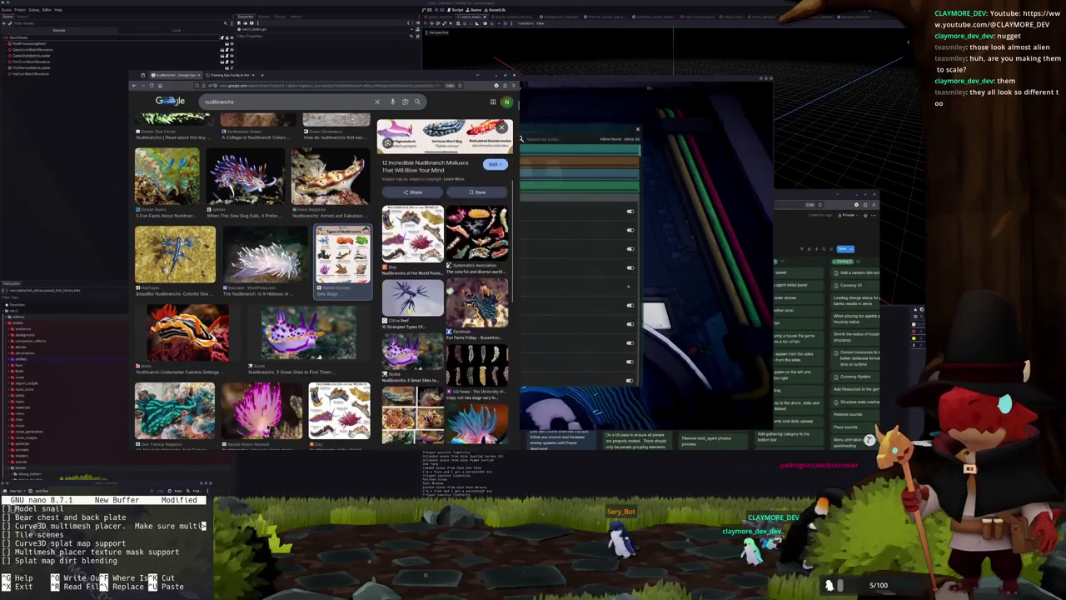
scroll(446, 283, "down", 10)
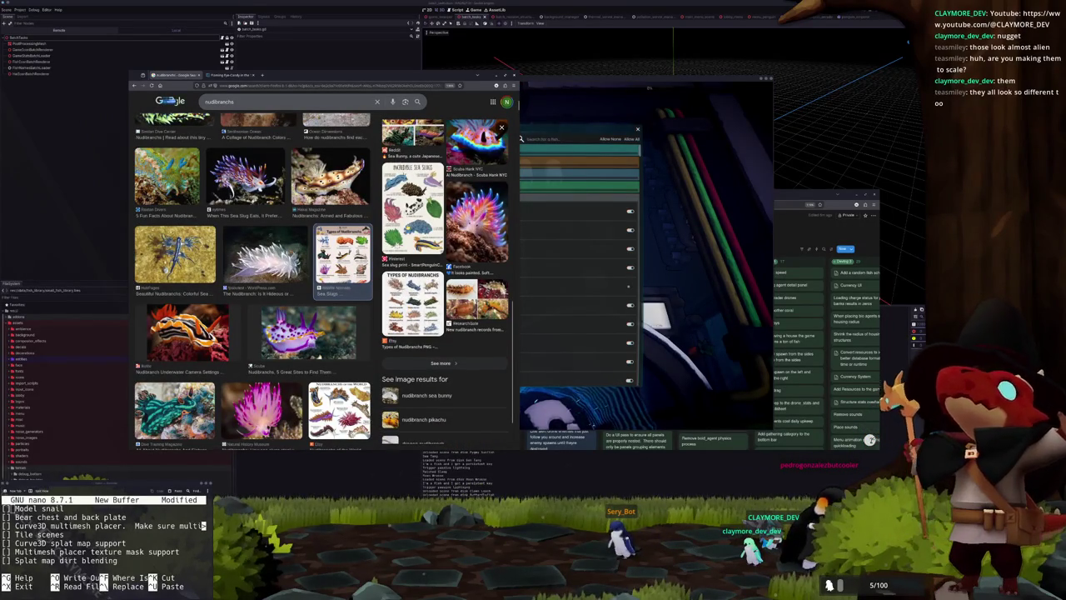
left_click(412, 204)
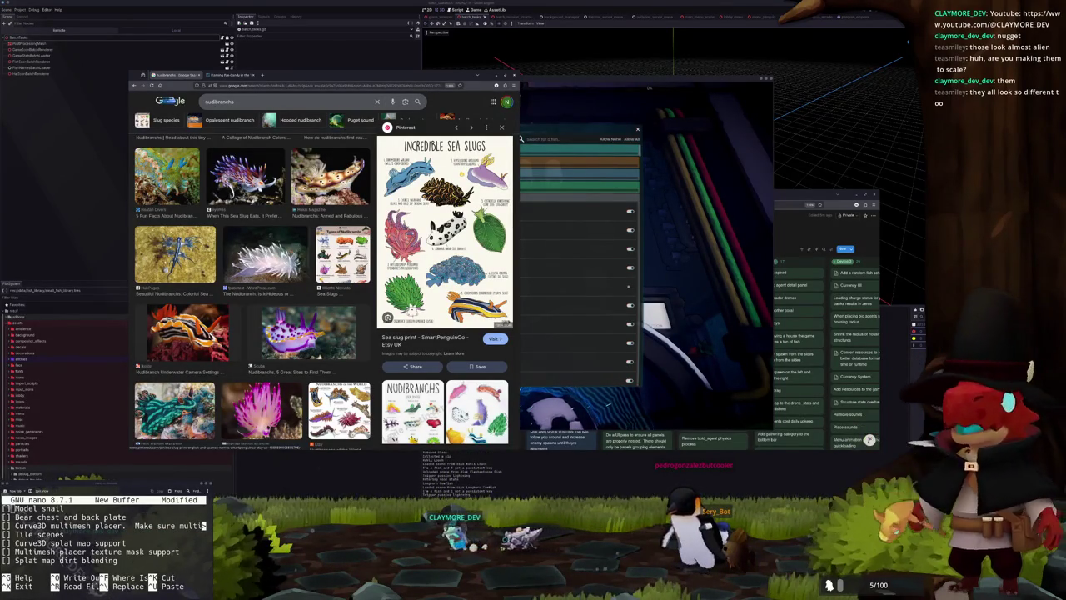
left_click(267, 101)
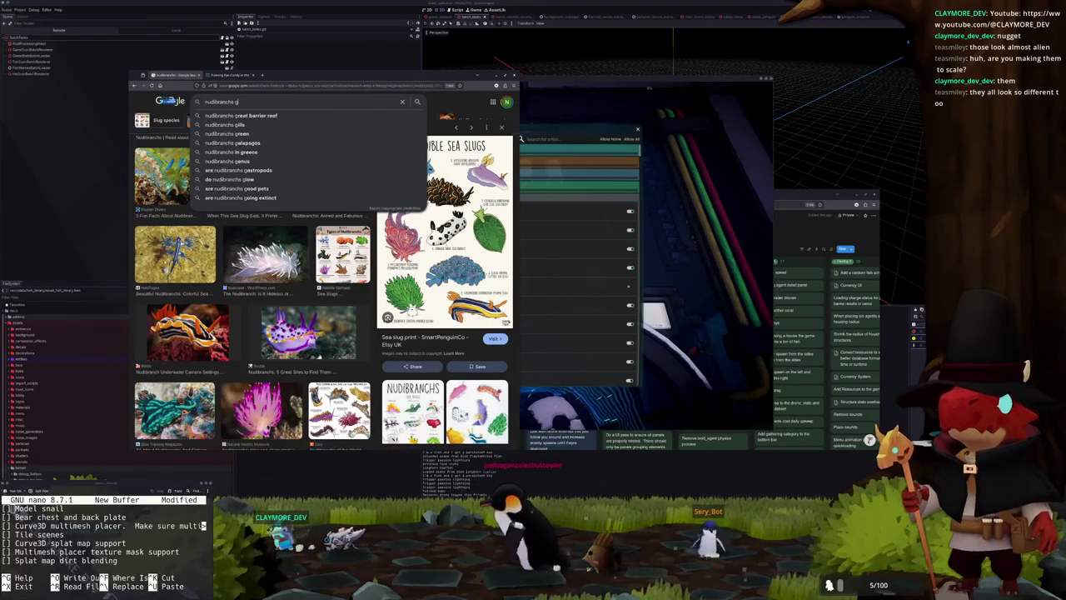
Step: Search 'nudibranchs giant hypselodoris' and preview the first and third Giant Hypselodoris photos
type("ian")
type("t hypsel")
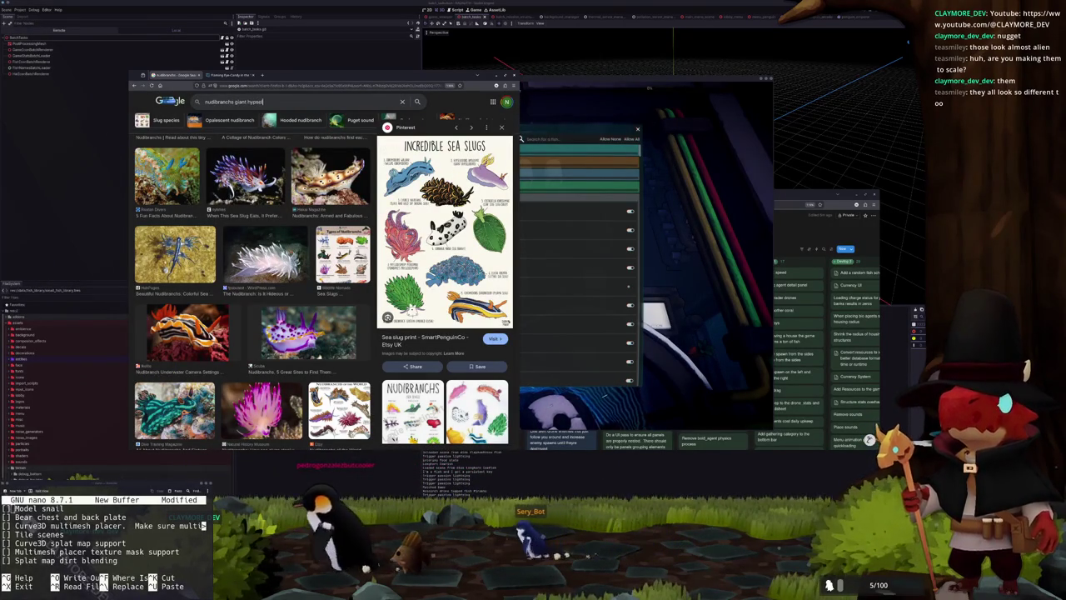
type("is")
key("Return")
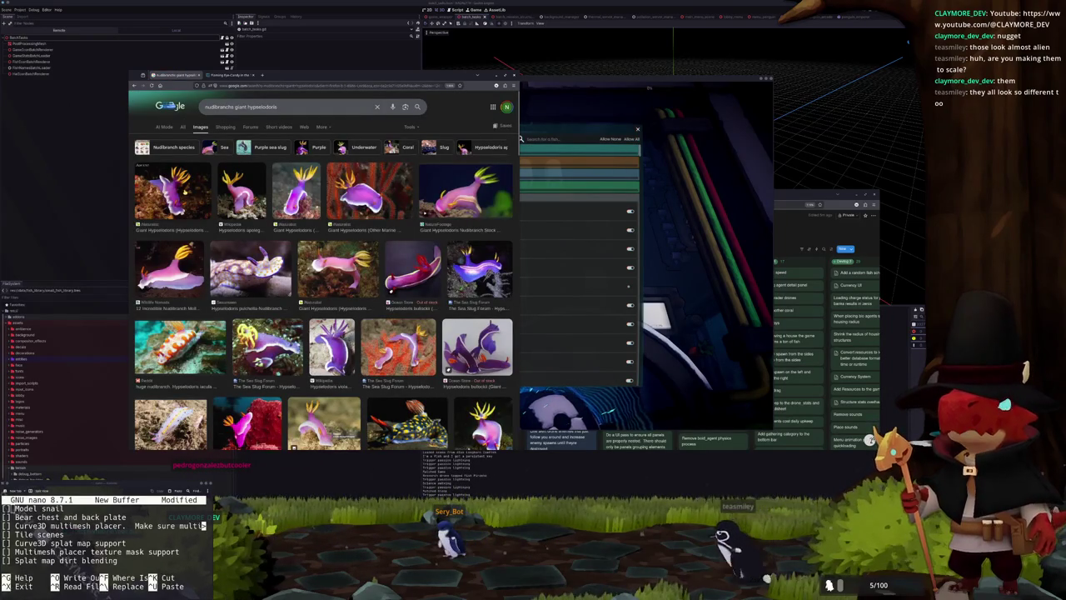
left_click(178, 193)
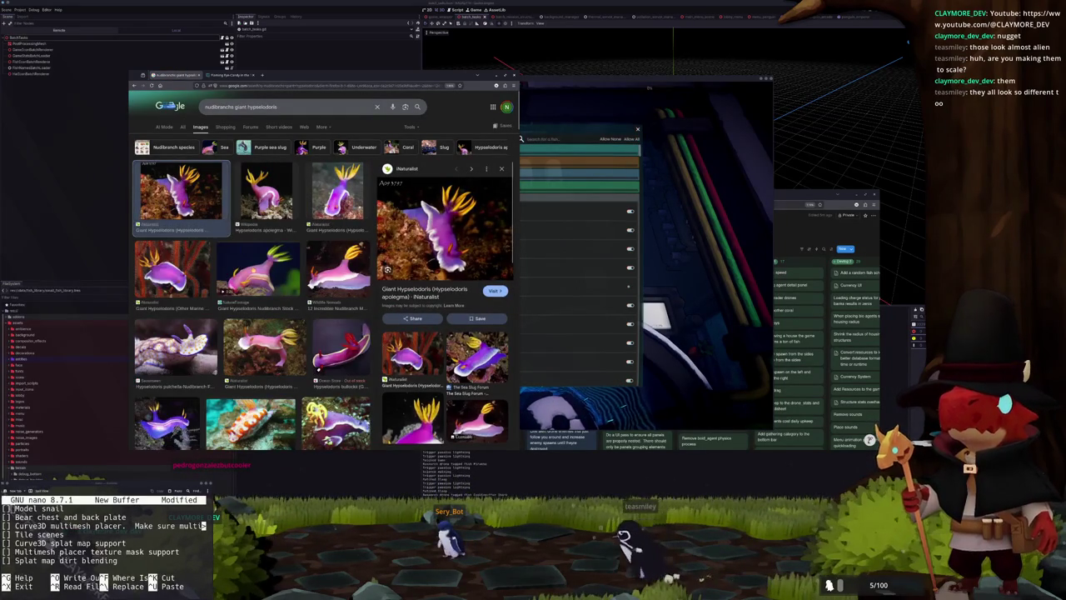
left_click(337, 193)
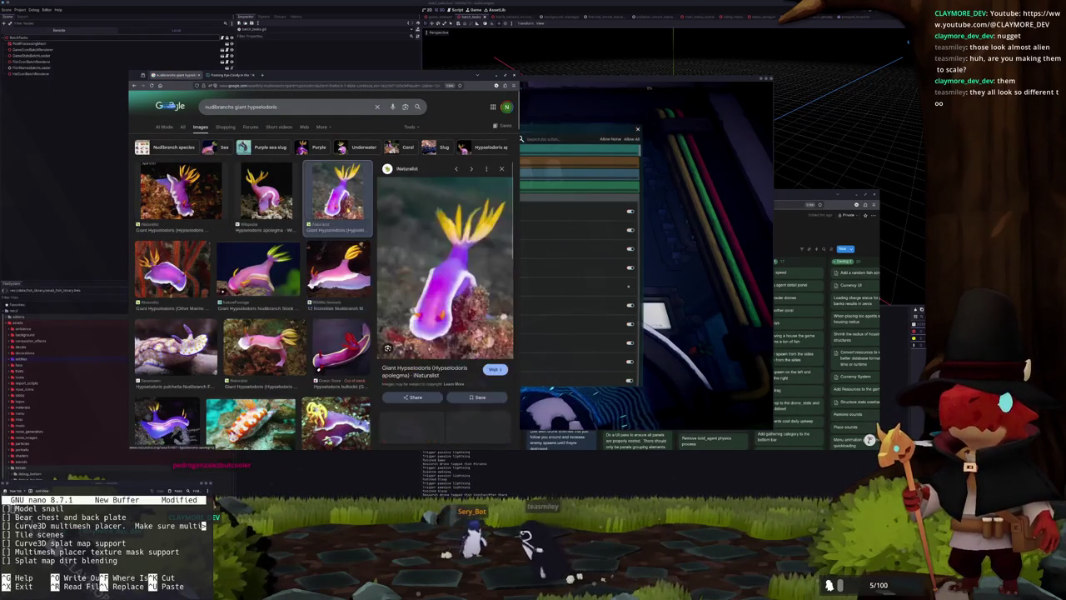
Step: Switch between the image results and the fish game, leaving the game window in front
key("alt+Tab")
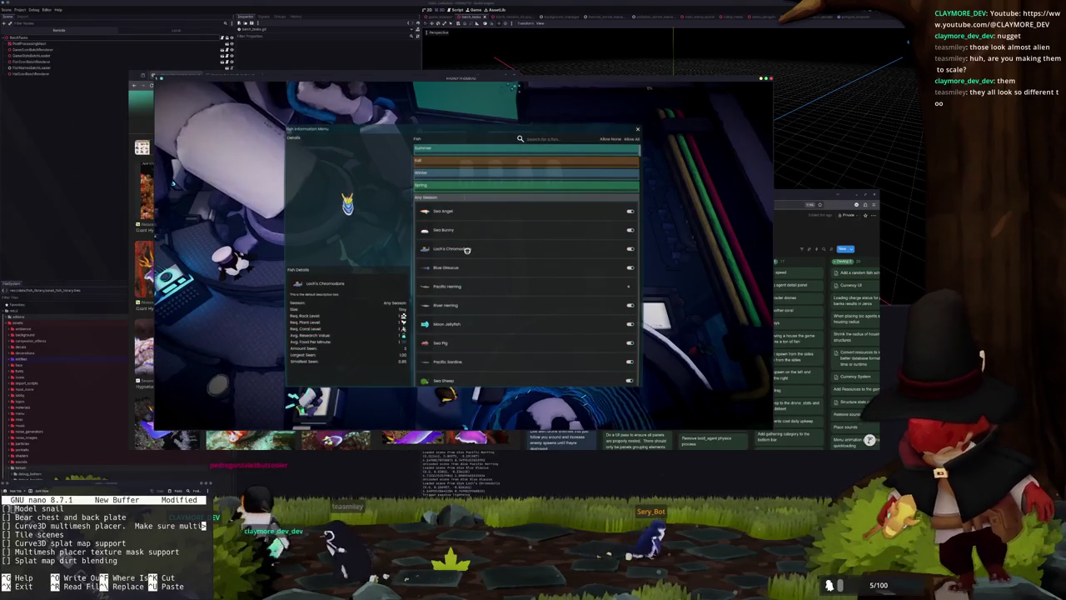
key("alt+Tab")
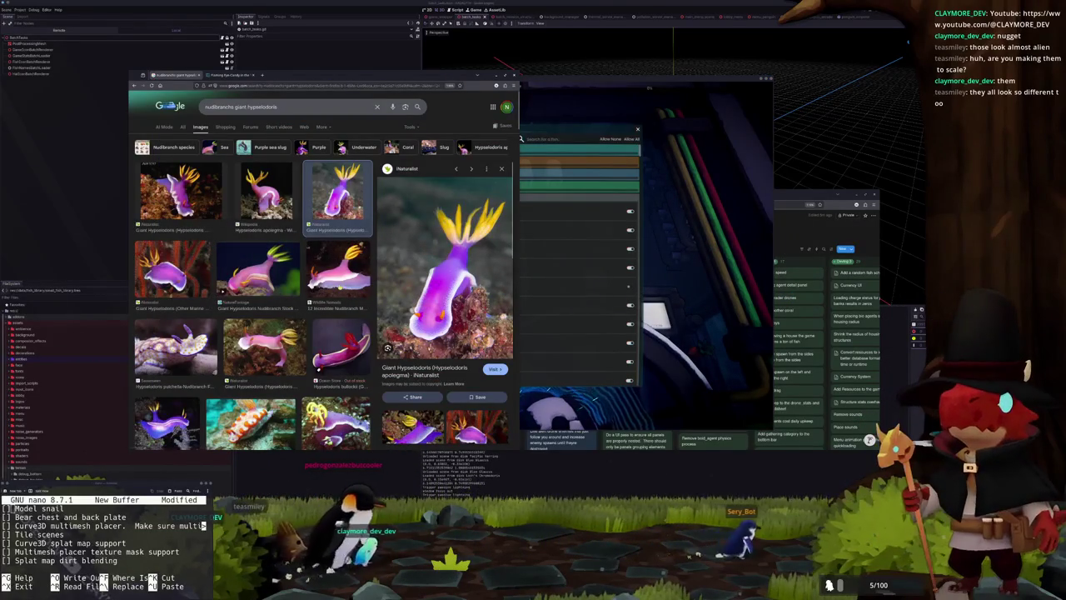
scroll(368, 308, "down", 1)
scroll(368, 308, "up", 1)
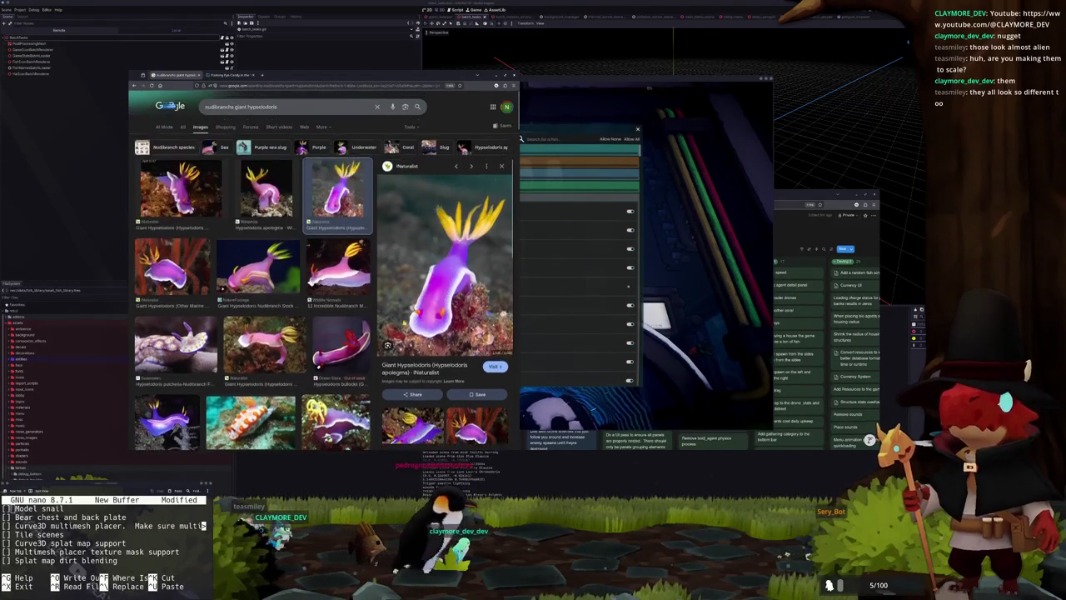
key("alt+Tab")
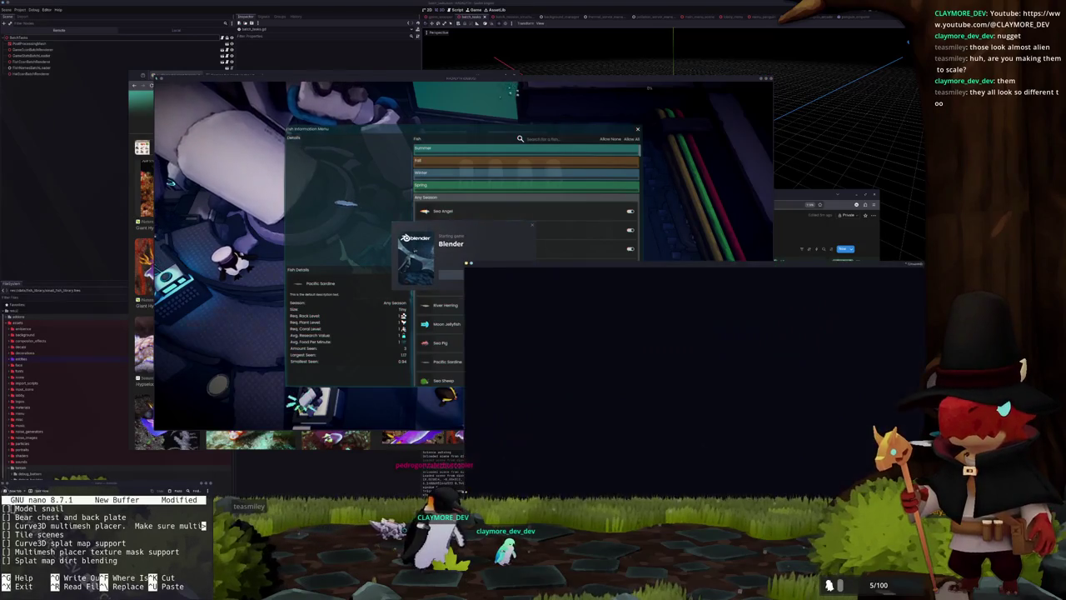
Step: Open the project subfolder under Documents in the file manager and open a terminal there
key("alt+Tab")
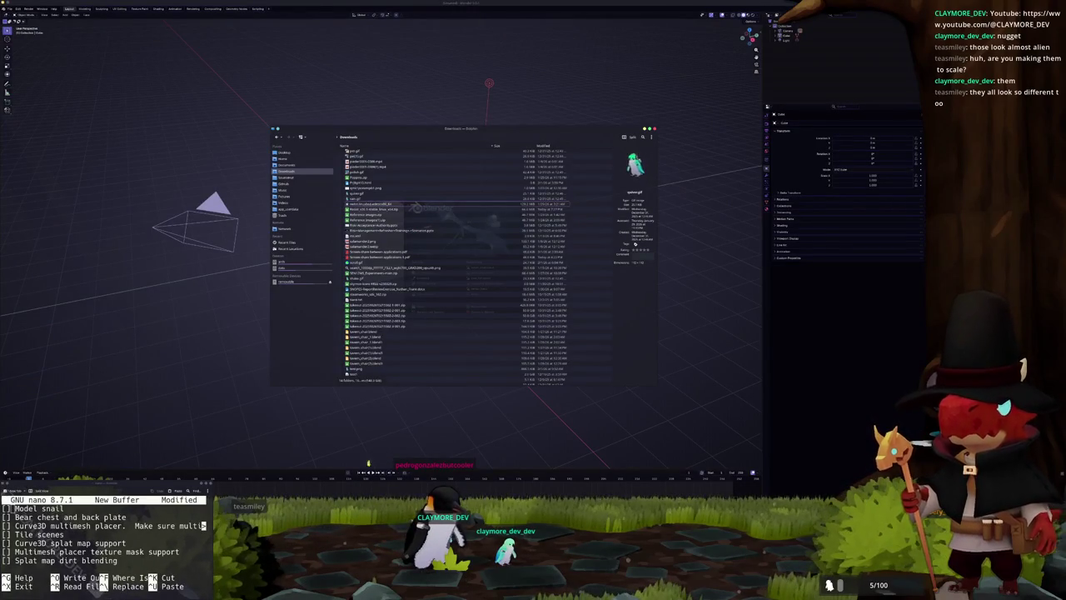
left_click(287, 165)
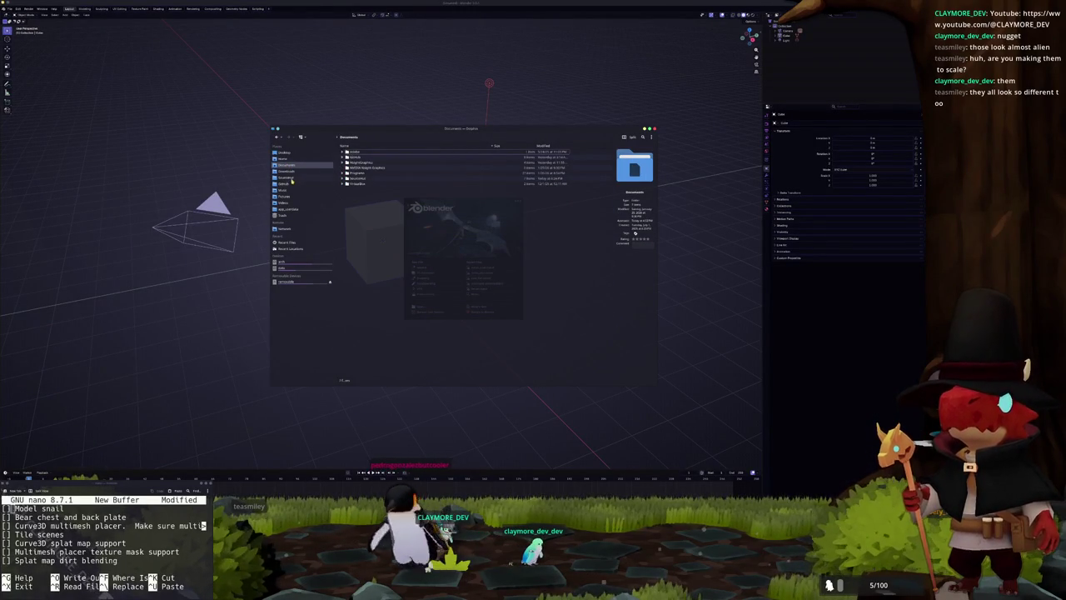
double_click(356, 170)
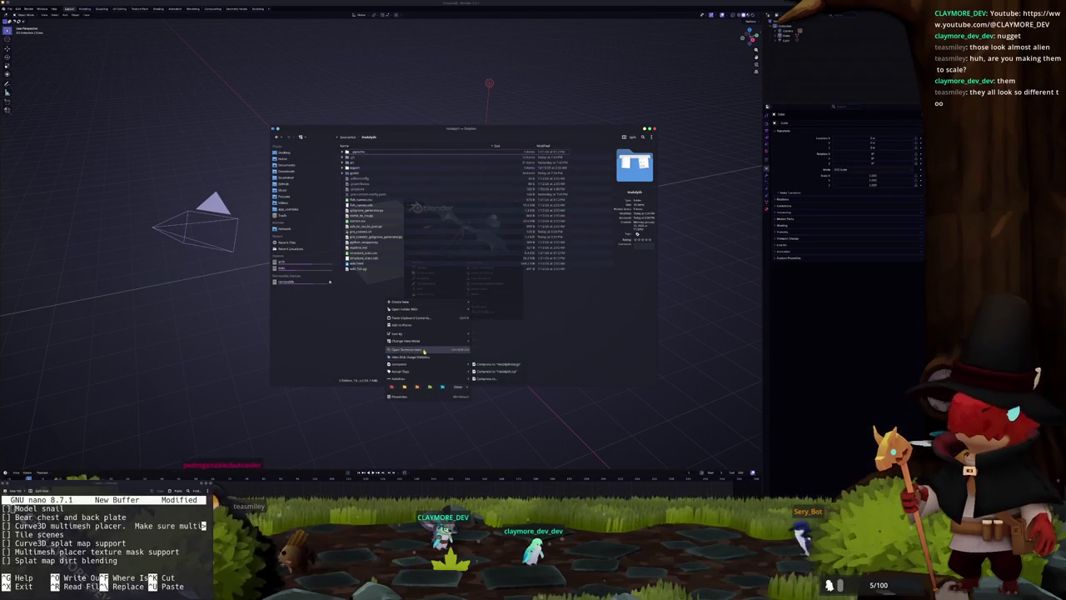
left_click(424, 370)
Step: Run ls -la, git status and pre-commit run in the project directory
type("ls")
key("Return")
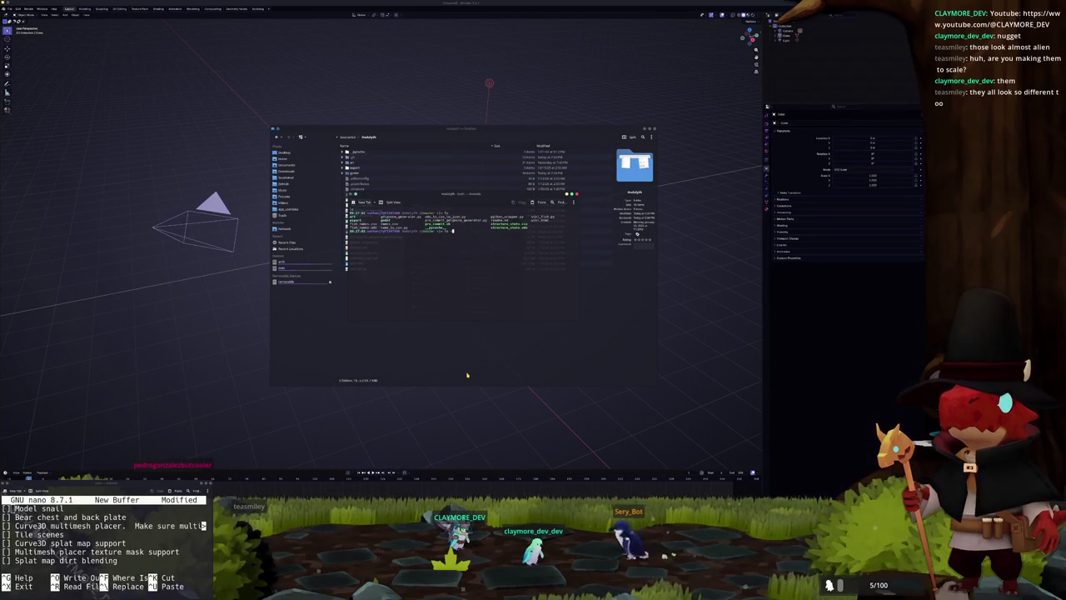
key("Return")
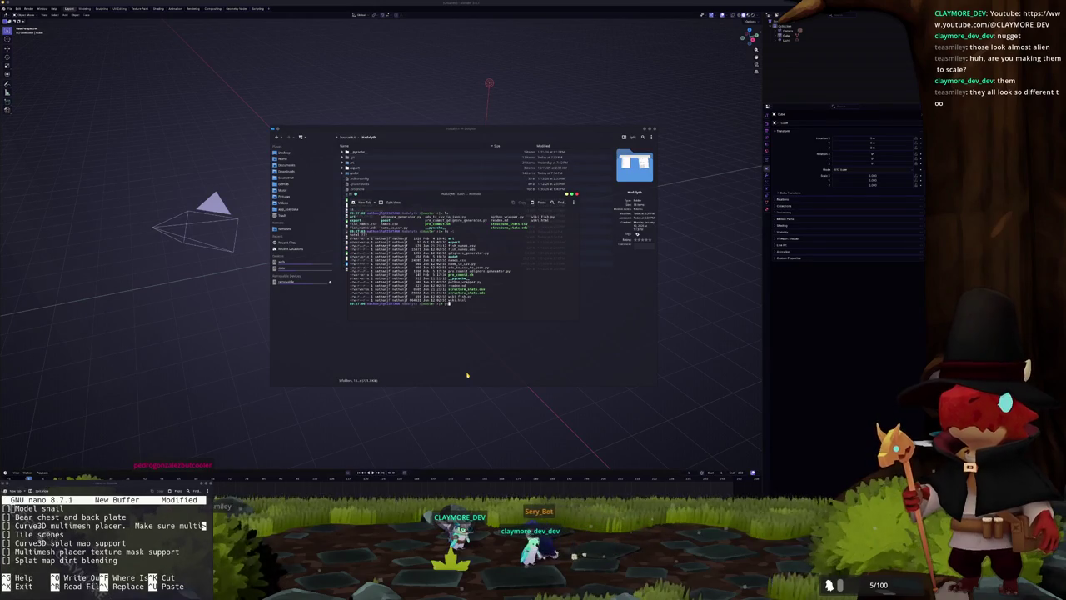
key("Return")
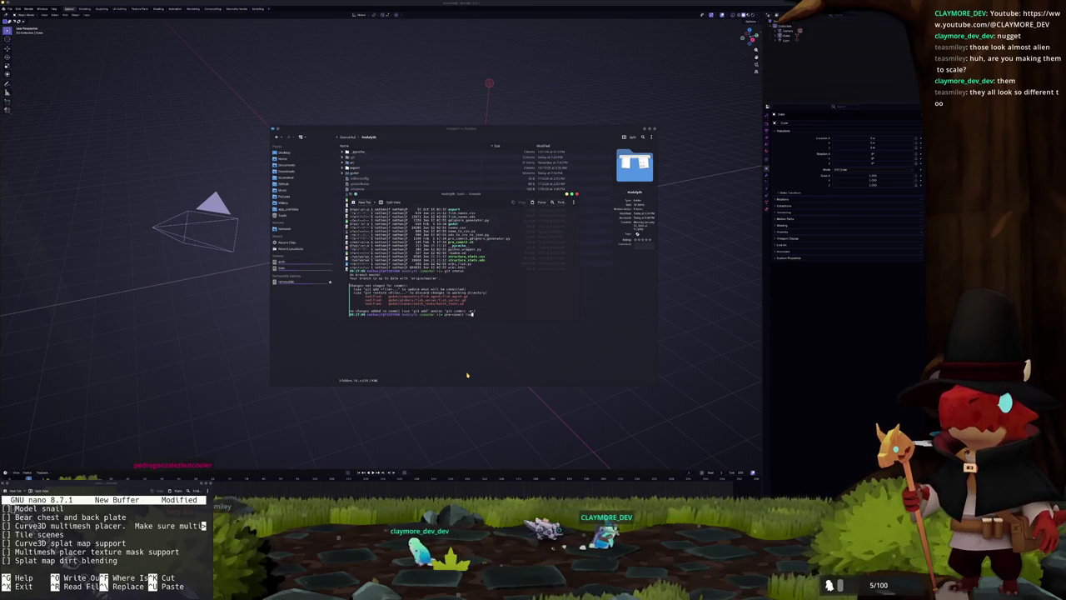
key("Return")
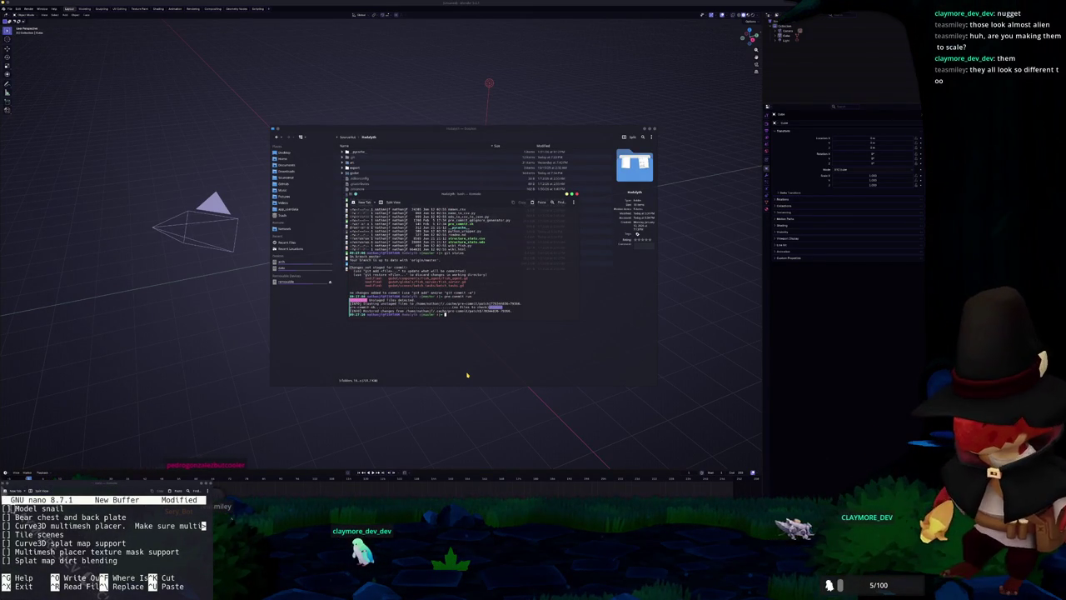
Step: Run mkdir giant_hypselodoris, cd into it, and create the references and exports subfolders
key("alt+Tab")
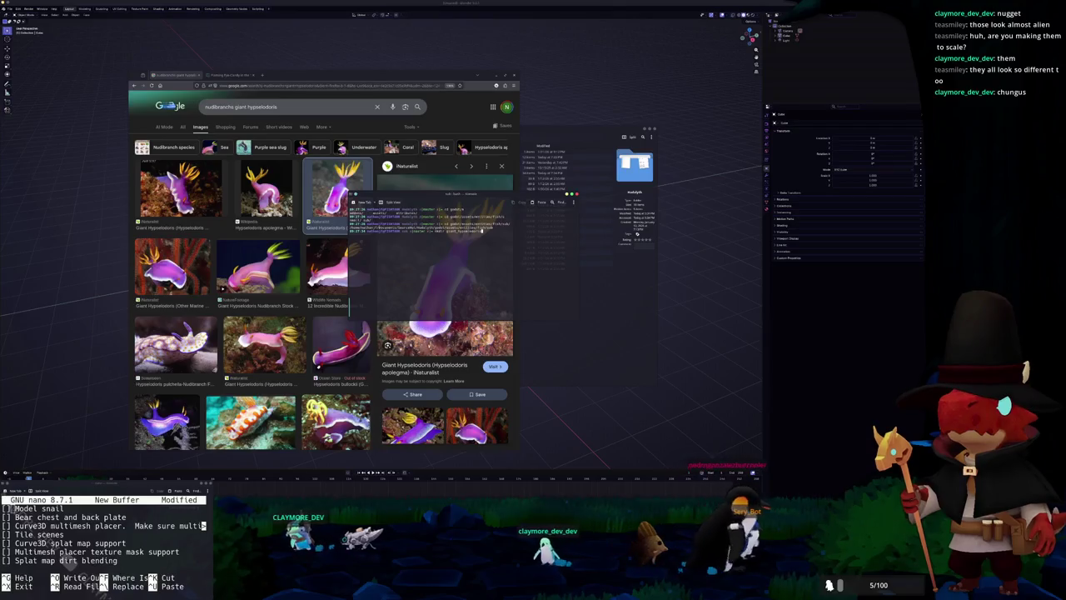
key("Return")
type("cd giant_hypselodoris")
key("Return")
type("~/mentor cli wee")
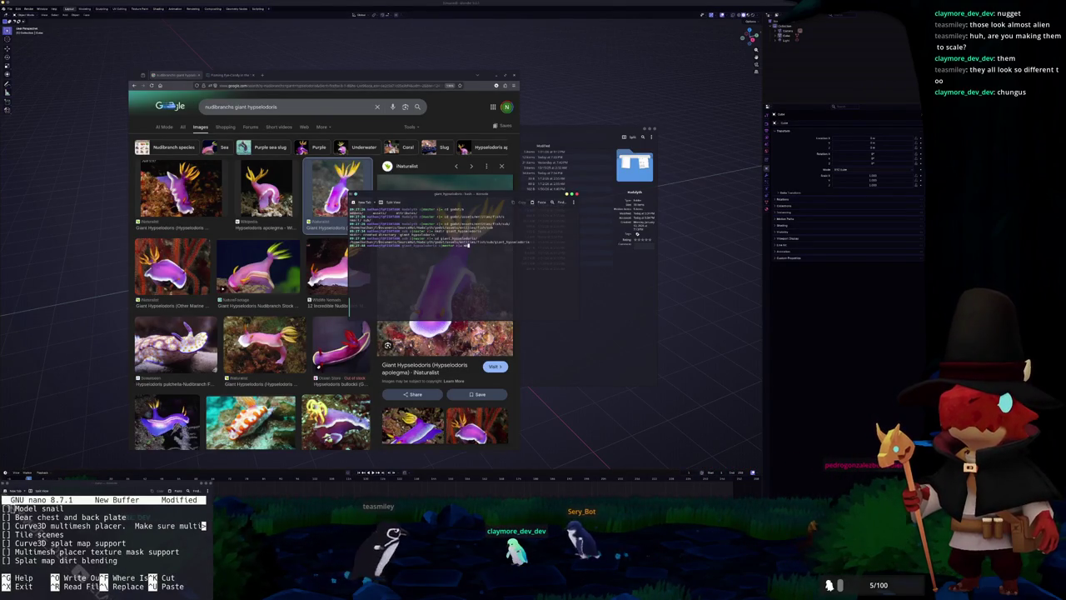
type(" references")
key("Return")
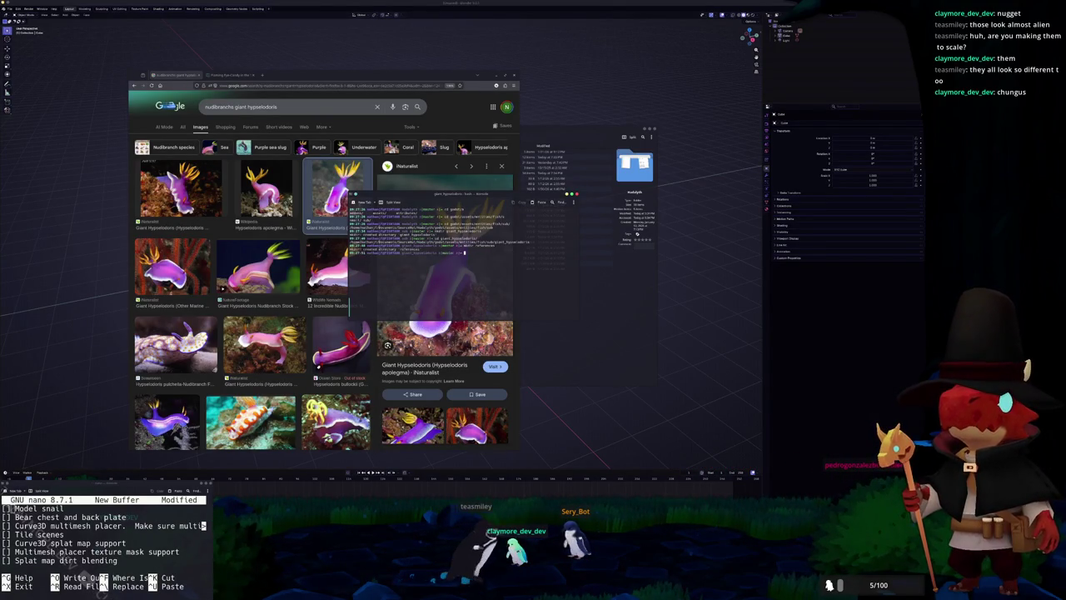
type("mkdir exports")
key("Return")
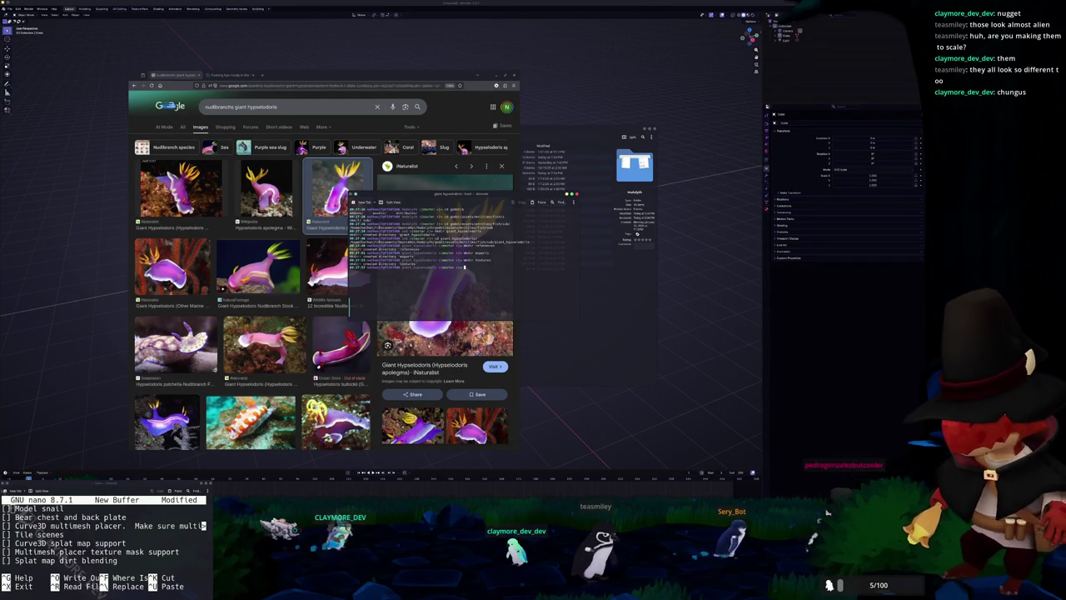
left_click(601, 376)
Step: Save the .blend into the giant_hypselodoris folder, then select all and delete the default cube, camera and light
key("ctrl+s")
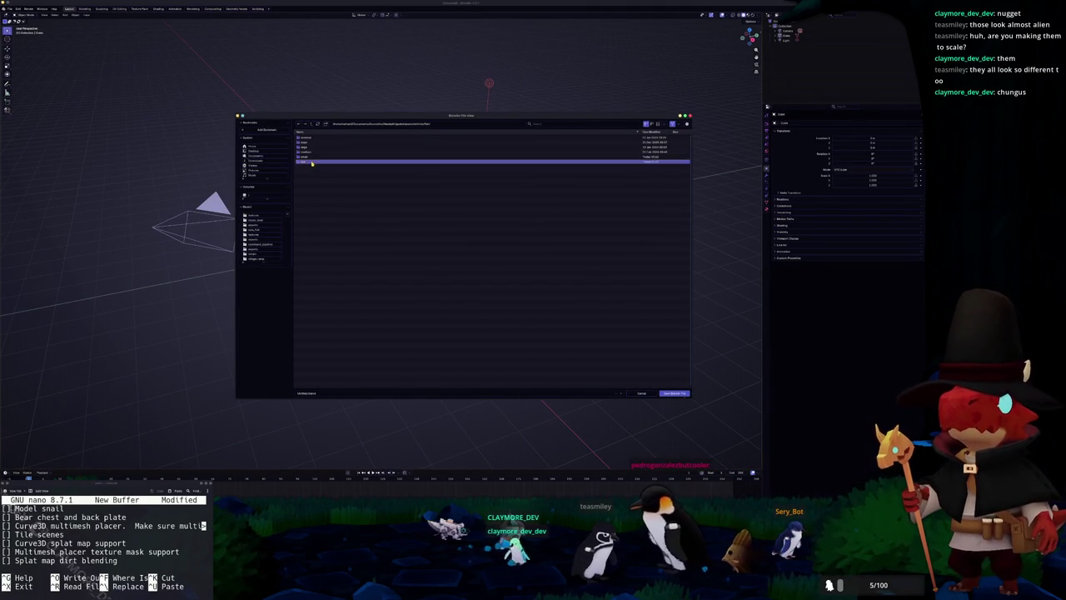
left_click(306, 162)
left_click(319, 143)
left_click(326, 393)
type("giant_hat")
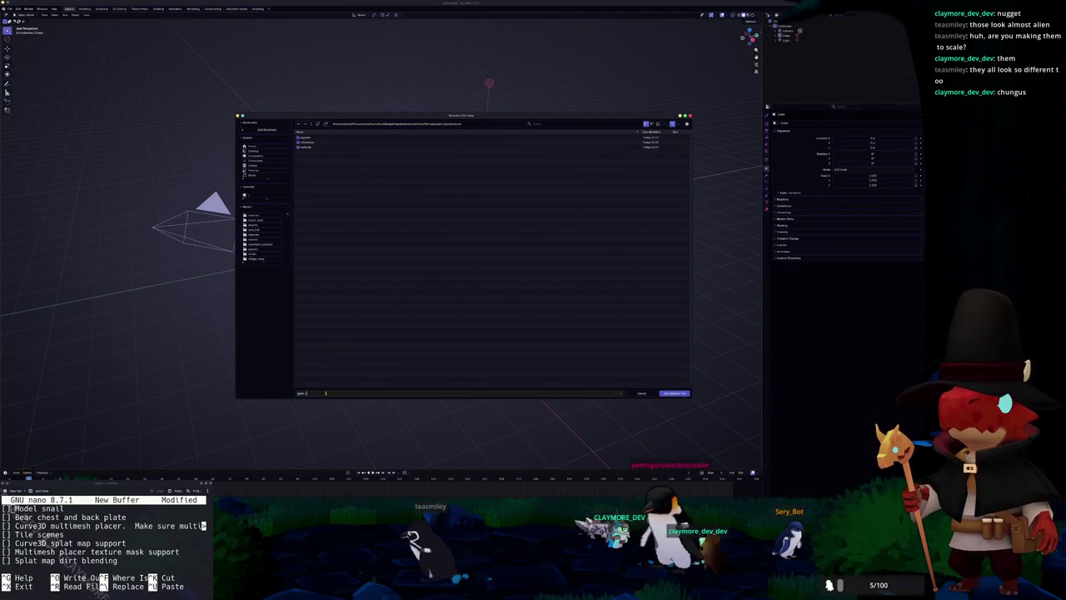
type("_large")
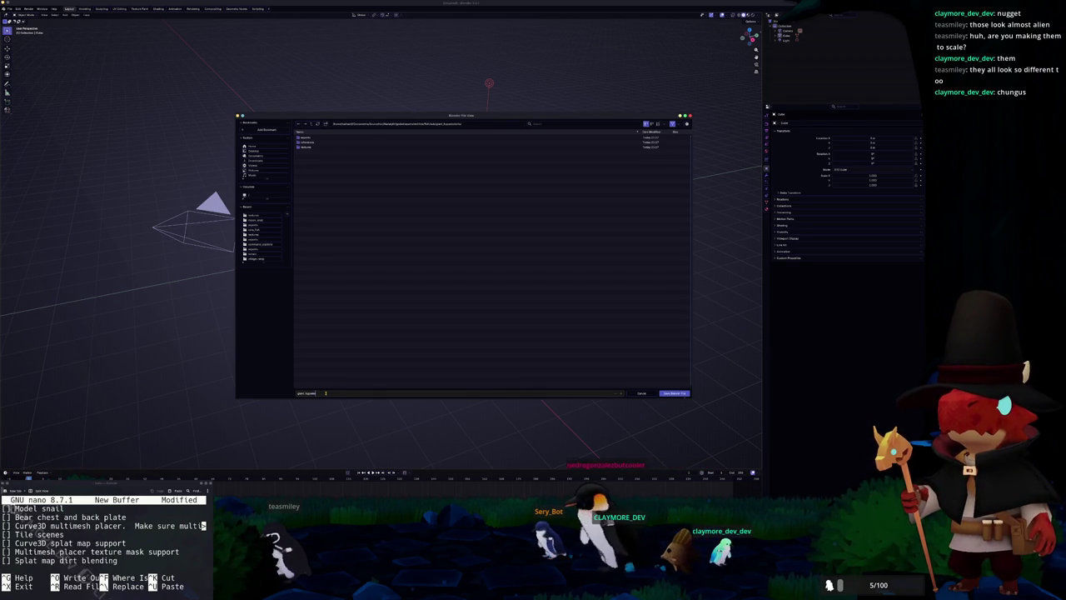
left_click(325, 393)
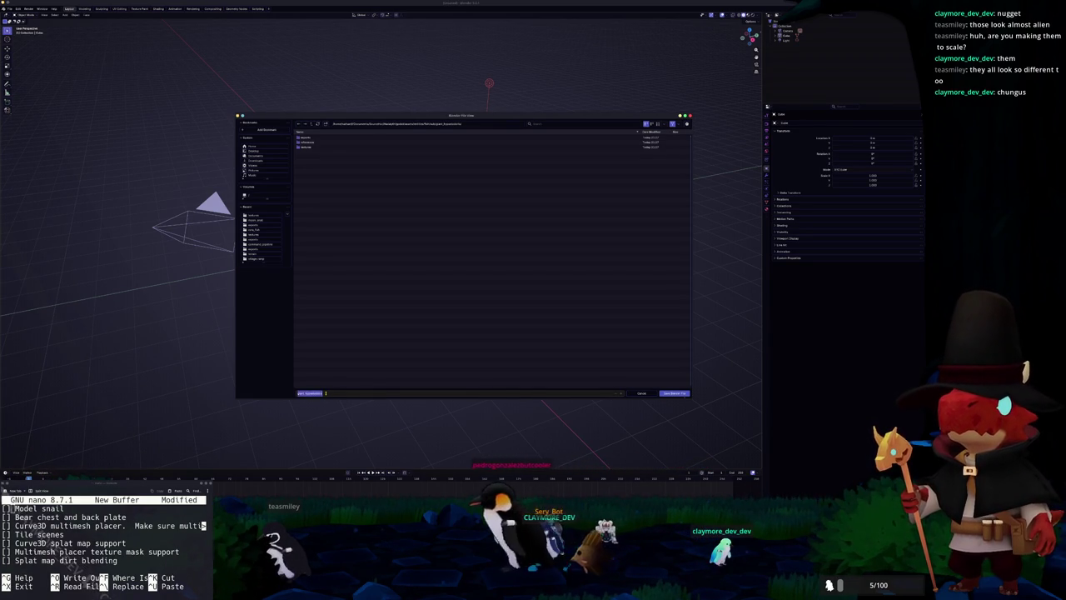
key("Return")
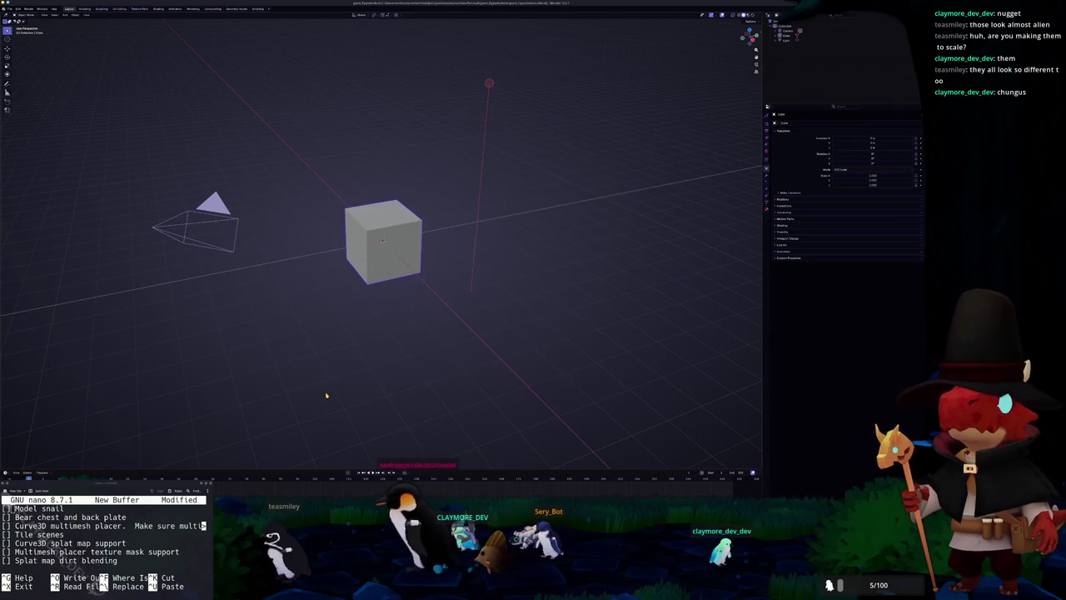
key("a")
key("Delete")
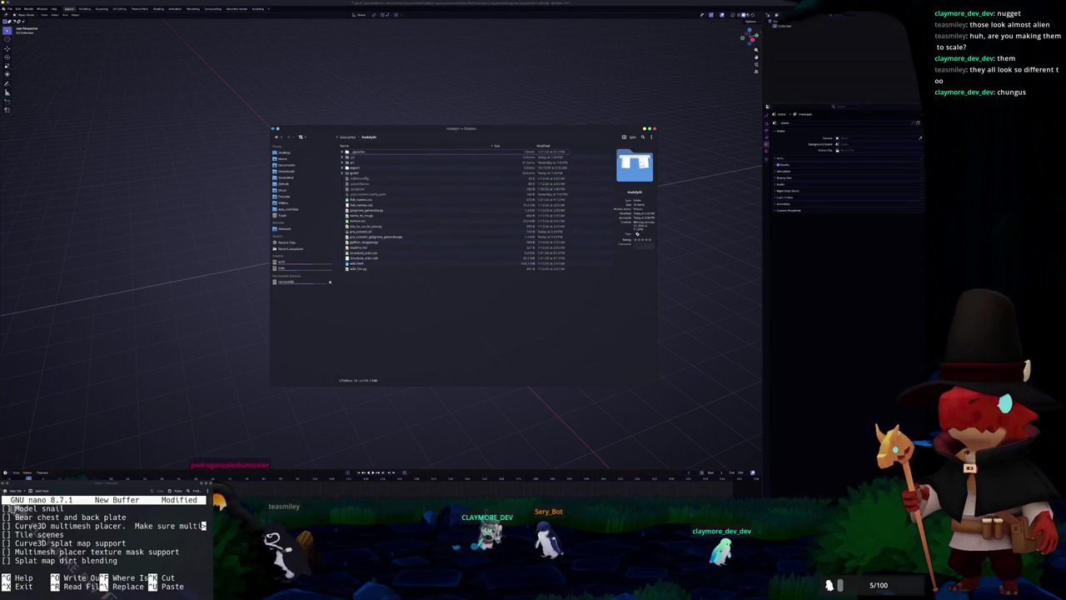
Step: Launch Dolphin from the terminal on the current giant_hypselodoris folder
key("alt+Tab")
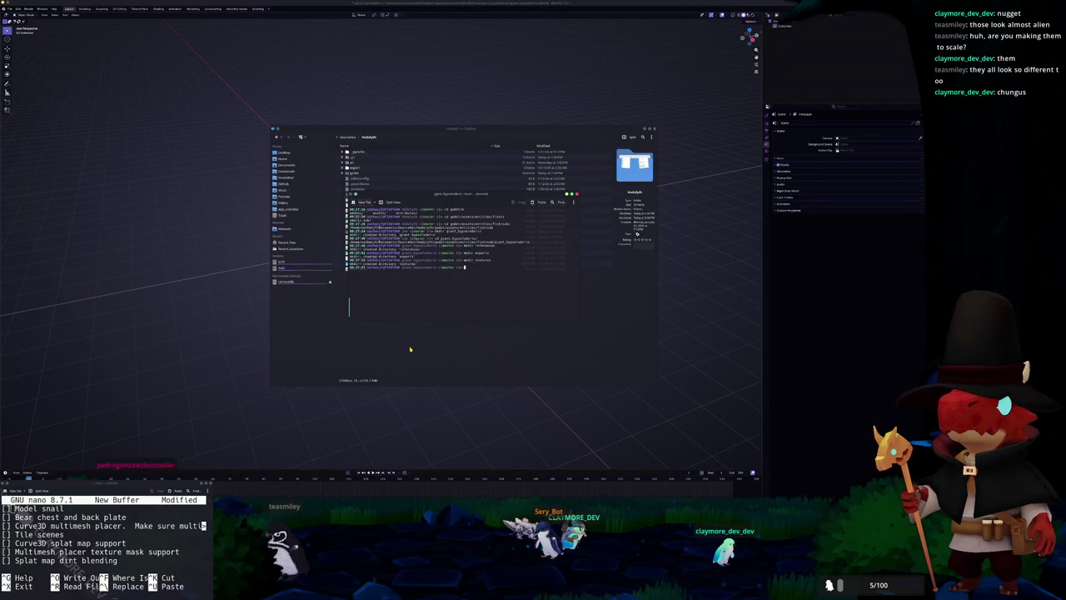
type("cd")
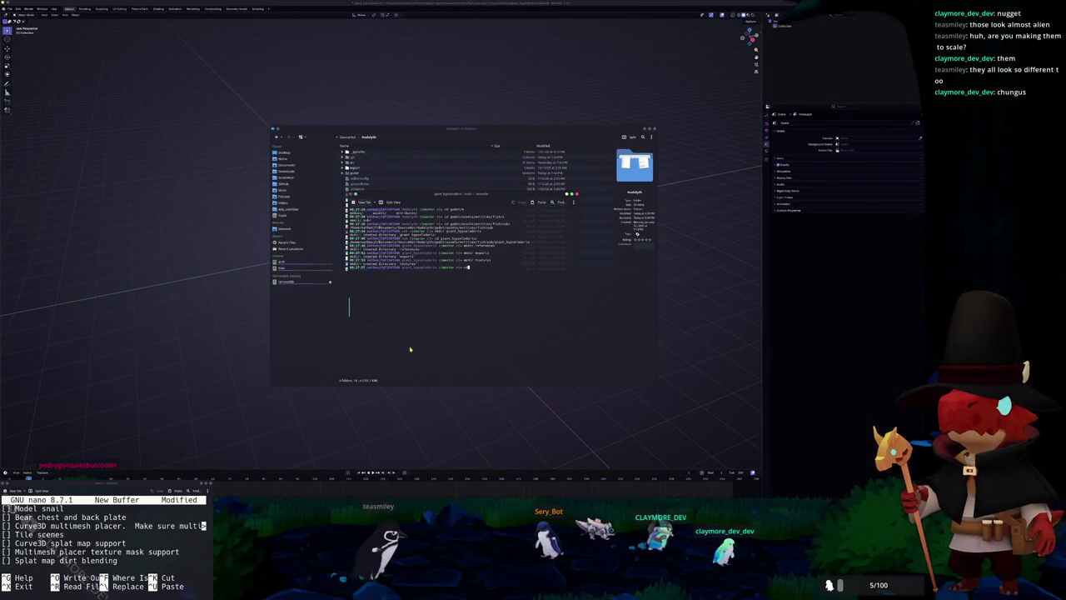
key("BackSpace")
key("BackSpace")
type("eclipse .")
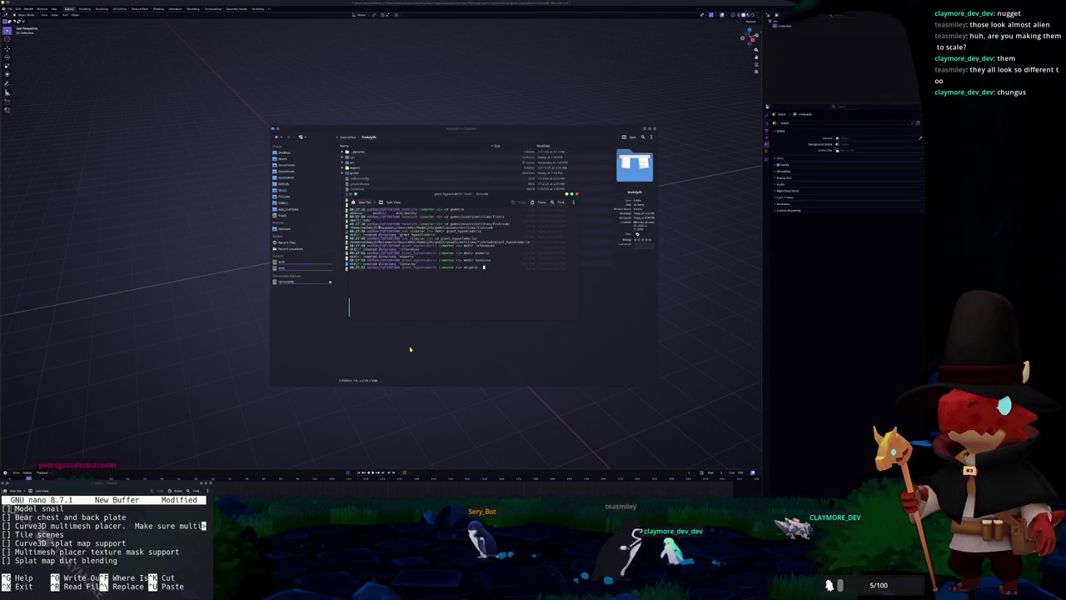
key("Return")
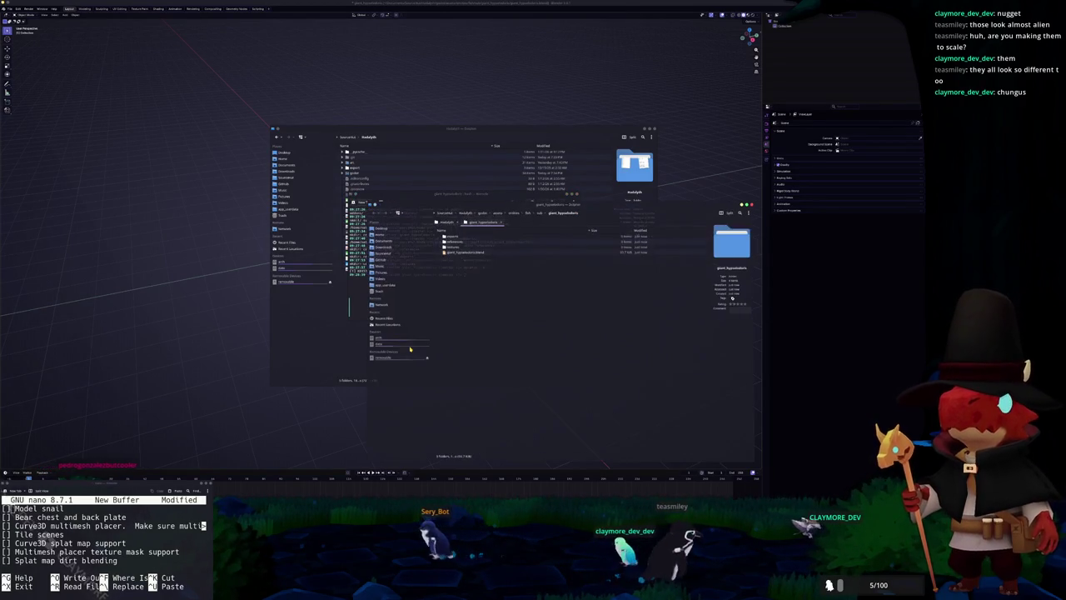
Step: Open the iNaturalist, 12 Incredible Nudibranch Molluscs and Sea Slug Forum photos in new tabs
double_click(456, 244)
key("alt+Tab")
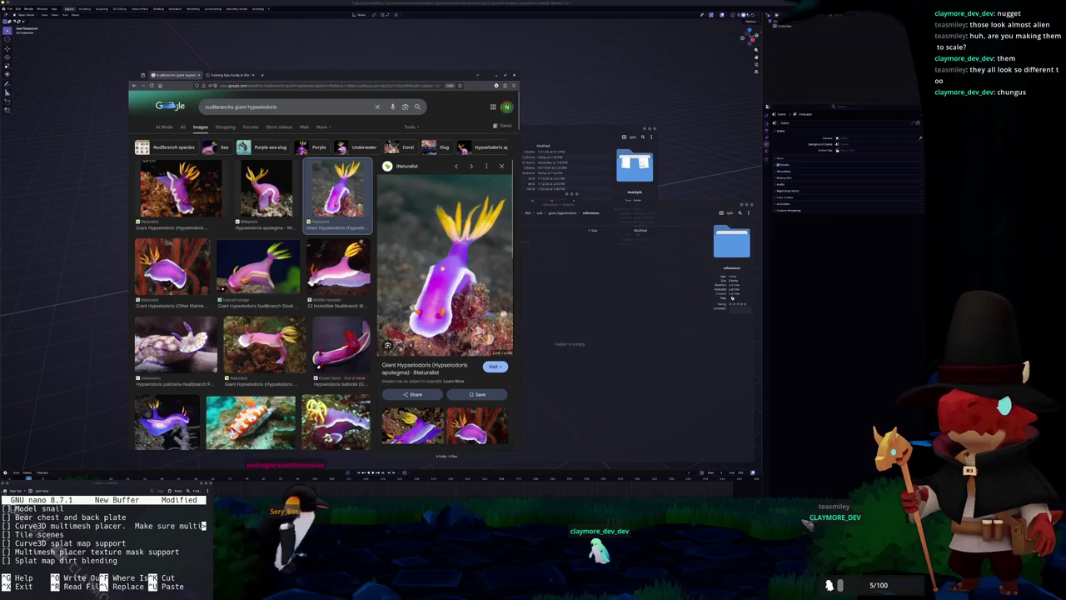
right_click(428, 281)
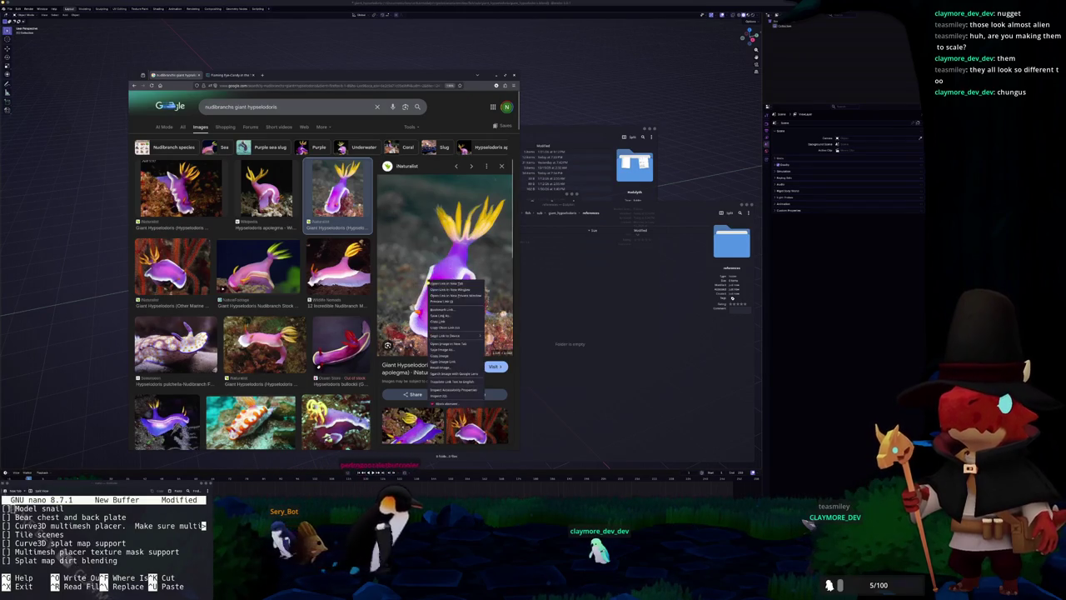
left_click(449, 343)
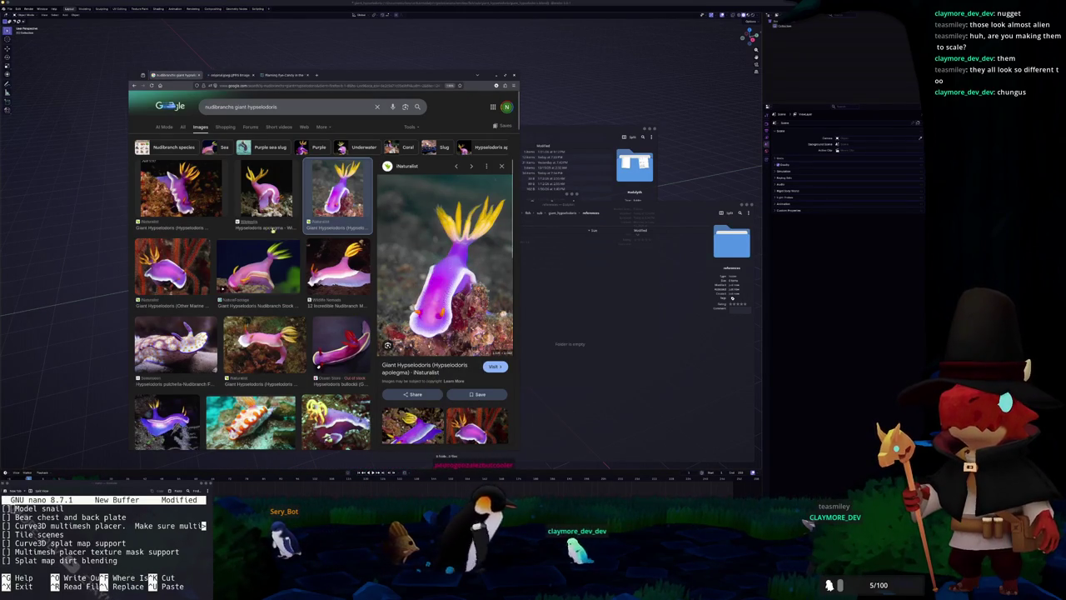
left_click(337, 266)
right_click(408, 246)
left_click(428, 306)
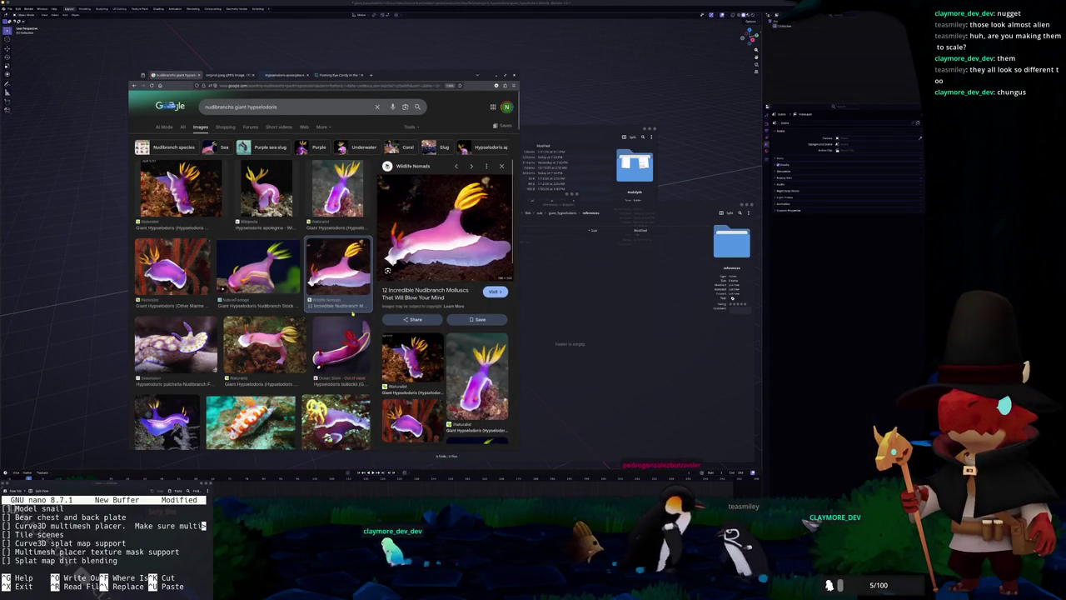
scroll(353, 313, "down", 2)
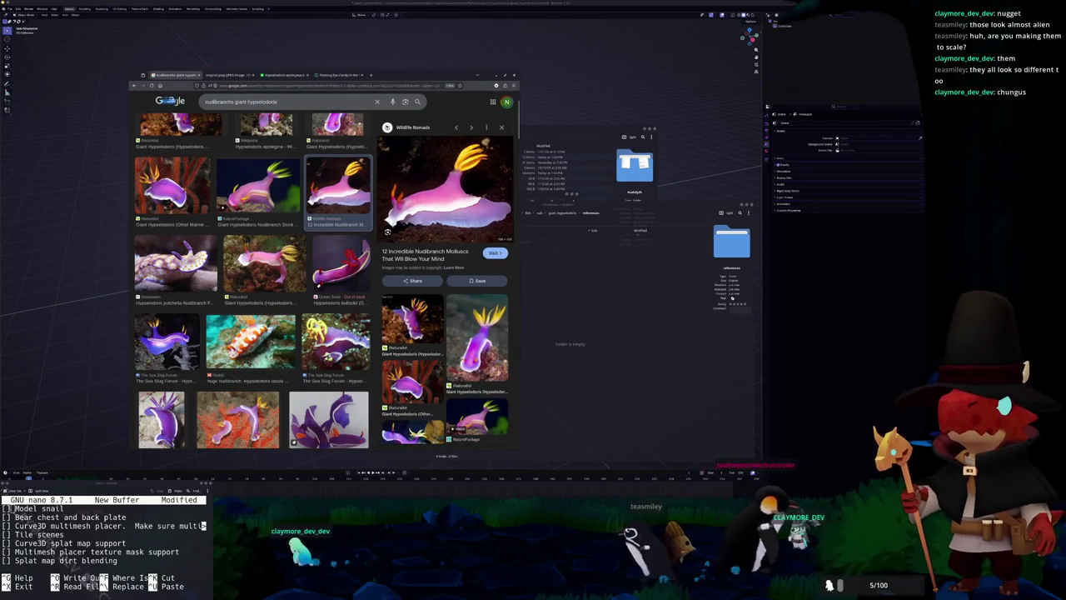
scroll(249, 283, "down", 2)
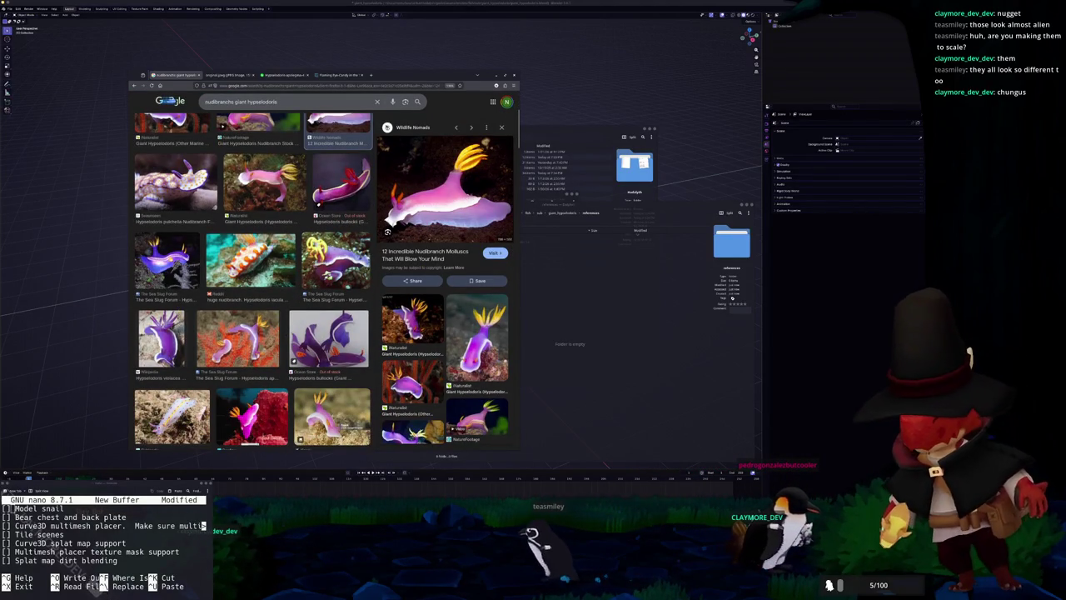
left_click(167, 260)
right_click(445, 187)
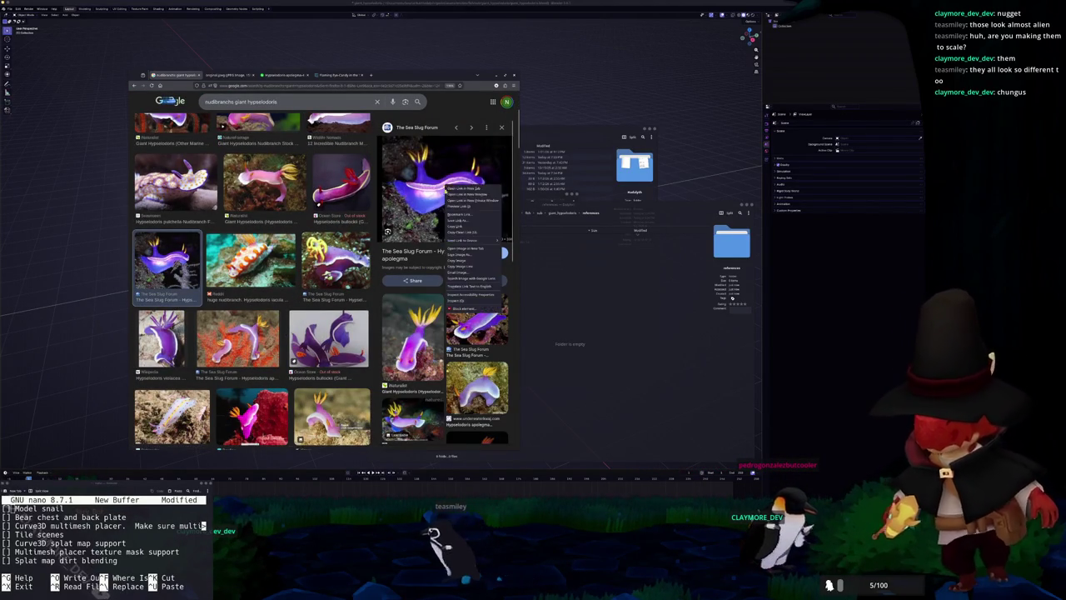
left_click(466, 248)
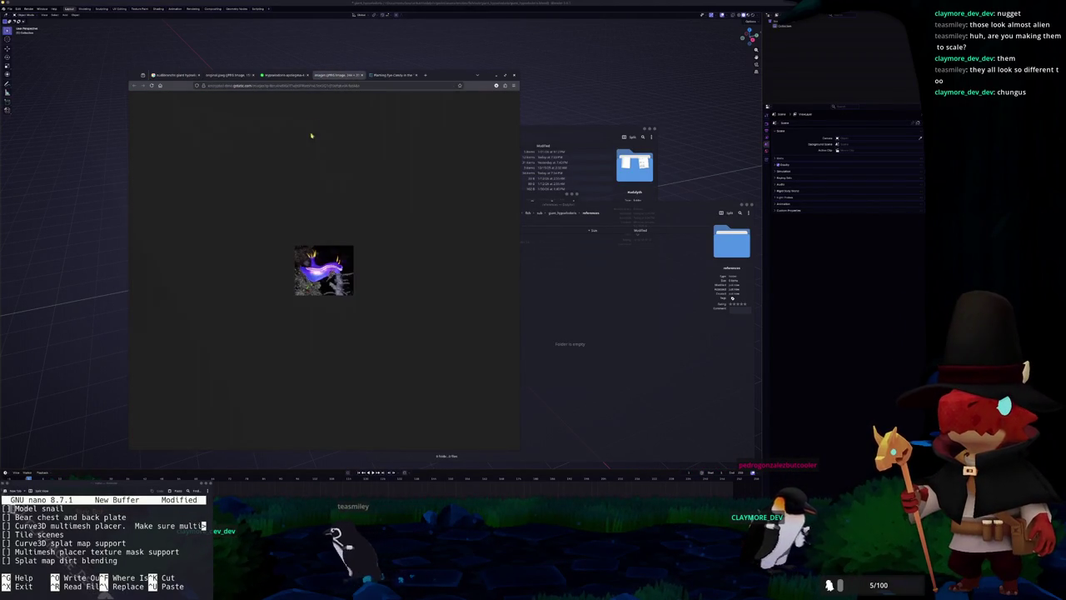
Step: Save the .webp, images.jpeg and original.jpeg photos into references, then drop one into Blender
mouse_move(323, 271)
left_mouse_down()
mouse_move(604, 283)
mouse_move(600, 301)
left_mouse_up()
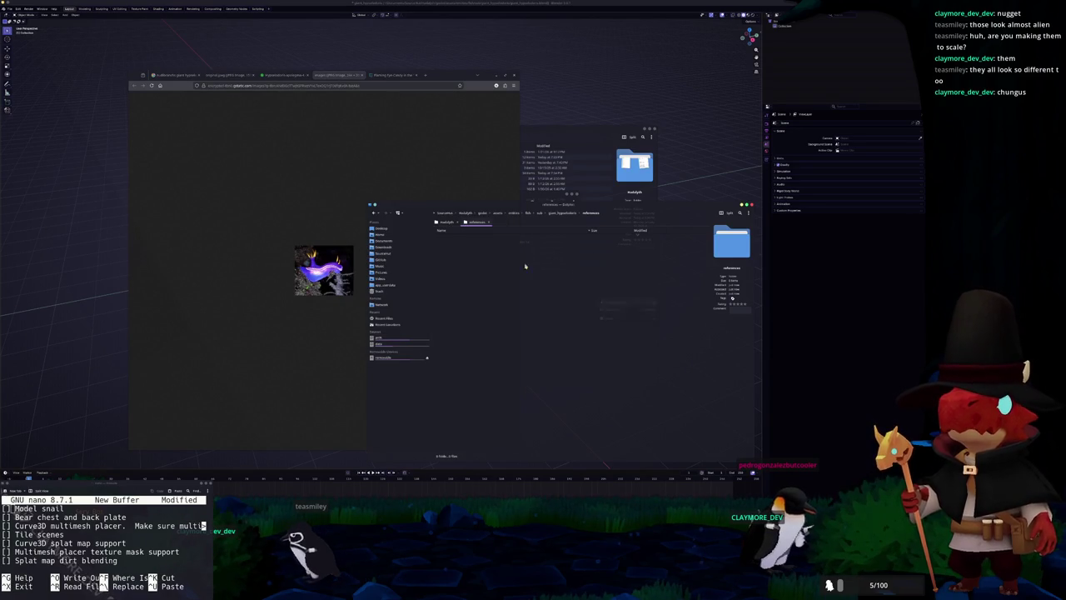
left_click(391, 75)
scroll(324, 267, "down", 2)
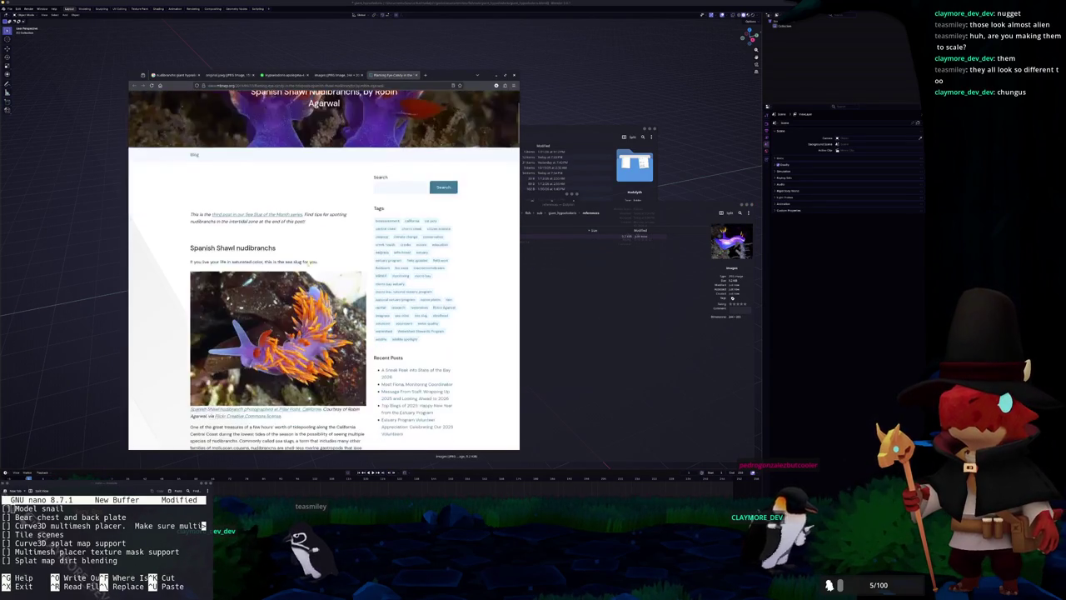
scroll(324, 266, "up", 3)
left_click(283, 75)
mouse_move(324, 271)
left_mouse_down()
mouse_move(418, 298)
mouse_move(604, 320)
left_mouse_up()
left_click(624, 333)
left_click(235, 75)
left_click_drag(324, 266, 604, 314)
left_click(616, 320)
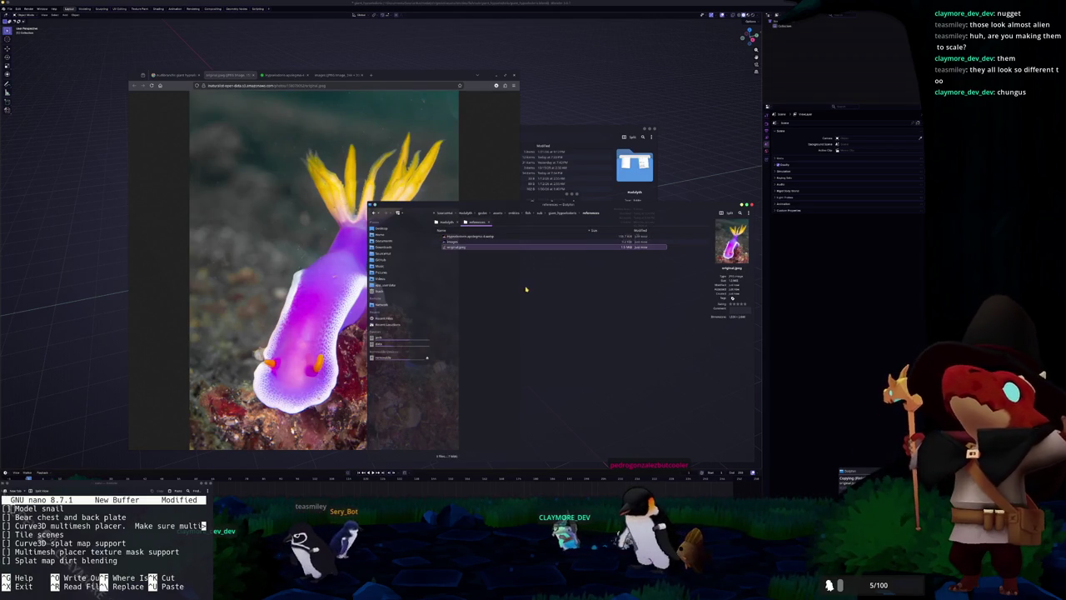
left_click(483, 241)
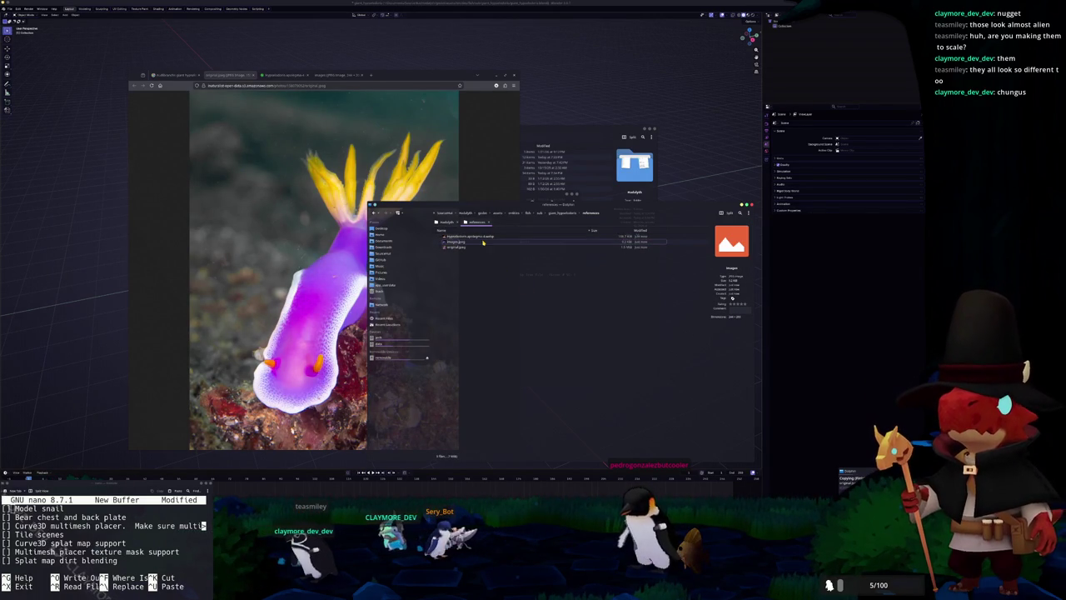
mouse_move(456, 237)
left_mouse_down()
mouse_move(467, 242)
mouse_move(578, 89)
left_mouse_up()
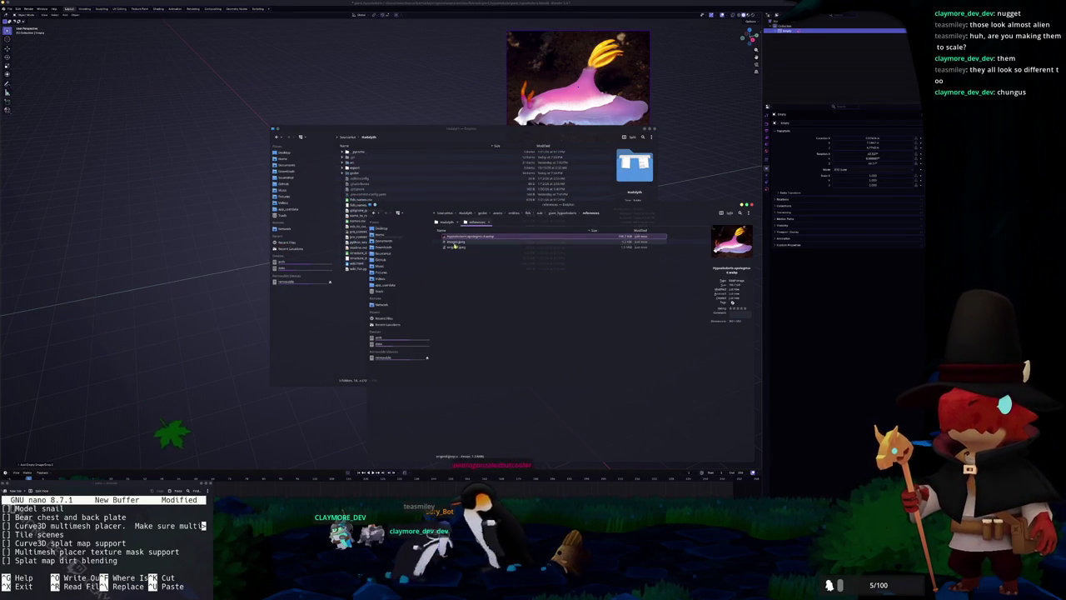
Step: Add images.jpeg and the next nudibranch photo from the references folder into the Blender scene
left_click_drag(457, 241, 221, 313)
left_click_drag(197, 217, 193, 214)
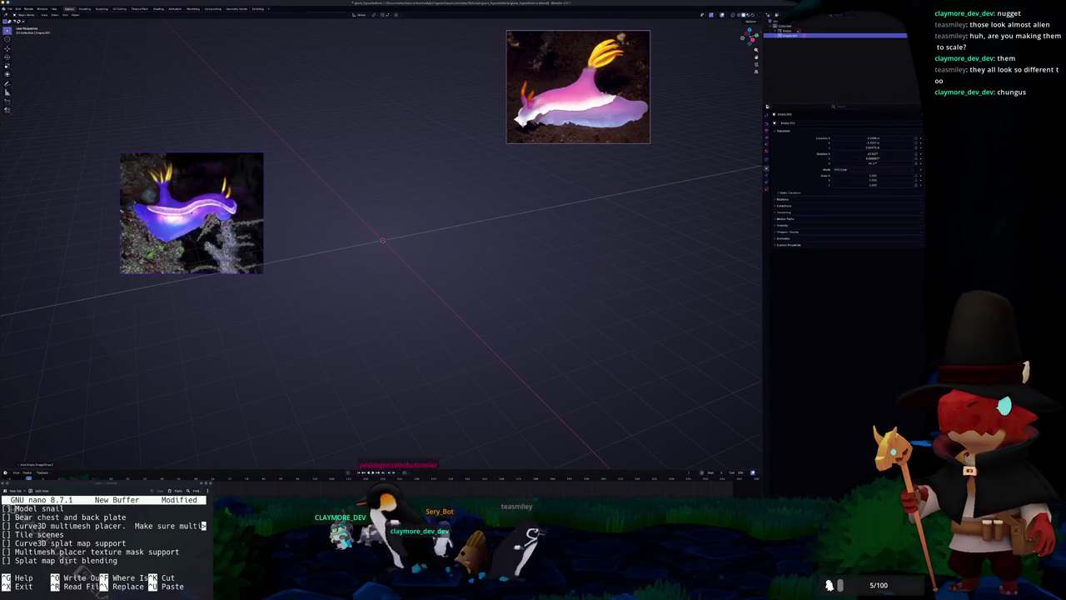
key("alt+Tab")
mouse_move(452, 249)
left_mouse_down()
mouse_move(285, 198)
mouse_move(377, 177)
left_mouse_up()
Step: Move the middle, right and left reference photos so they line up in a row
key("g")
left_click(387, 199)
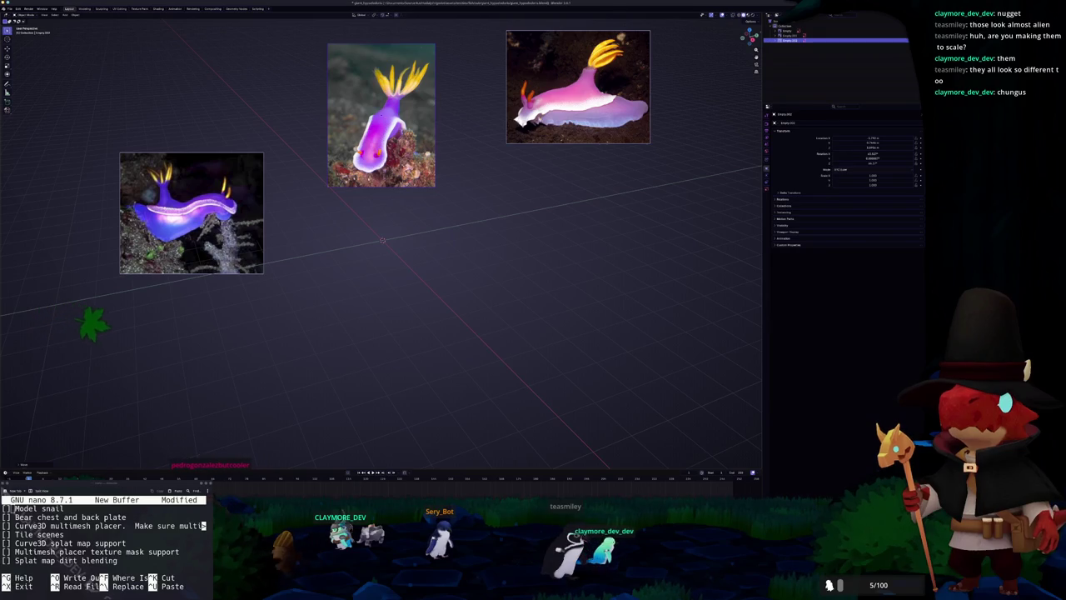
left_click(578, 84)
key("g")
left_click(511, 100)
left_click(191, 212)
key("g")
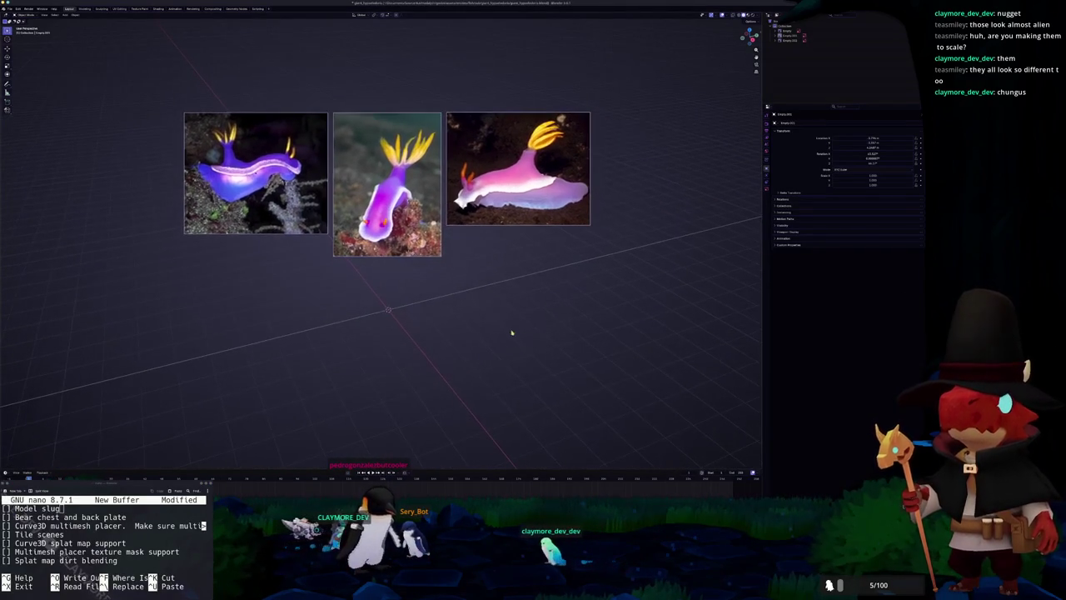
key("shift+a")
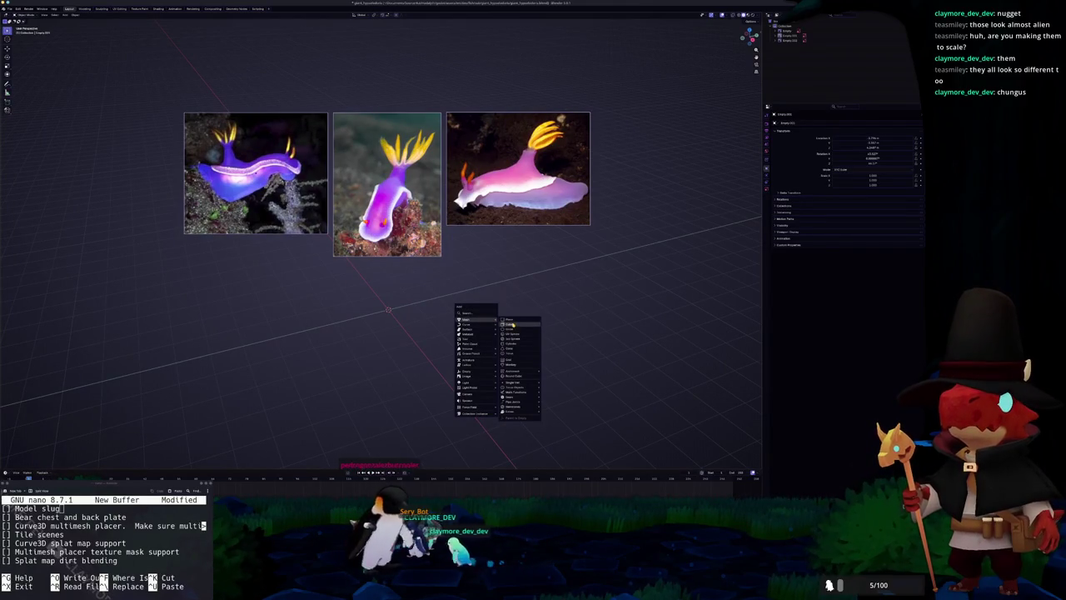
Step: Add a cube and apply Auto Mirror to it in Edit Mode
left_click(512, 325)
scroll(583, 250, "down", 5)
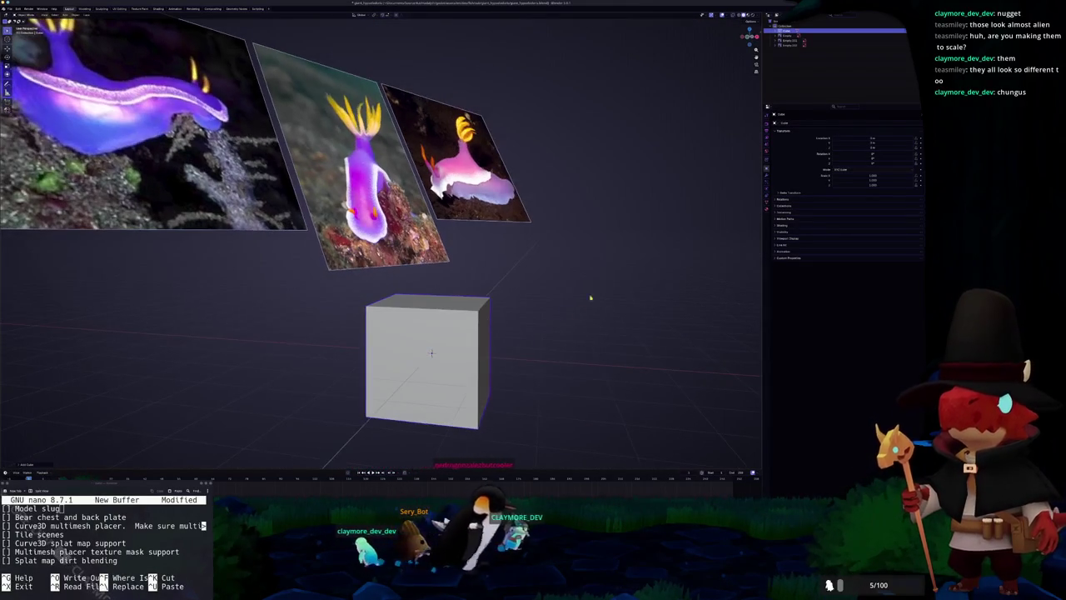
key("n")
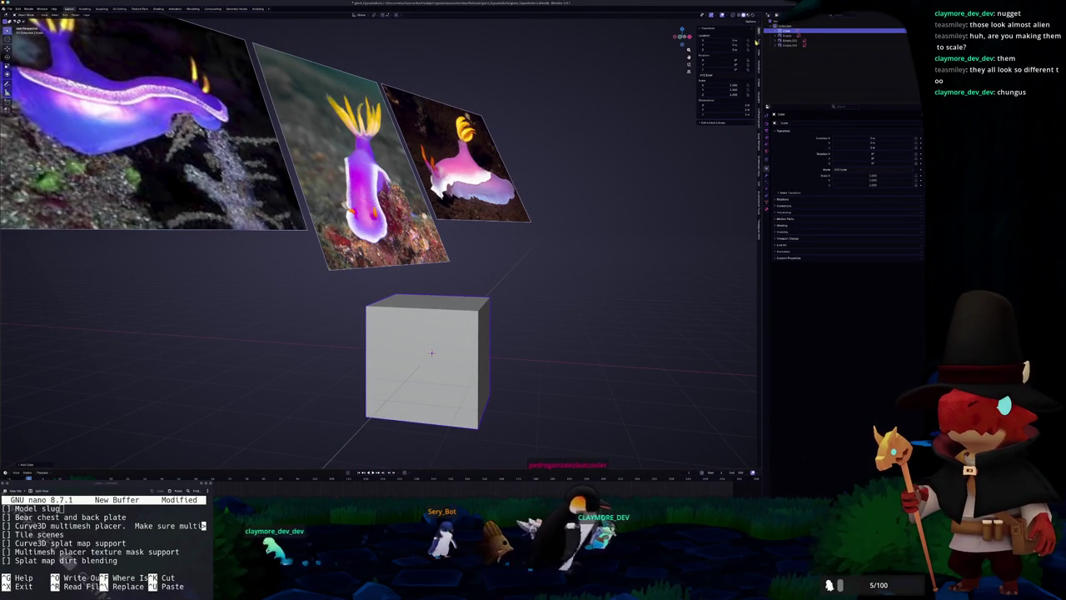
key("Tab")
left_click(759, 81)
left_click(715, 36)
left_click(723, 41)
Step: Scale the cube narrower along the X axis and check it from the front view
key("s")
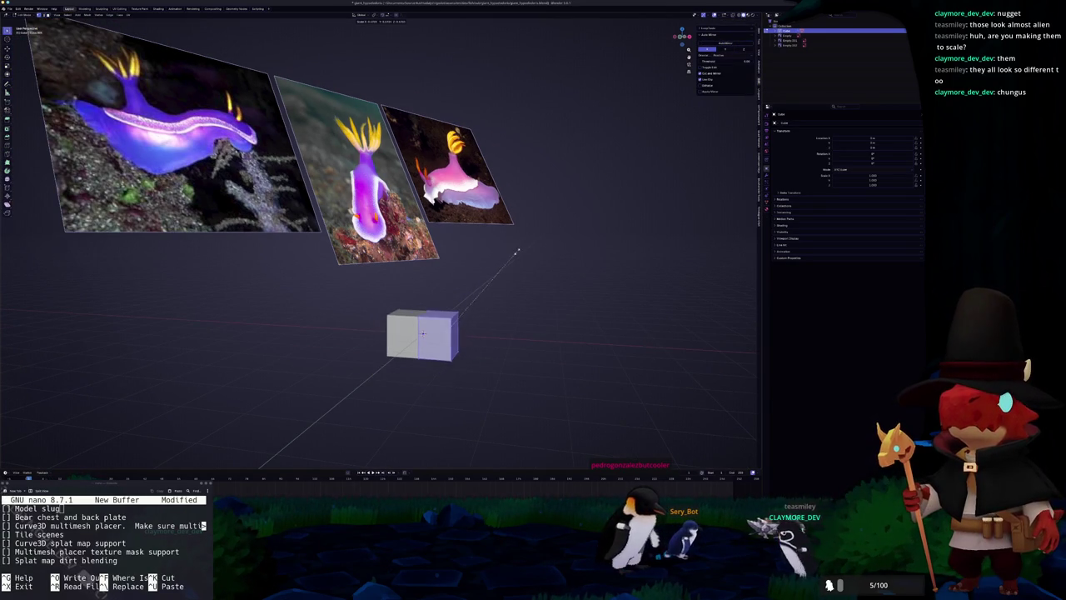
key("x")
left_click(528, 269)
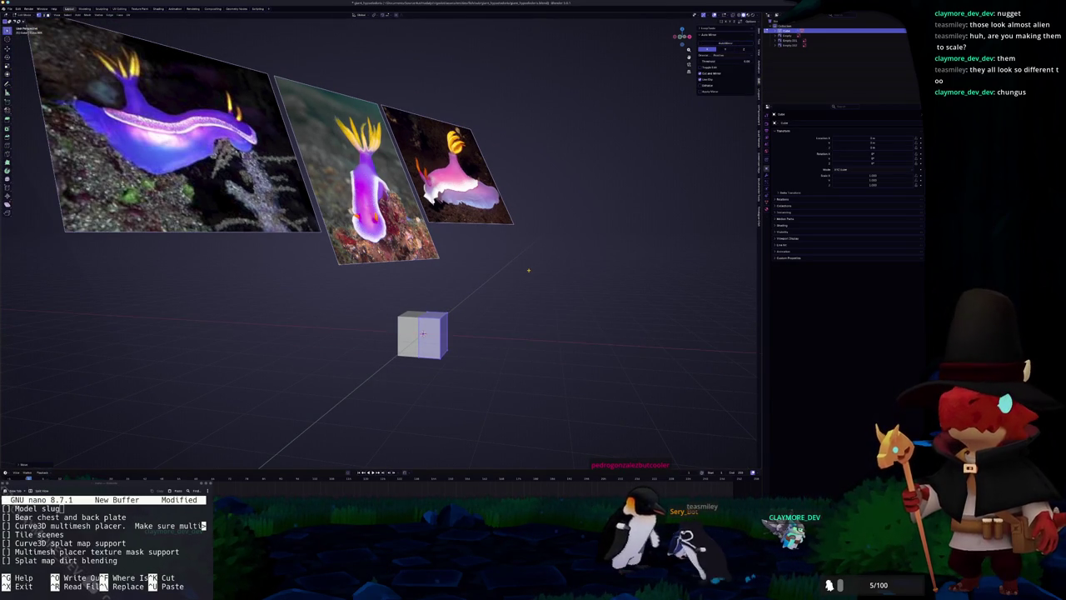
key("KP_1")
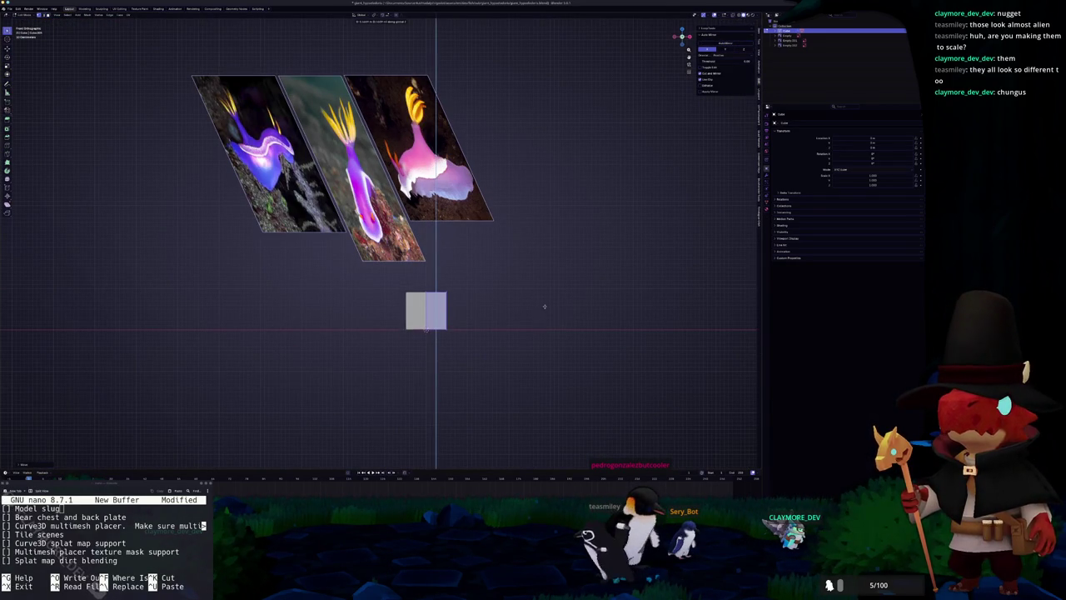
left_click_drag(544, 307, 501, 325)
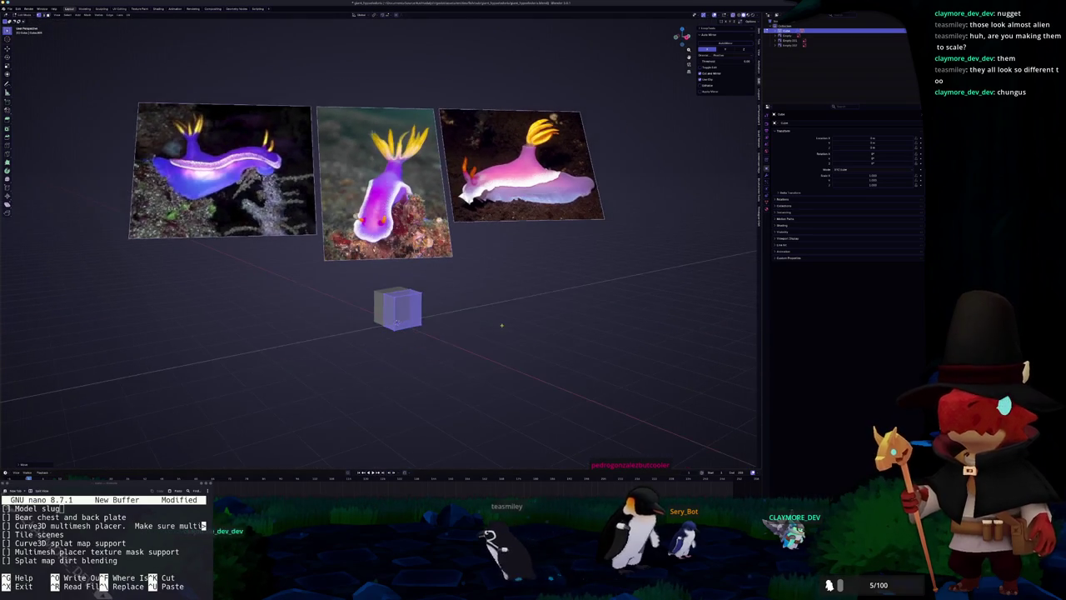
left_click_drag(488, 364, 525, 449)
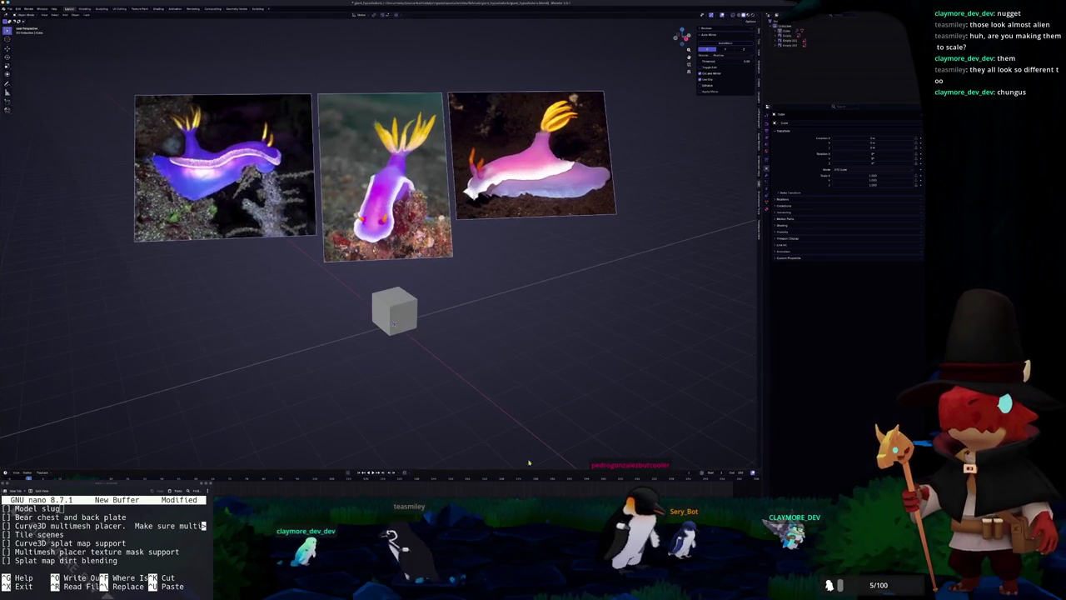
Step: Close the sketch window, discarding the unsaved sketch
left_click(541, 496)
right_click(541, 495)
left_click(554, 495)
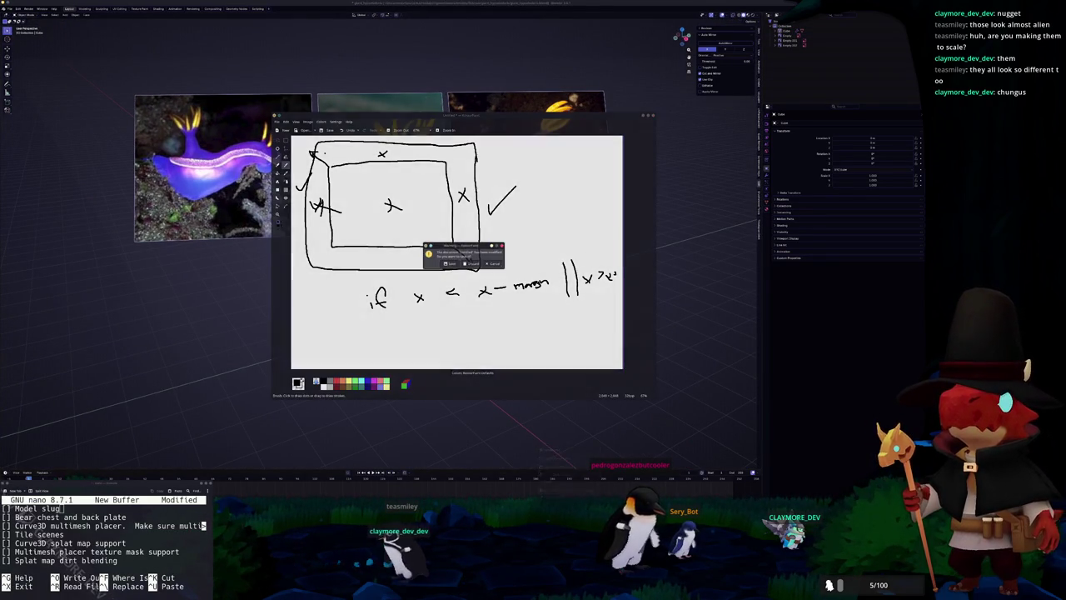
left_click(470, 263)
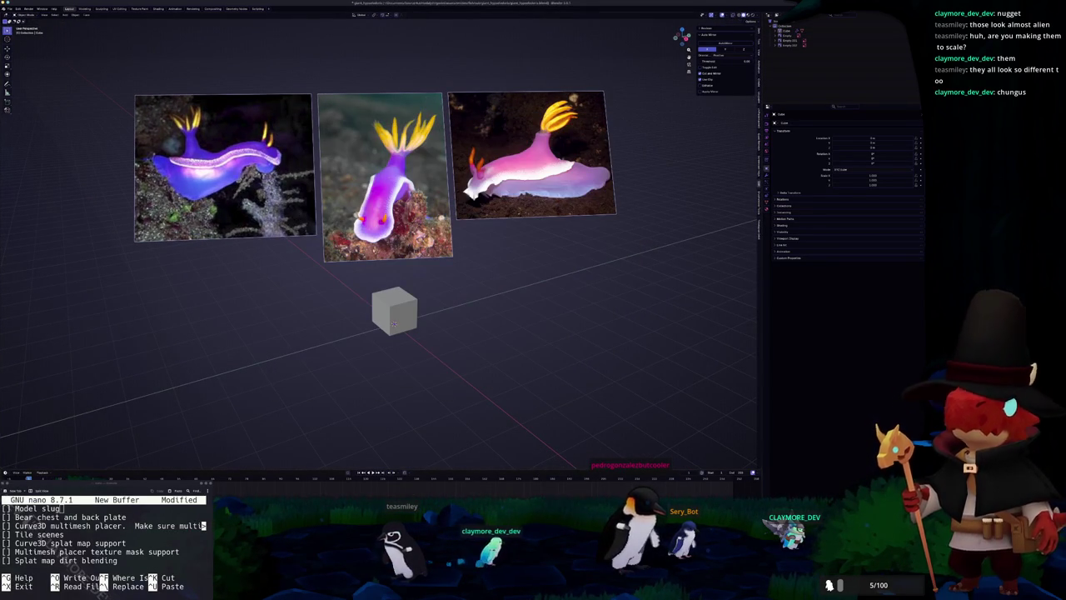
right_click(391, 499)
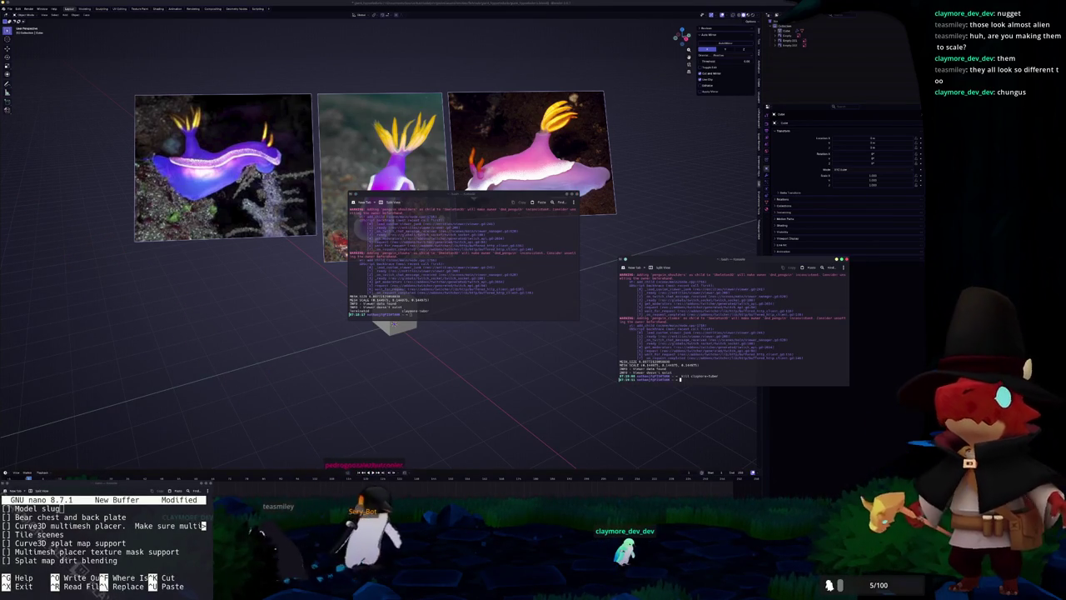
Step: Run the kill command to stop the game and cycle through the open terminal windows
key("Return")
key("alt+Tab")
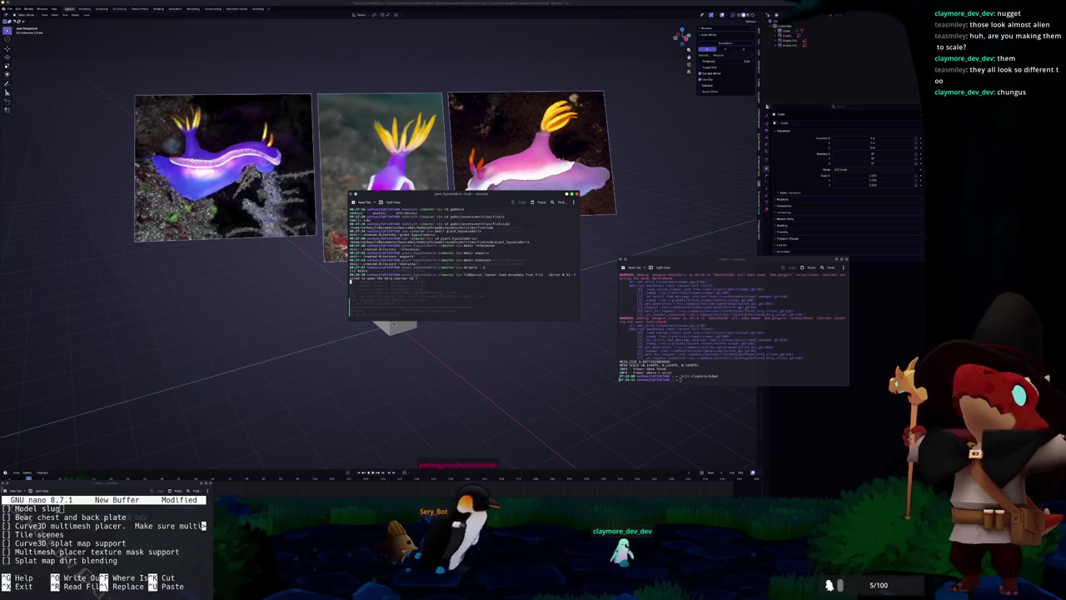
key("alt+Tab")
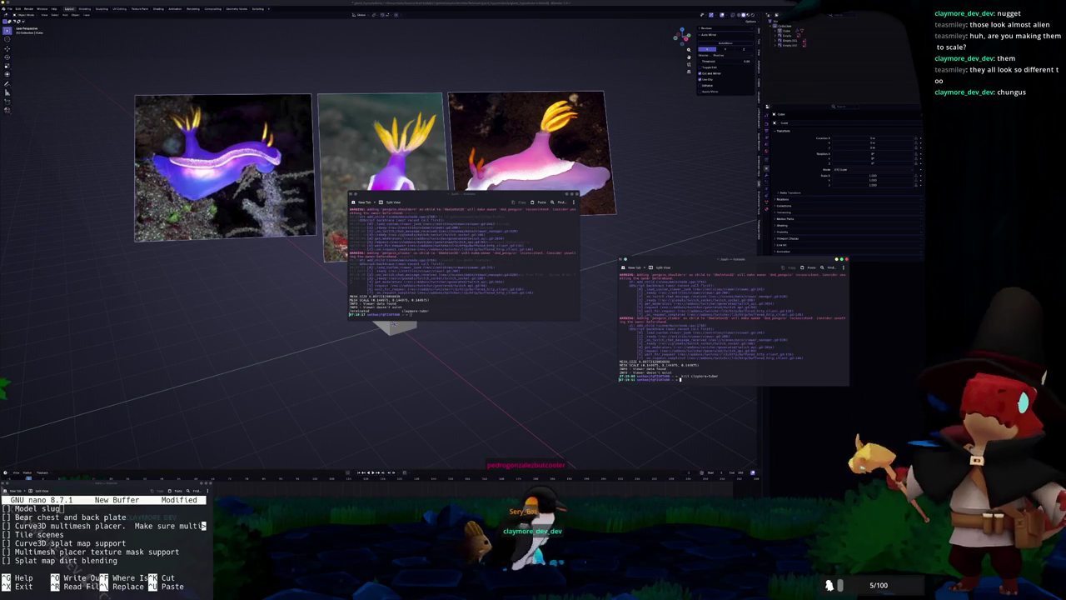
key("alt+Tab")
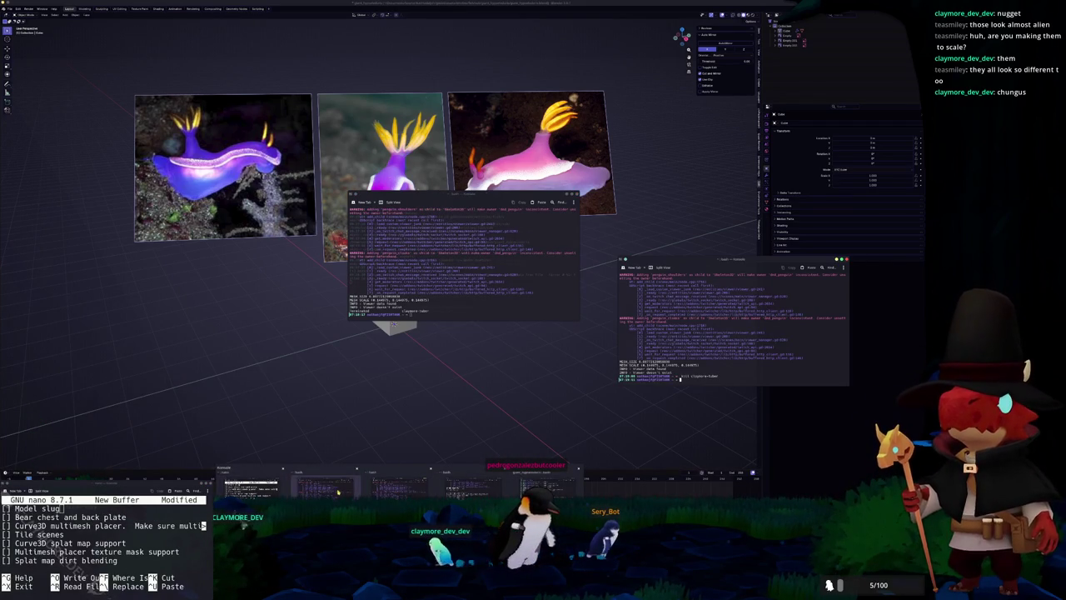
left_click(338, 491)
Step: Close the game-log, right-hand and project folder terminal windows to reveal Blender
mouse_move(458, 192)
left_mouse_down()
mouse_move(182, 202)
mouse_move(162, 217)
left_mouse_up()
left_click(284, 219)
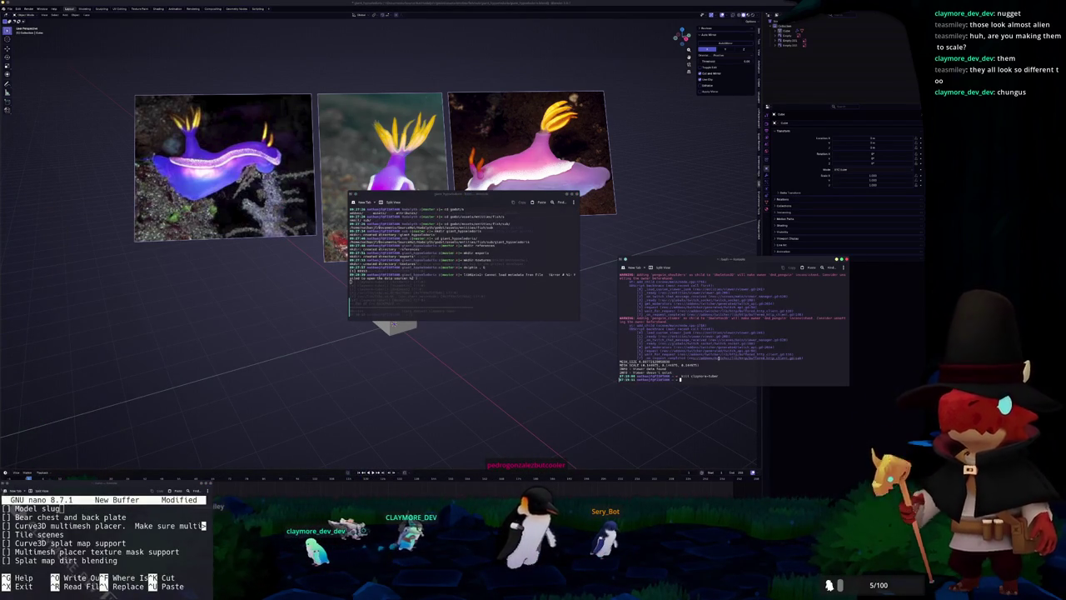
left_click(846, 261)
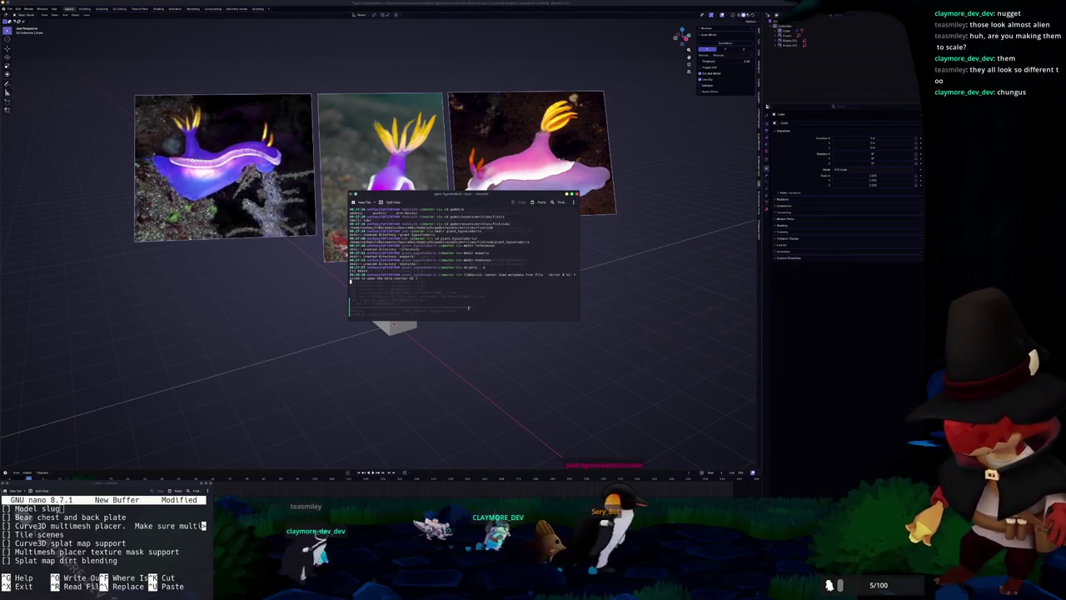
left_click_drag(466, 194, 732, 191)
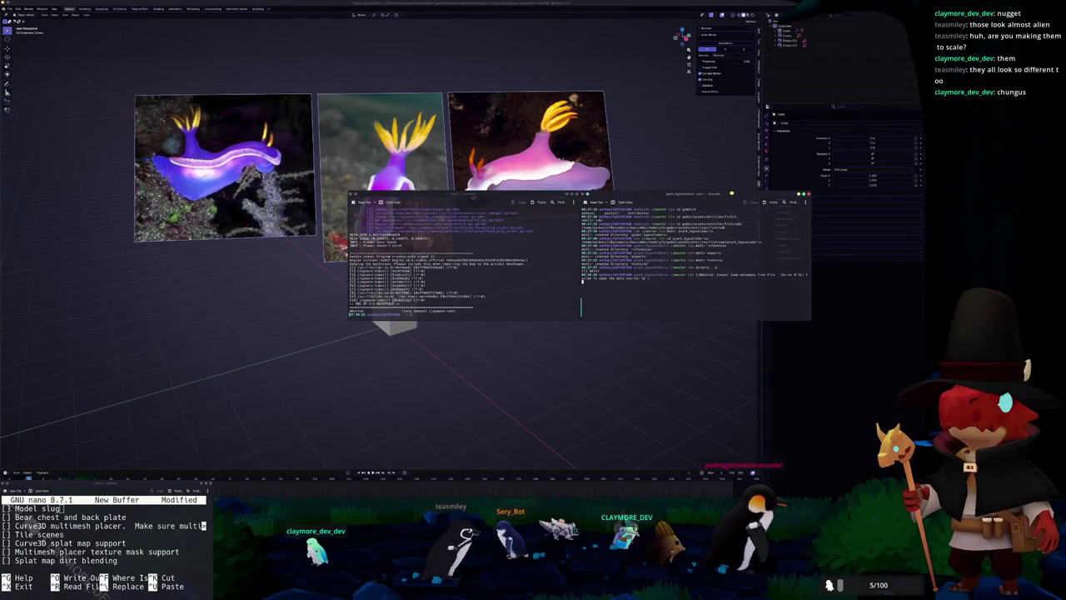
left_click(805, 194)
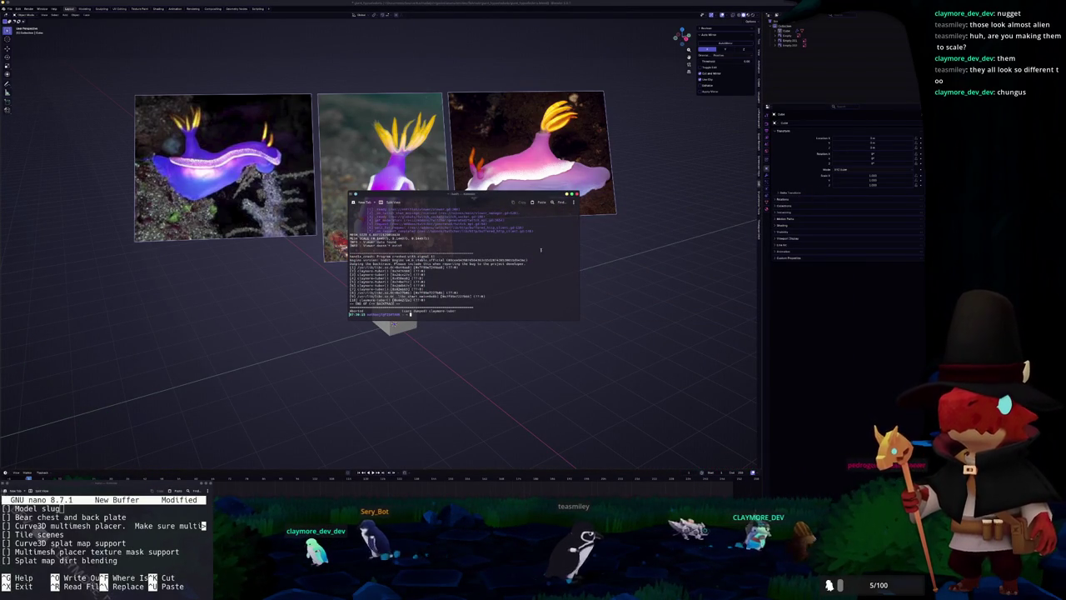
left_click(509, 389)
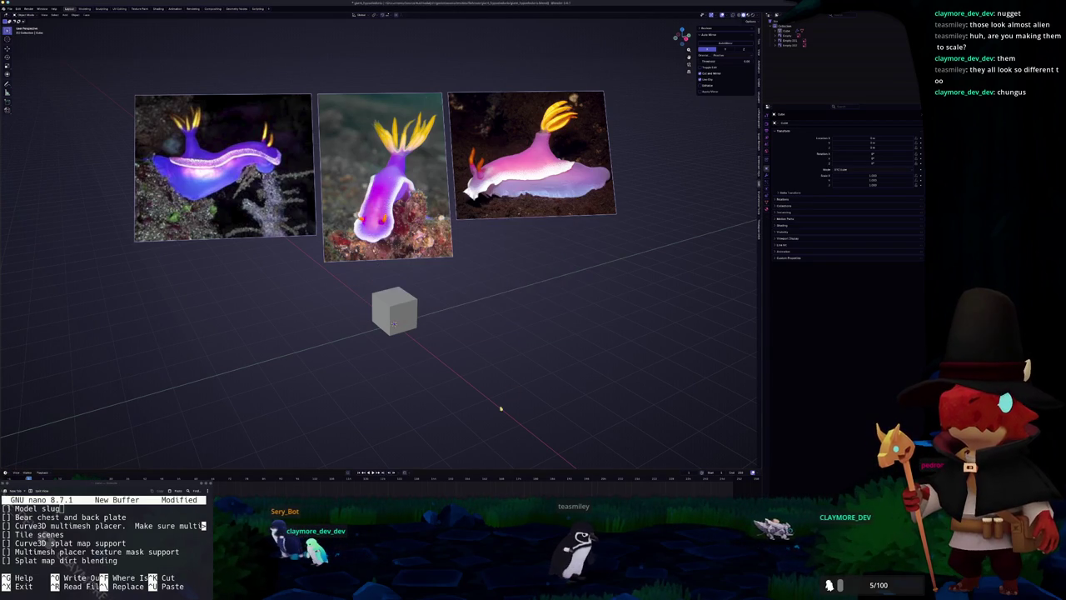
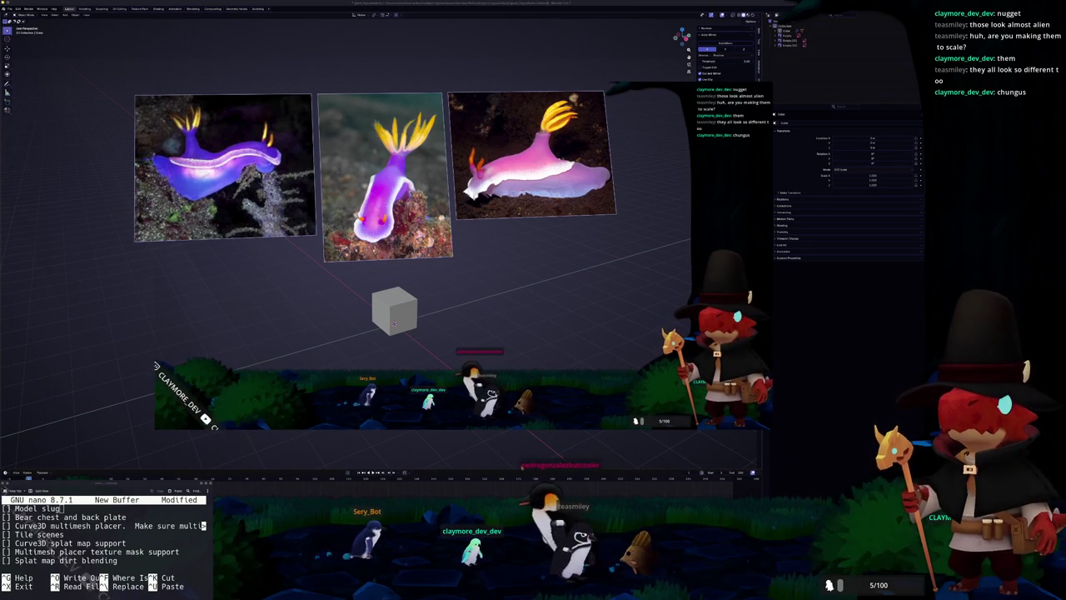
Step: Scale the default cube along X into a long box beneath the three nudibranch reference images
left_click(529, 426)
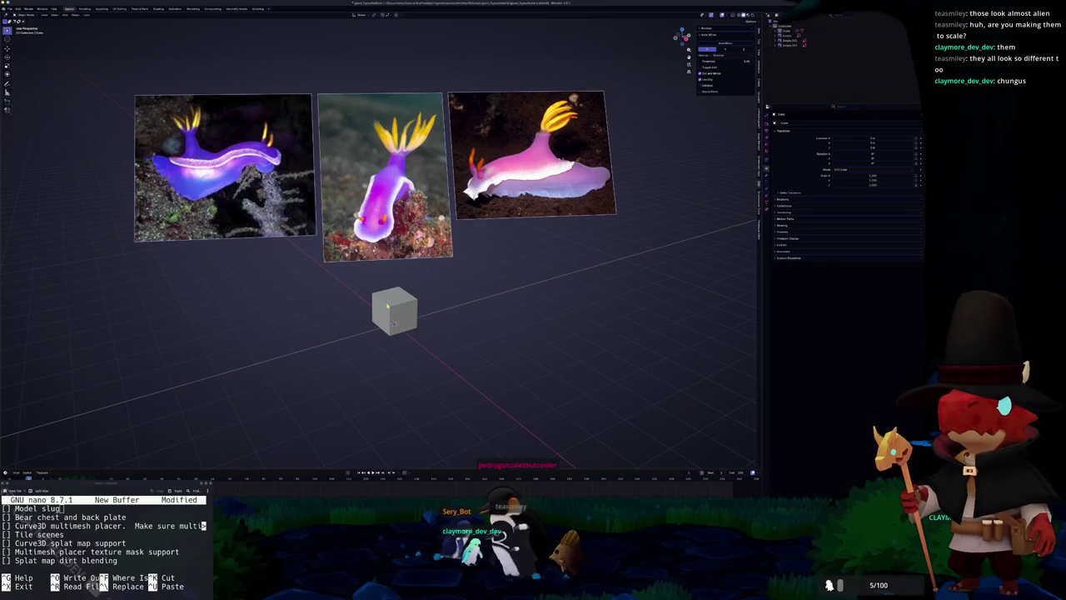
scroll(417, 342, "up", 4)
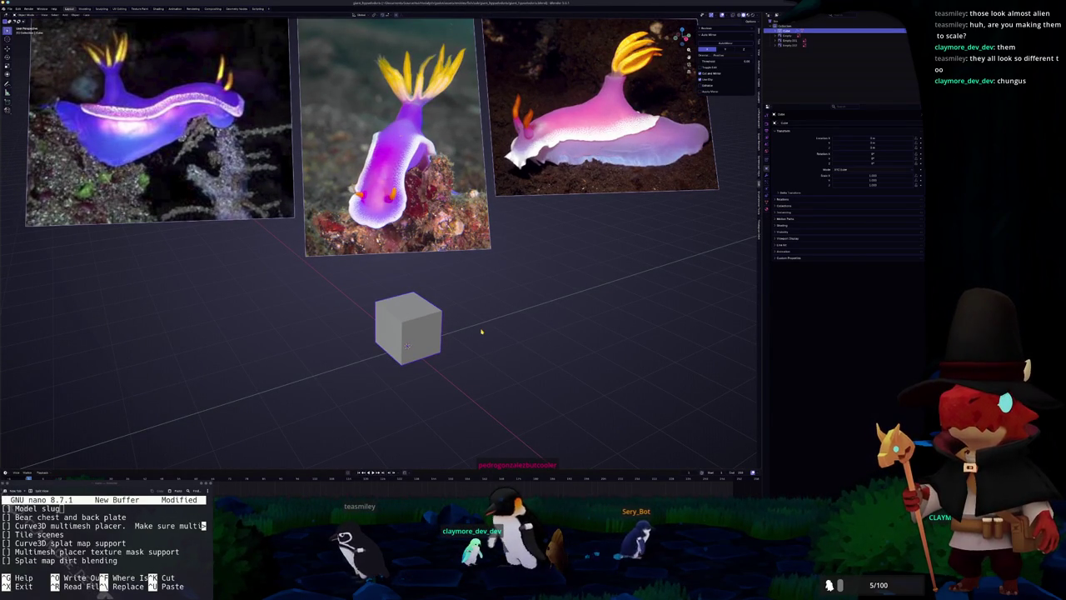
key("s")
key("x")
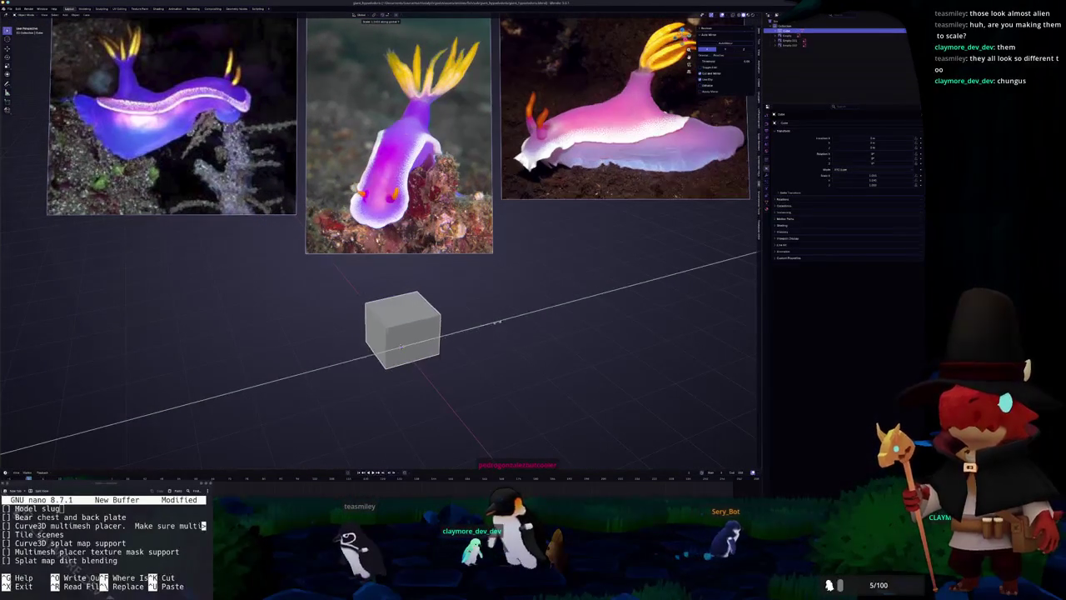
scroll(683, 282, "down", 3)
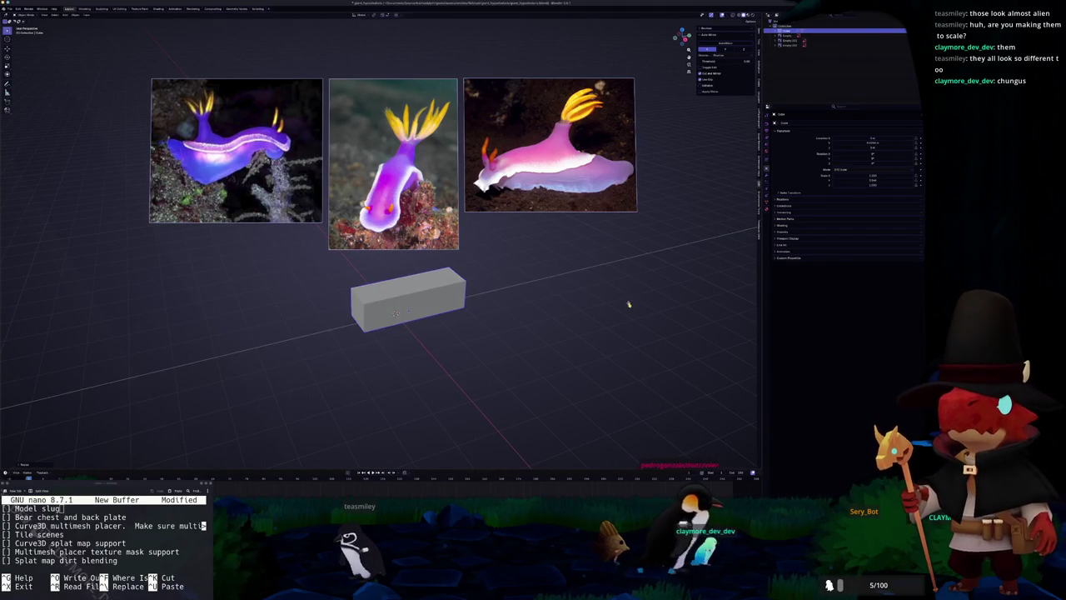
left_click(626, 307)
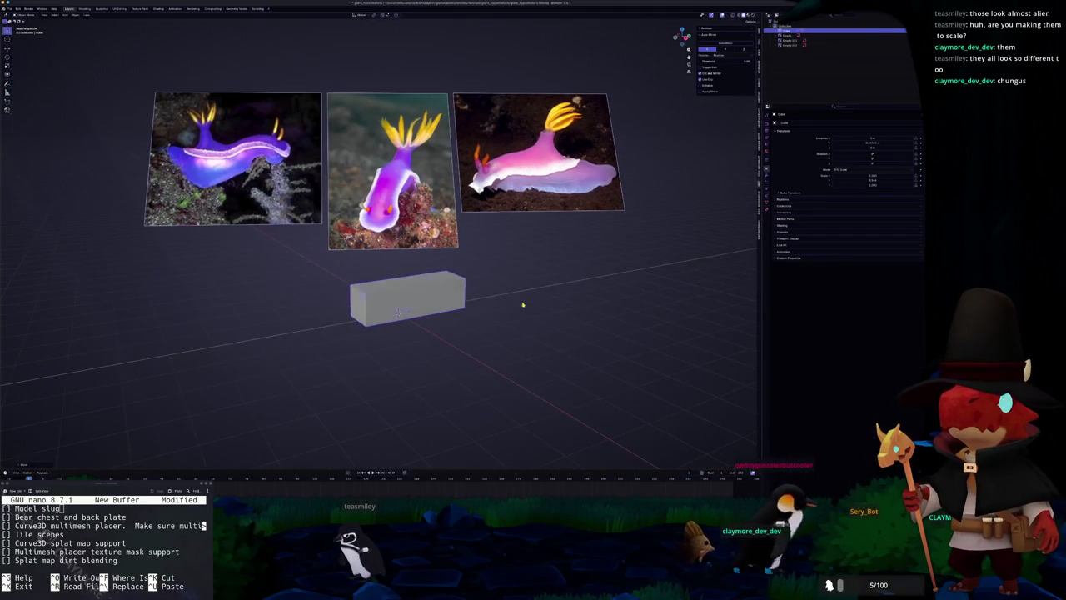
Step: Orbit around the box and select the face at its end
scroll(524, 305, "up", 3)
scroll(379, 242, "down", 2)
mouse_move(378, 241)
left_mouse_down()
mouse_move(500, 233)
mouse_move(334, 246)
left_mouse_up()
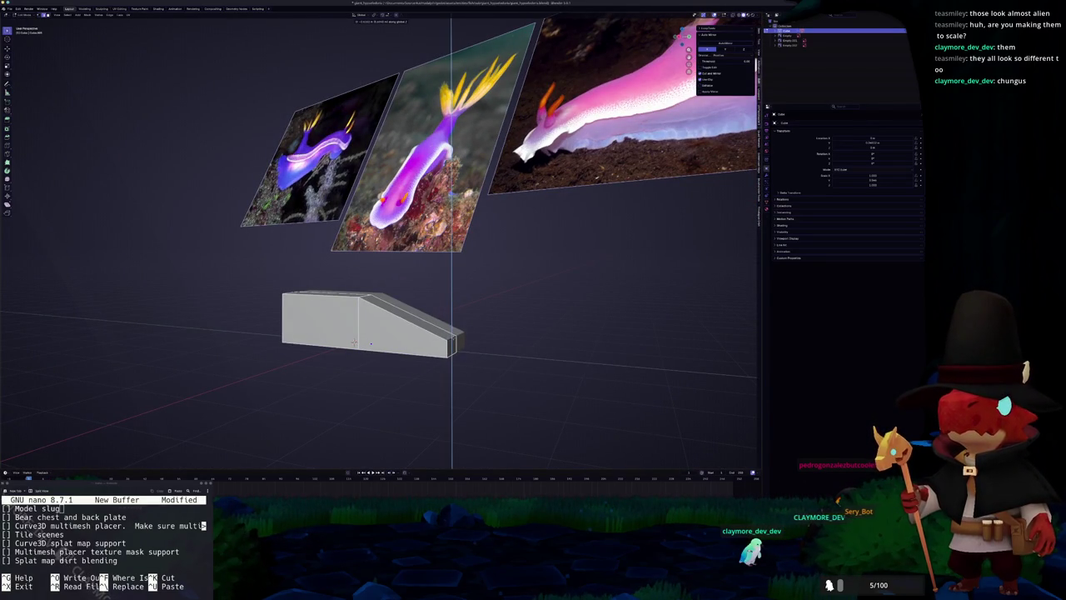
left_click_drag(333, 246, 297, 247)
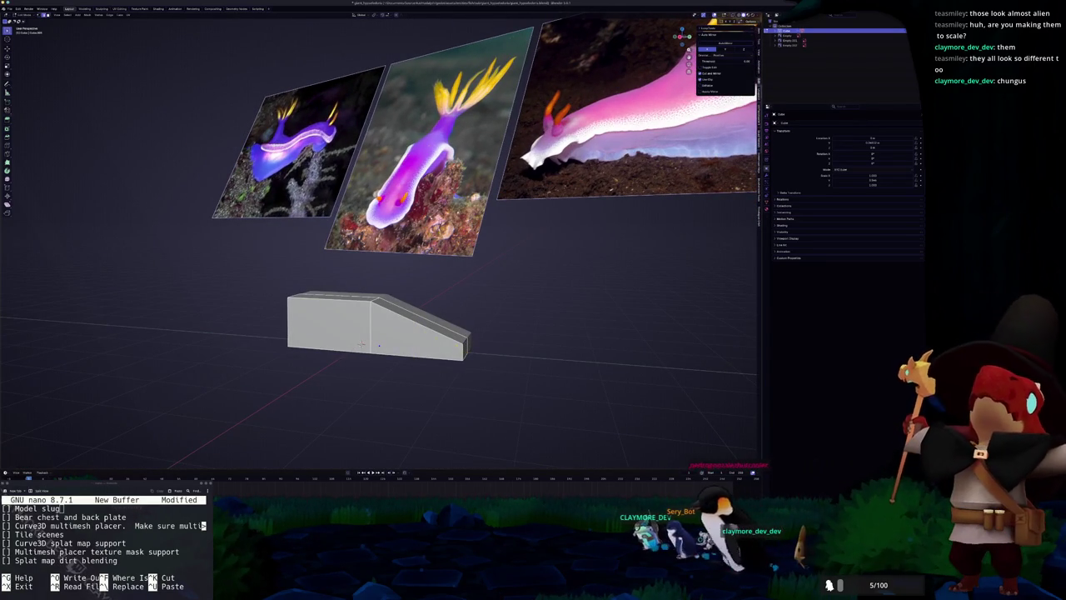
scroll(379, 242, "up", 1)
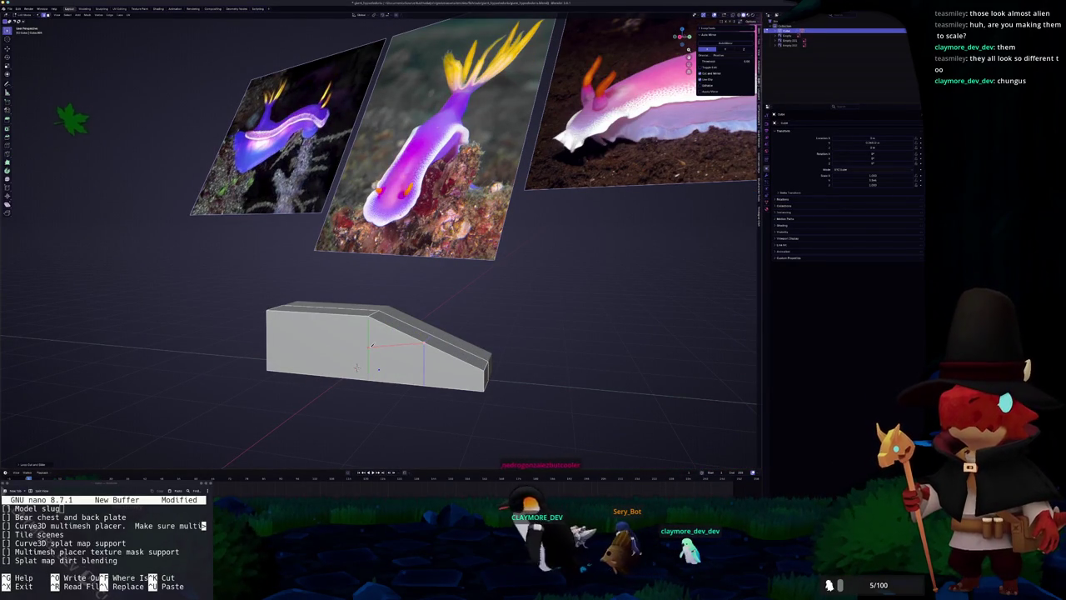
left_click_drag(147, 130, 171, 202)
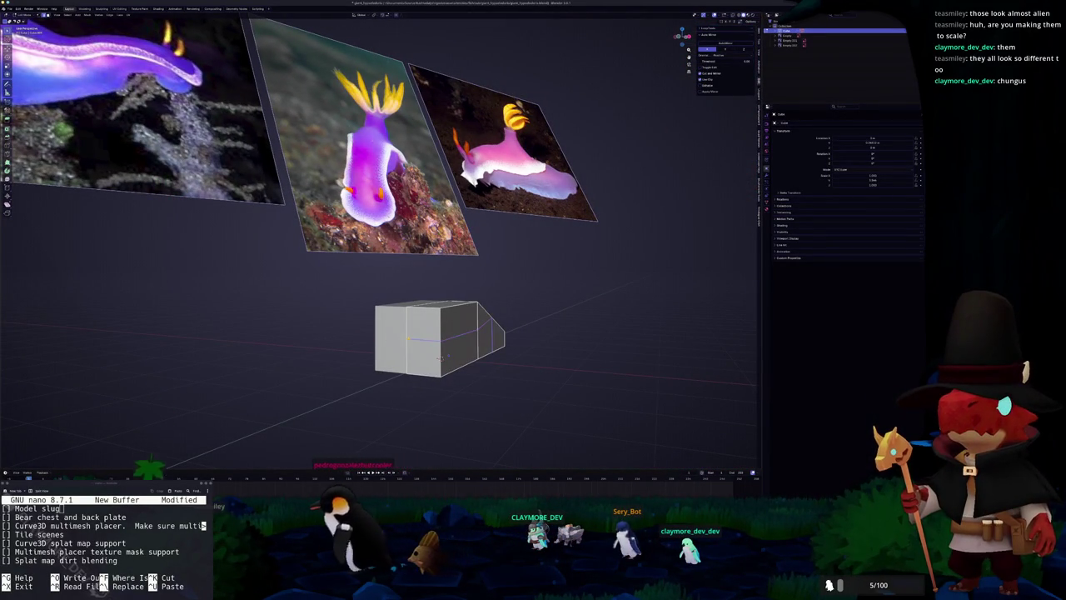
left_click(410, 335)
mouse_move(411, 335)
left_mouse_down()
mouse_move(379, 327)
mouse_move(398, 325)
left_mouse_up()
Step: Extrude the box's top faces upward into a raised second tier
left_click(395, 309, "shift")
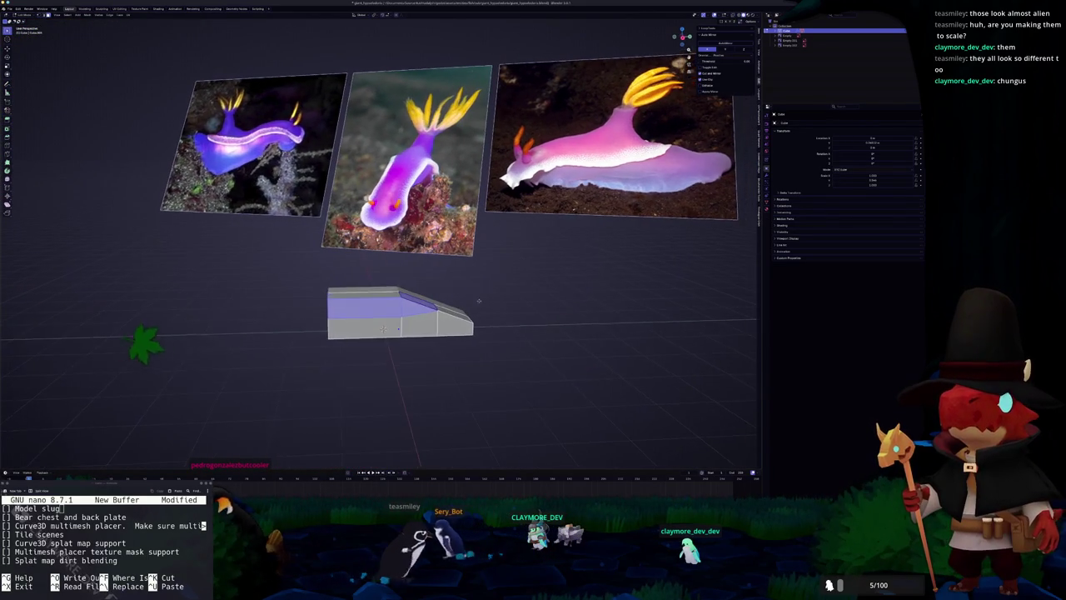
key("s")
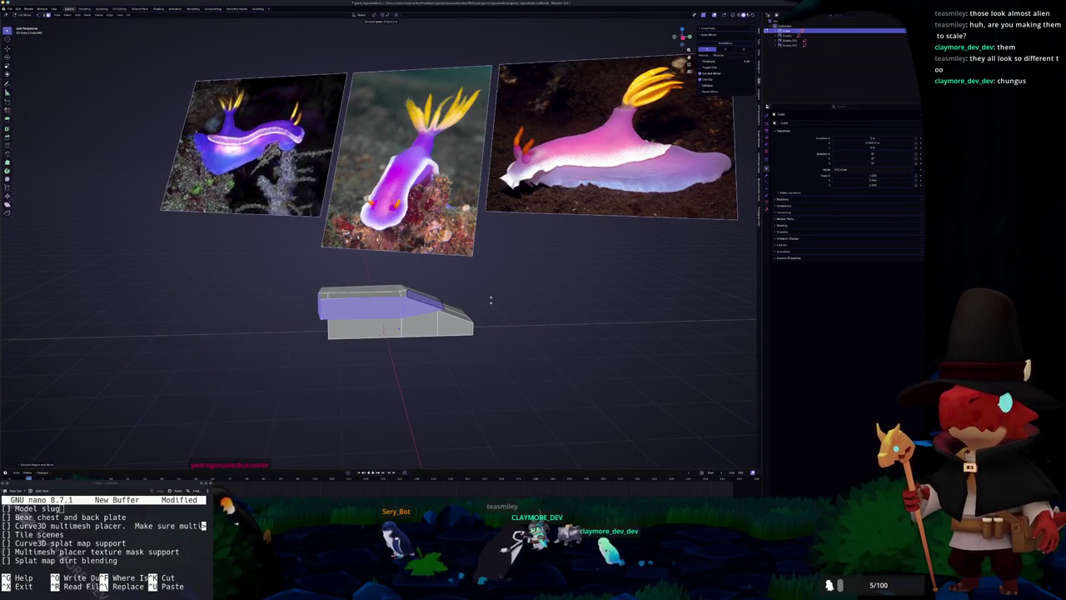
left_click(492, 298)
left_click_drag(493, 298, 420, 305)
Step: Slide an edge along the top surface to begin tapering the upper tier
scroll(421, 305, "up", 3)
mouse_move(410, 368)
left_mouse_down()
mouse_move(449, 328)
mouse_move(448, 349)
mouse_move(342, 332)
mouse_move(381, 277)
left_mouse_up()
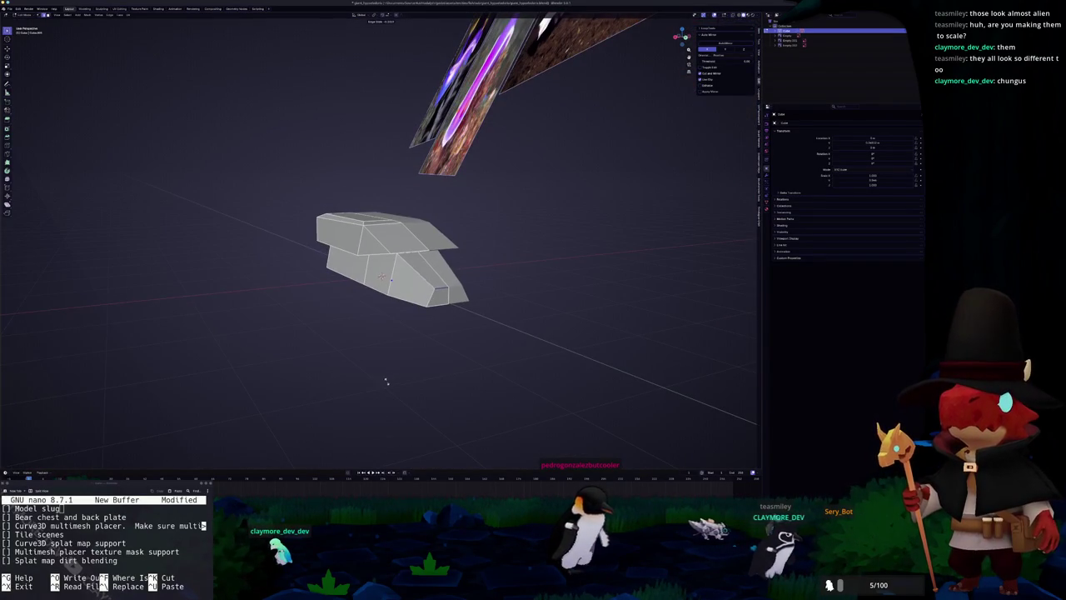
scroll(389, 376, "up", 2)
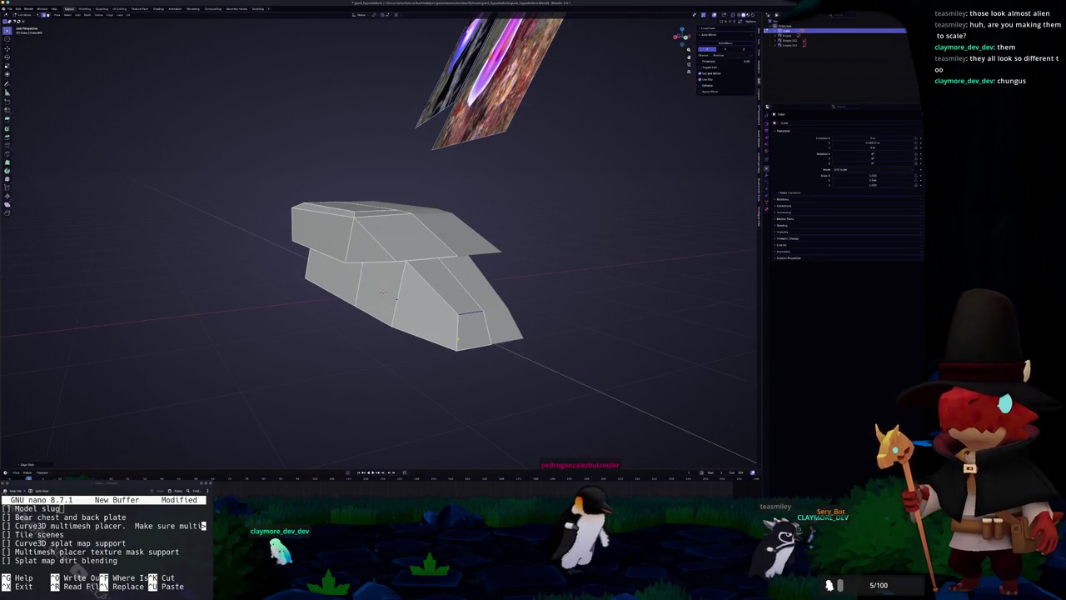
mouse_move(381, 291)
left_mouse_down()
mouse_move(409, 347)
mouse_move(391, 333)
mouse_move(403, 287)
mouse_move(386, 223)
left_mouse_up()
key("g")
key("g")
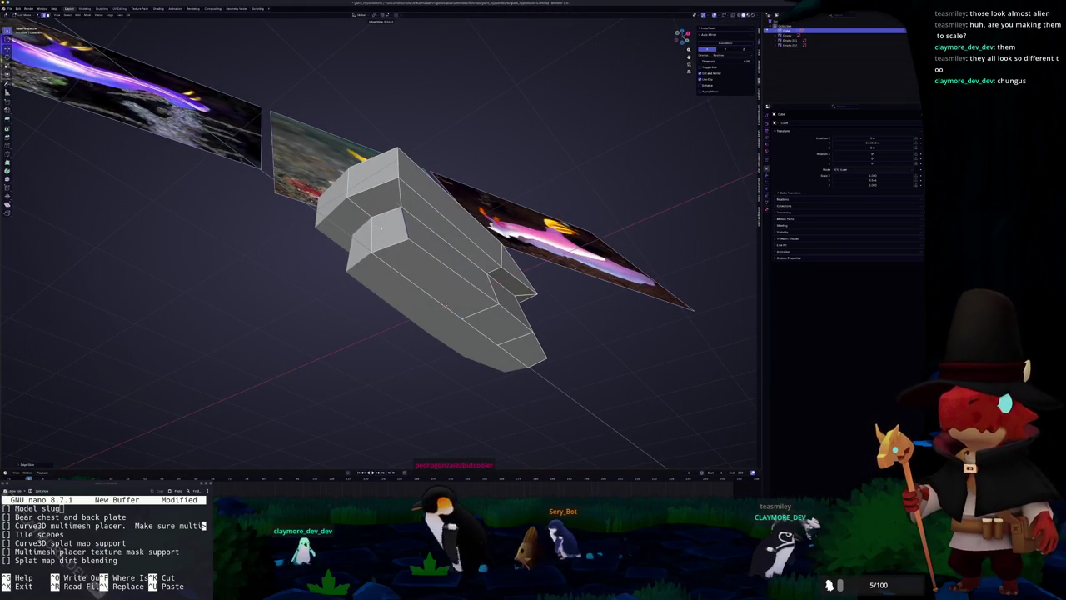
left_click_drag(446, 305, 444, 242)
Step: Check the mesh in isolated local view, undo the last edge change, and review it from above
key("KP_Divide")
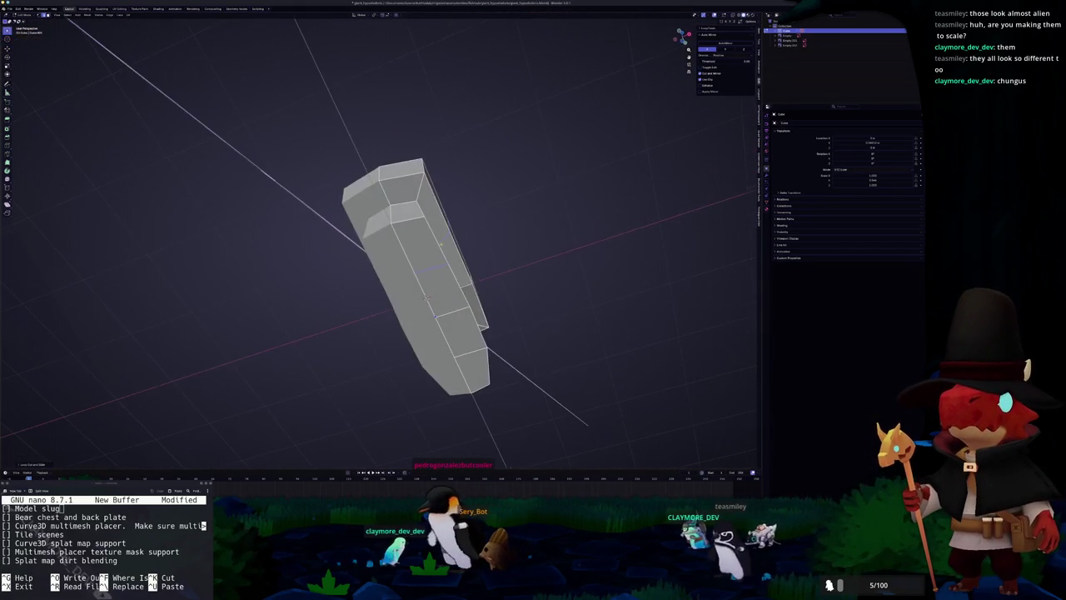
key("KP_Divide")
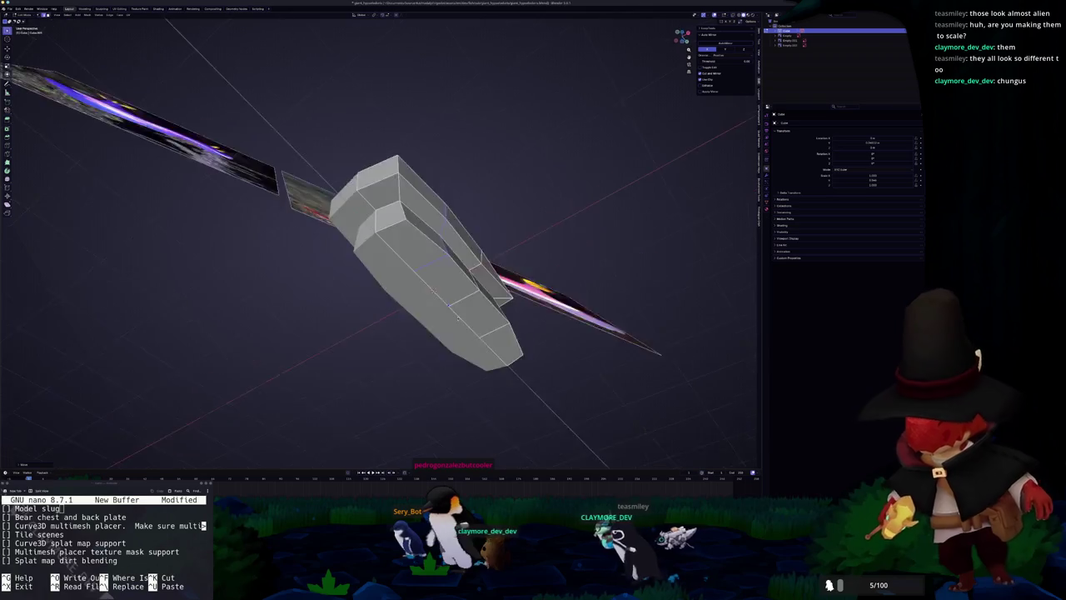
mouse_move(484, 244)
left_mouse_down()
mouse_move(504, 263)
mouse_move(396, 307)
mouse_move(420, 314)
left_mouse_up()
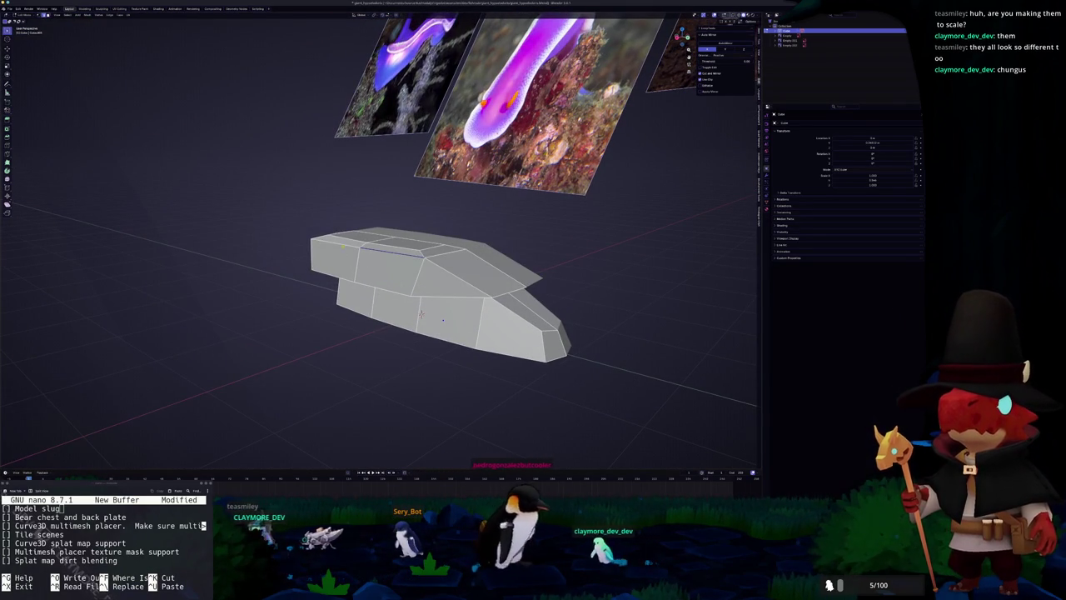
key("ctrl+z")
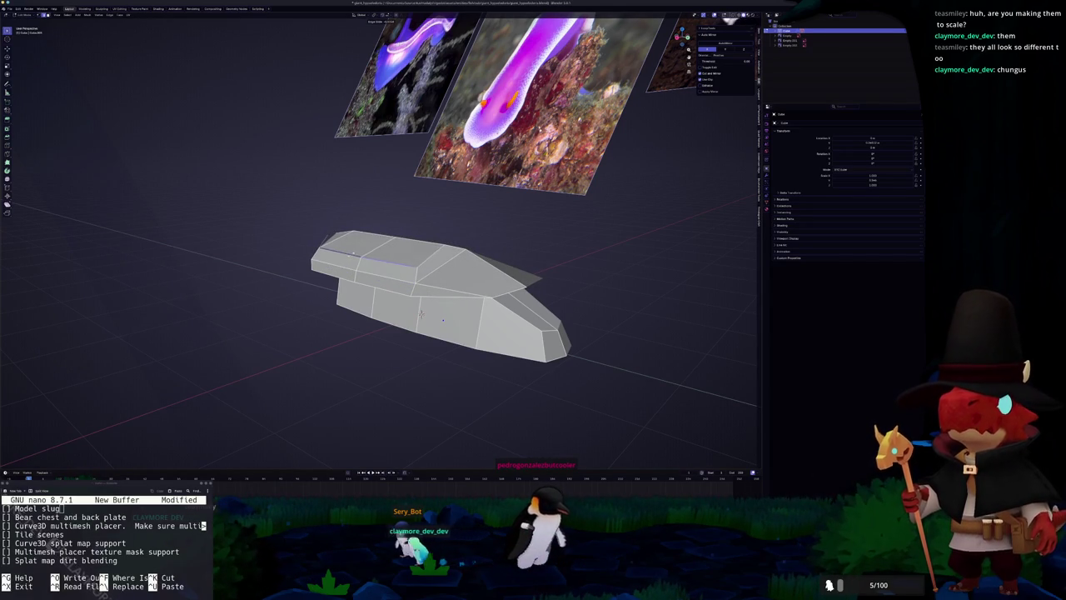
left_click_drag(420, 314, 417, 238)
mouse_move(441, 291)
left_mouse_down()
mouse_move(342, 238)
mouse_move(350, 208)
mouse_move(330, 261)
left_mouse_up()
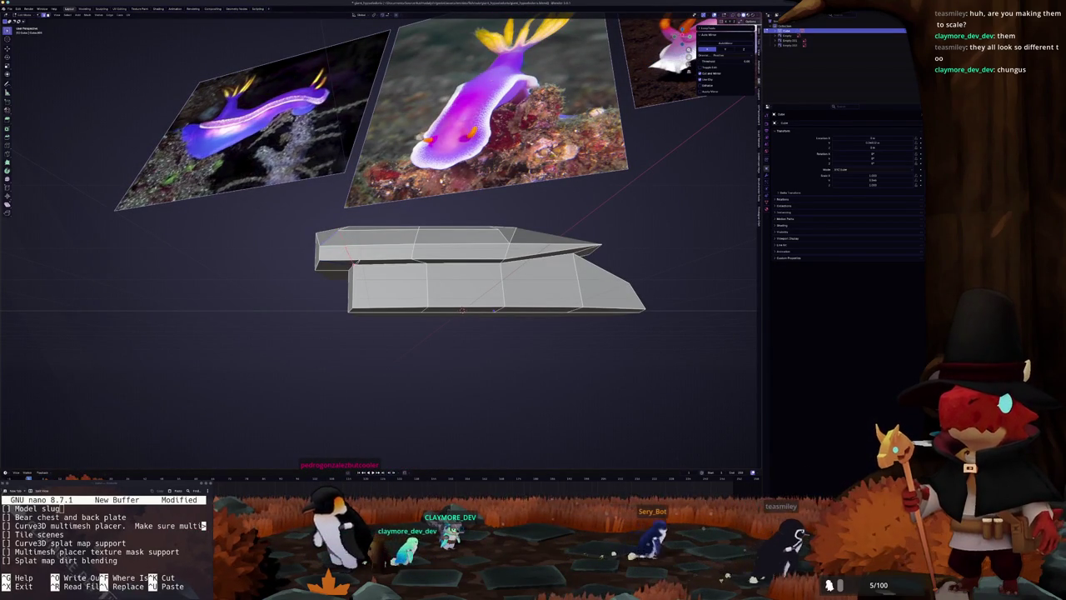
Step: Dissolve the extra edges on the slug's upper body
left_click_drag(466, 249, 442, 234)
key("x")
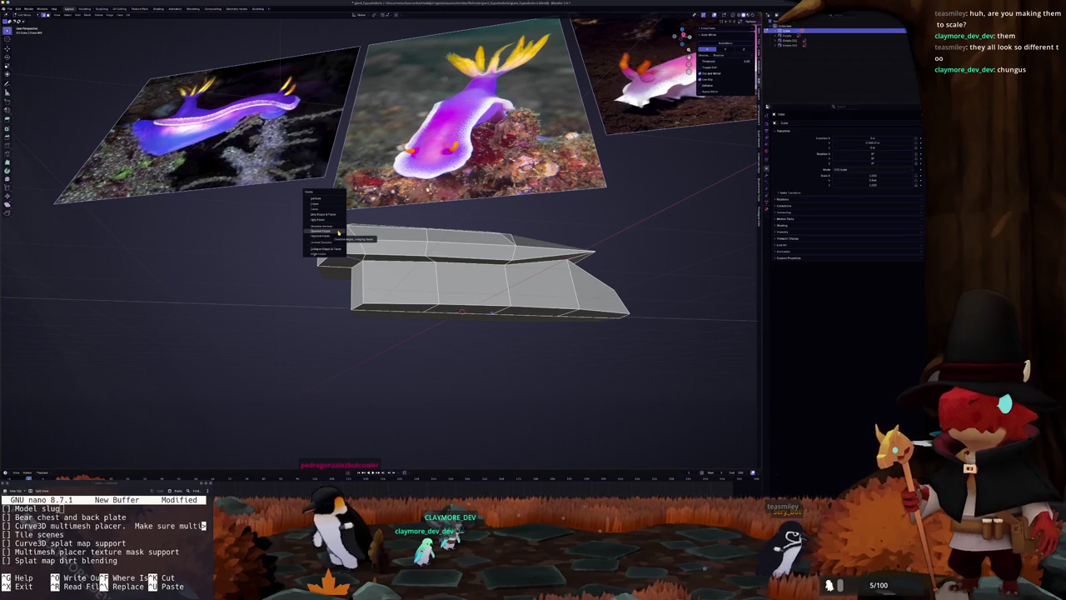
left_click(338, 233)
left_click_drag(338, 233, 355, 230)
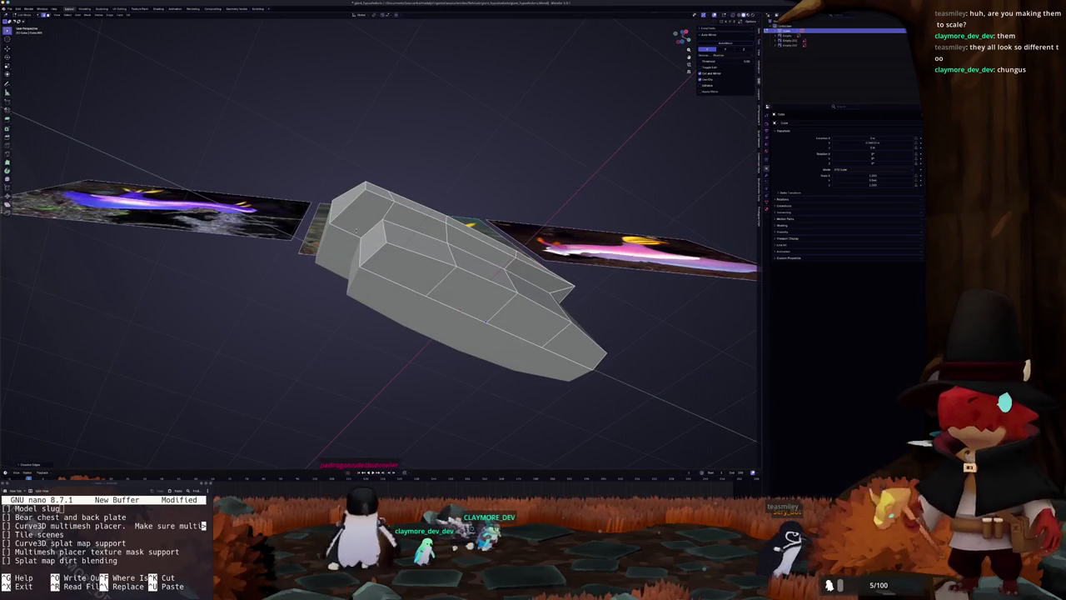
Step: Nudge the top ridge vertex slightly inward
left_click_drag(358, 305, 360, 306)
left_click_drag(407, 341, 421, 336)
left_click_drag(420, 277, 377, 289)
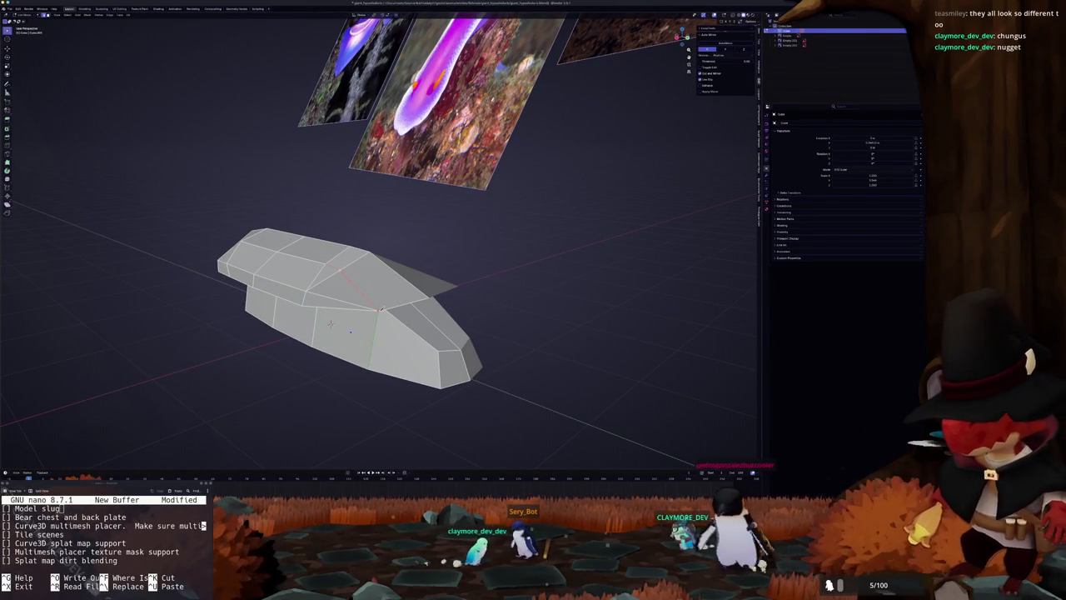
mouse_move(402, 303)
left_mouse_down()
mouse_move(370, 283)
mouse_move(394, 386)
left_mouse_up()
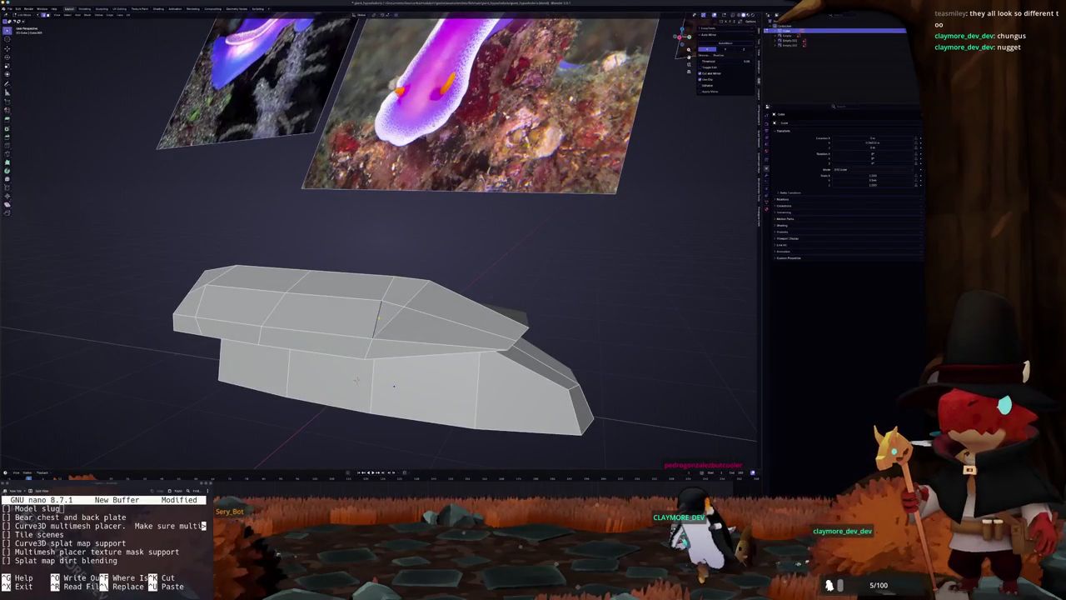
mouse_move(387, 275)
left_mouse_down()
mouse_move(410, 274)
mouse_move(388, 388)
left_mouse_up()
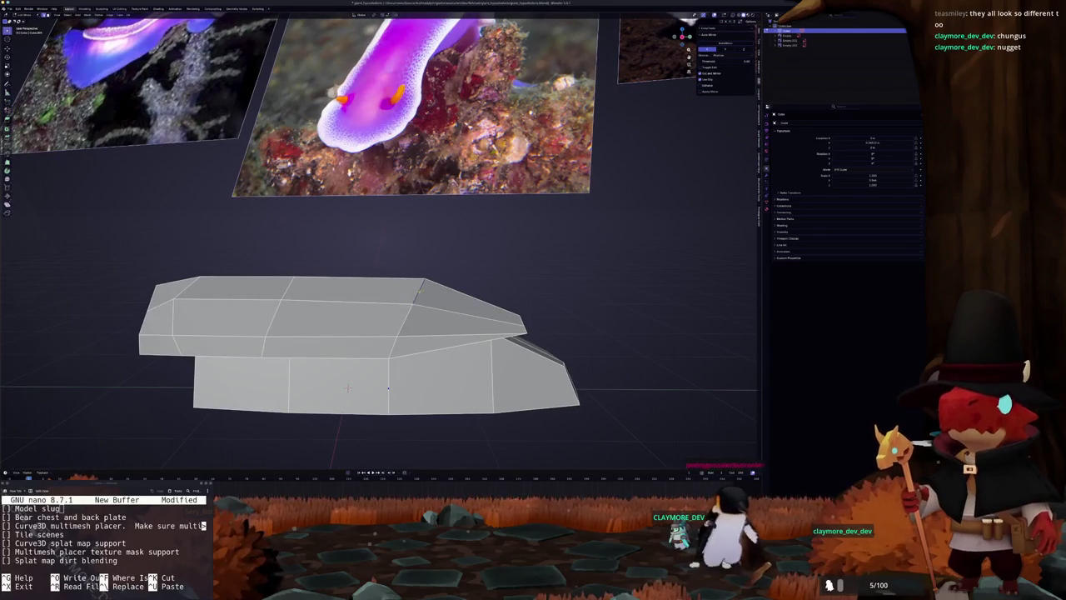
mouse_move(420, 282)
left_mouse_down()
mouse_move(364, 255)
mouse_move(402, 290)
mouse_move(351, 395)
mouse_move(268, 411)
left_mouse_up()
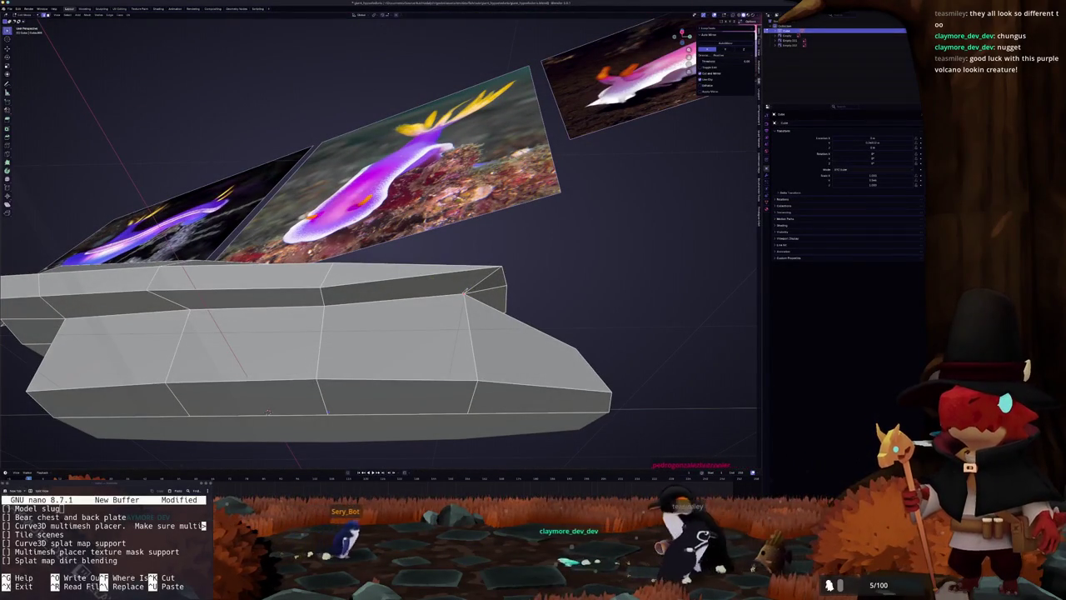
left_click_drag(268, 412, 453, 312)
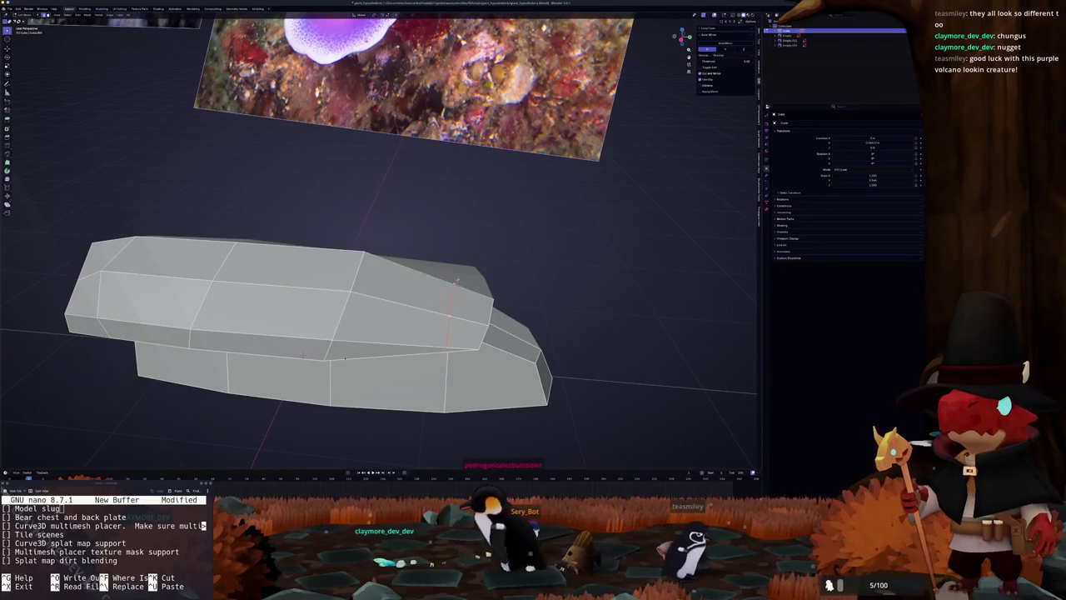
mouse_move(430, 317)
left_mouse_down()
mouse_move(454, 278)
mouse_move(442, 313)
mouse_move(455, 298)
mouse_move(451, 312)
left_mouse_up()
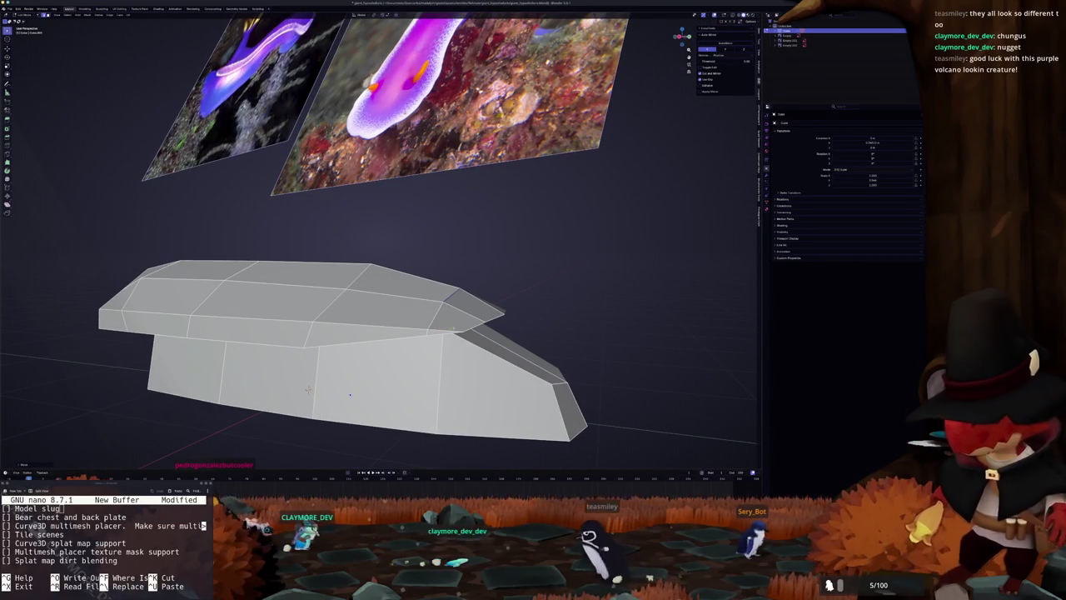
Step: Lower the tip vertices along Z to form a thin pointed lip
key("g")
key("z")
left_click(510, 316)
mouse_move(510, 316)
left_mouse_down()
mouse_move(413, 323)
mouse_move(341, 433)
mouse_move(430, 315)
left_mouse_up()
left_click_drag(445, 252, 269, 422)
key("ctrl+e")
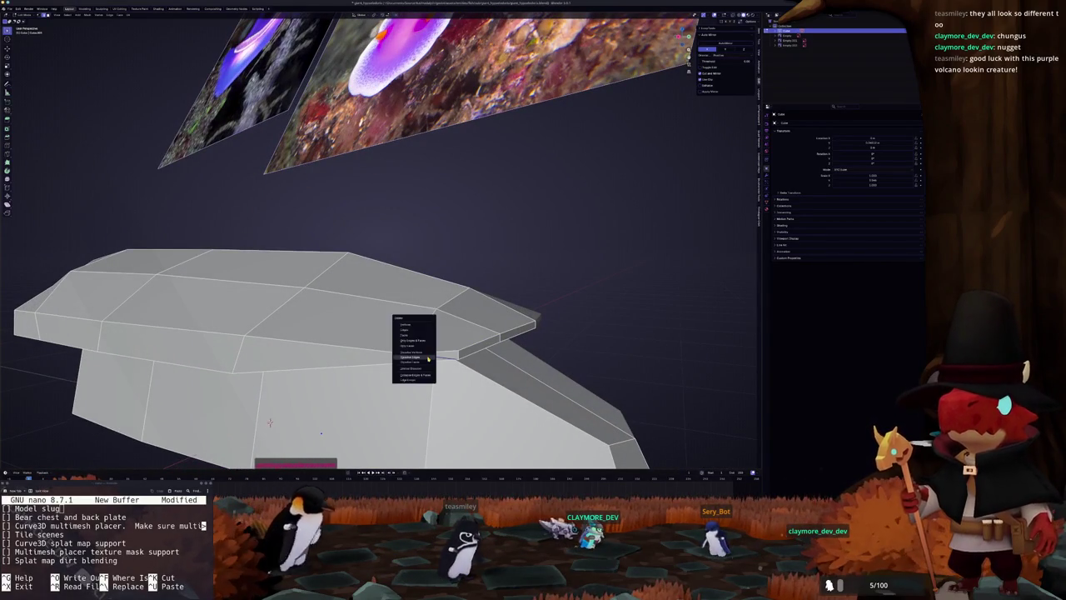
Step: Apply an operation from the Ctrl+E edge menu to the selection
key("Escape")
key("ctrl+e")
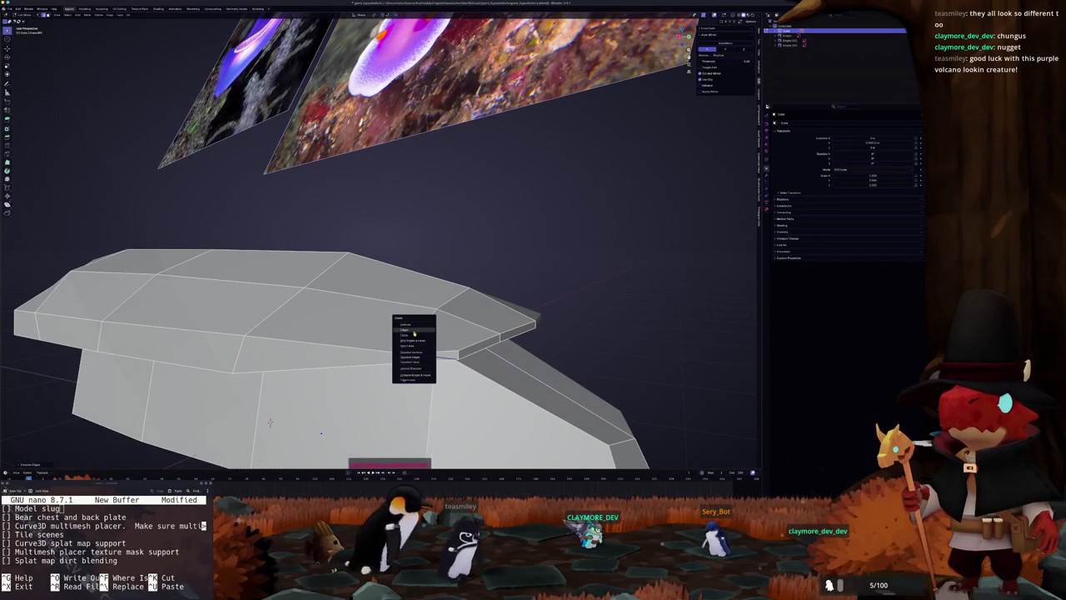
left_click(413, 334)
mouse_move(413, 333)
left_mouse_down()
mouse_move(406, 314)
mouse_move(329, 402)
mouse_move(406, 302)
mouse_move(350, 362)
mouse_move(342, 283)
left_mouse_up()
Step: Move the selected vertex vertically along Z
key("g")
key("z")
left_click(329, 402)
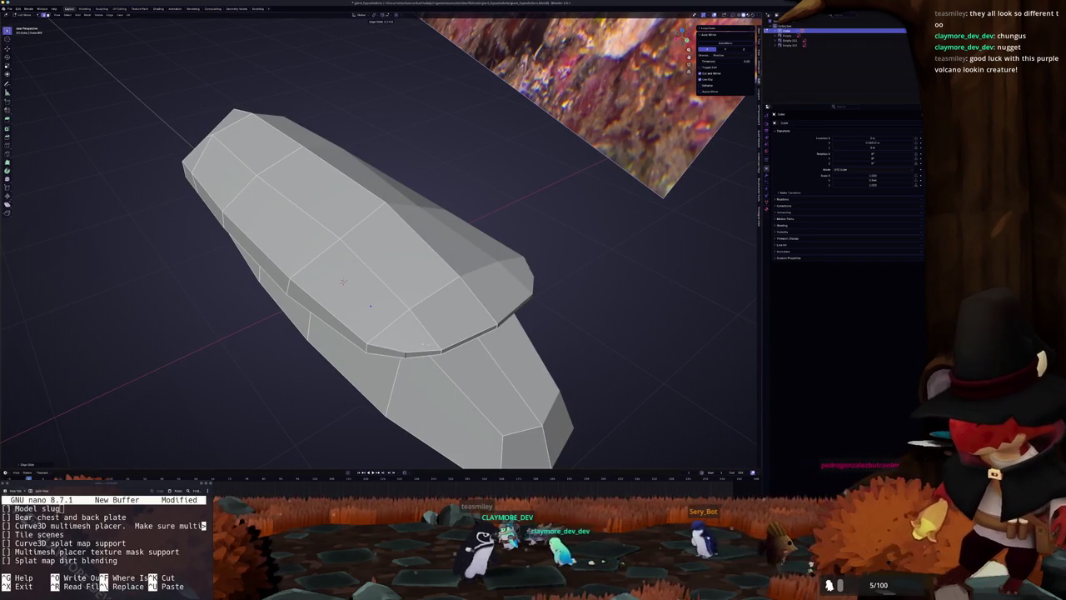
scroll(342, 282, "down", 5)
mouse_move(342, 282)
left_mouse_down()
mouse_move(463, 322)
mouse_move(365, 317)
left_mouse_up()
scroll(463, 322, "up", 5)
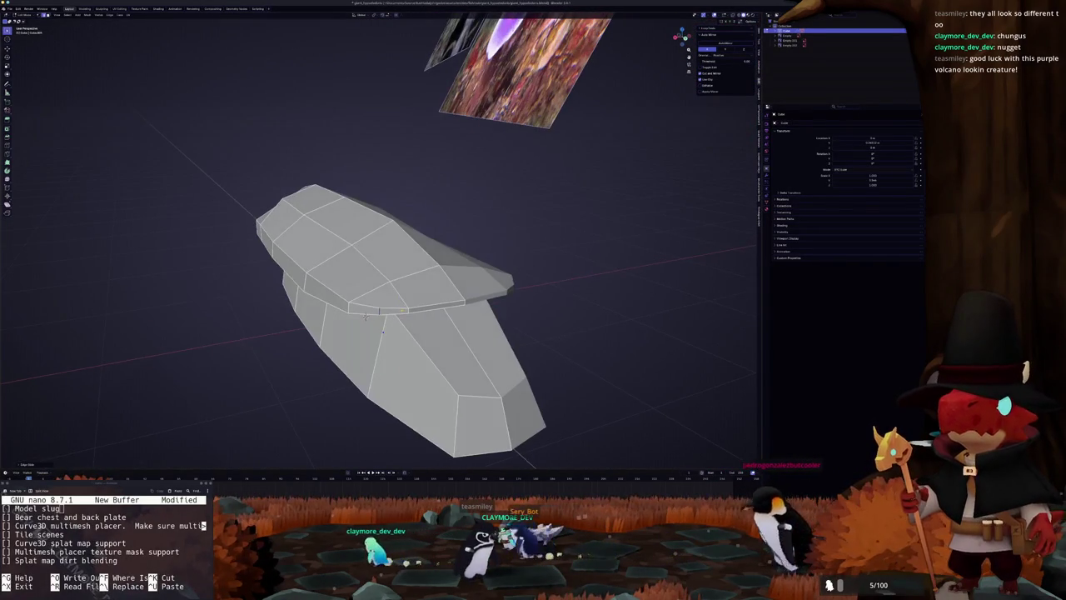
Step: Slide the vertex and a vertical edge loop toward the slug's narrow front end
key("g")
key("g")
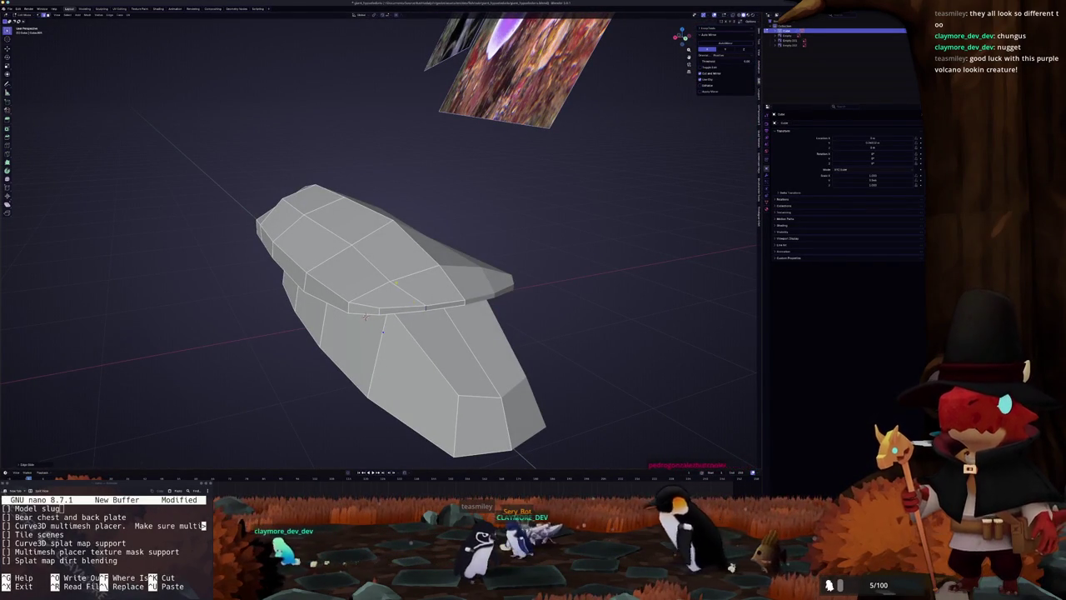
left_click_drag(365, 317, 408, 310)
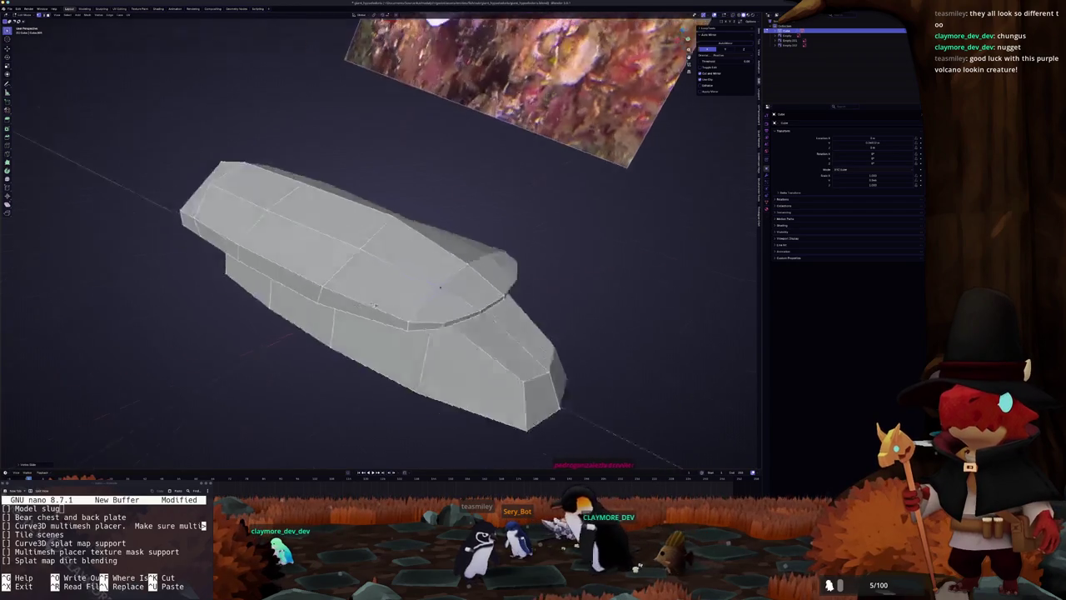
scroll(446, 303, "up", 3)
scroll(372, 269, "down", 3)
left_click_drag(372, 269, 413, 275)
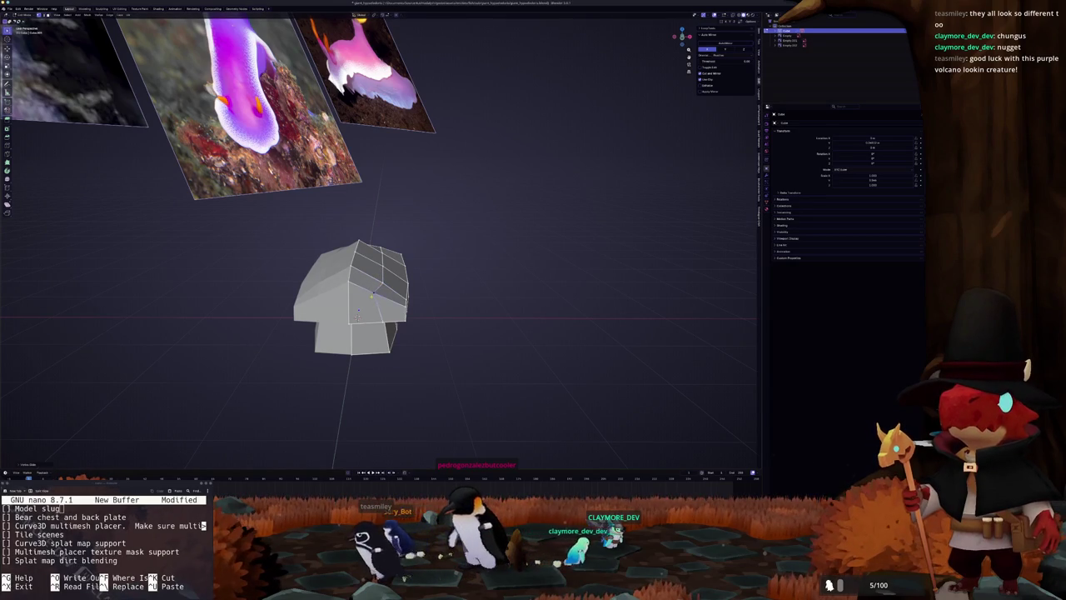
mouse_move(379, 250)
left_mouse_down()
mouse_move(408, 243)
mouse_move(384, 297)
left_mouse_up()
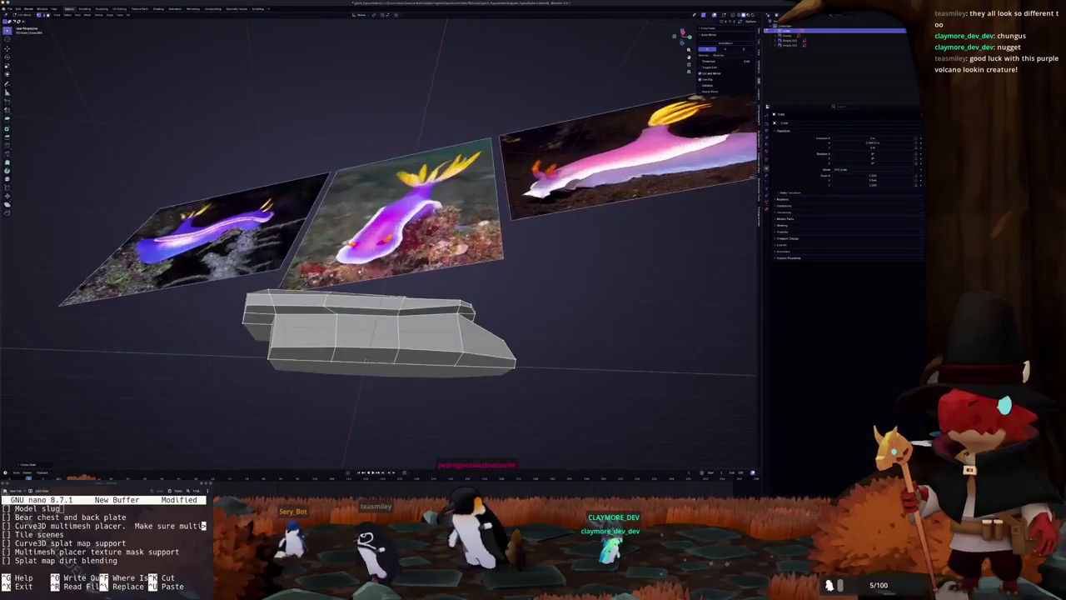
scroll(379, 283, "up", 2)
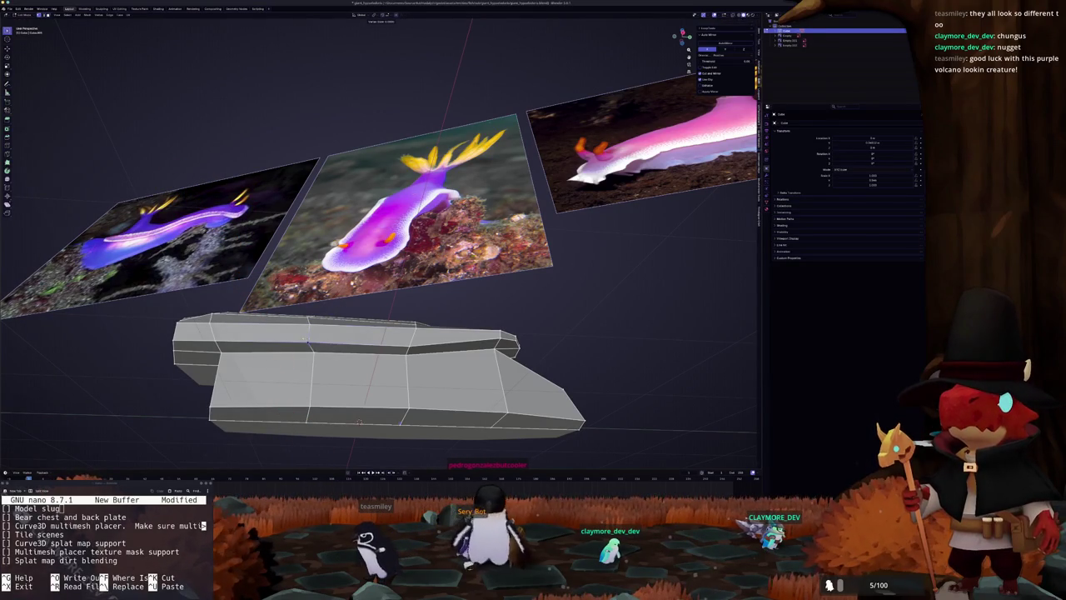
left_click_drag(358, 422, 366, 385)
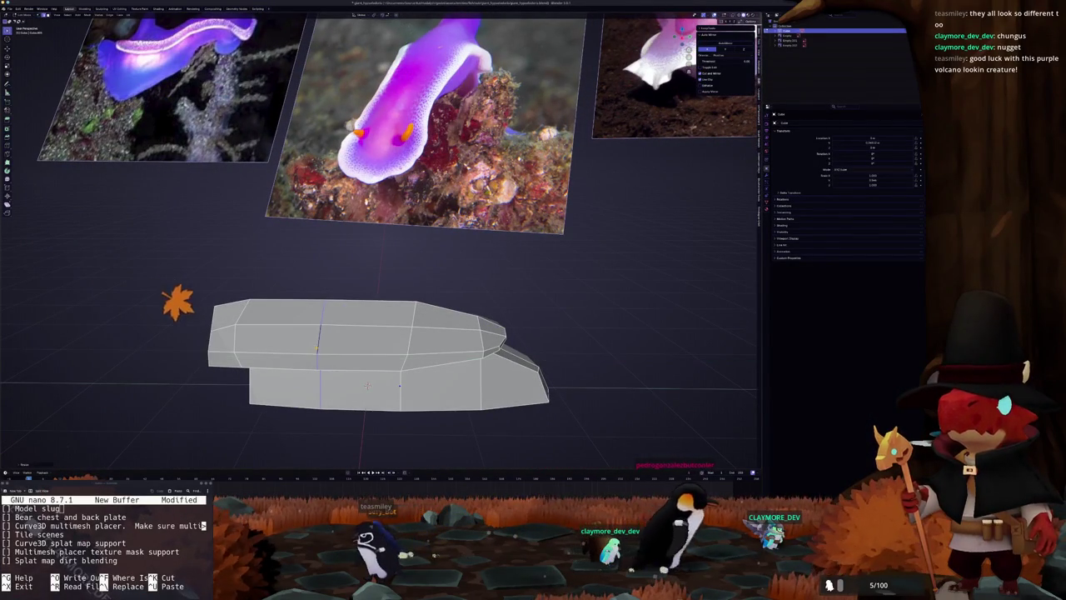
left_click(406, 387, "alt")
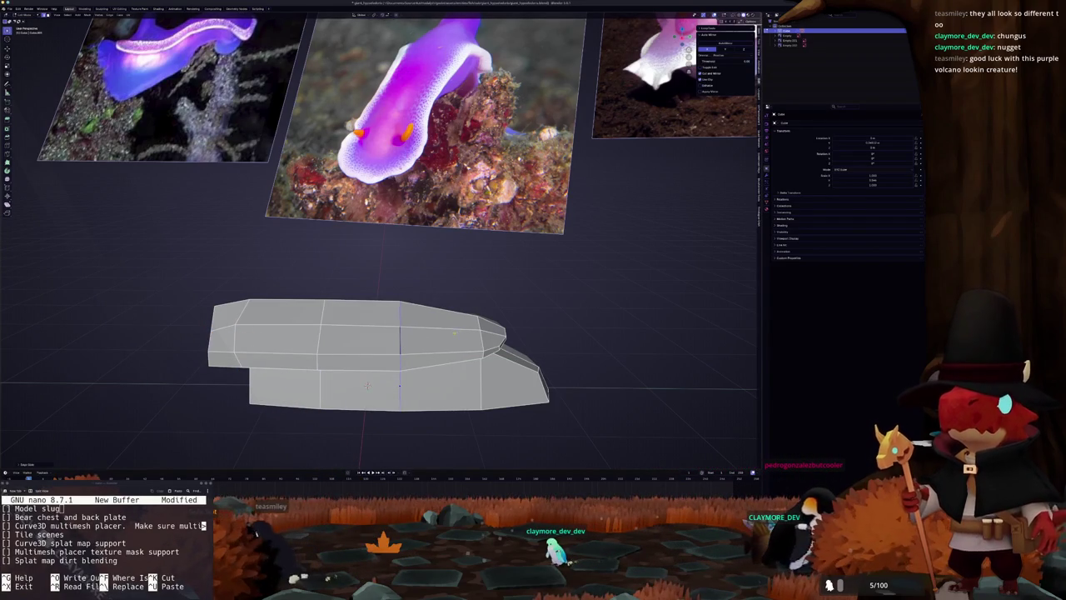
mouse_move(366, 385)
left_mouse_down()
mouse_move(372, 344)
mouse_move(355, 359)
left_mouse_up()
Step: In front view, box-select the upper-right faces and lower them twice along Z
key("Tab")
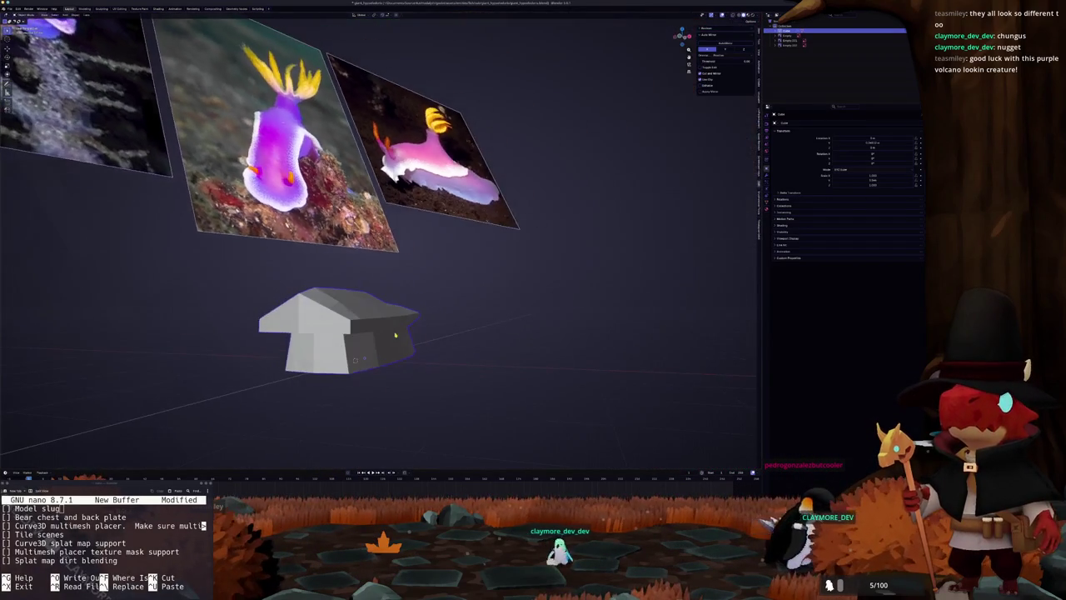
key("KP_1")
key("Tab")
scroll(396, 337, "up", 2)
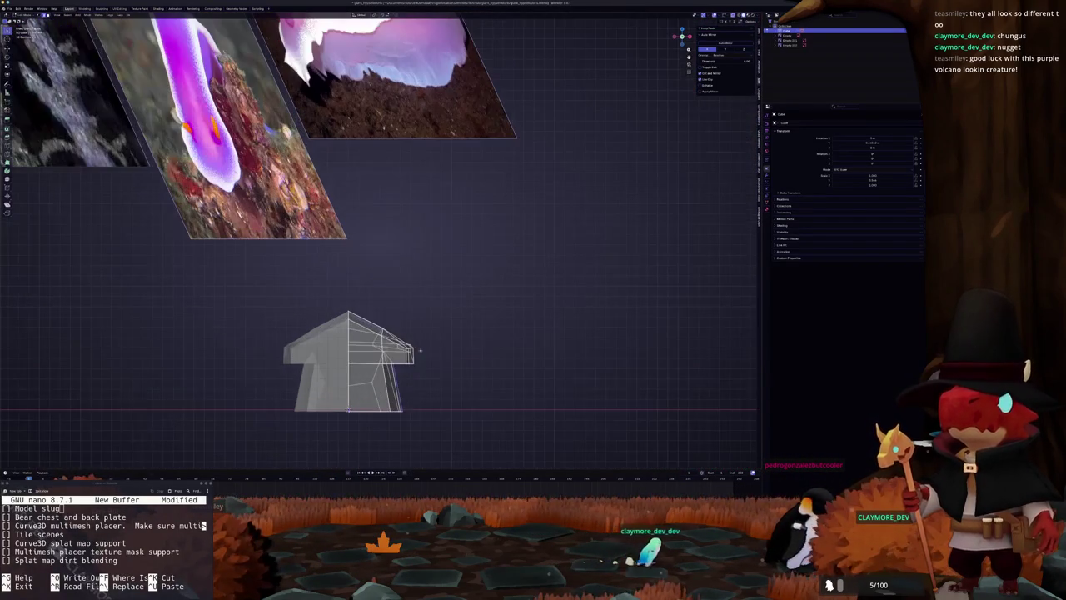
left_click_drag(420, 351, 276, 270)
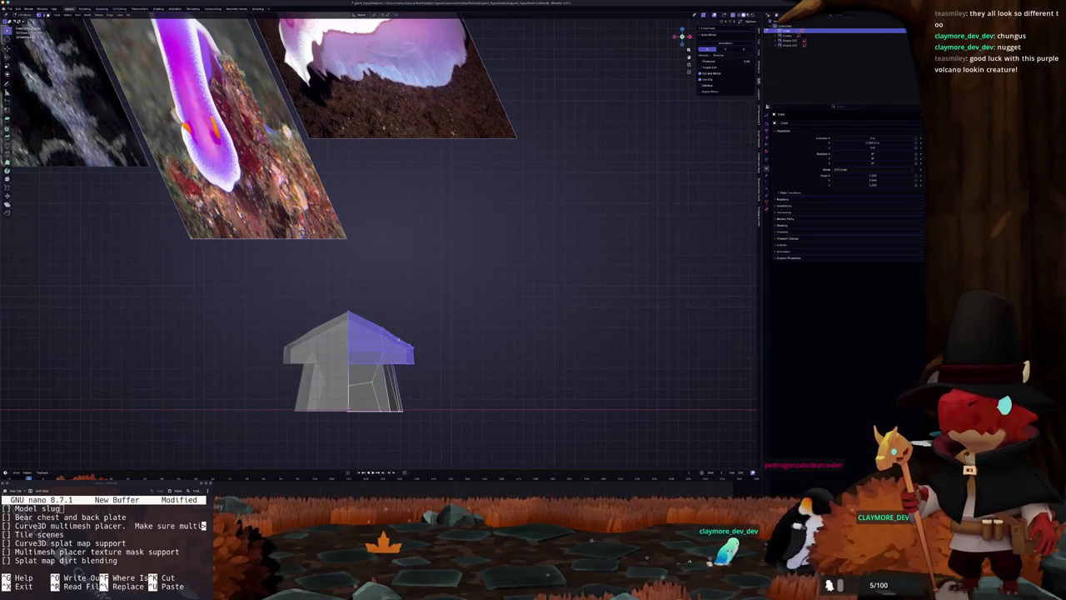
key("g")
key("z")
left_click(492, 364)
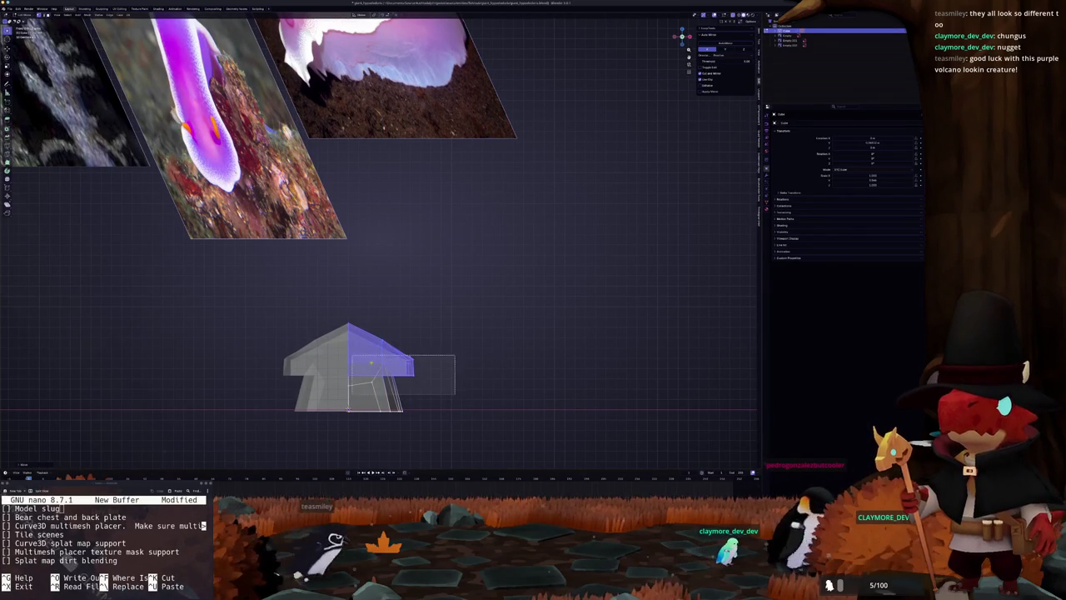
key("g")
key("z")
key("Return")
key("Tab")
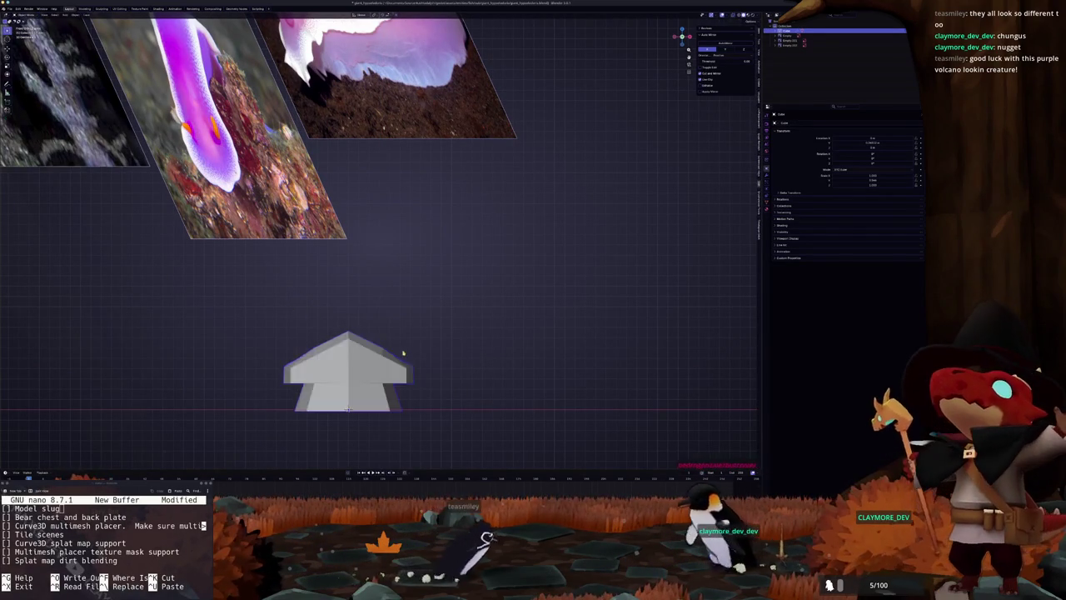
Step: Try moving a vertex vertically along Z, cancelling both attempts
mouse_move(681, 35)
left_mouse_down()
mouse_move(702, 20)
mouse_move(682, 39)
left_mouse_up()
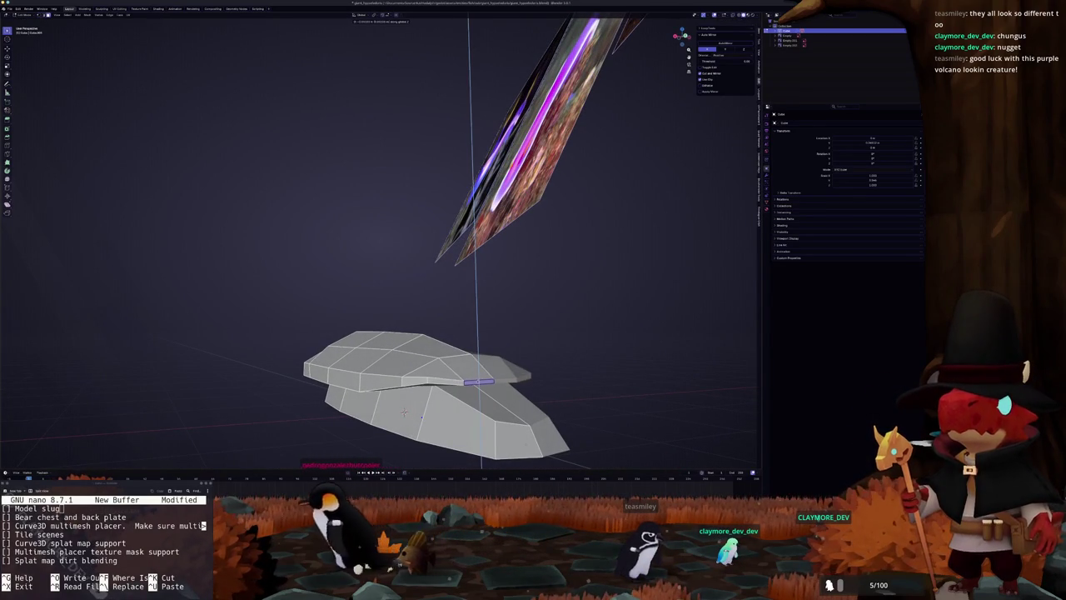
key("g")
key("z")
left_click(404, 412)
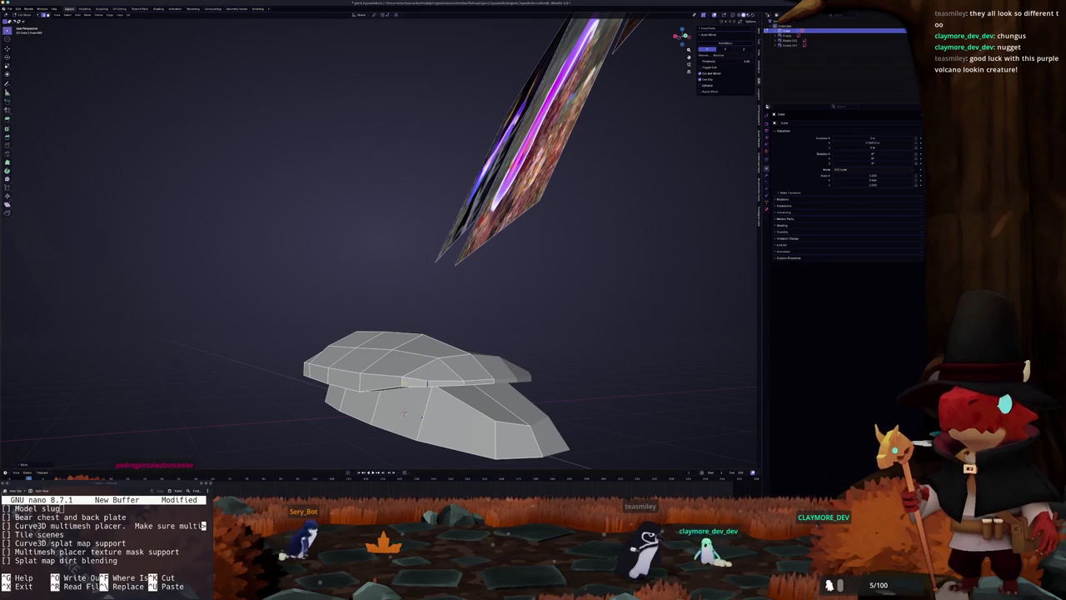
key("g")
key("z")
left_click(404, 413)
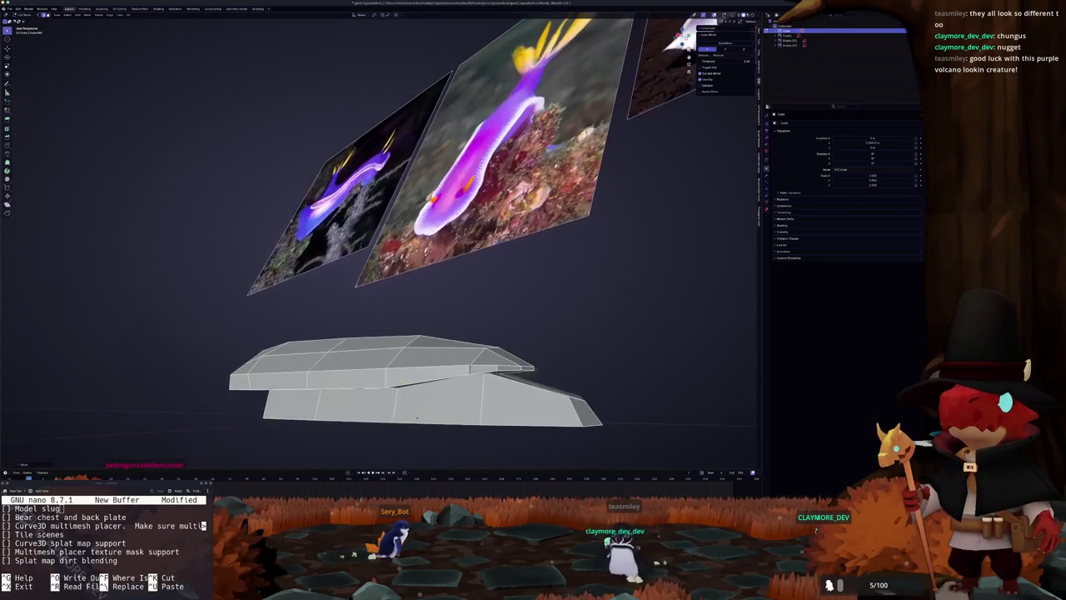
Step: Select a neighbouring vertex and a lower-layer face, then start moving them along X
mouse_move(391, 379)
left_mouse_down()
mouse_move(431, 370)
mouse_move(406, 379)
mouse_move(379, 348)
left_mouse_up()
left_click(401, 363, "shift")
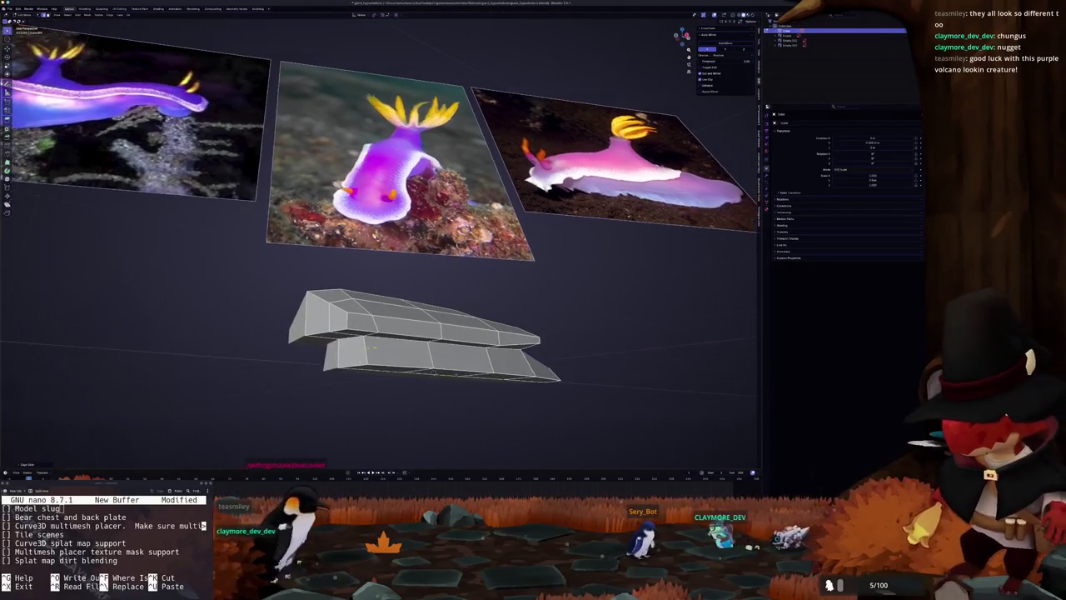
left_click(349, 354)
key("g")
key("x")
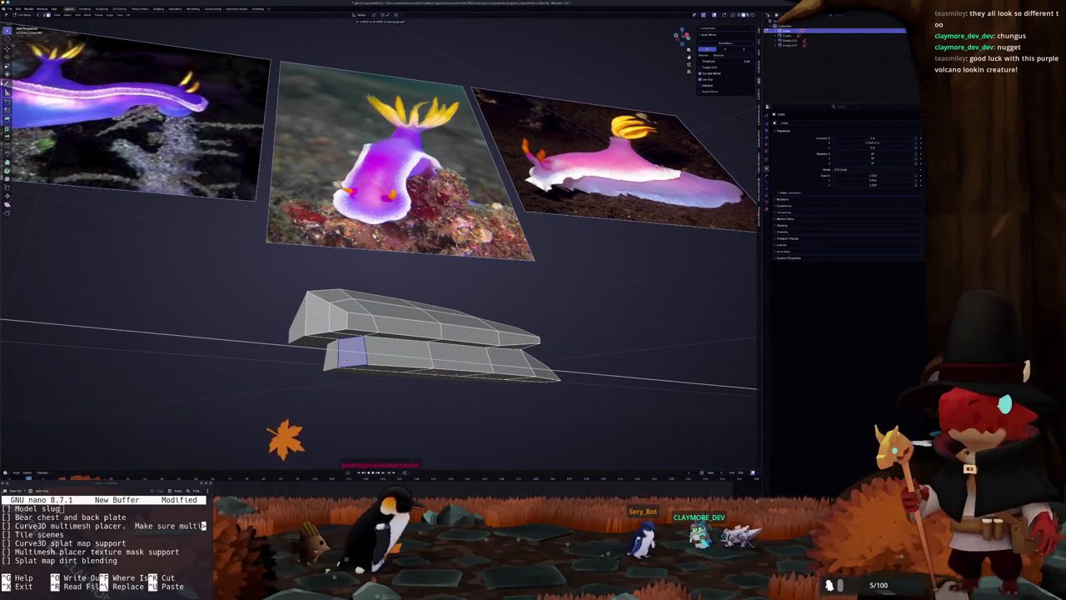
left_click(329, 356)
left_click_drag(330, 356, 330, 358)
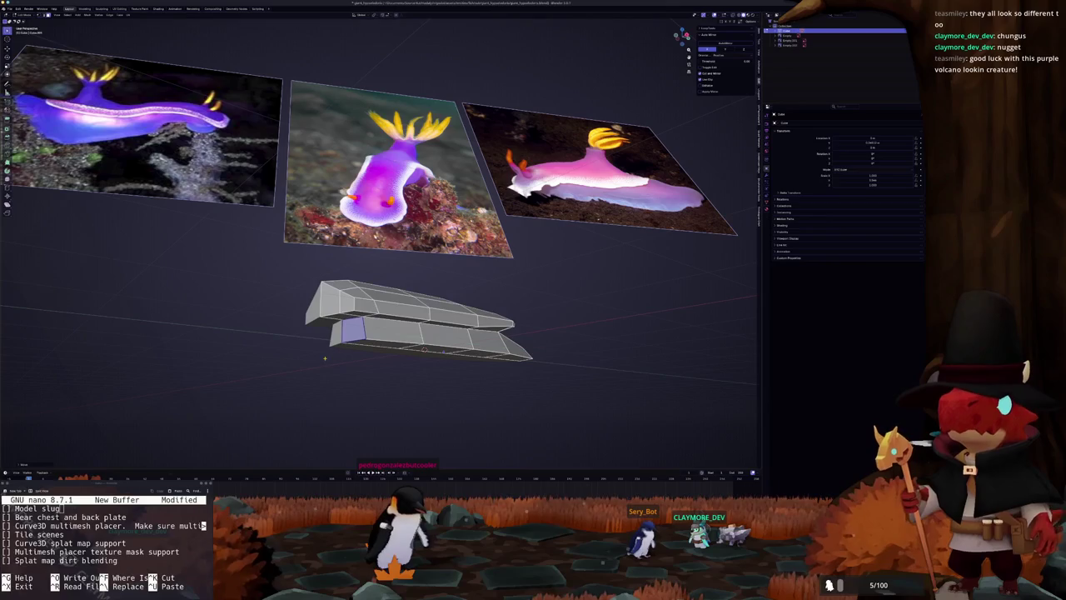
key("KP_1")
scroll(117, 341, "up", 3)
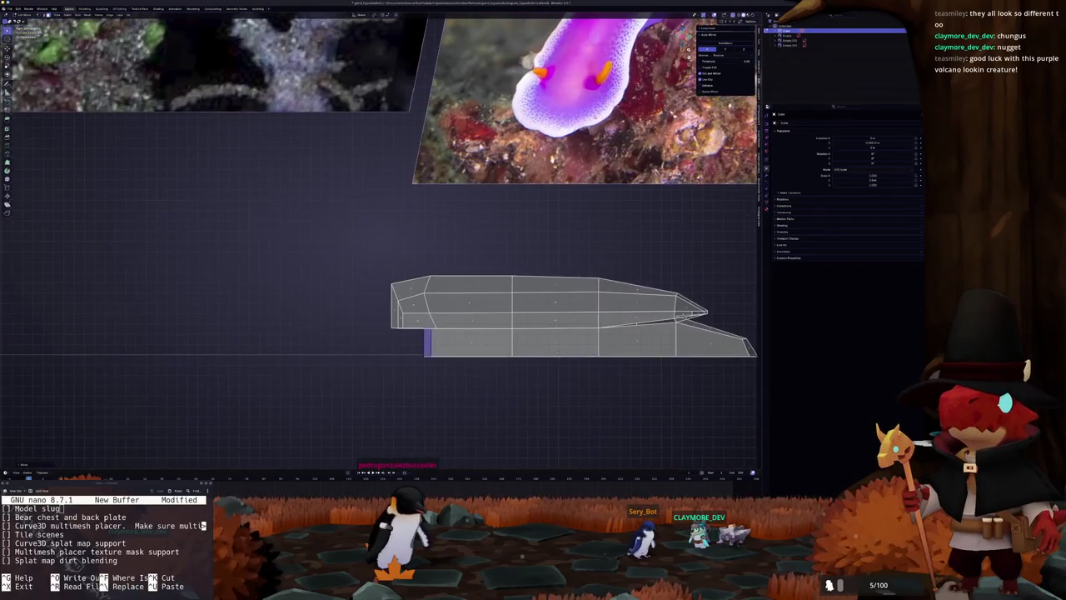
left_click_drag(383, 281, 385, 283)
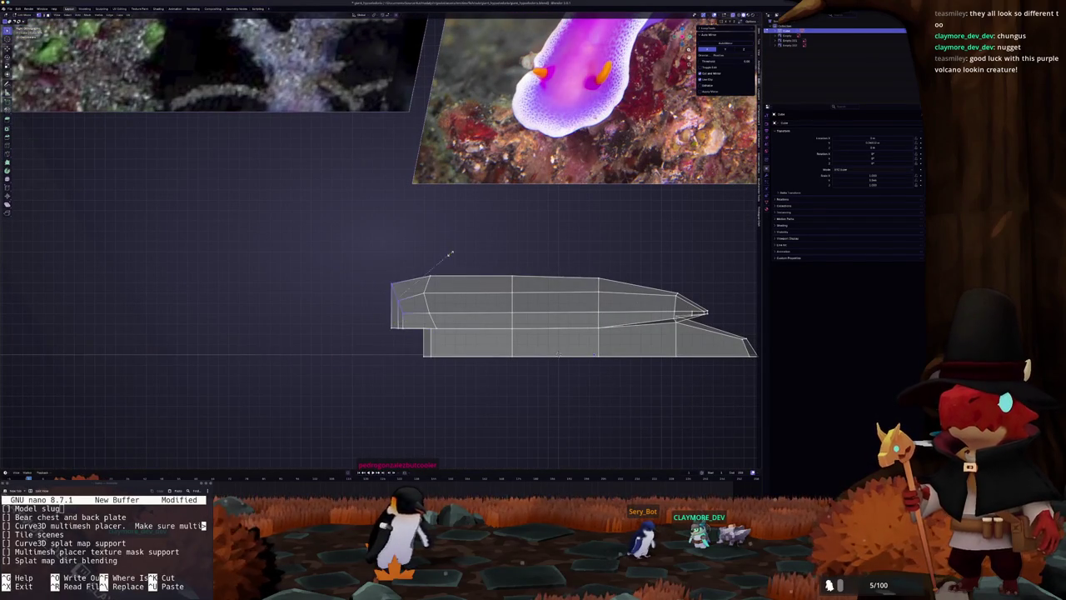
key("g")
key("z")
key("s")
key("z")
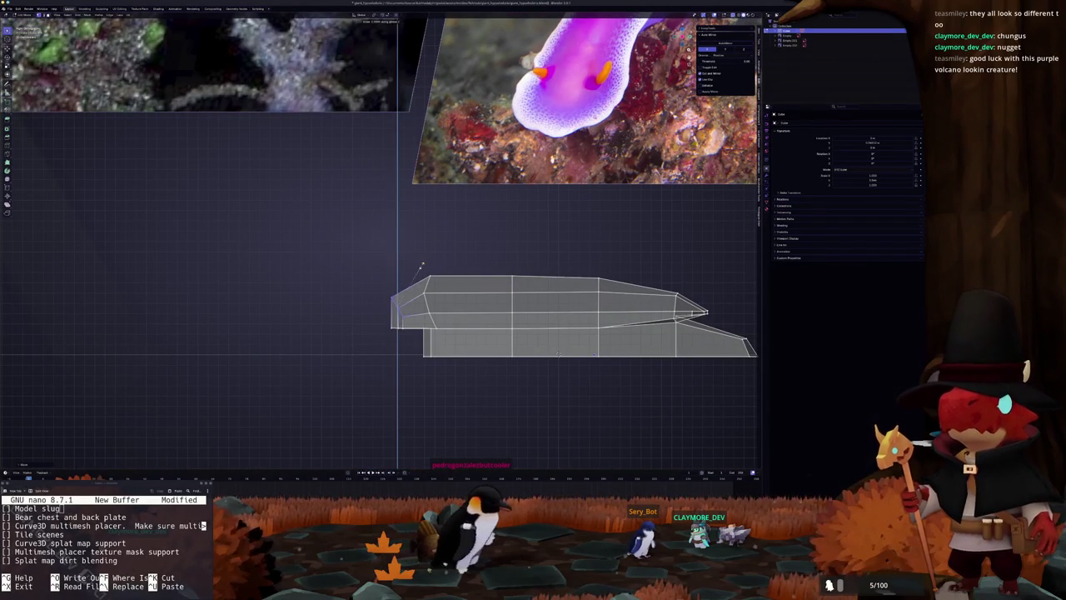
left_click(408, 267)
scroll(408, 267, "down", 2)
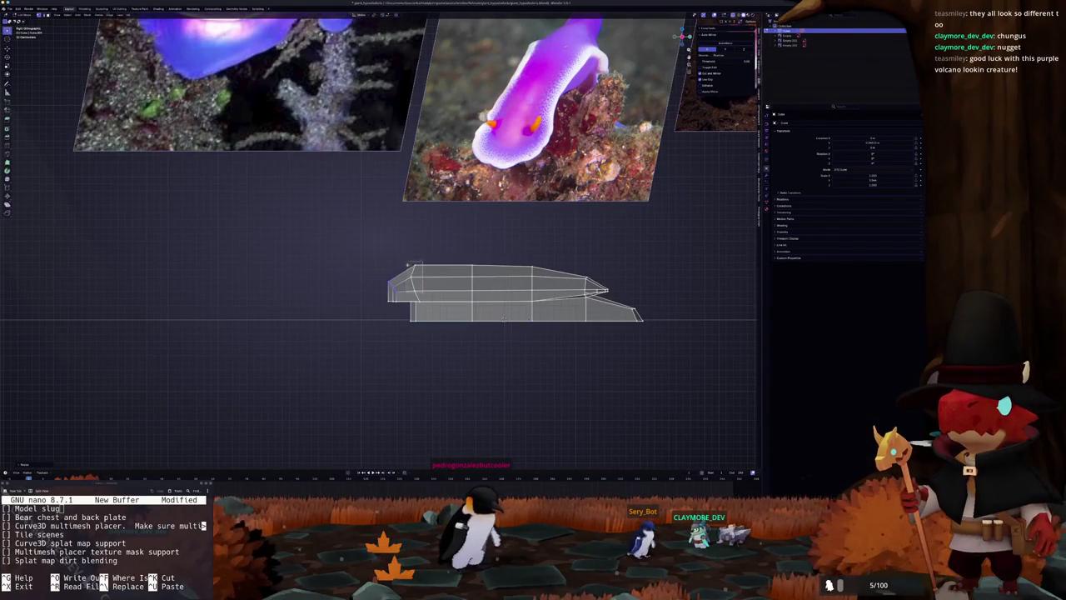
key("s")
key("y")
left_click(474, 260)
scroll(478, 265, "down", 1)
left_click_drag(483, 304, 364, 317)
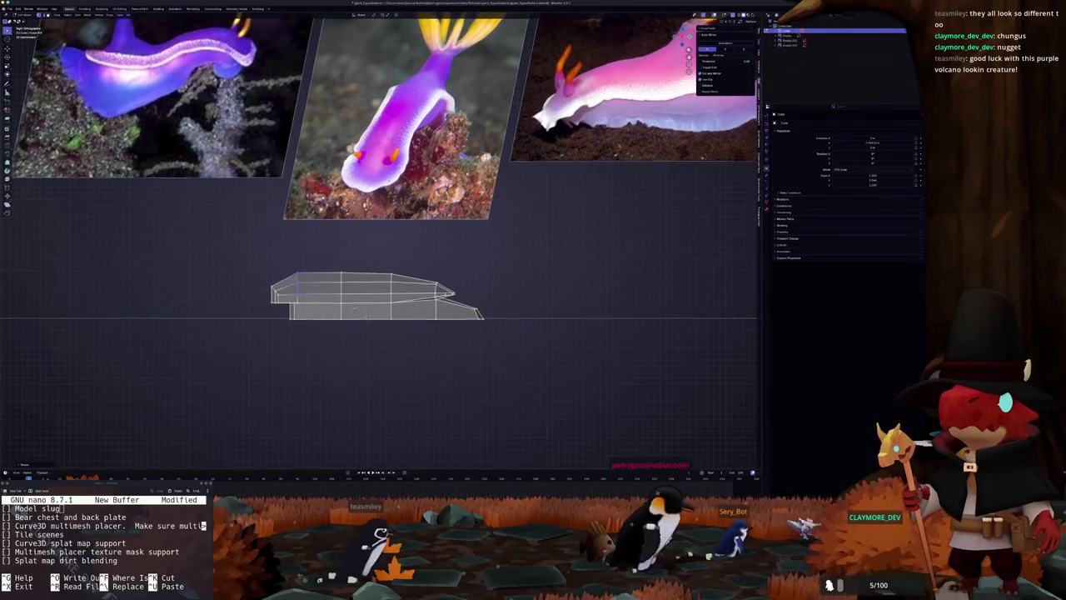
scroll(365, 317, "left", 3)
scroll(348, 318, "up", 2)
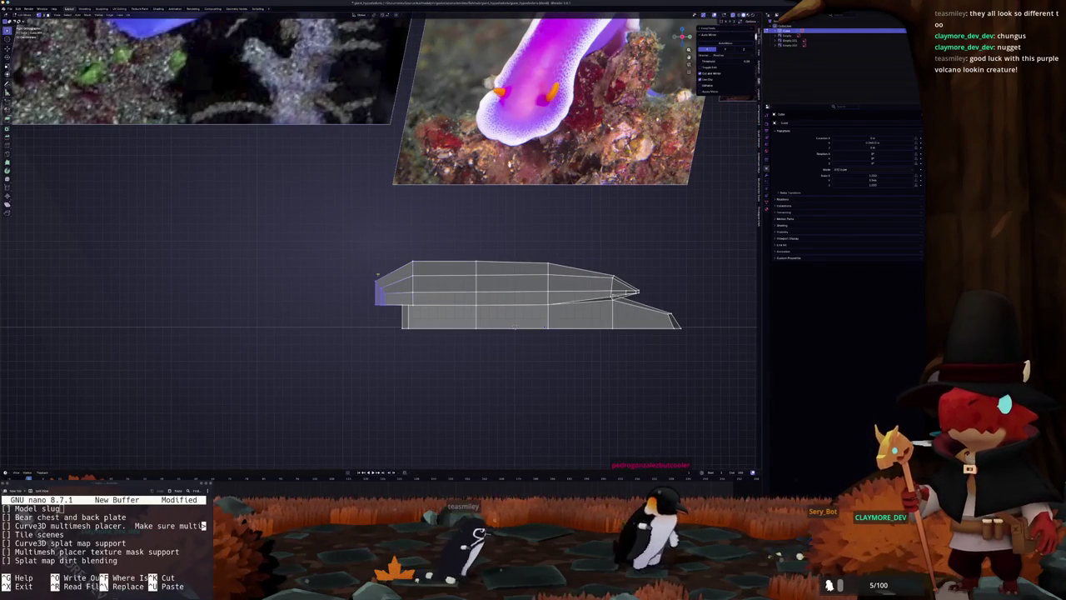
scroll(375, 312, "up", 1)
left_click_drag(421, 319, 400, 315)
key("alt+a")
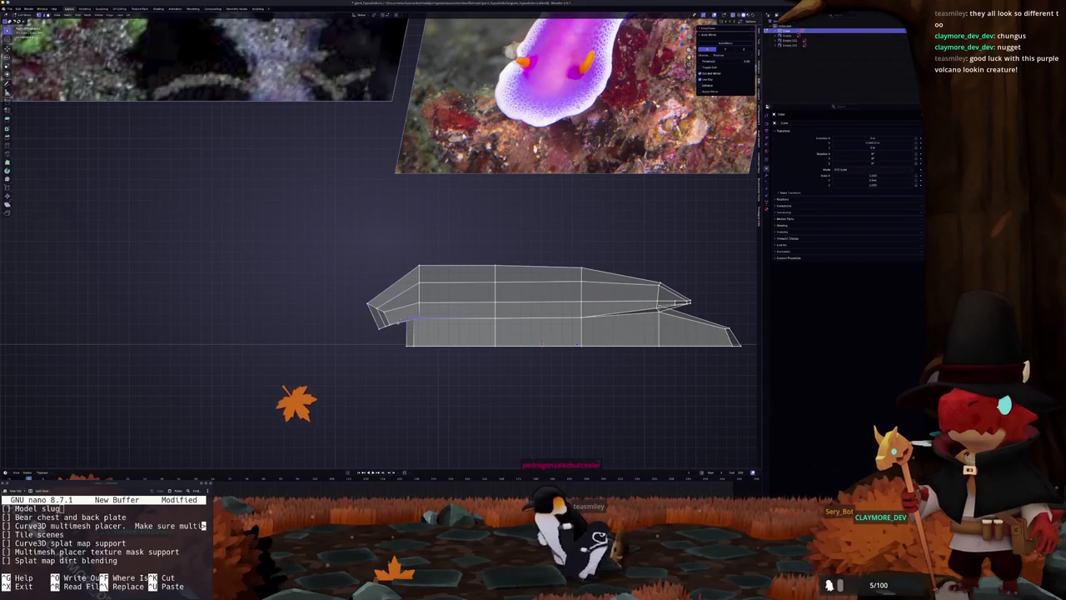
key("g")
key("z")
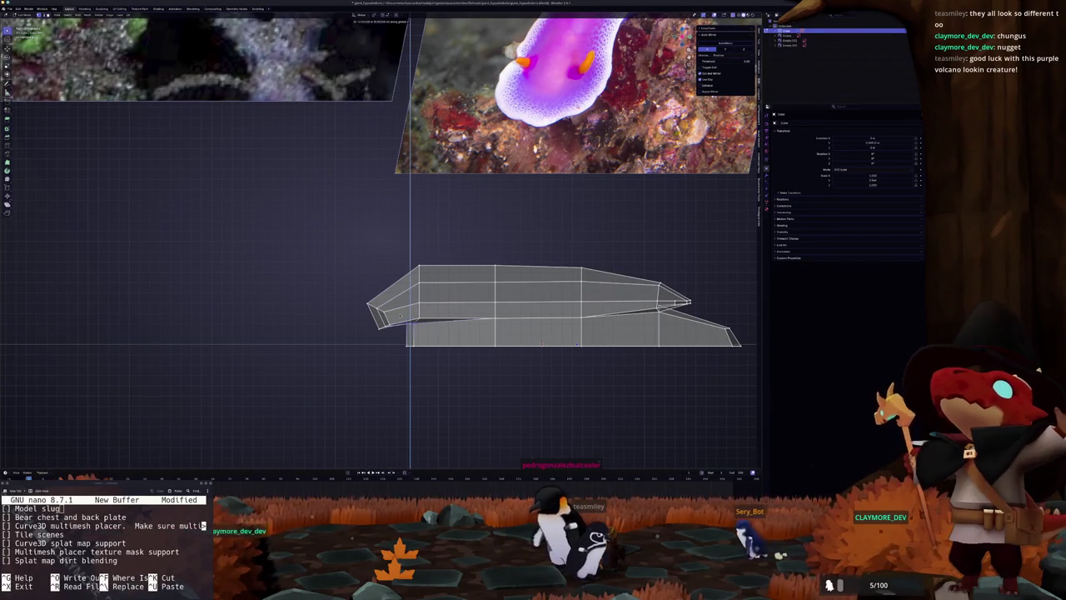
left_click(398, 315)
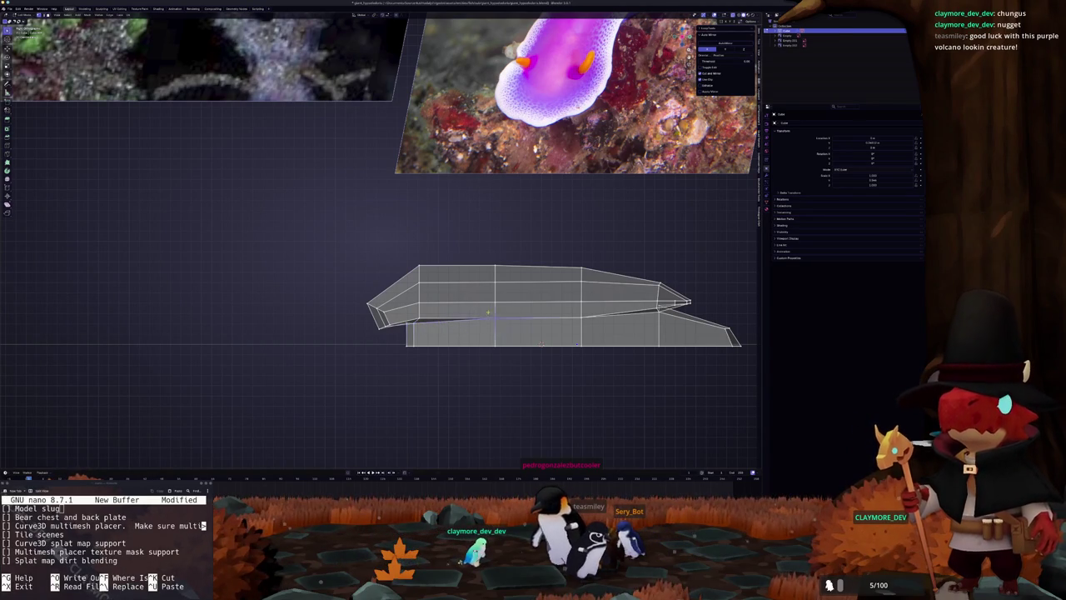
key("g")
key("z")
key("Return")
key("g")
key("z")
key("Return")
key("Tab")
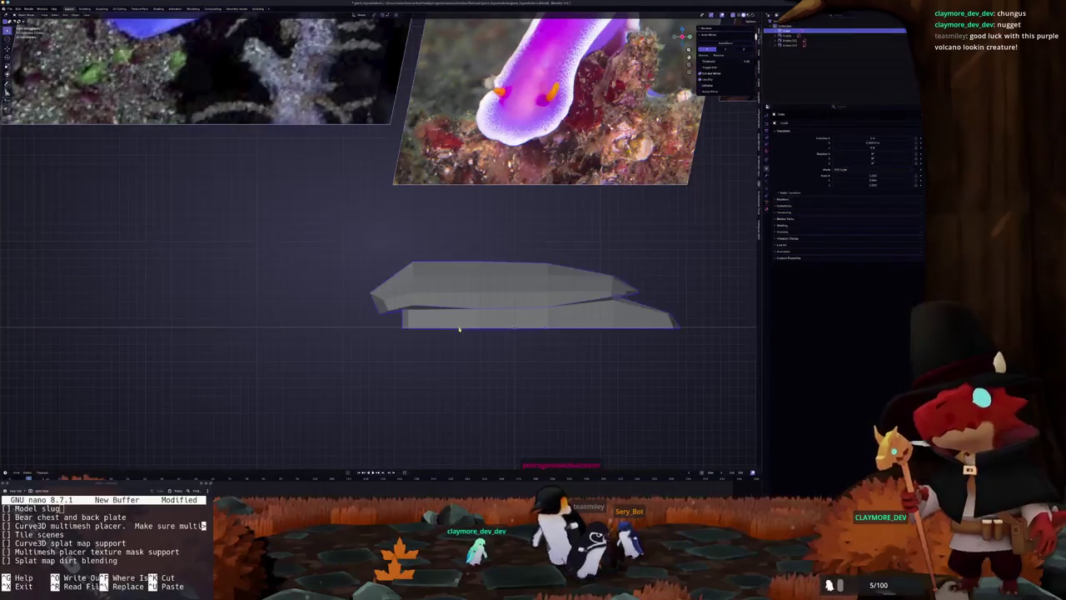
key("Tab")
scroll(364, 360, "up", 2)
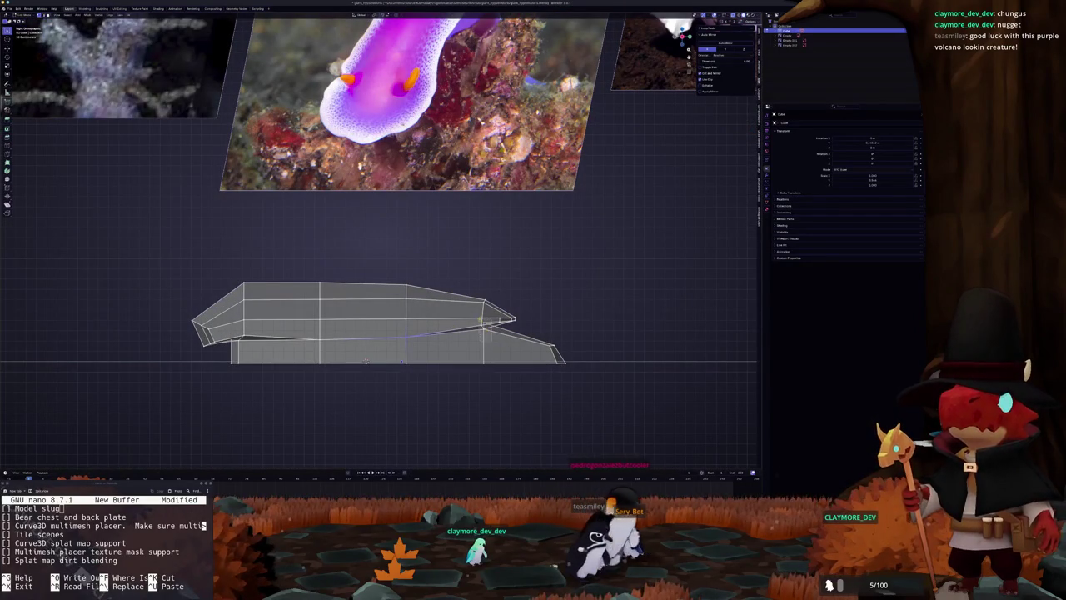
key("g")
key("z")
key("Return")
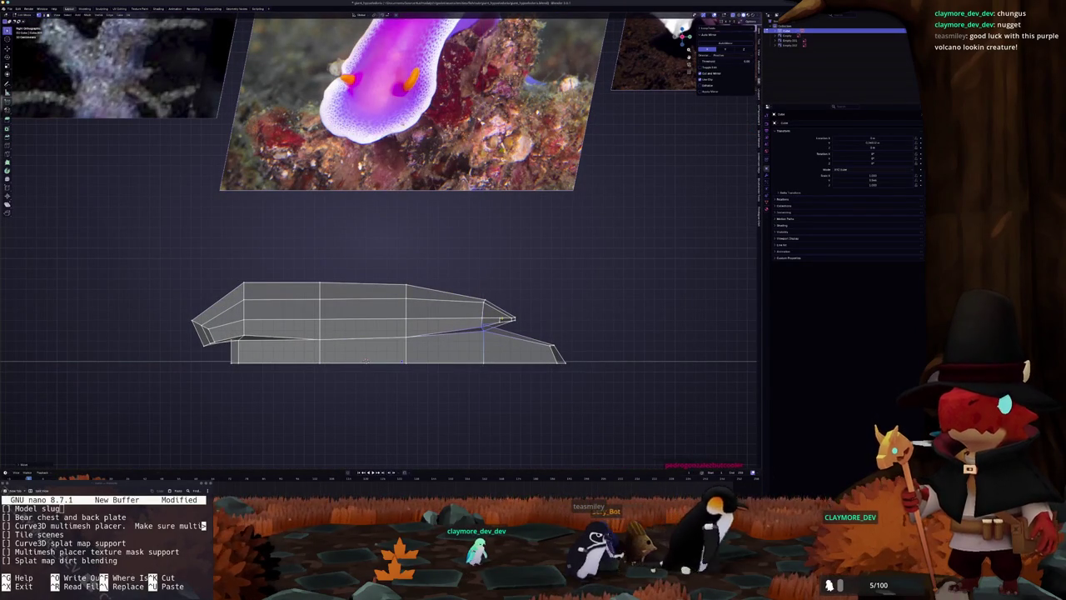
key("g")
key("z")
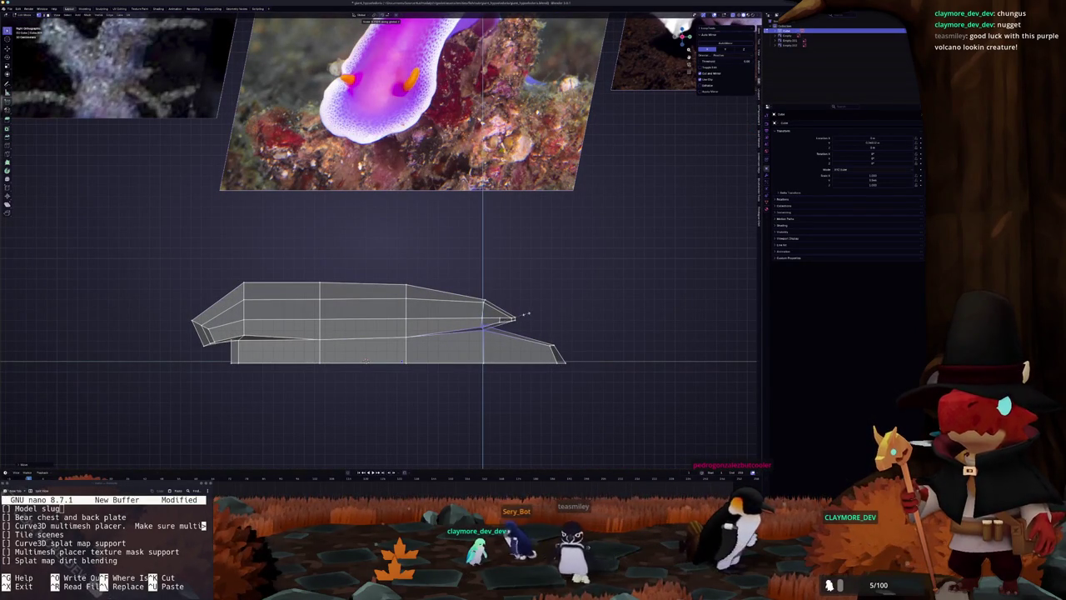
key("Return")
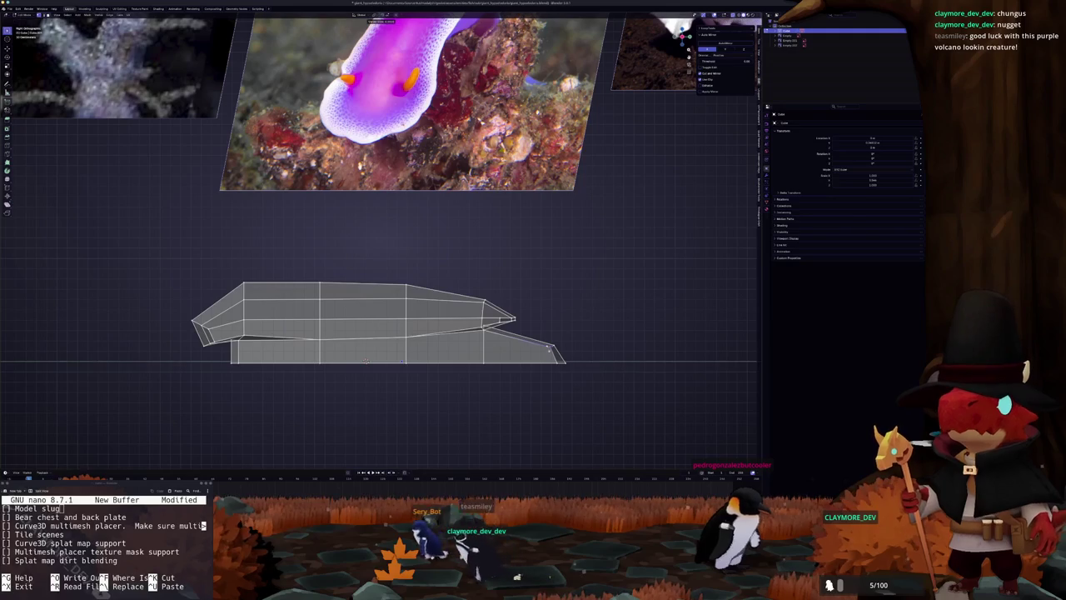
left_click_drag(365, 360, 516, 342)
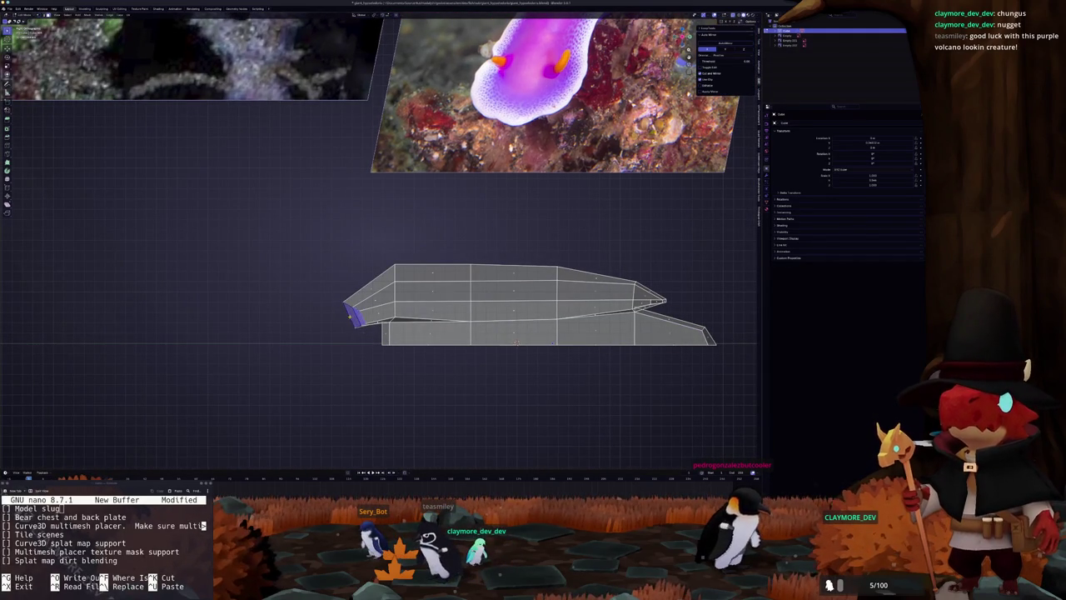
scroll(358, 318, "down", 3)
scroll(363, 314, "up", 2)
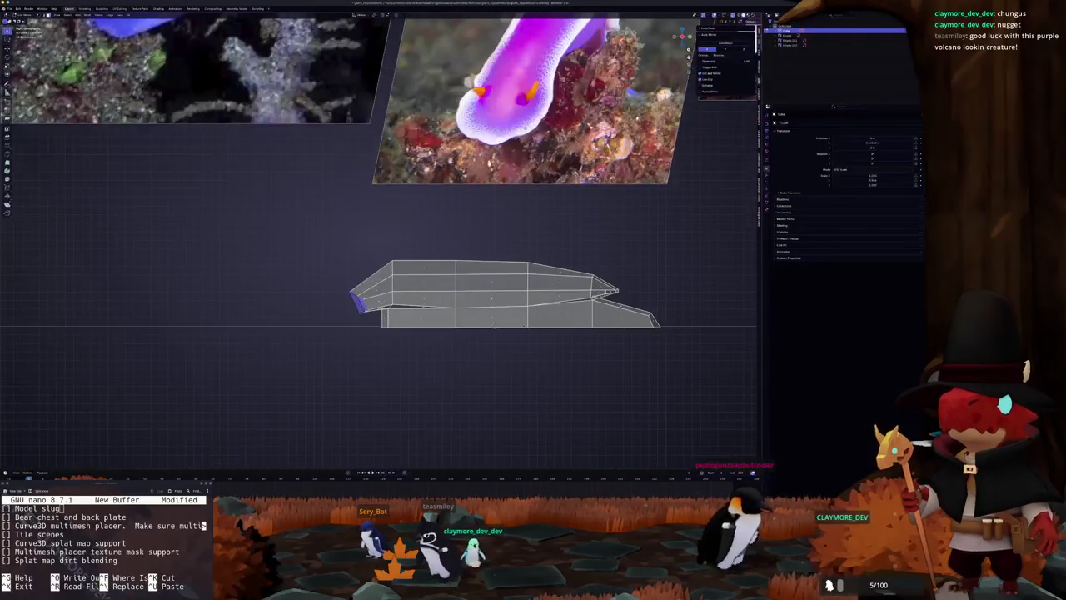
scroll(350, 300, "up", 2)
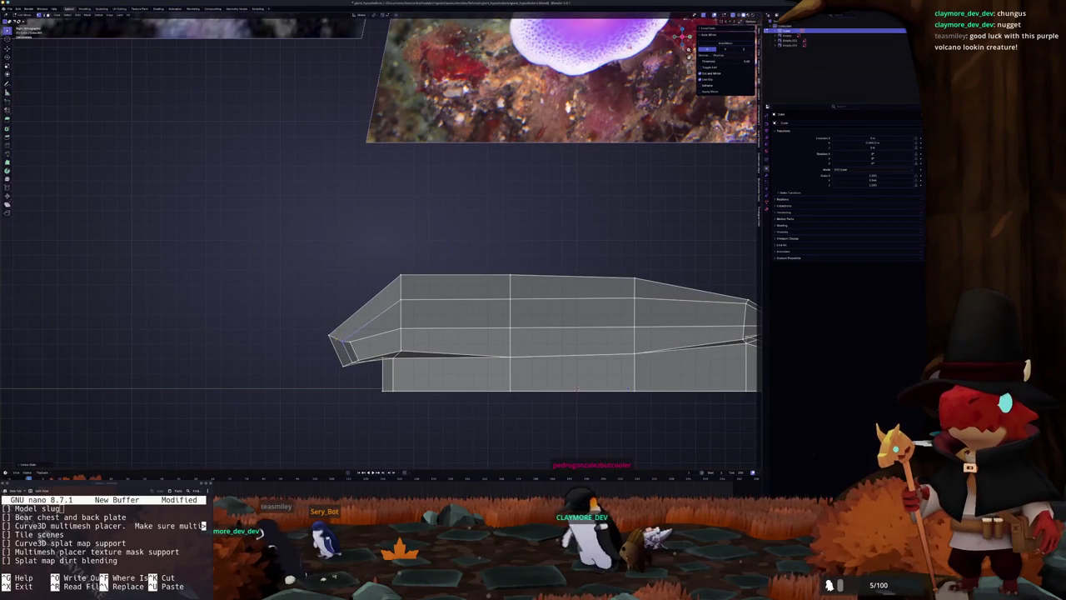
mouse_move(324, 330)
left_mouse_down()
mouse_move(450, 335)
mouse_move(416, 377)
left_mouse_up()
key("s")
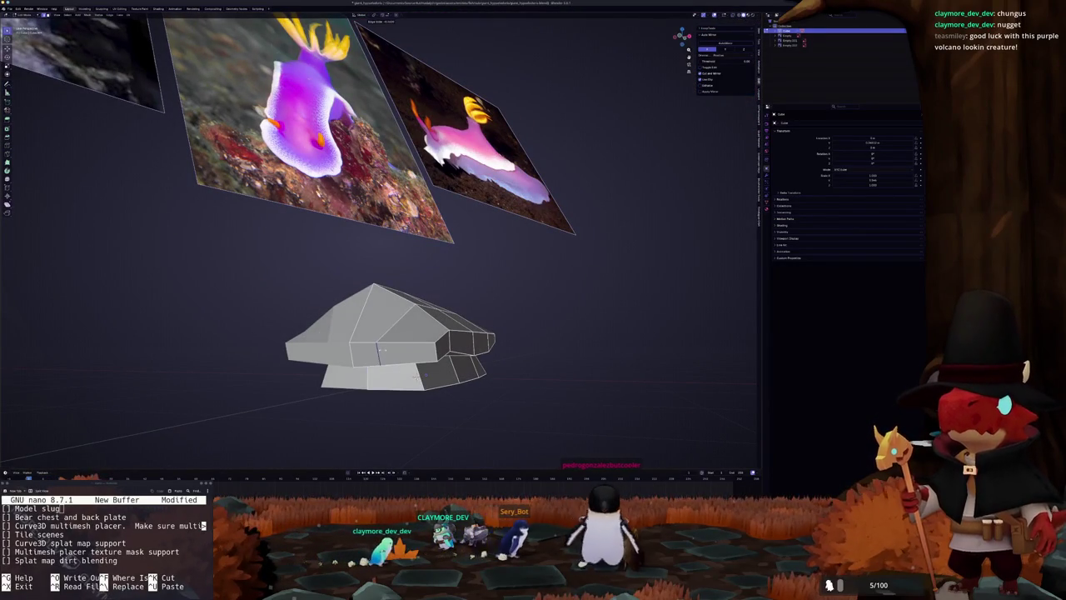
Step: Cancel an X-axis scale and instead shift the selected left part along X
key("x")
mouse_move(416, 350)
left_mouse_down()
mouse_move(420, 337)
mouse_move(472, 333)
left_mouse_up()
key("Escape")
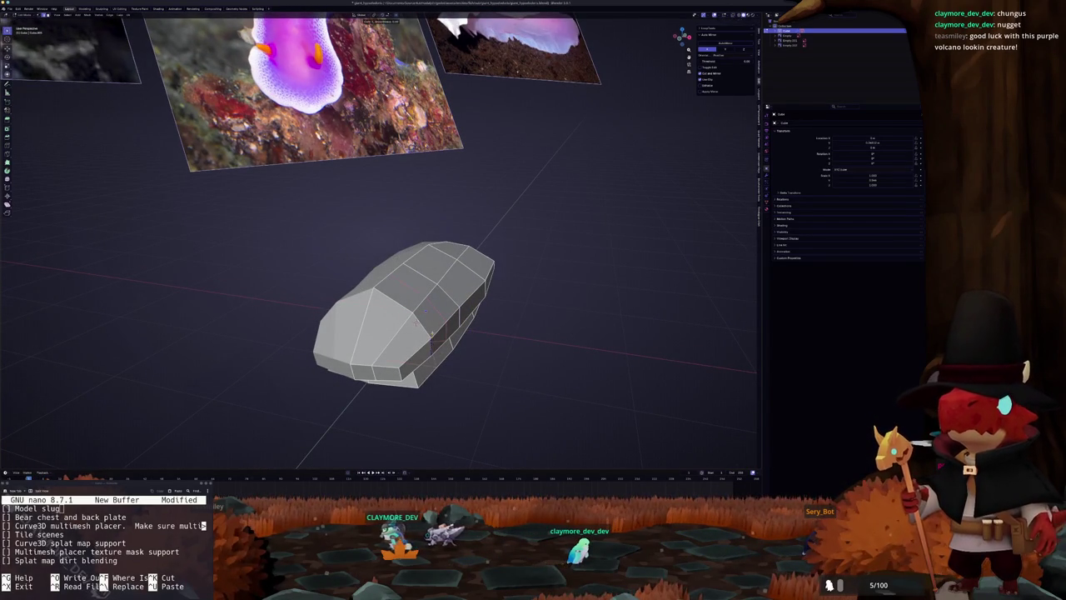
key("g")
key("x")
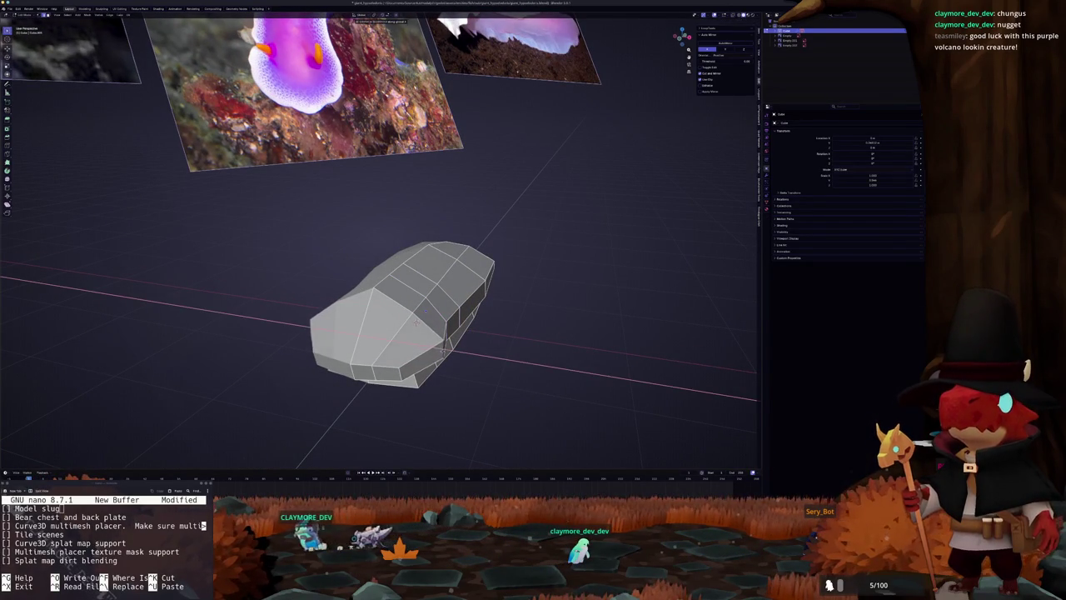
left_click(417, 321)
left_click_drag(416, 321, 485, 361)
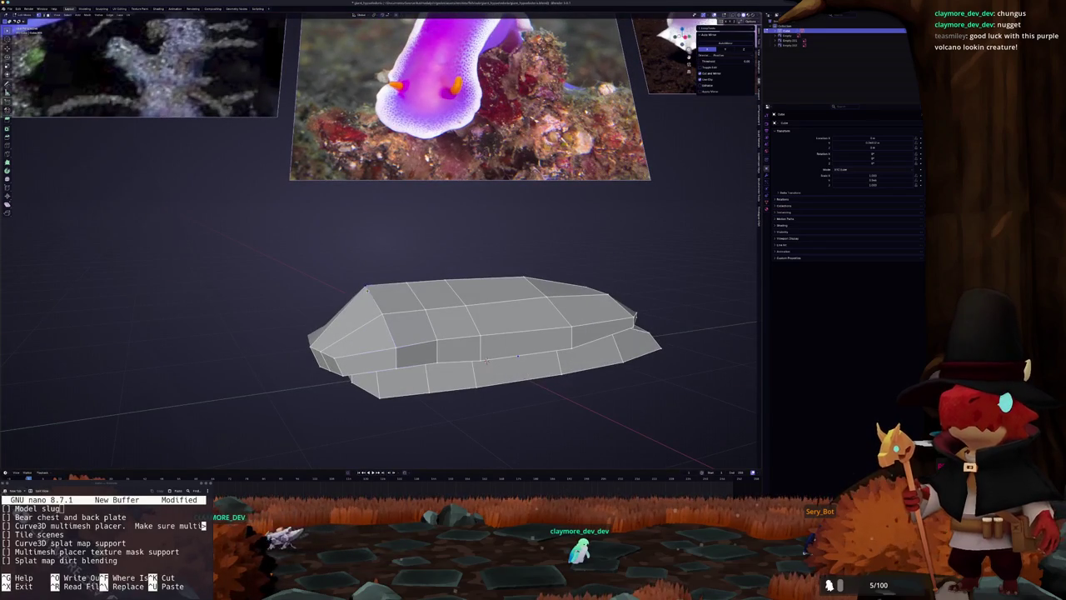
Step: Reposition the top-left vertex of the upper body
key("g")
left_click(336, 364)
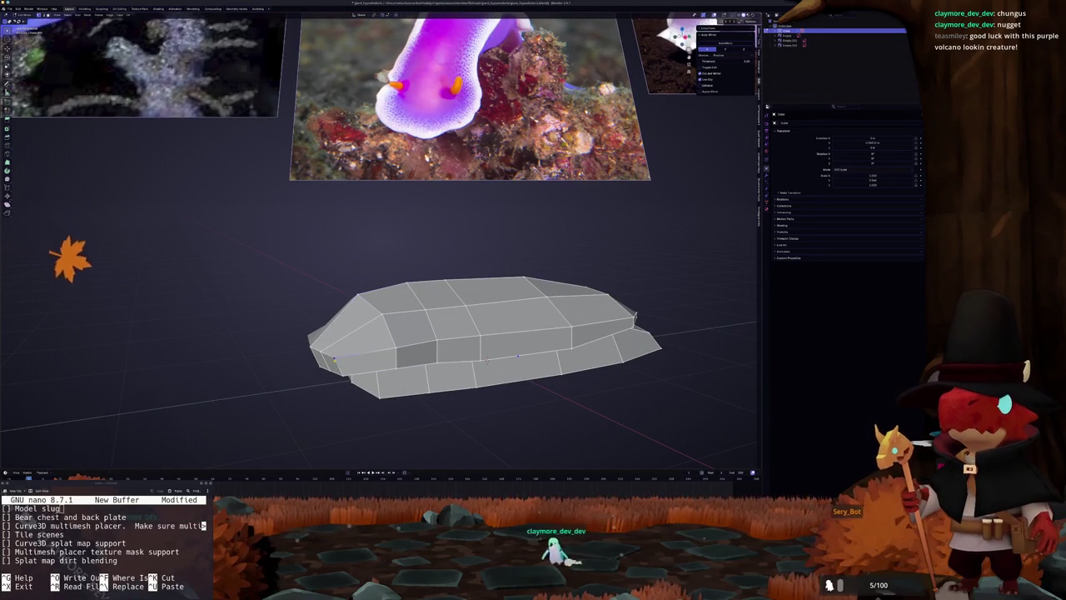
mouse_move(516, 356)
left_mouse_down()
mouse_move(400, 336)
mouse_move(358, 378)
mouse_move(381, 347)
left_mouse_up()
left_click_drag(438, 310, 408, 345)
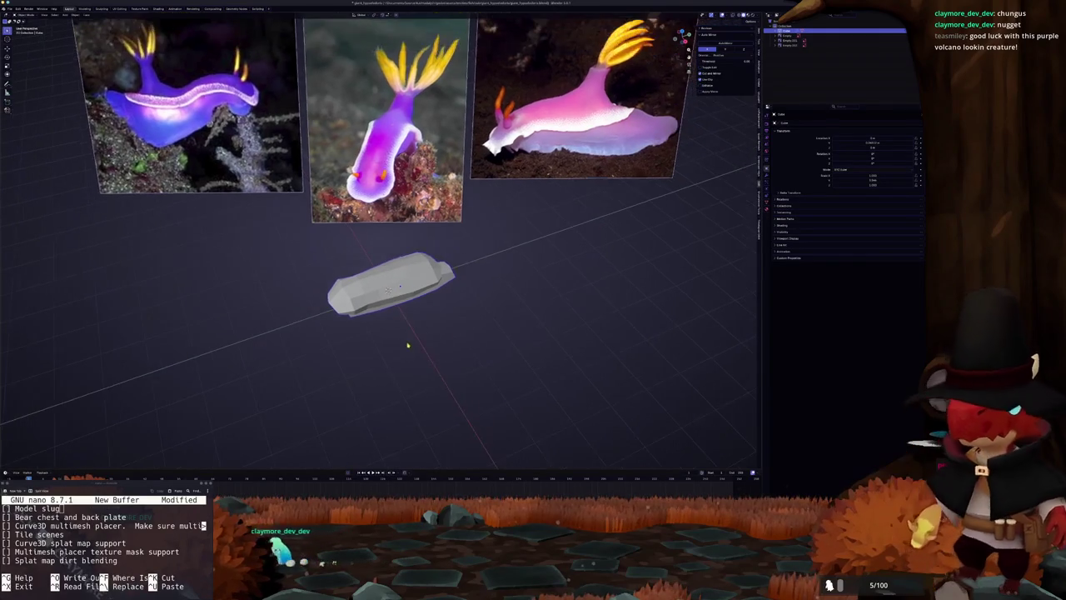
scroll(407, 345, "down", 10)
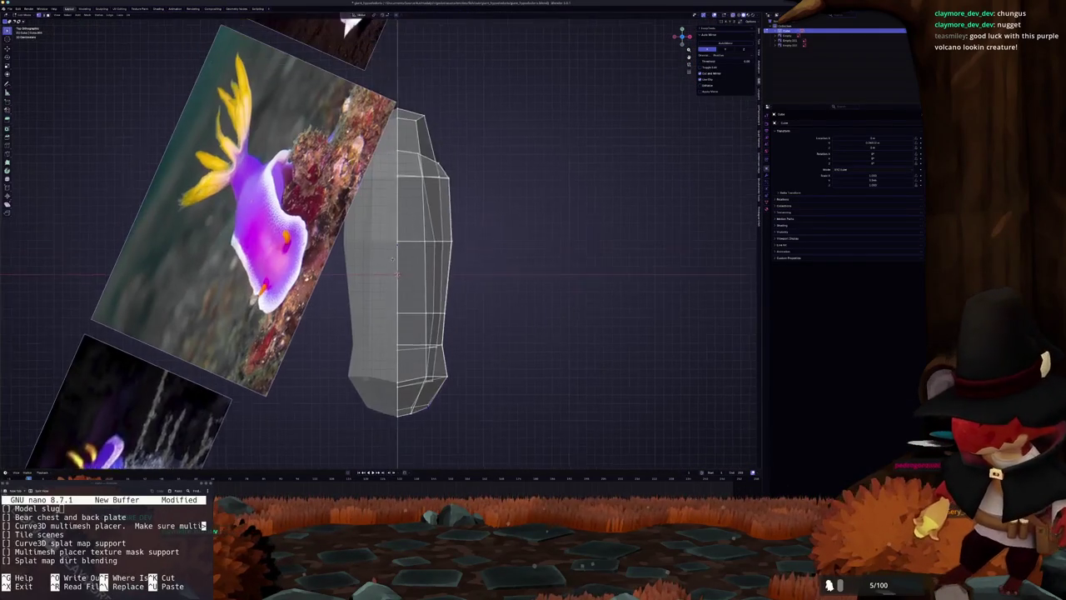
Step: Box-select the upper right-side faces and scale them narrower along X
mouse_move(465, 330)
left_mouse_down()
mouse_move(406, 175)
mouse_move(400, 202)
left_mouse_up()
key("s")
key("x")
left_click(476, 208)
scroll(472, 234, "down", 10)
left_click_drag(379, 333, 466, 300)
Step: Extrude the top face upward and taper it, checking the result from front and side views
key("e")
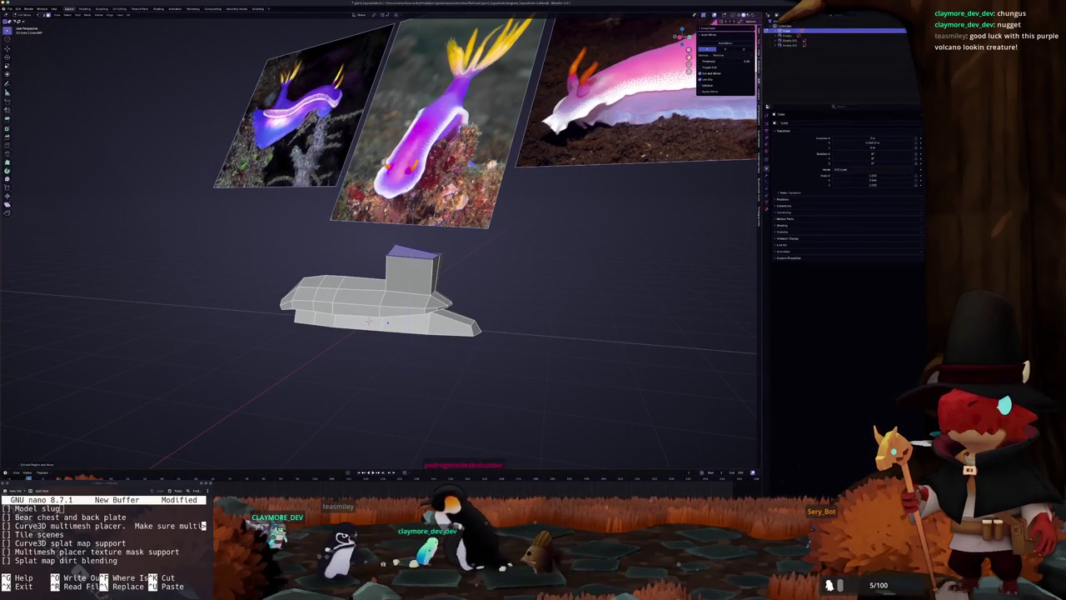
key("s")
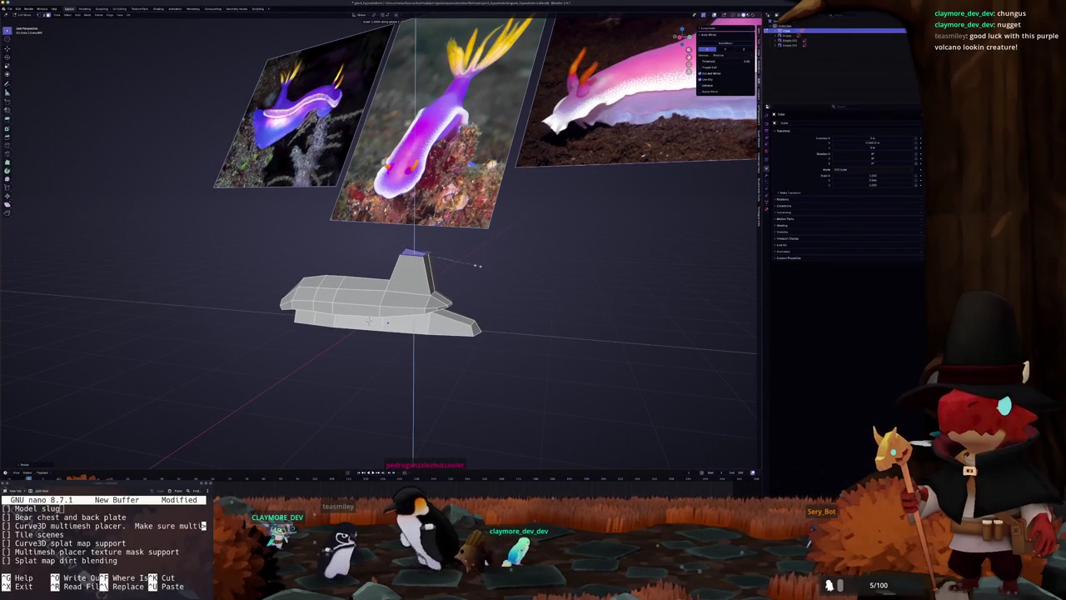
left_click(477, 265)
key("KP_1")
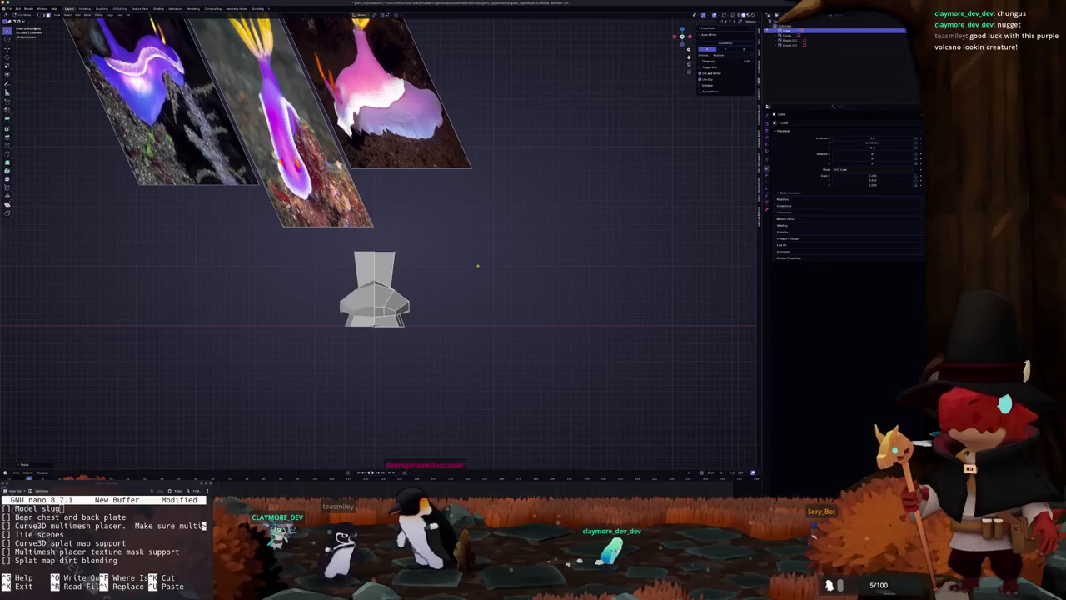
key("Escape")
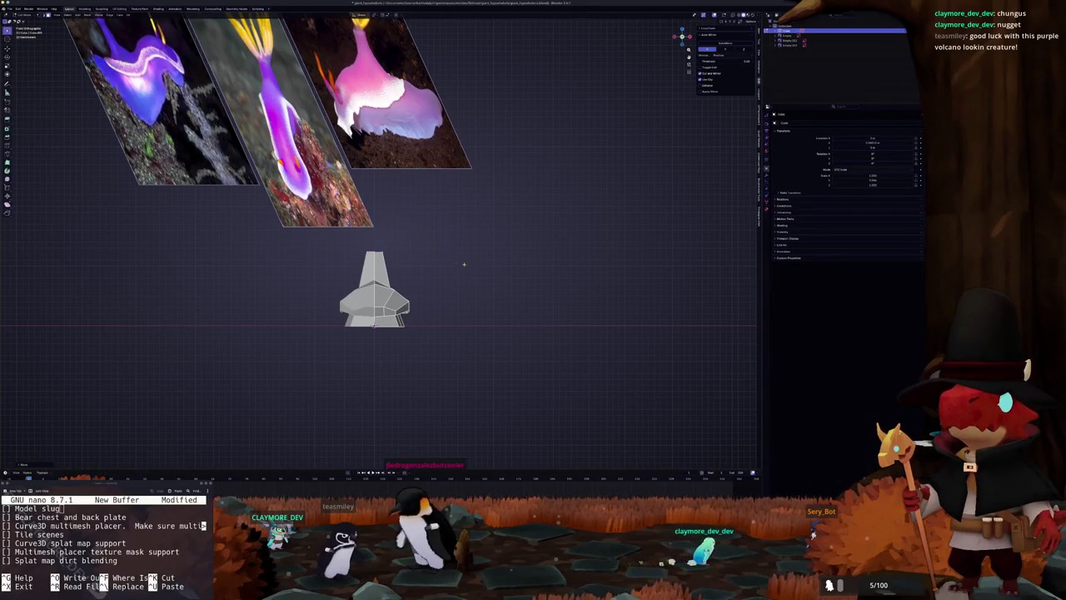
key("KP_3")
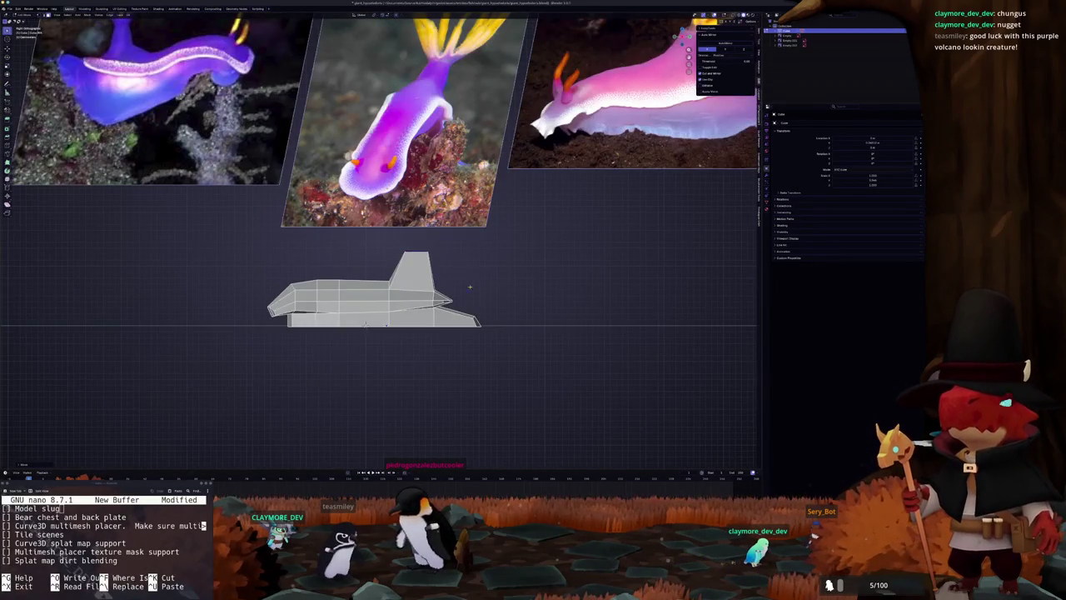
scroll(467, 280, "up", 3)
key("s")
key("Escape")
Step: Orbit around the raised block from several angles to inspect its tapered shape
key("KP_1")
key("KP_3")
scroll(431, 318, "up", 1)
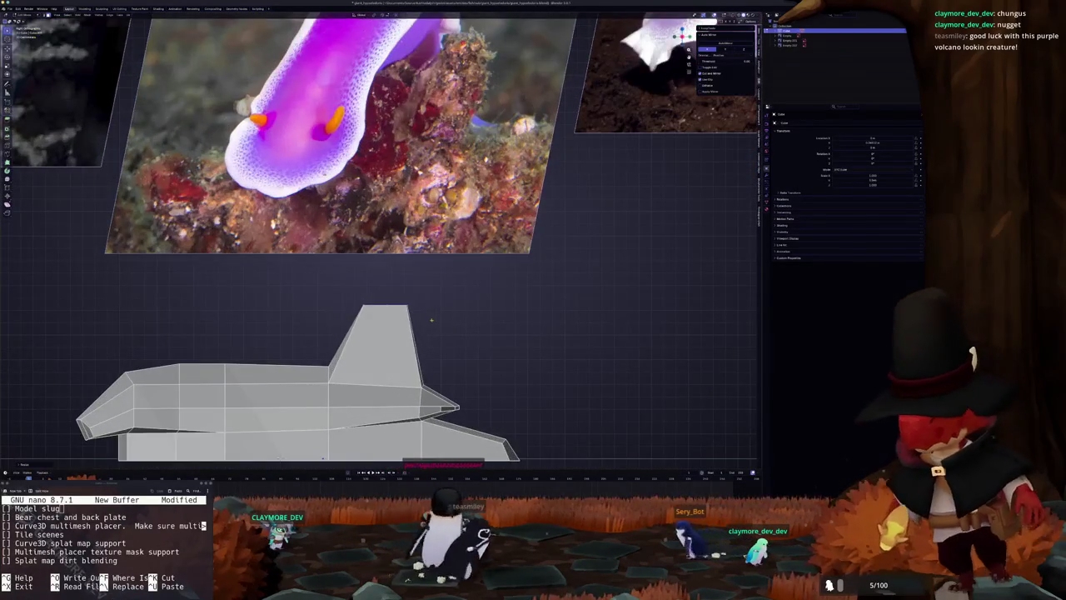
key("KP_8")
key("KP_6")
key("KP_6")
key("KP_6")
key("s")
key("x")
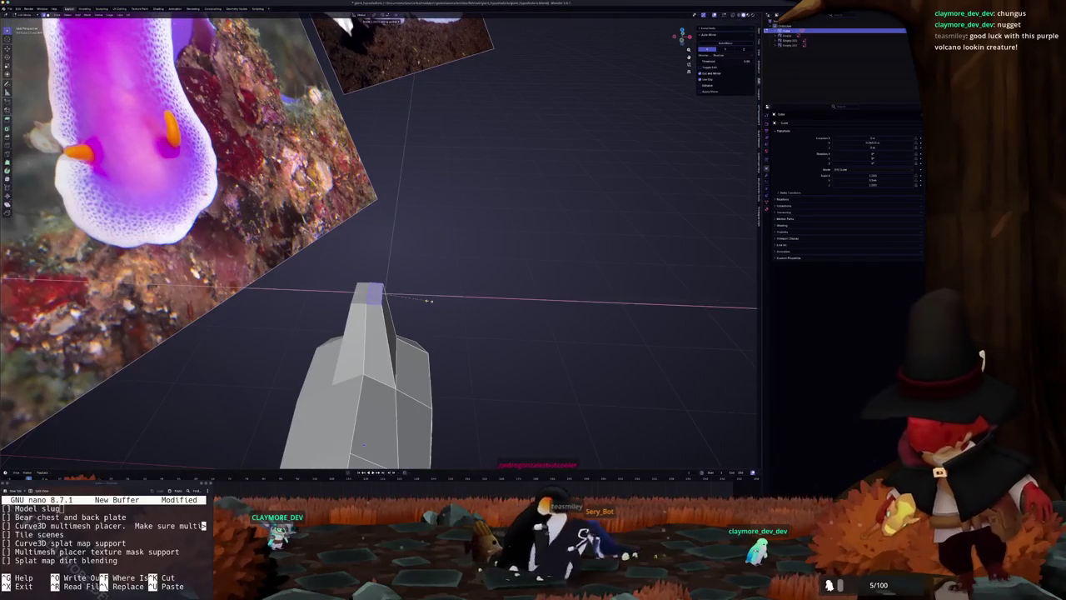
key("Escape")
key("KP_4")
key("KP_4")
key("KP_4")
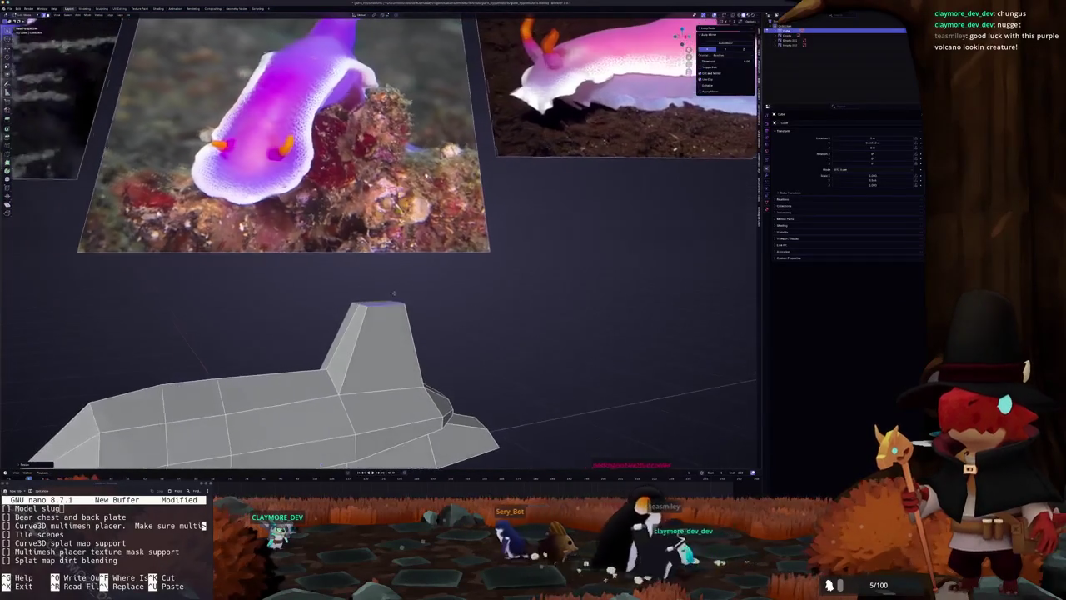
key("KP_8")
key("KP_4")
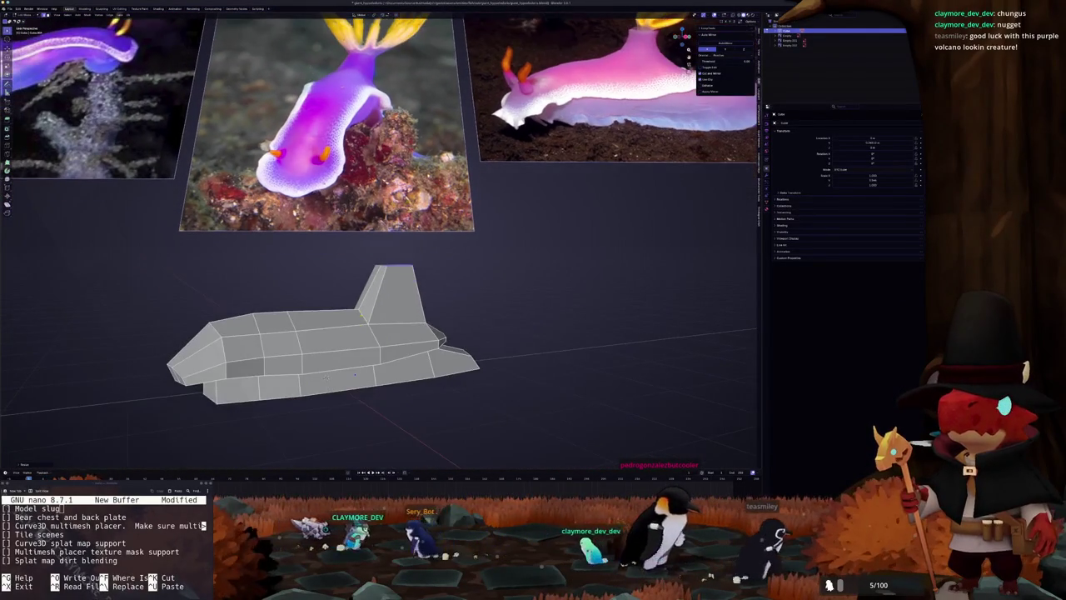
key("KP_4")
key("KP_4")
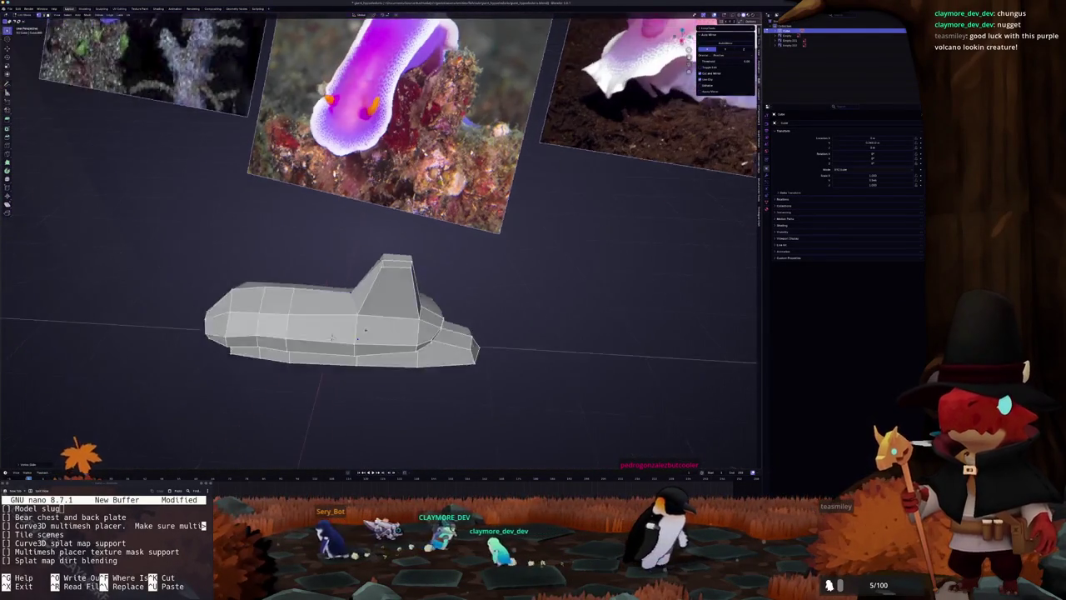
key("KP_8")
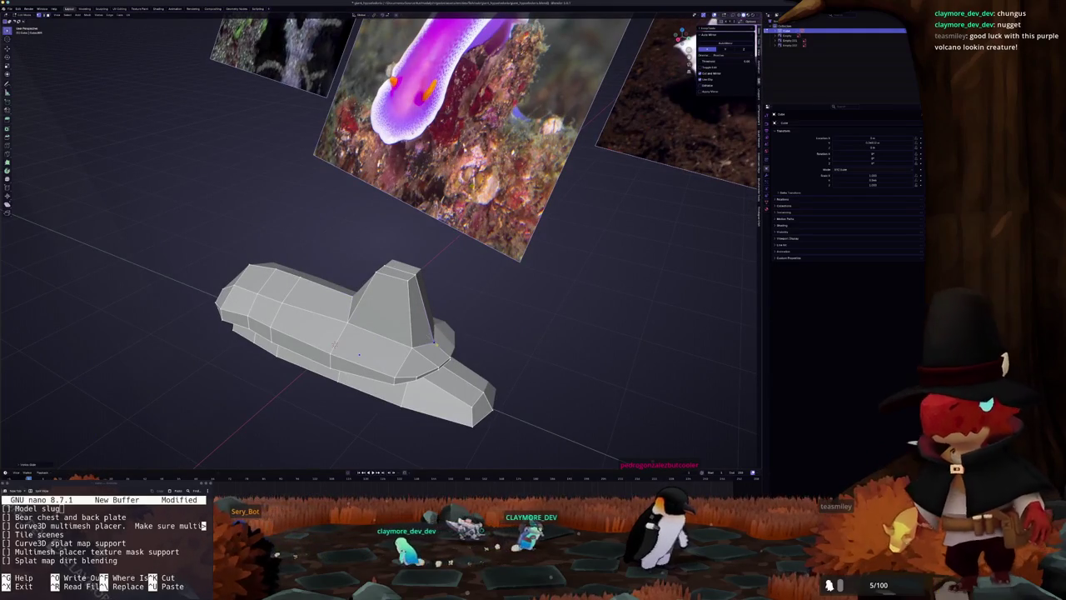
key("KP_4")
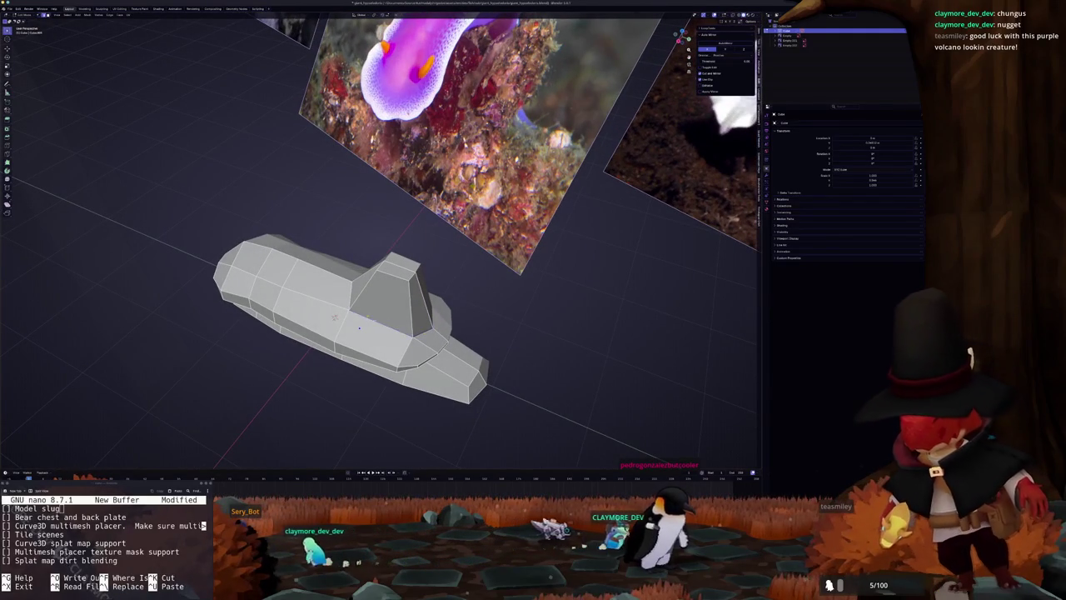
Step: Select the raised block's top face and extrude the fin taller in side ortho view
left_click(391, 304)
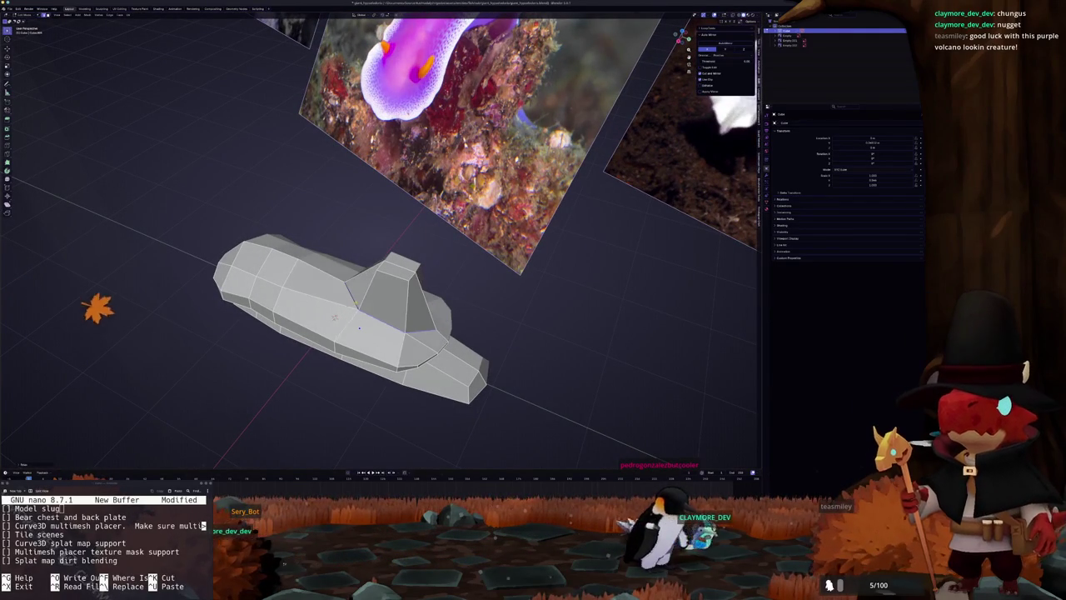
left_click(437, 315)
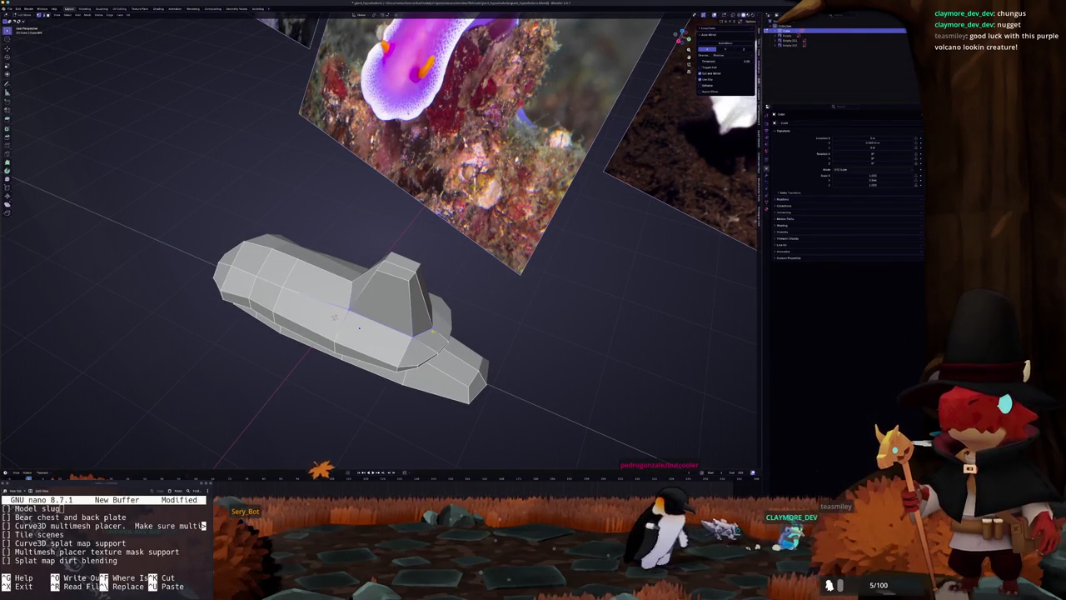
left_click_drag(374, 316, 341, 304)
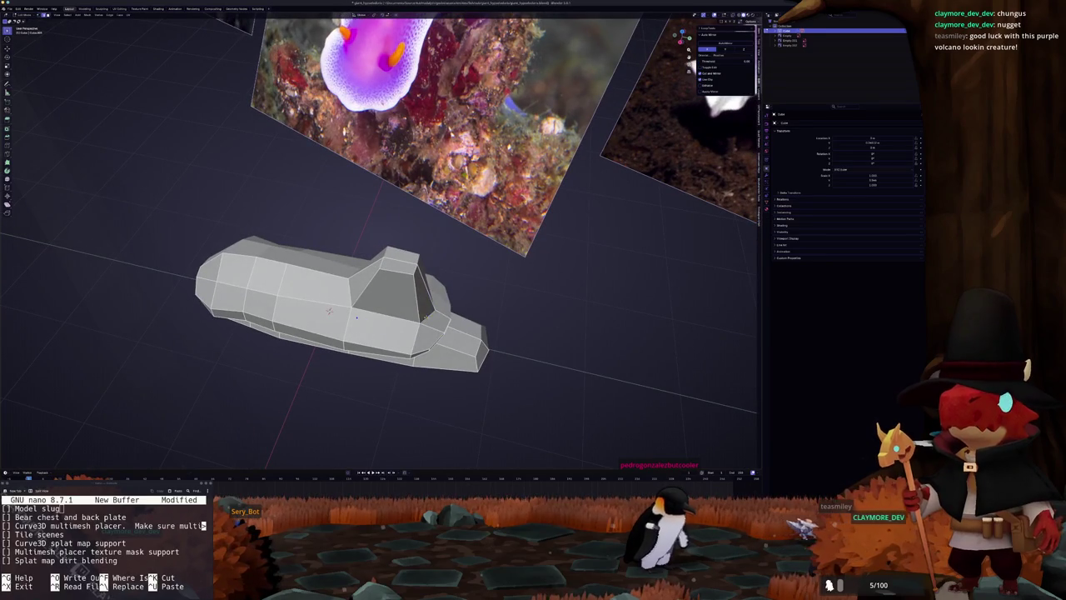
left_click(377, 307)
key("e")
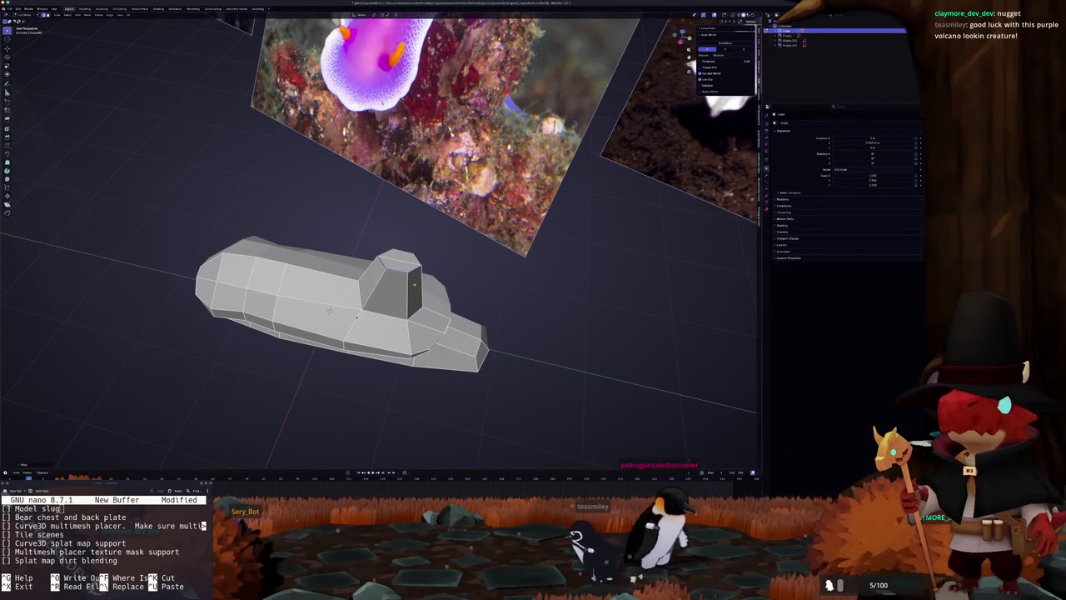
key("e")
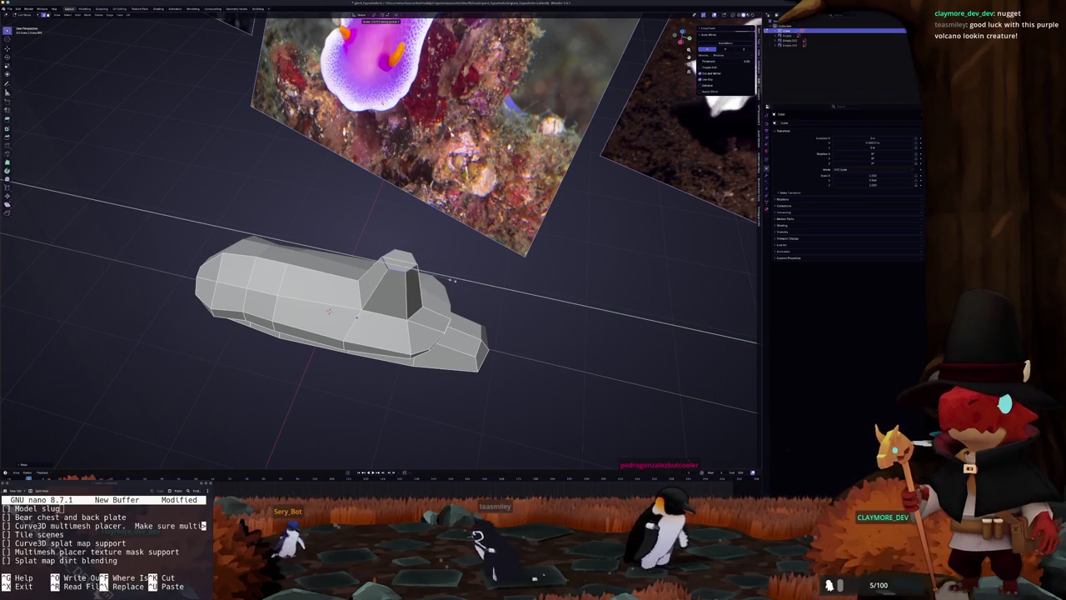
key("KP_3")
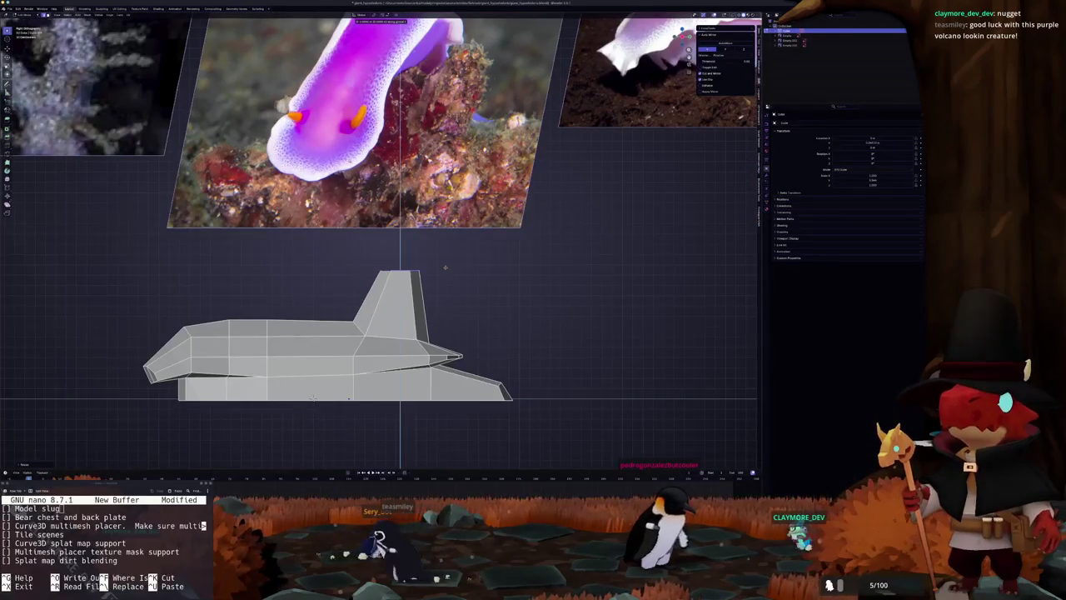
scroll(444, 266, "down", 3)
scroll(458, 283, "up", 4)
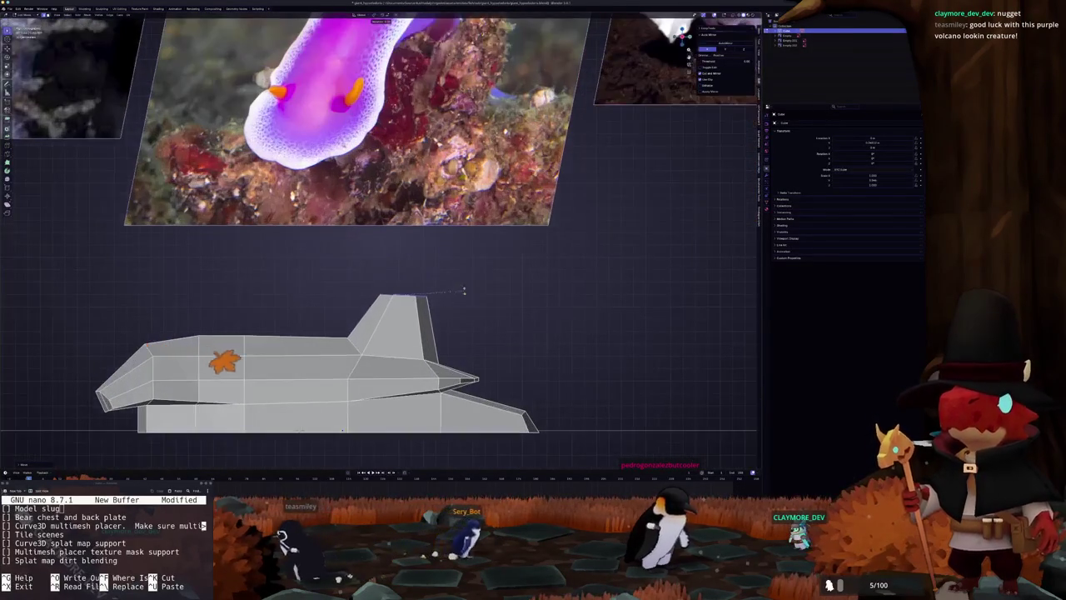
left_click(468, 298)
Step: Review the taller fin in Object Mode and select the strip of faces at its base
key("Tab")
scroll(468, 303, "down", 2)
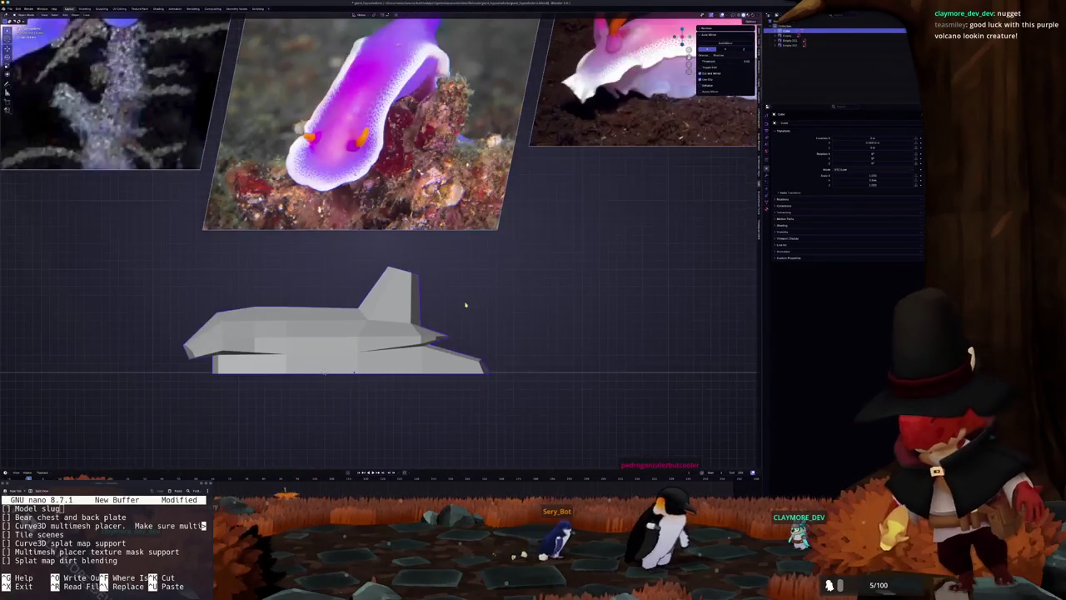
key("Tab")
scroll(409, 323, "up", 2)
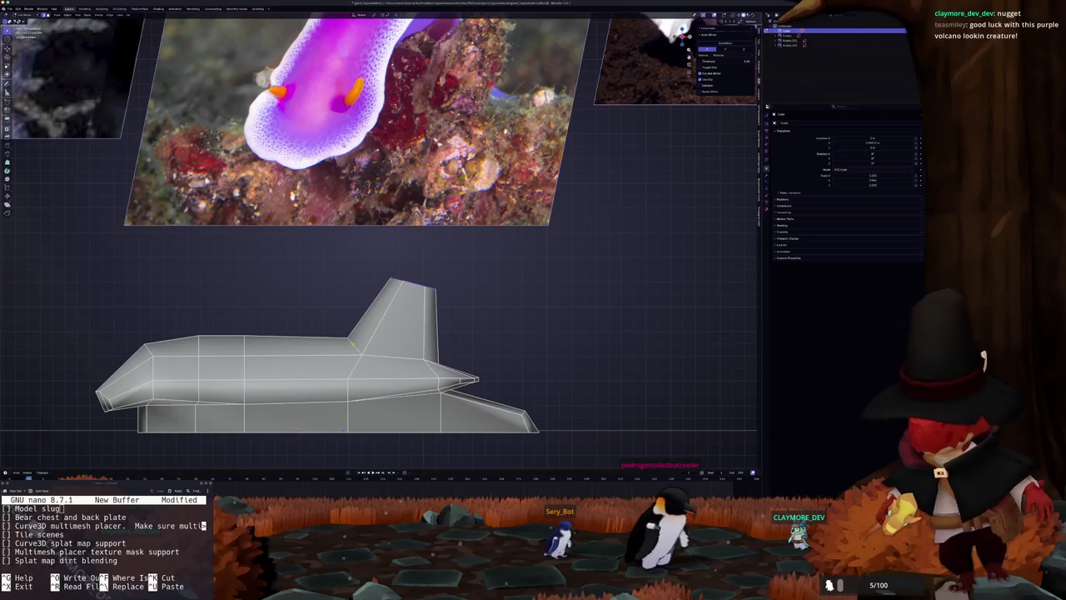
mouse_move(385, 357)
left_mouse_down()
mouse_move(414, 365)
mouse_move(467, 346)
left_mouse_up()
left_click(408, 354)
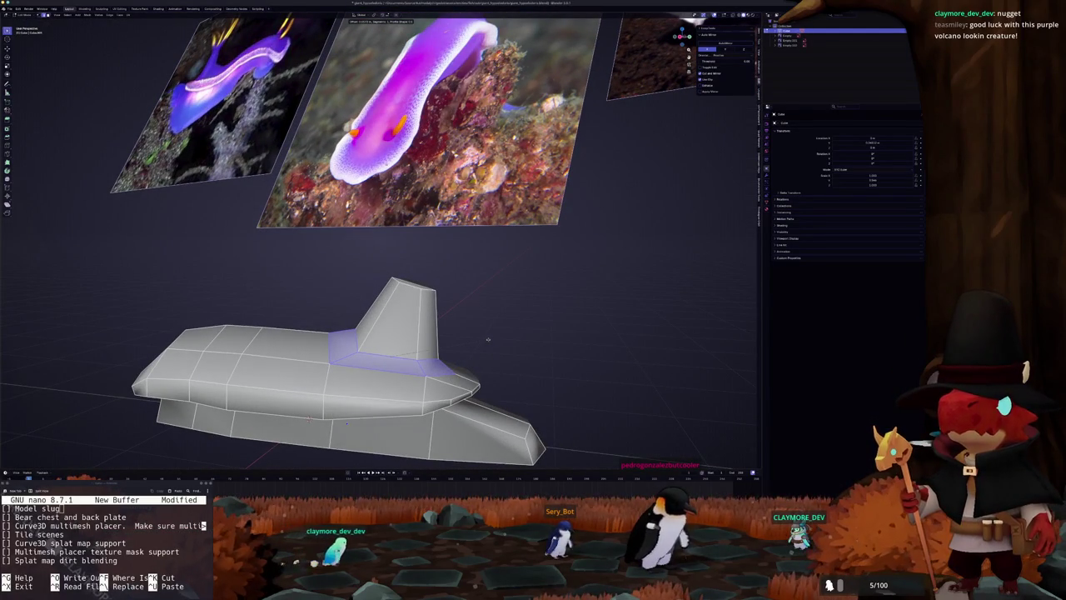
key("Tab")
mouse_move(488, 339)
left_mouse_down()
mouse_move(428, 363)
mouse_move(338, 364)
mouse_move(397, 341)
mouse_move(352, 343)
mouse_move(381, 344)
mouse_move(386, 318)
mouse_move(372, 311)
left_mouse_up()
key("Tab")
key("Tab")
key("Tab")
Step: Mark the bottom edge sharp and apply Shade Smooth to the slug mesh
right_click(372, 309)
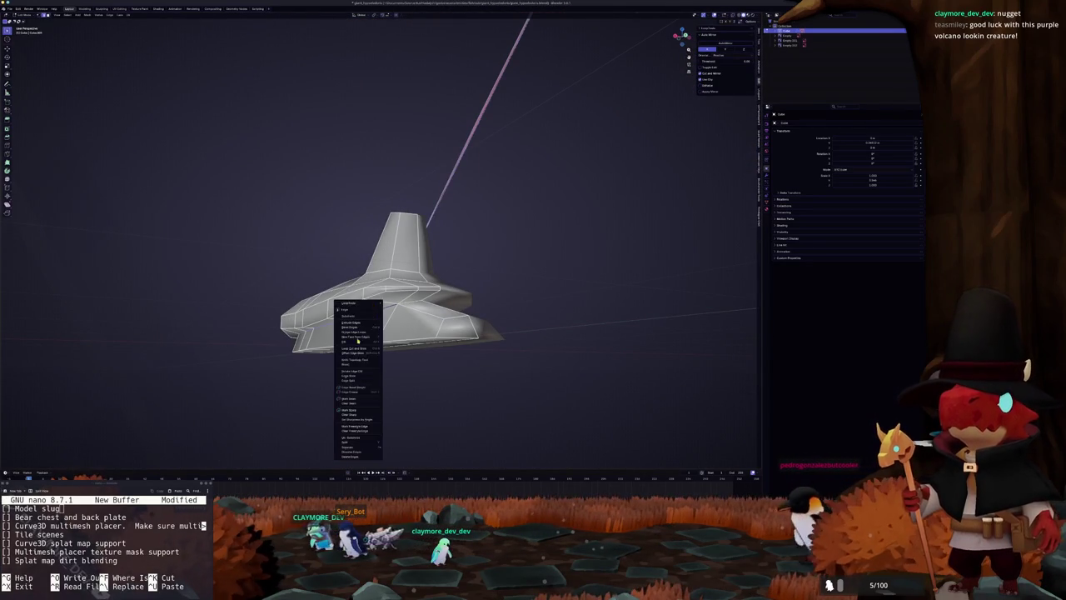
left_click(348, 410)
right_click(379, 300)
left_click(392, 241)
key("Tab")
left_click_drag(379, 317, 300, 351)
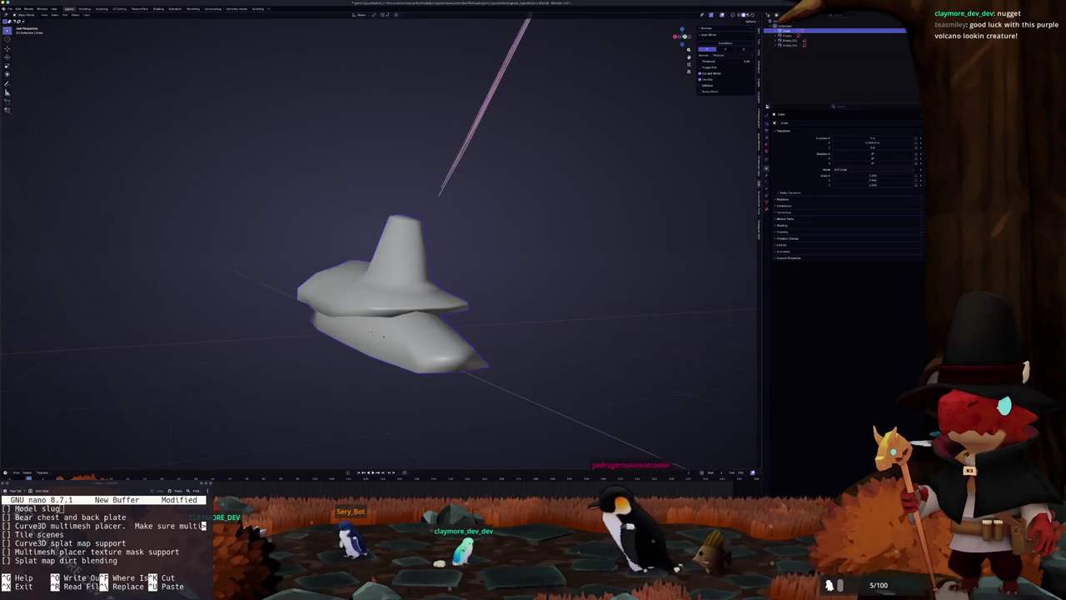
key("Tab")
Step: Move several edge loops vertically along Z to lower the body's profile
key("g")
key("z")
left_click(384, 375)
left_click_drag(384, 375, 378, 358)
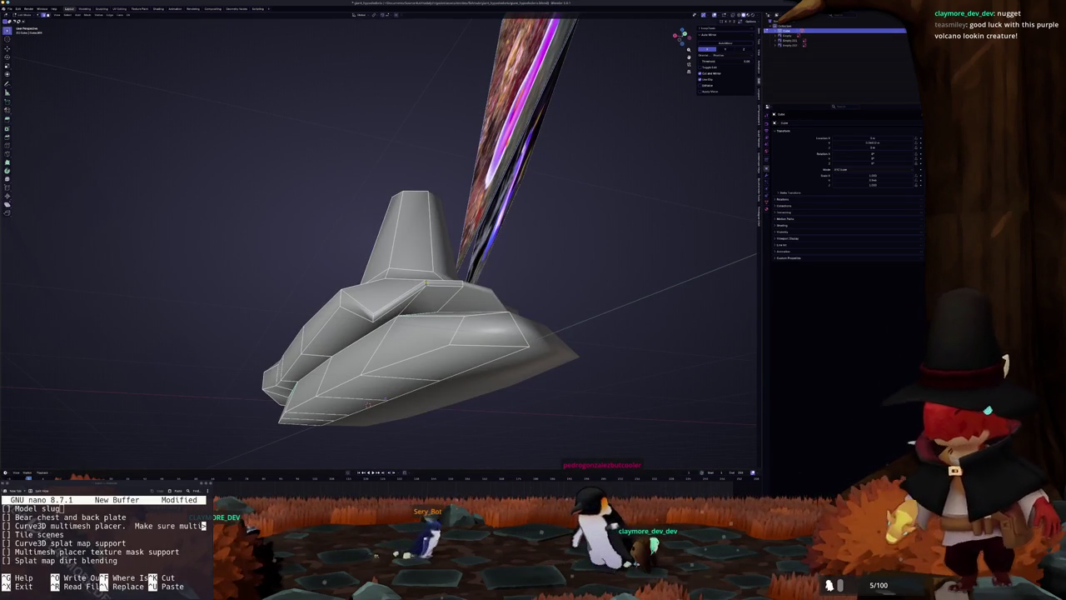
key("g")
key("z")
key("Return")
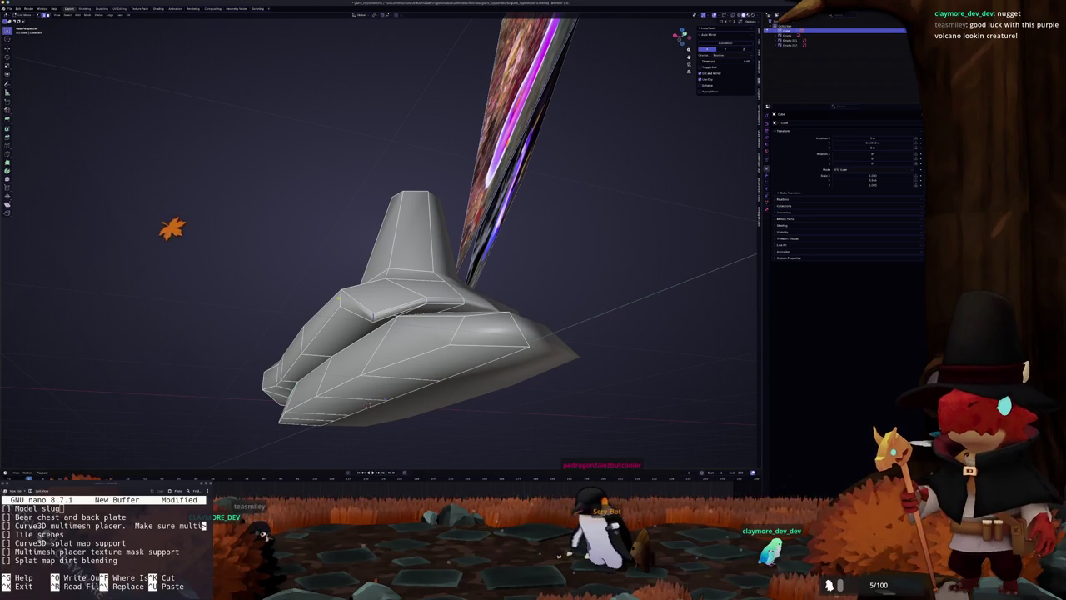
key("g")
key("z")
key("Return")
key("g")
key("g")
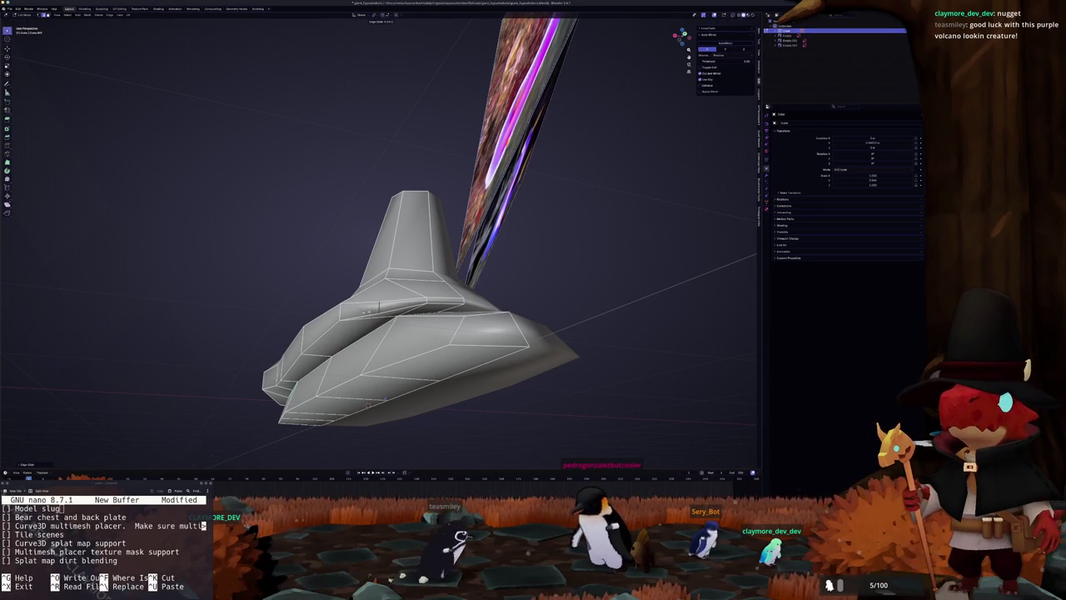
Step: Scale the mesh along X to make the body narrower
mouse_move(357, 311)
left_mouse_down()
mouse_move(369, 327)
mouse_move(375, 269)
mouse_move(368, 330)
mouse_move(436, 332)
left_mouse_up()
key("g")
key("x")
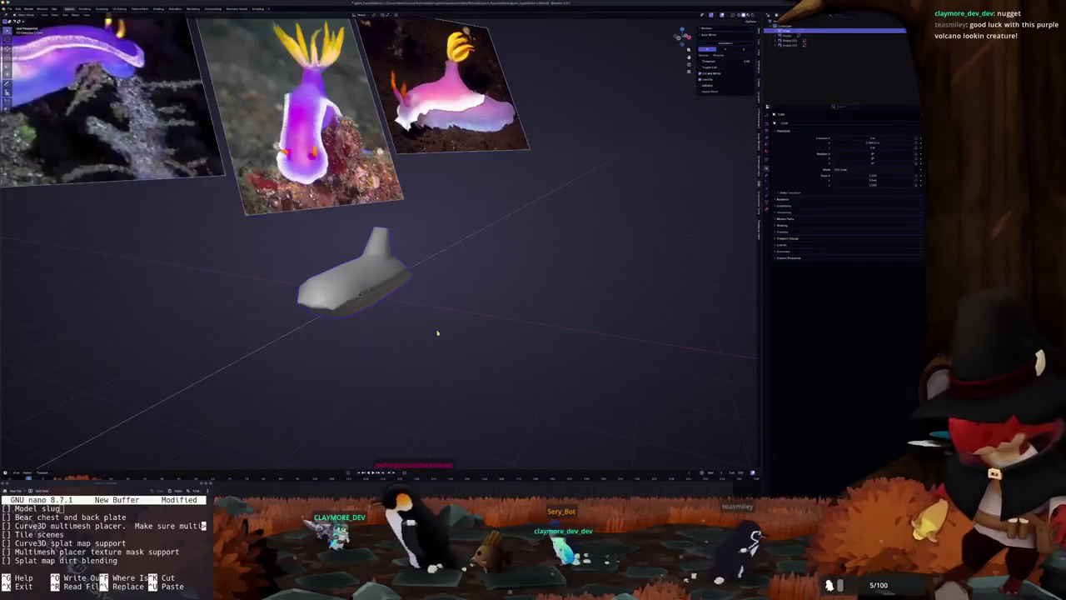
key("Tab")
scroll(436, 332, "up", 5)
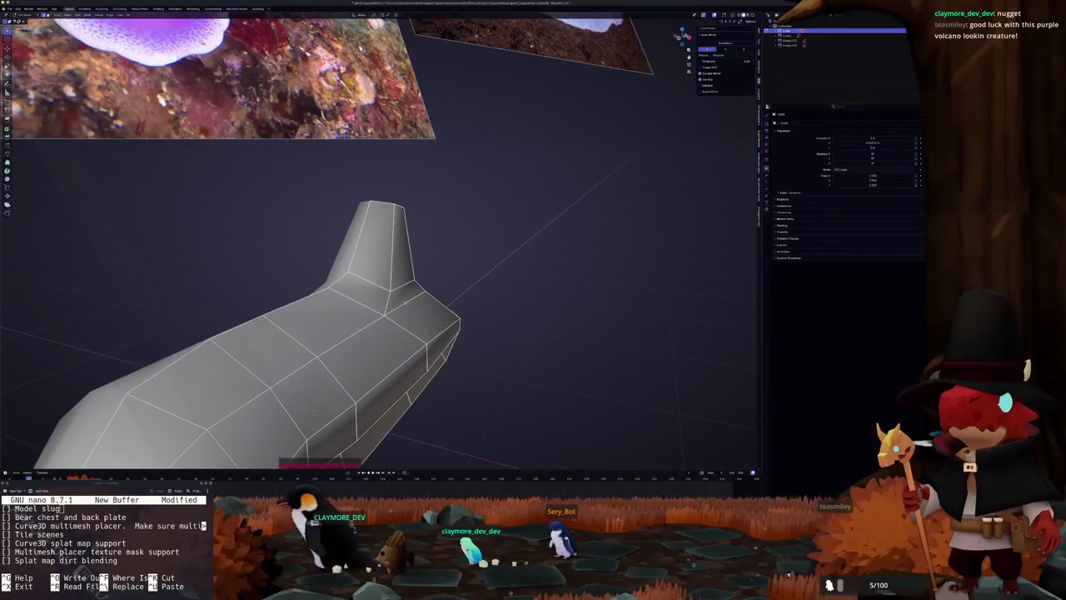
left_click_drag(401, 304, 423, 292)
key("s")
key("x")
left_click(436, 293)
Step: Apply an edge operation to the selected edge, then exit Edit Mode and deselect the slug
scroll(437, 293, "down", 8)
left_click_drag(436, 293, 541, 279)
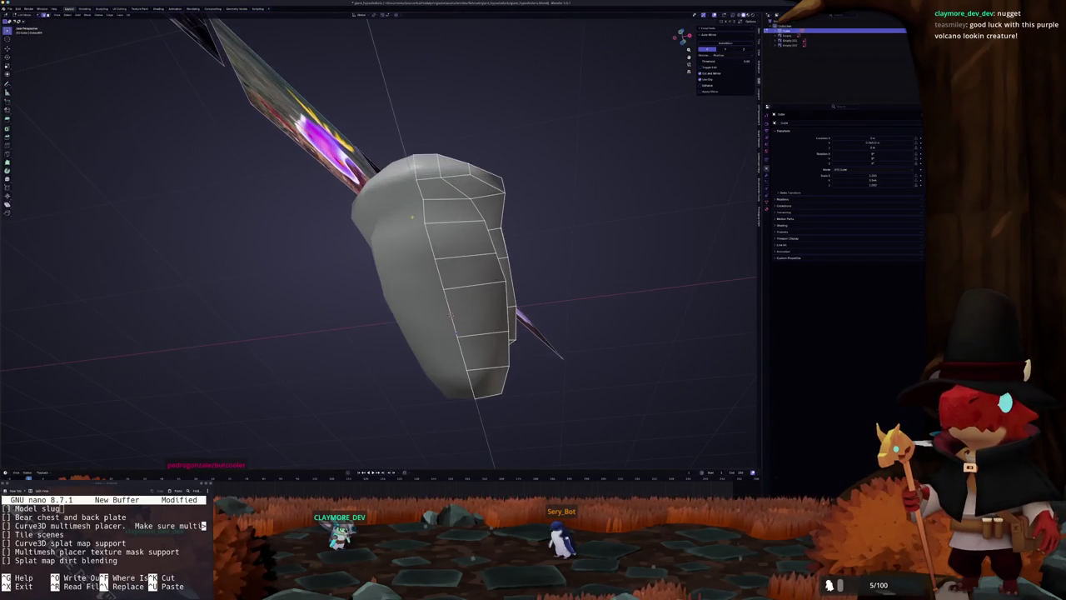
left_click_drag(433, 206, 331, 218)
right_click(331, 218)
left_click(331, 218)
left_click_drag(101, 209, 150, 336)
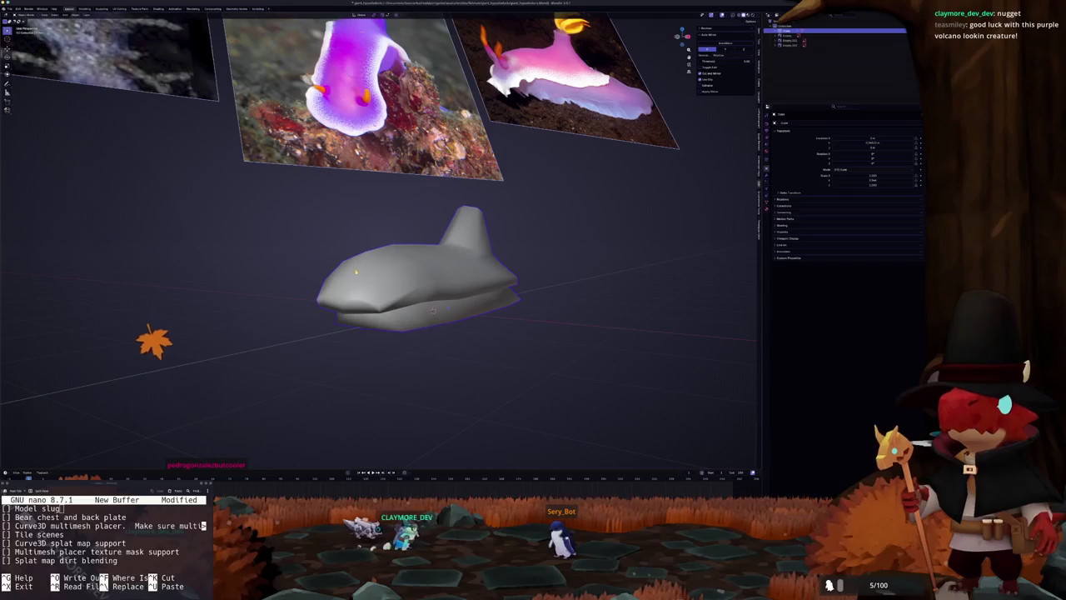
scroll(432, 312, "up", 2)
mouse_move(433, 350)
left_mouse_down()
mouse_move(514, 340)
mouse_move(487, 388)
left_mouse_up()
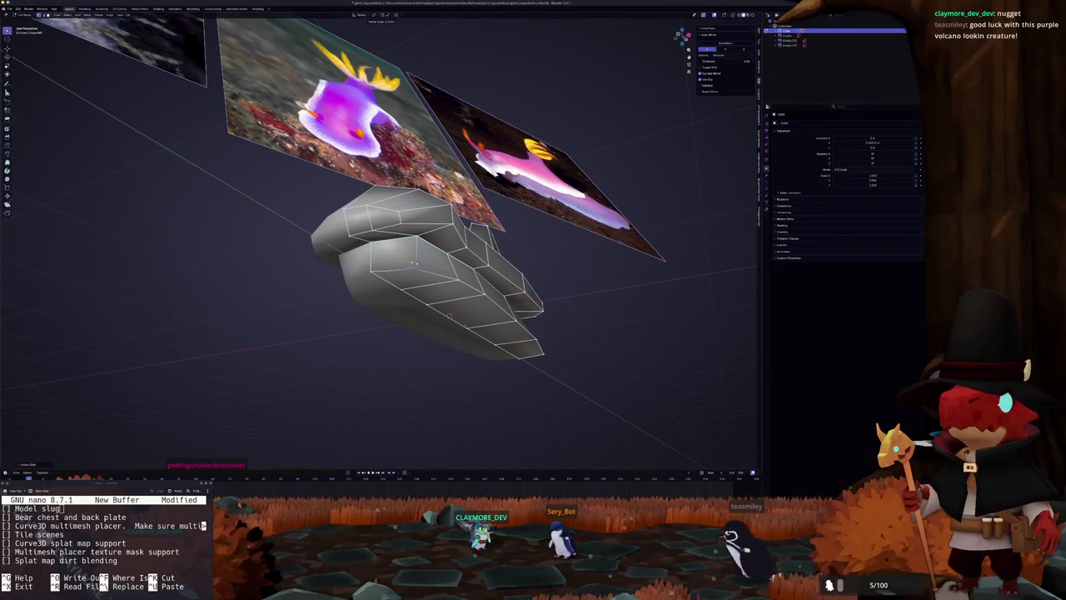
key("Tab")
left_click_drag(418, 274, 383, 225)
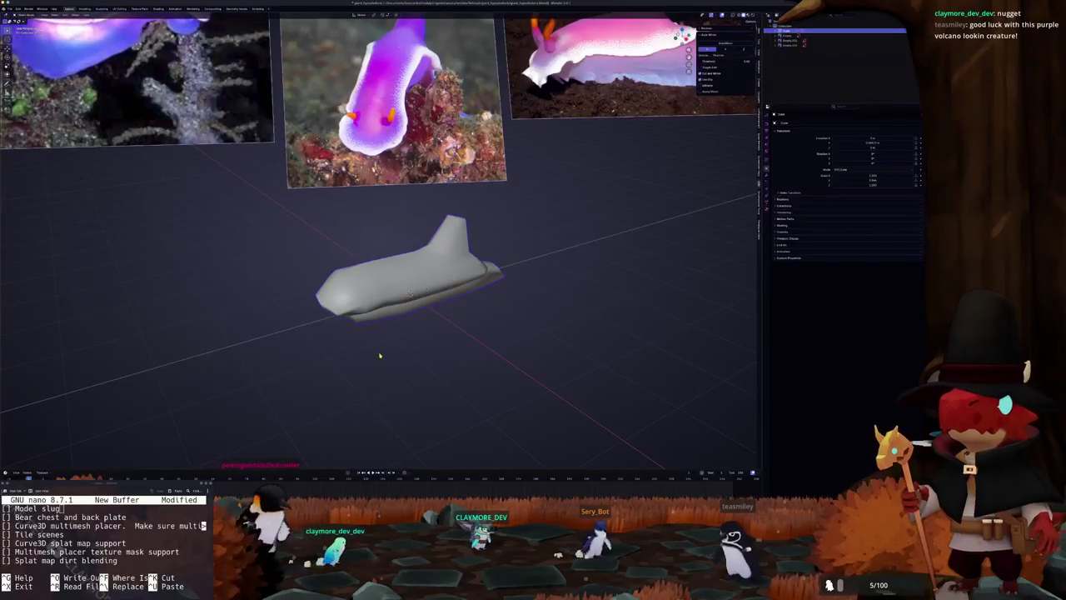
left_click(445, 357)
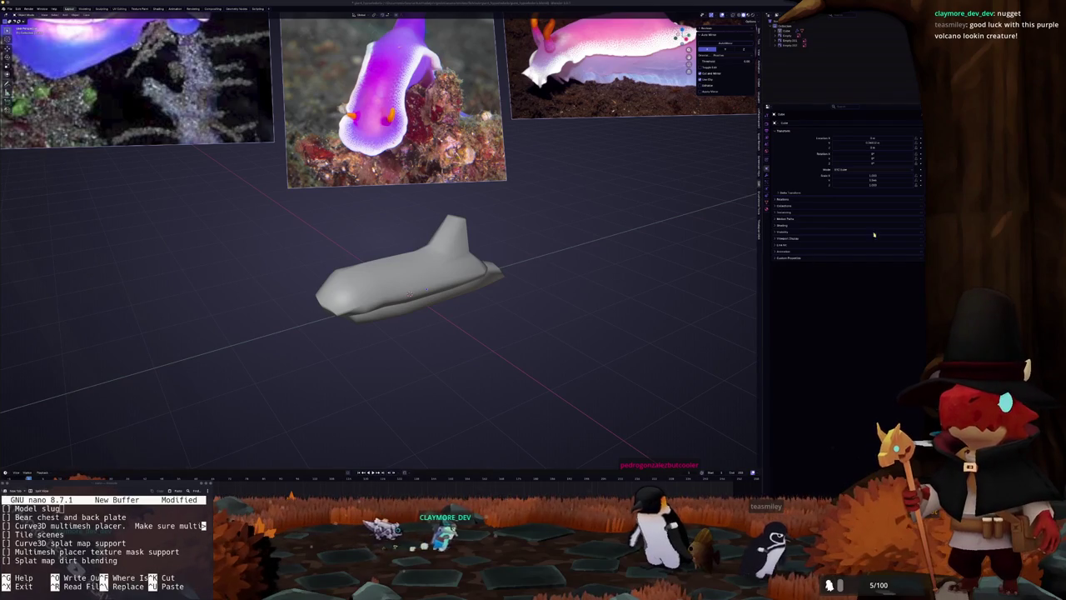
Step: Select a horizontal edge loop and the front vertical edge loop on the slug
key("Tab")
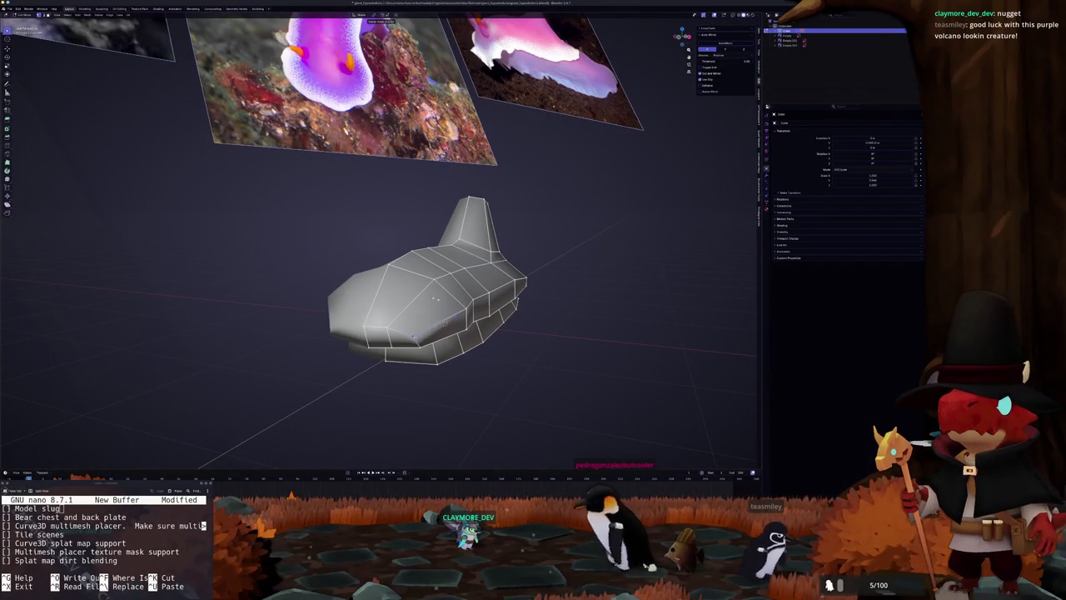
left_click(444, 324, "alt")
left_click(379, 327, "alt")
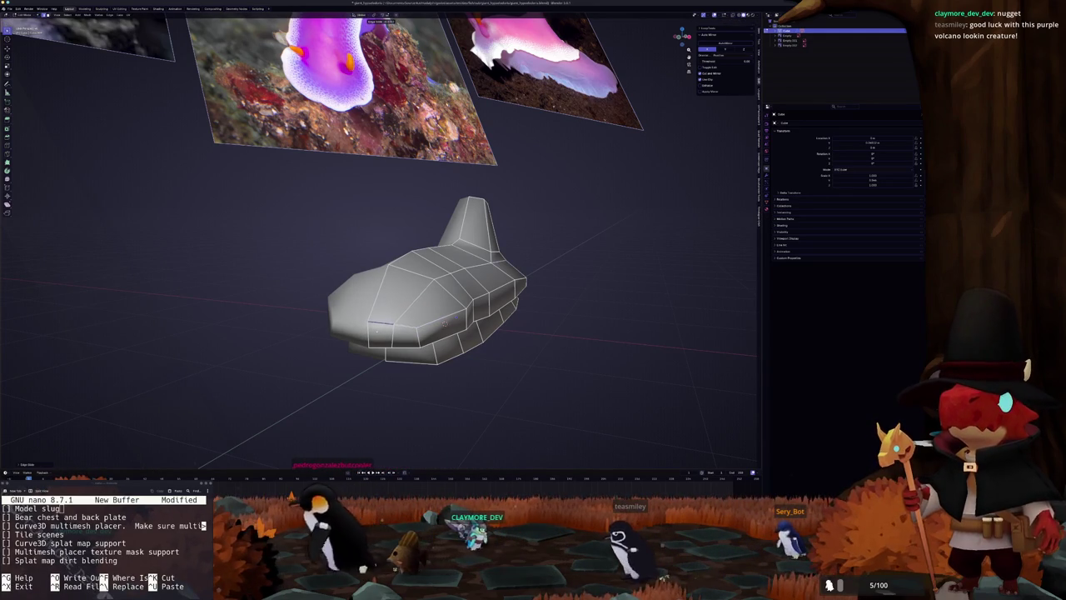
mouse_move(443, 322)
left_mouse_down()
mouse_move(345, 326)
mouse_move(498, 336)
mouse_move(491, 330)
left_mouse_up()
Step: Apply the object's transform with Ctrl+A in Object Mode
mouse_move(608, 294)
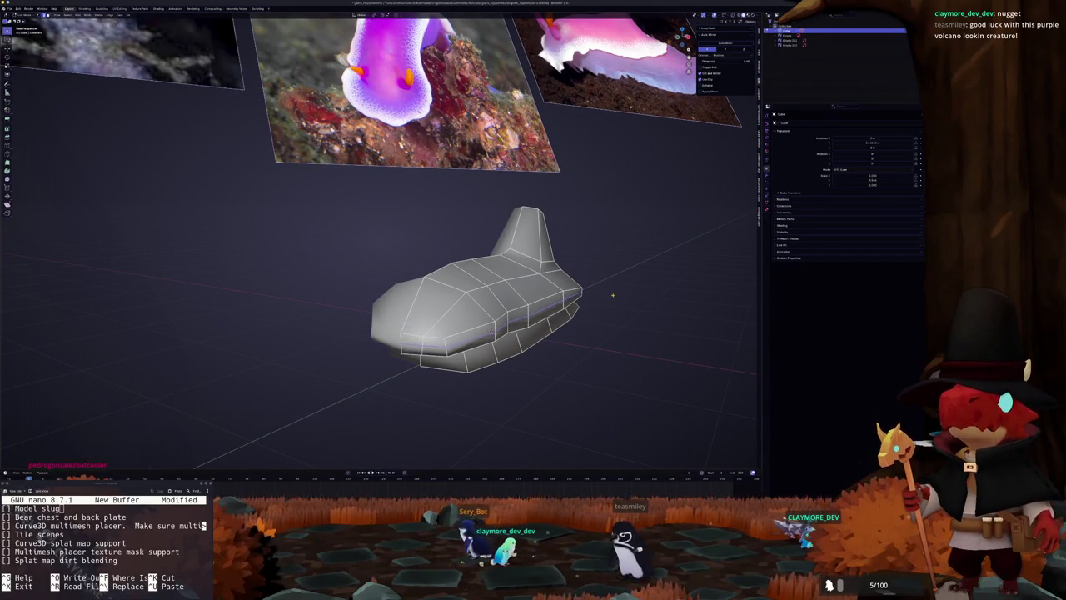
key("Tab")
key("ctrl+a")
left_click(612, 305)
key("Tab")
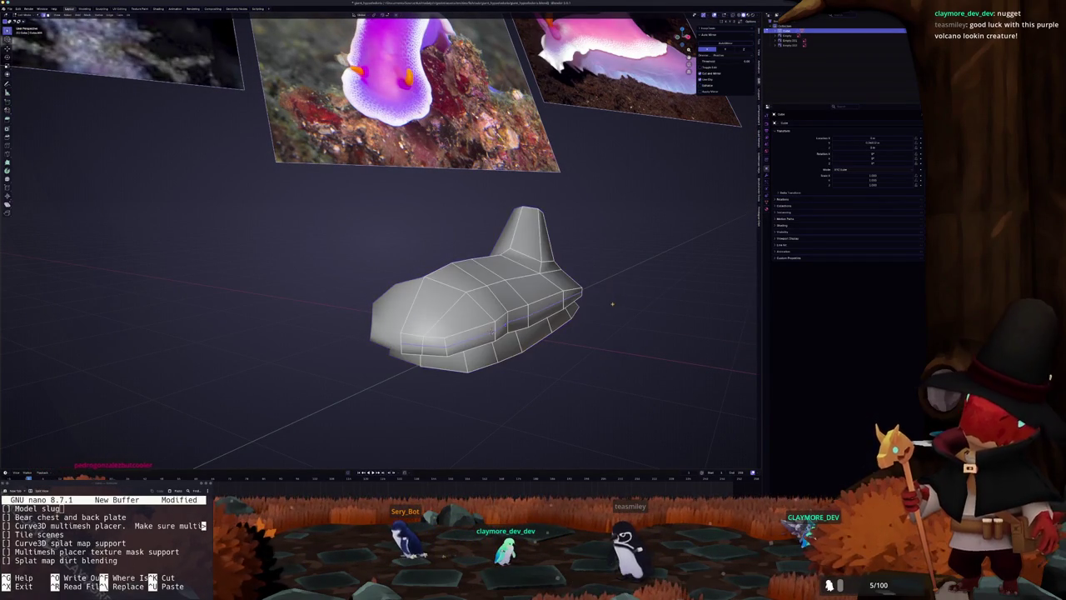
Step: Scale the mesh wider at the nose and tail, inspecting it from the side and above
key("s")
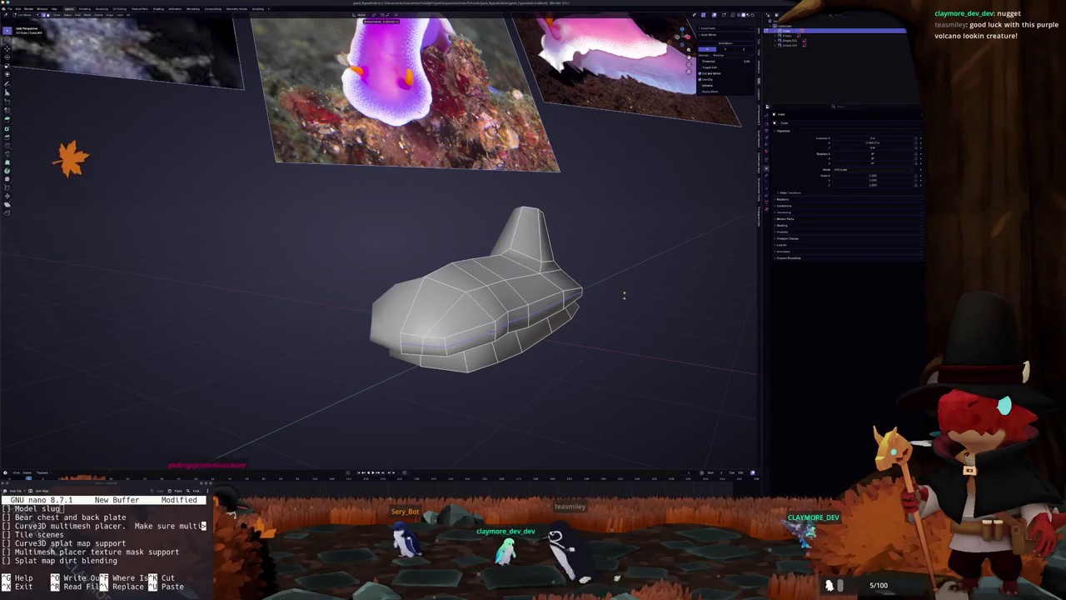
key("Tab")
mouse_move(630, 292)
left_mouse_down()
mouse_move(519, 314)
mouse_move(522, 294)
mouse_move(485, 292)
left_mouse_up()
key("Tab")
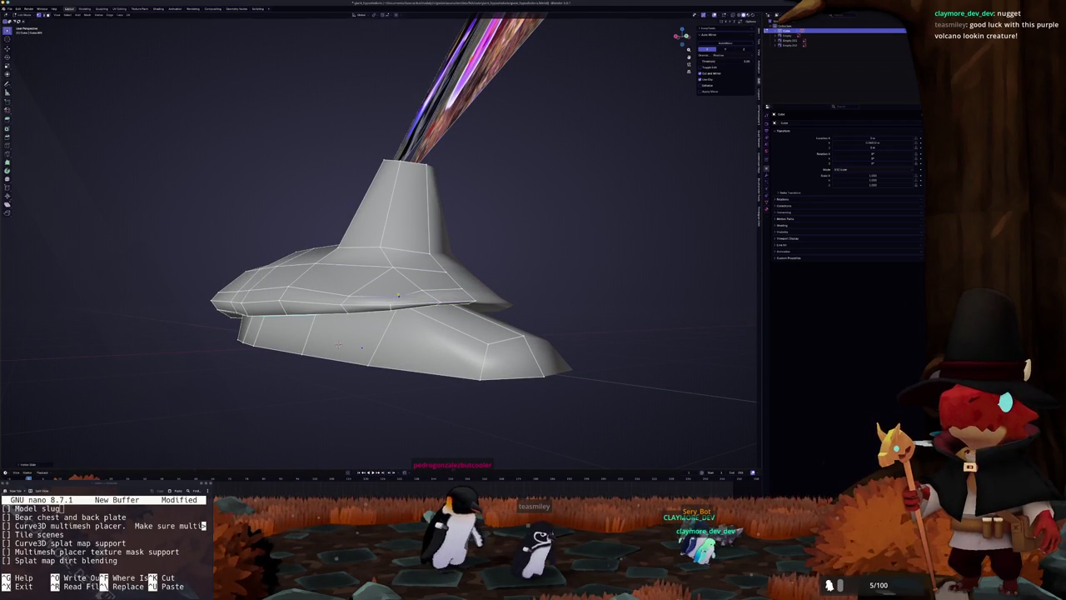
left_click_drag(383, 250, 433, 250)
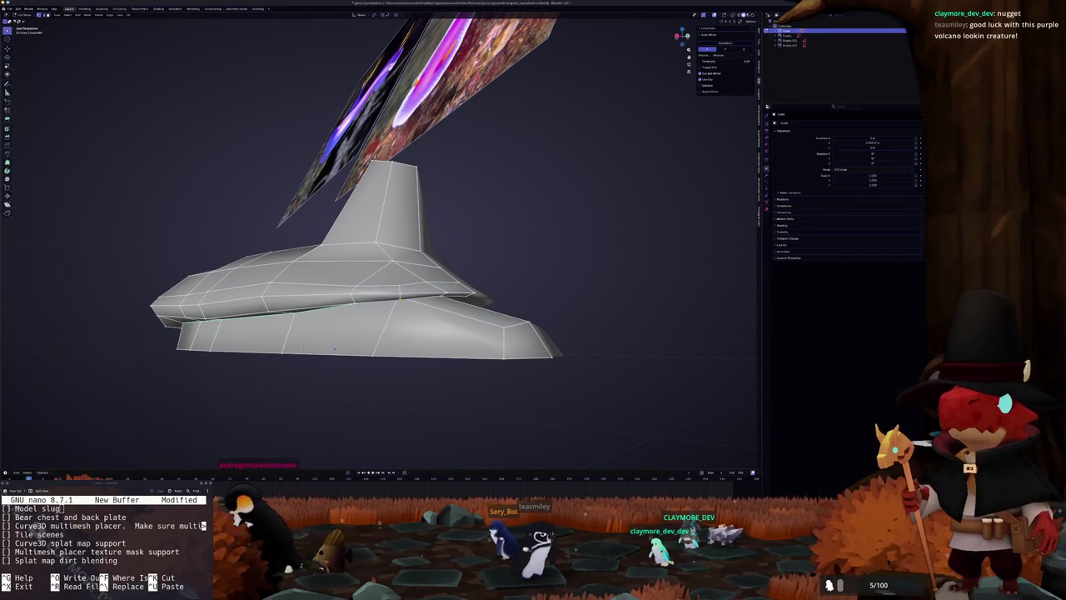
left_click_drag(433, 250, 433, 383)
Step: Preview the blended, rounded hull in Object Mode and add a new cube to the scene
key("Tab")
left_click_drag(457, 332, 429, 297)
key("Tab")
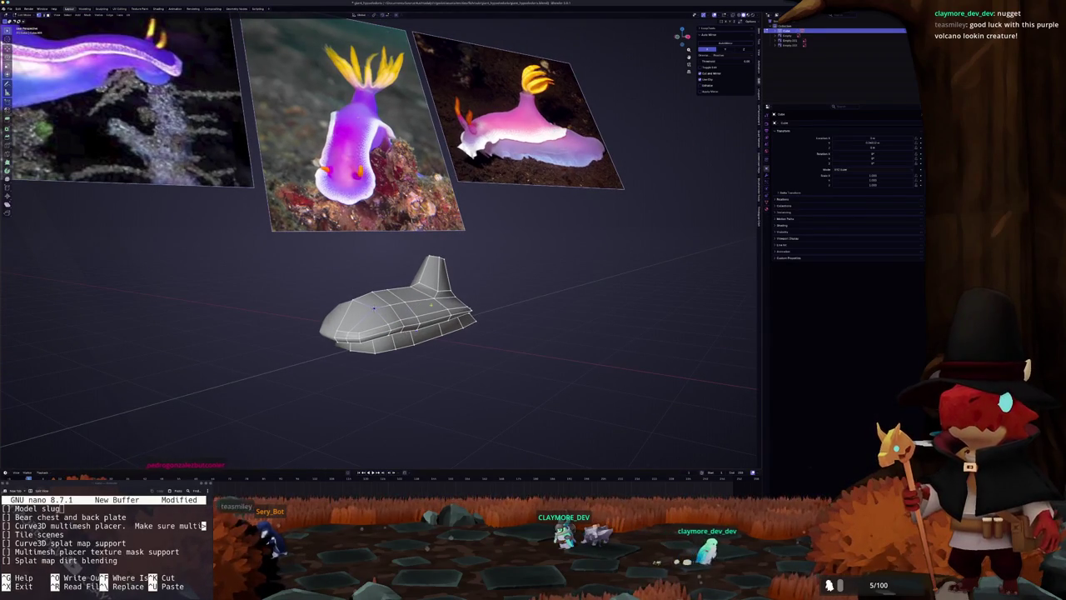
key("Tab")
key("shift+a")
left_click(404, 303)
Step: Shrink the new cube into a small block and apply a context-menu operation to it
key("s")
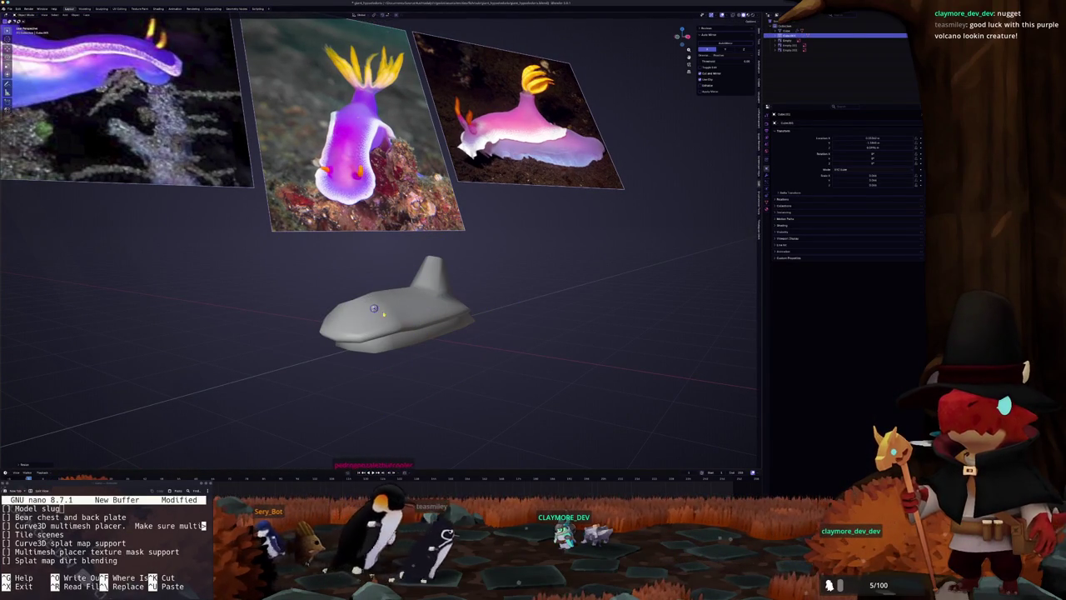
left_click_drag(400, 300, 398, 283)
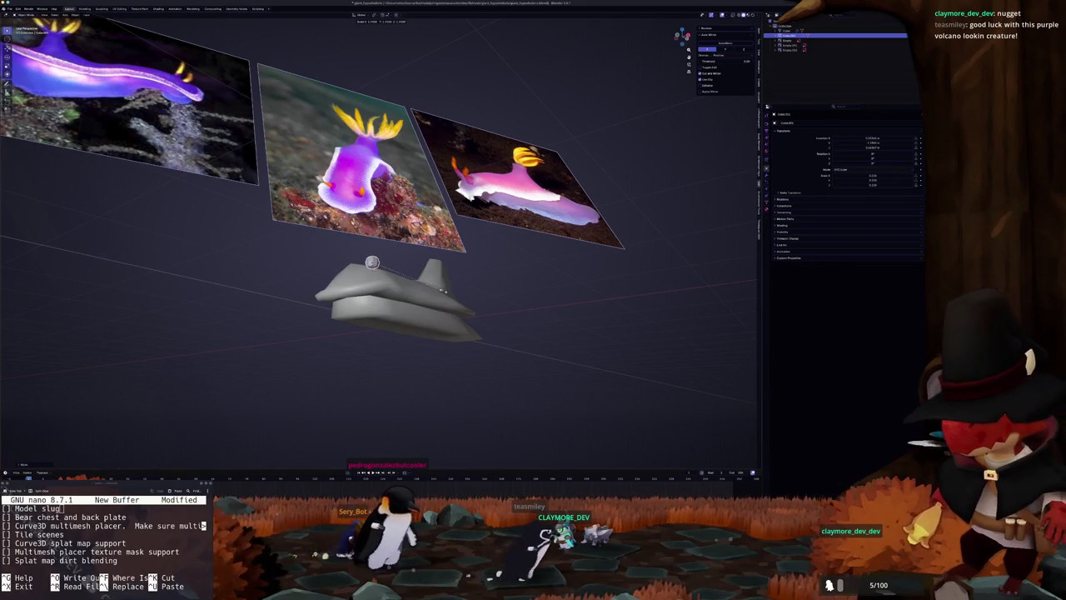
left_click(371, 263)
right_click(372, 262)
left_click(358, 275)
left_click(402, 286)
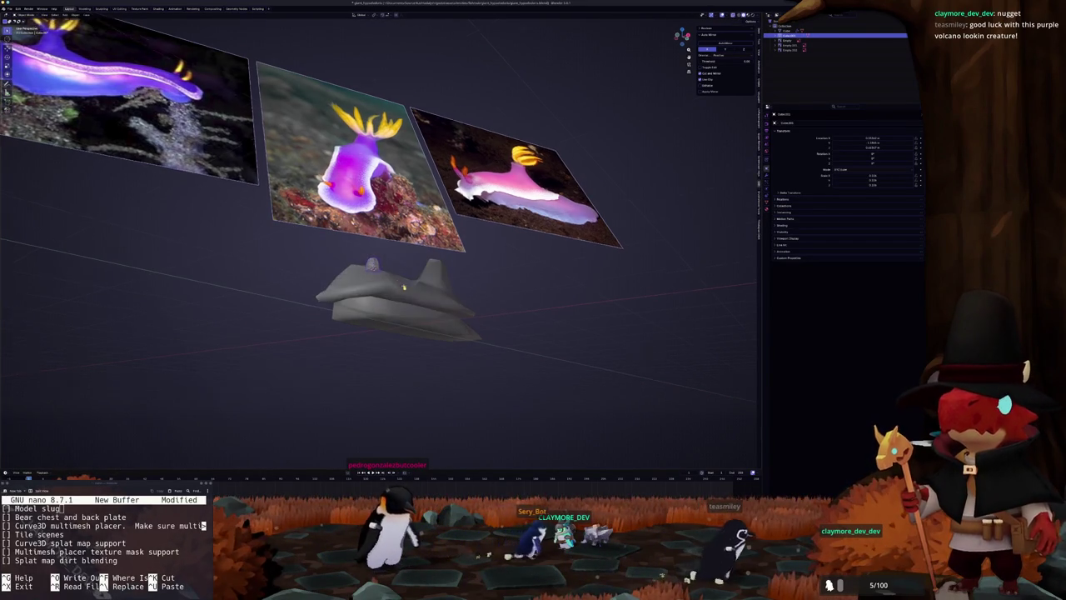
left_click_drag(402, 285, 391, 275)
key("KP_1")
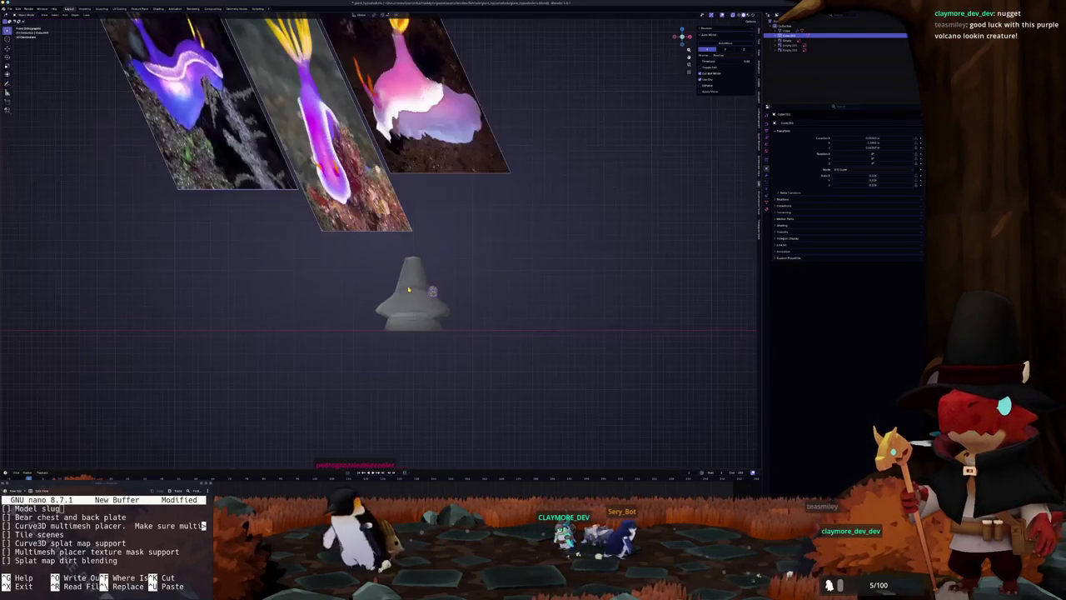
scroll(379, 239, "up", 2)
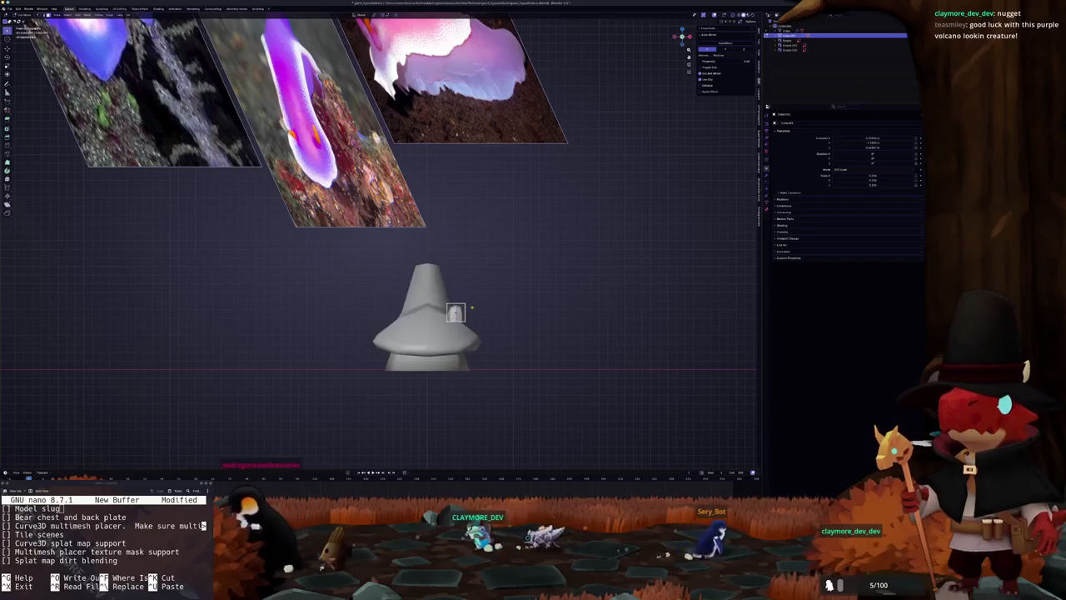
scroll(420, 269, "up", 2)
Step: Stretch the block vertically along Z, then box-select its upper part for further edits
key("s")
key("z")
key("z")
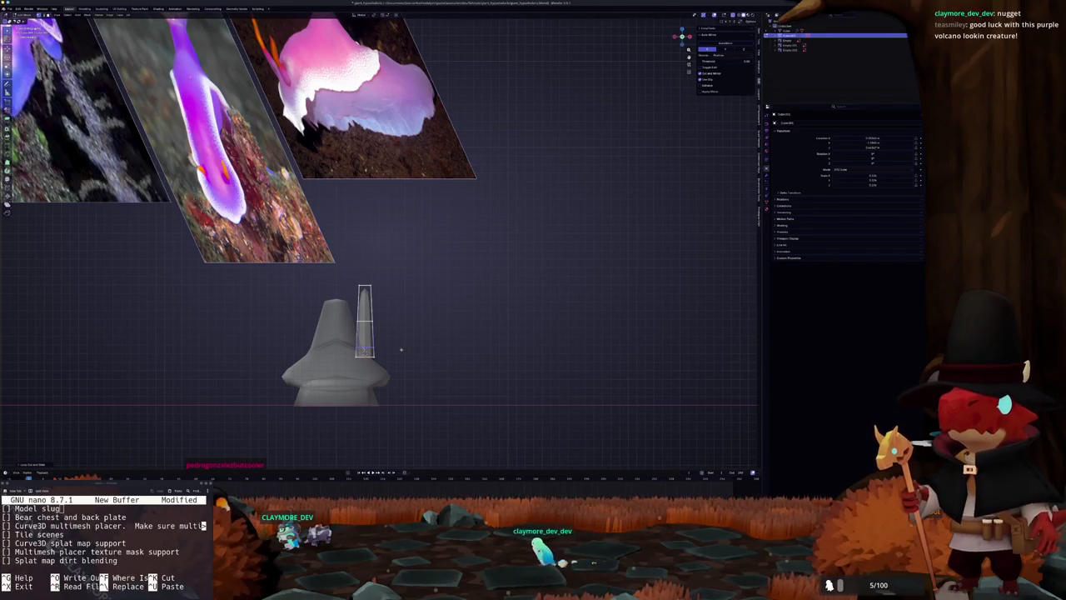
key("Escape")
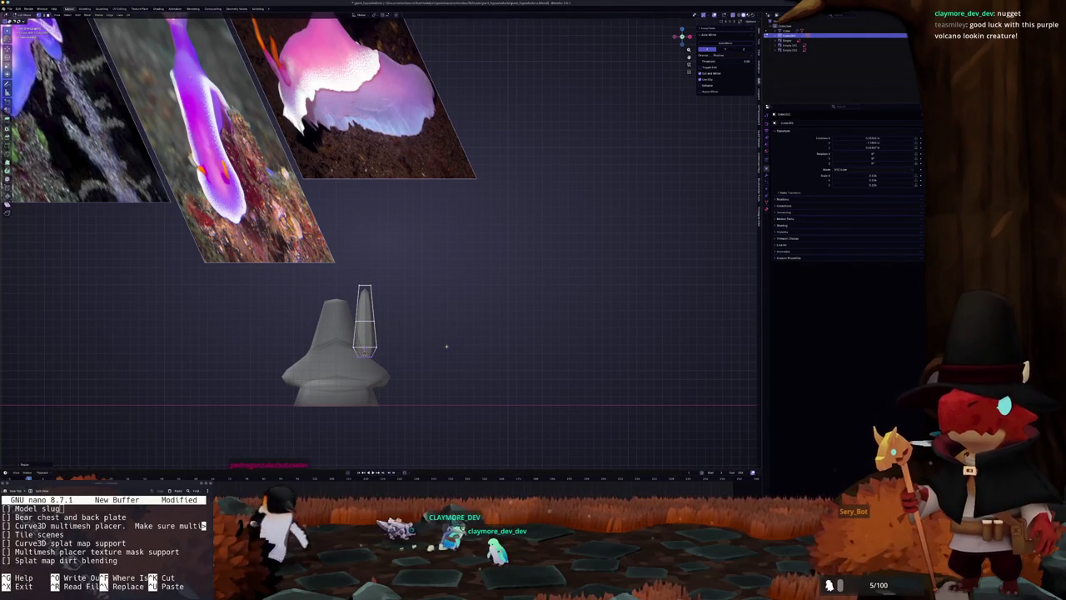
left_click_drag(405, 345, 328, 266)
key("s")
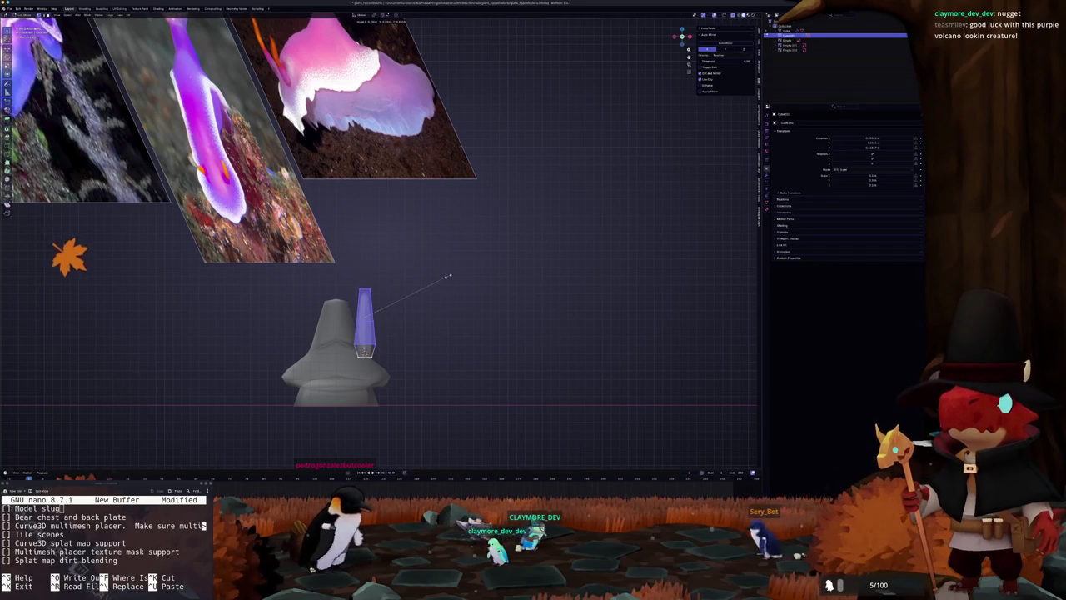
key("Escape")
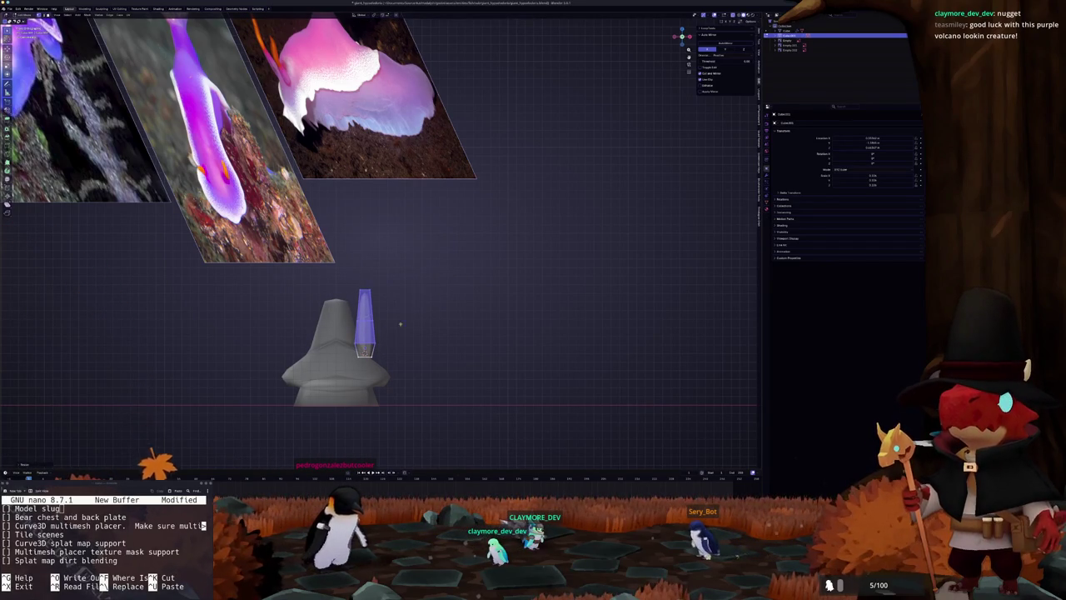
left_click_drag(343, 339, 431, 271)
key("s")
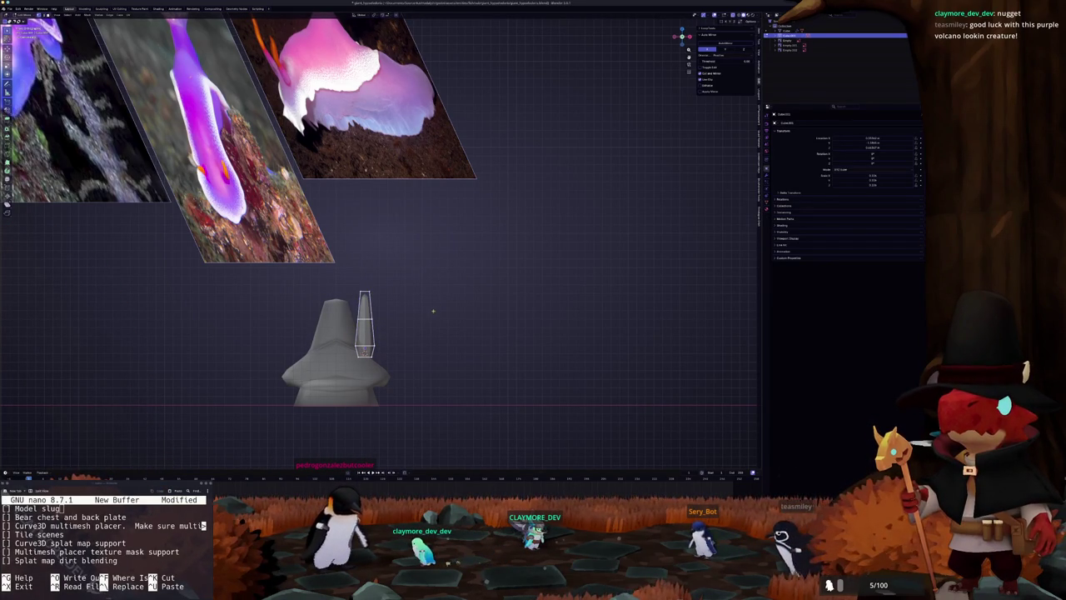
middle_click(431, 318)
Step: Select the small cylinder and box-select the vertices at its top
scroll(383, 312, "up", 4)
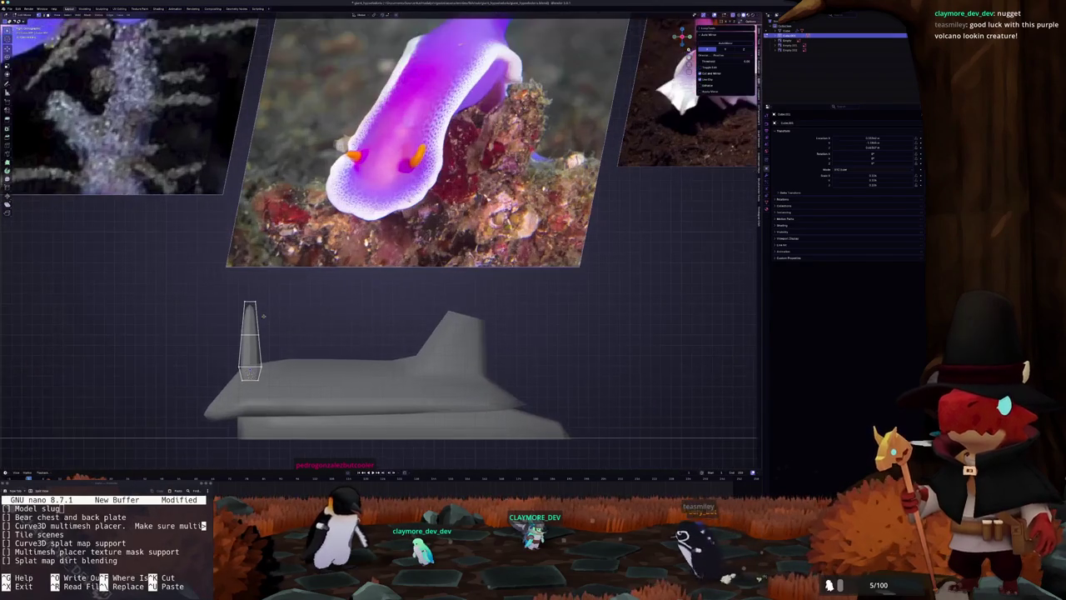
mouse_move(347, 305)
left_mouse_down()
mouse_move(360, 307)
mouse_move(300, 275)
left_mouse_up()
scroll(379, 242, "down", 5)
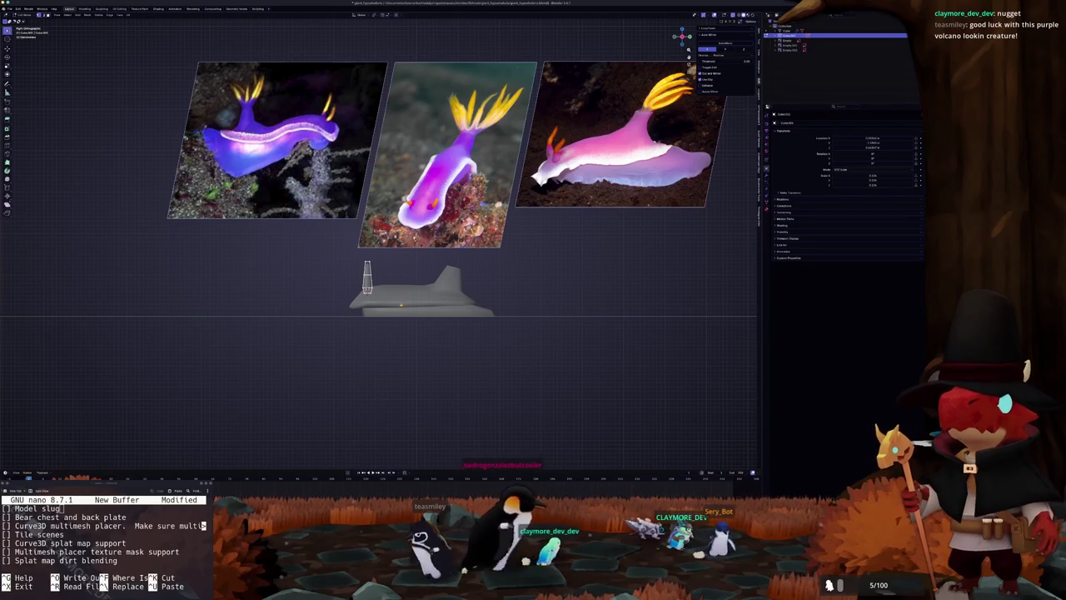
scroll(378, 242, "up", 1)
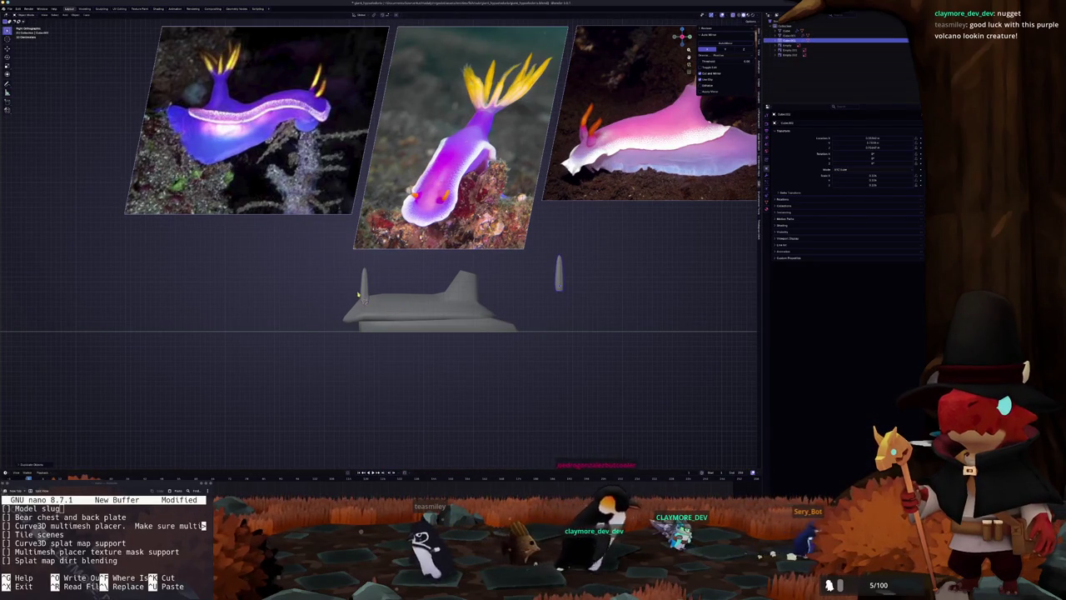
left_click(358, 294)
scroll(366, 293, "up", 3)
left_click_drag(381, 323, 313, 268)
Step: Rotate the cylinder's top over twice and scale it slightly into a bent horn
key("r")
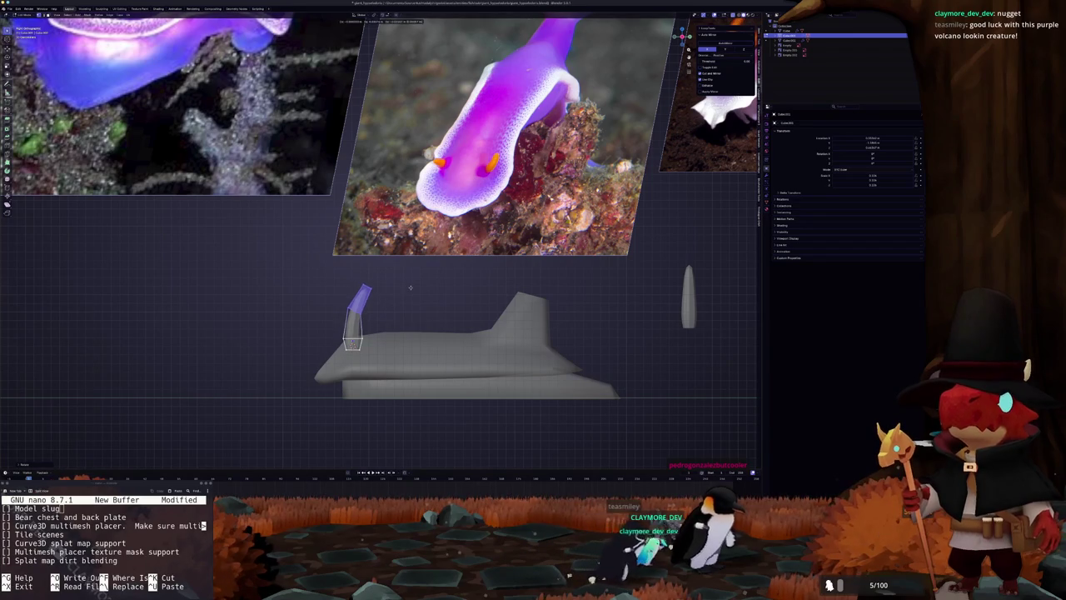
left_click(407, 285)
scroll(409, 287, "down", 2)
scroll(407, 289, "up", 2)
key("r")
left_click(374, 281)
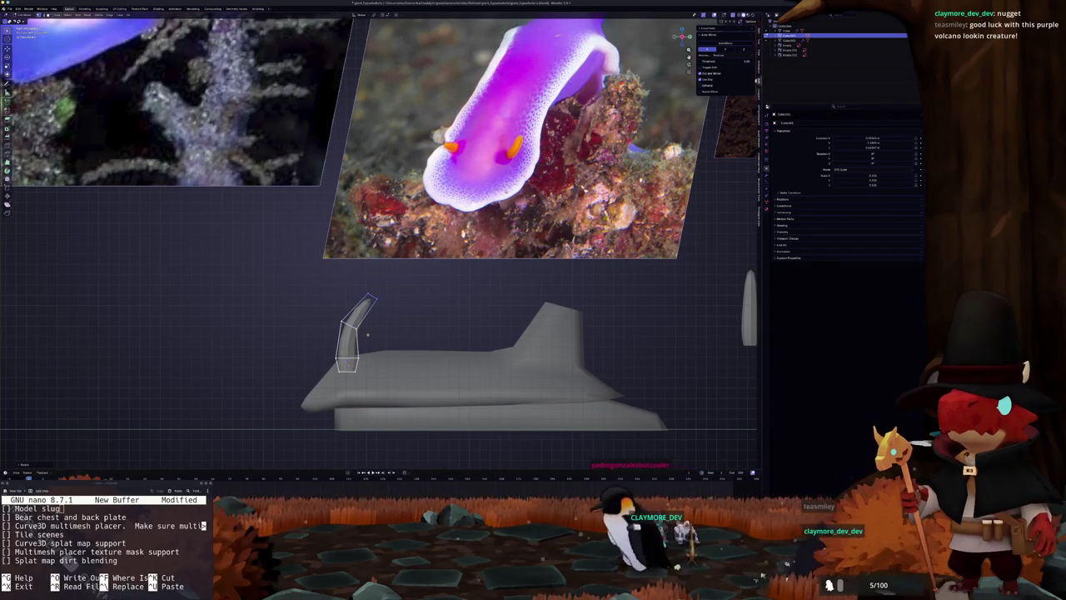
left_click(419, 321)
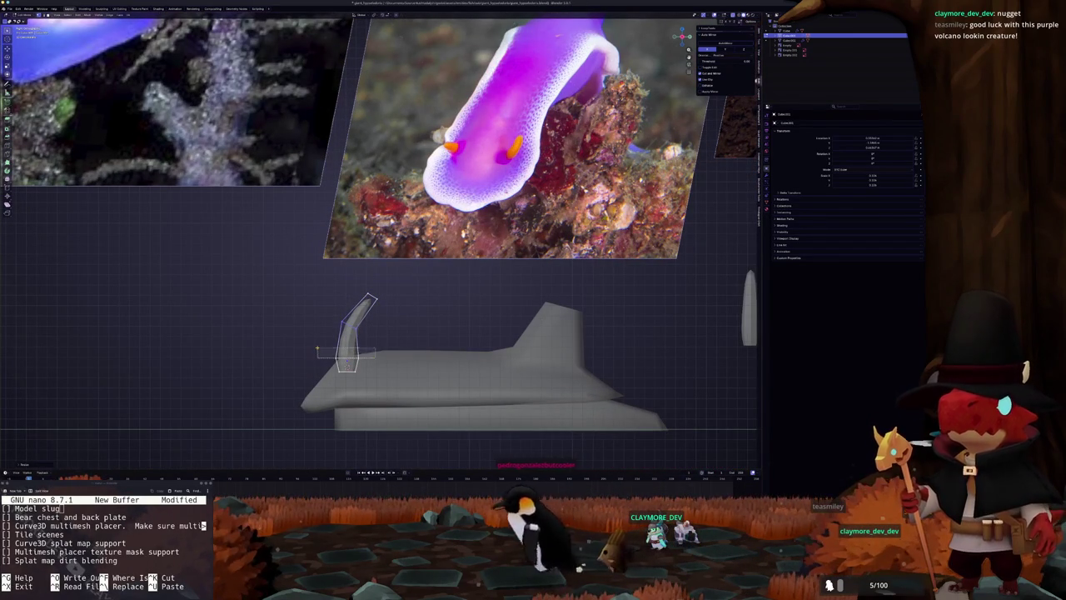
key("s")
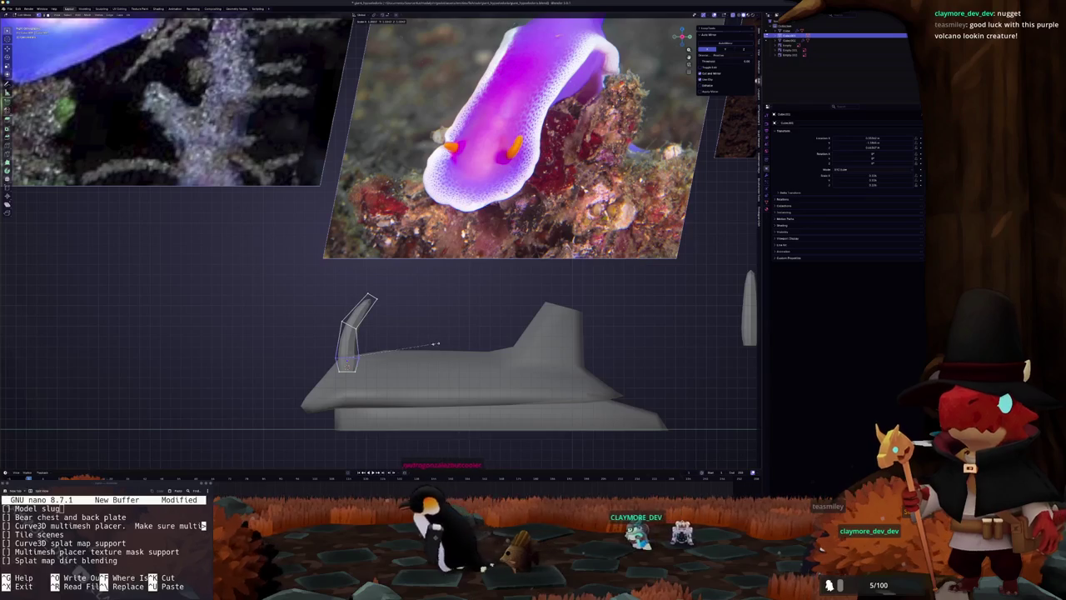
left_click(297, 353)
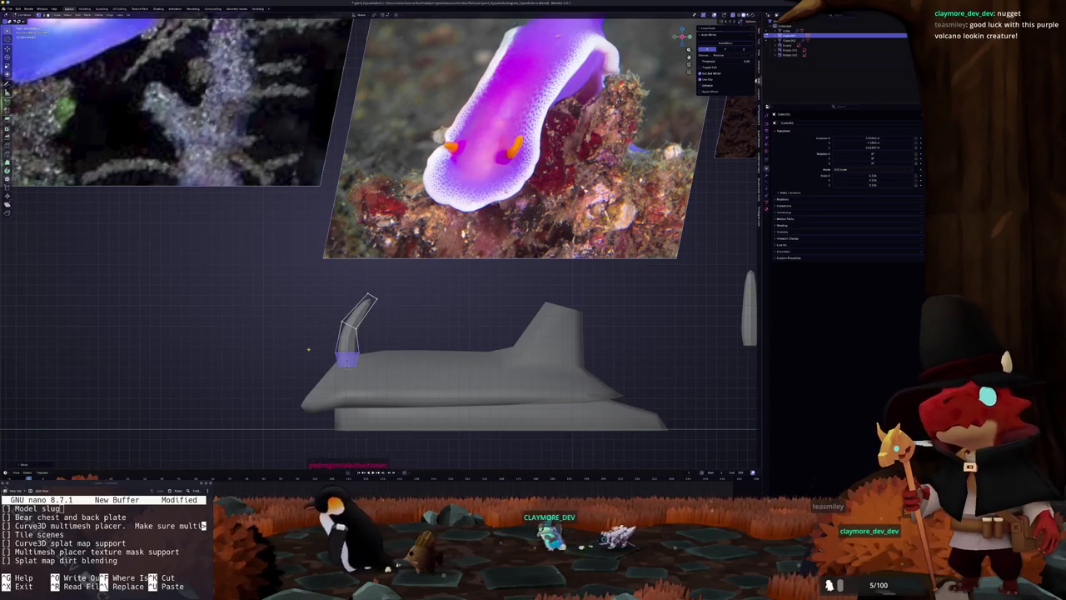
Step: Orbit from the front view to a tilted angle to inspect the horn
key("KP_1")
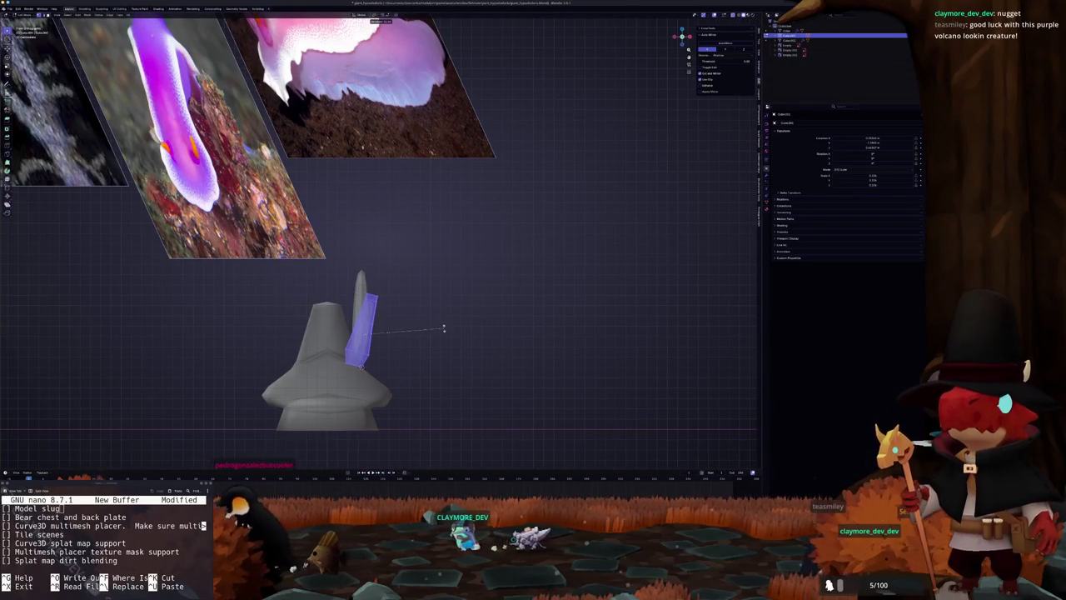
key("KP_4")
key("KP_4")
key("KP_4")
key("KP_8")
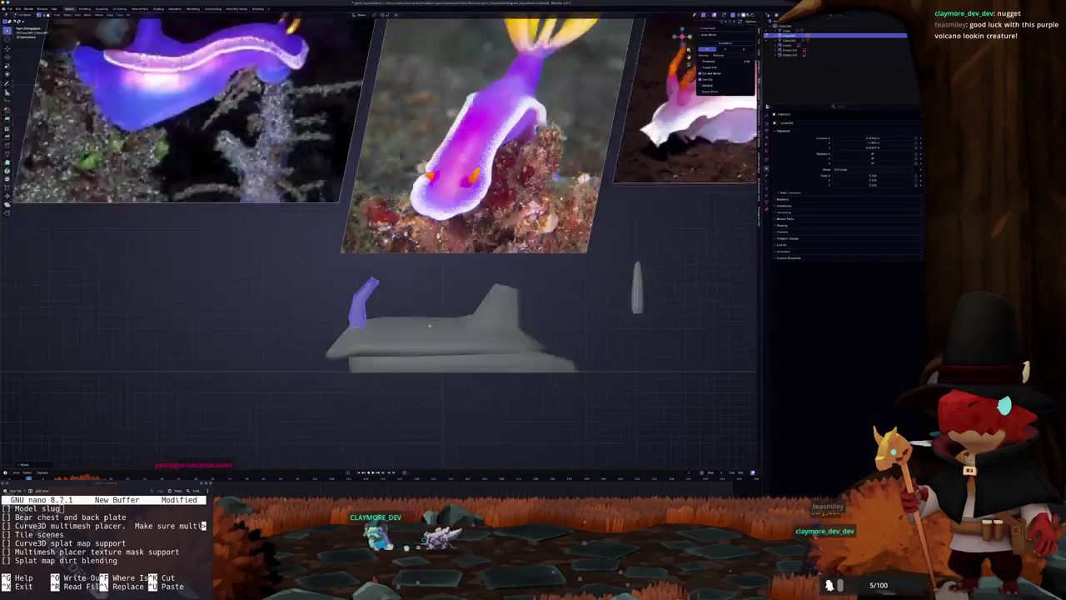
key("KP_8")
key("KP_8")
Step: Tilt the horn with a vertical rotation and a sideways rotation
key("g")
key("z")
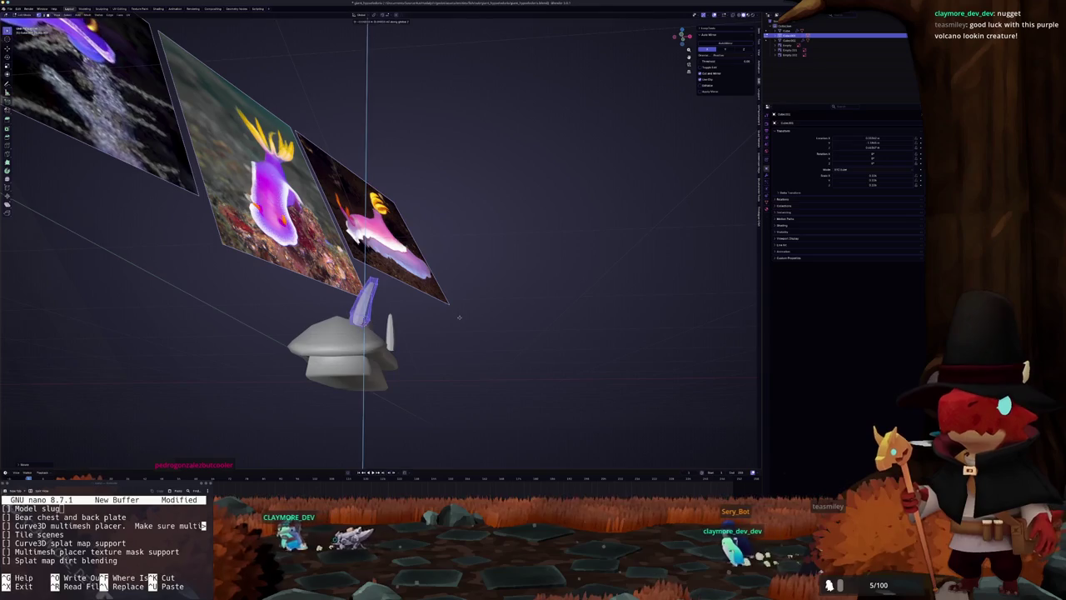
key("Escape")
key("KP_8")
key("KP_8")
key("KP_2")
key("KP_2")
key("r")
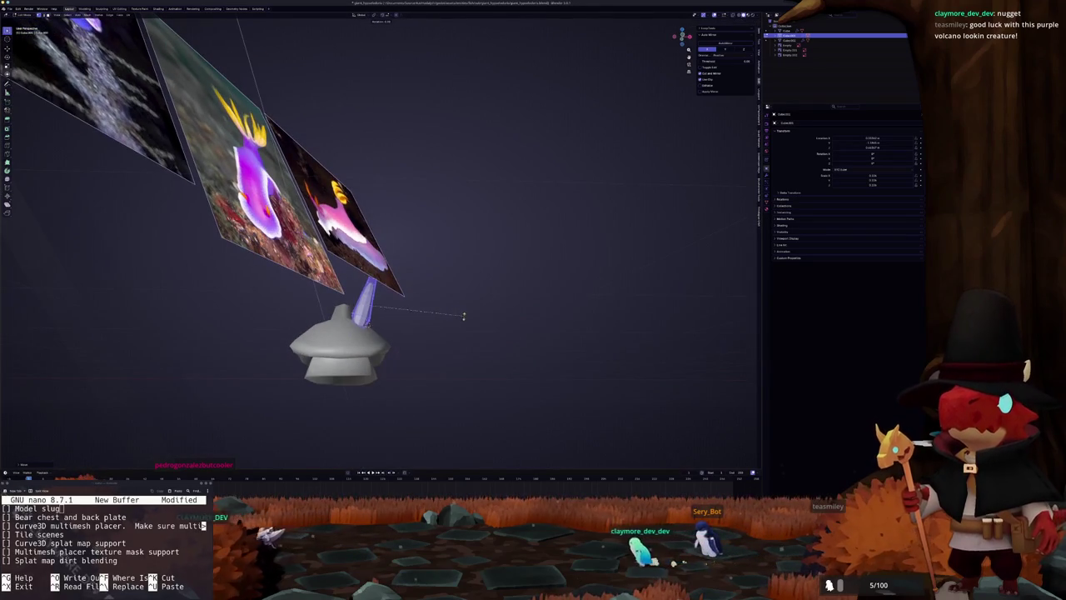
key("KP_8")
key("KP_8")
key("KP_8")
key("z")
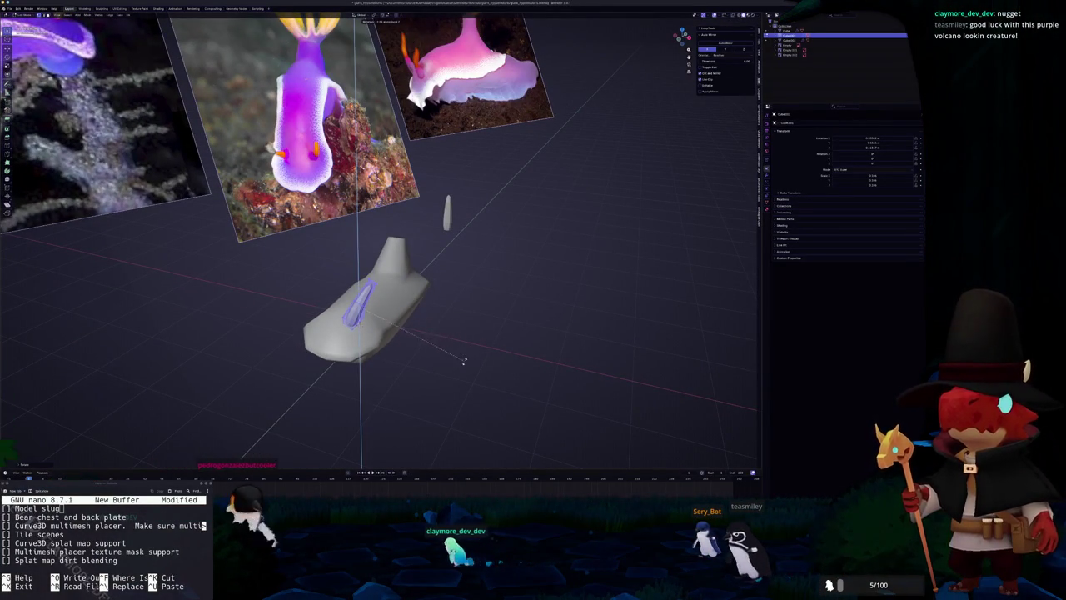
key("Return")
key("KP_2")
scroll(449, 350, "up", 3)
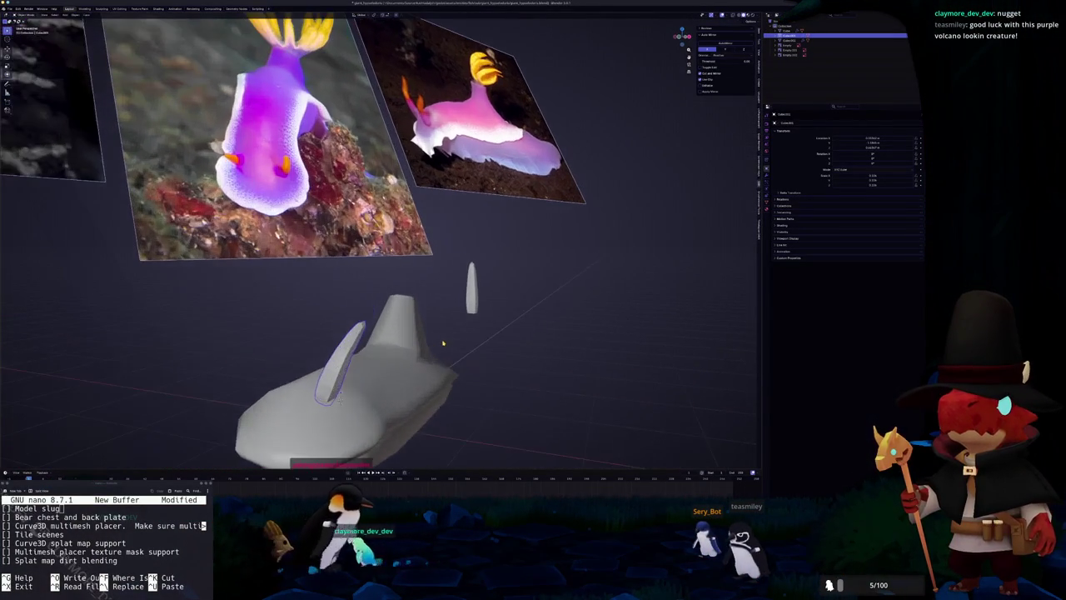
key("Return")
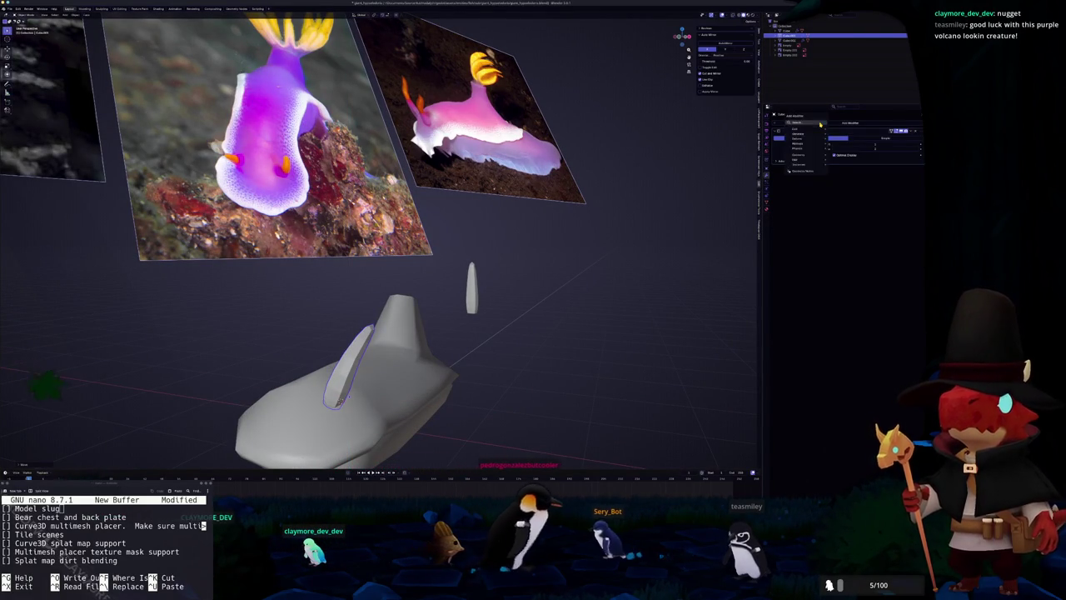
Step: Add a Mirror modifier to the horn, mirrored across the Cube body, making a pair
key("ctrl+1")
left_click(837, 157)
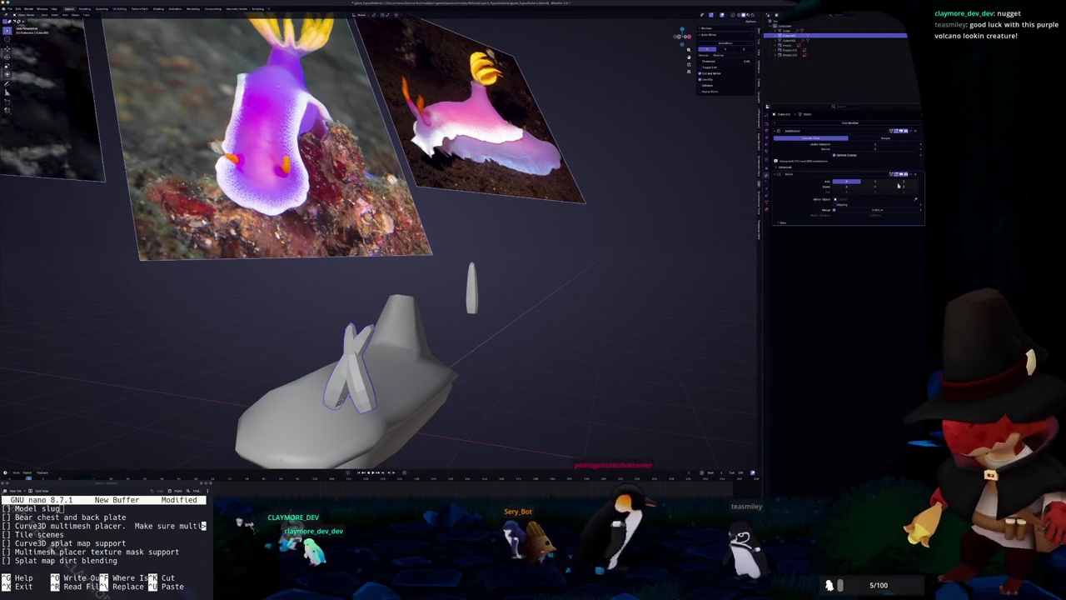
left_click(916, 201)
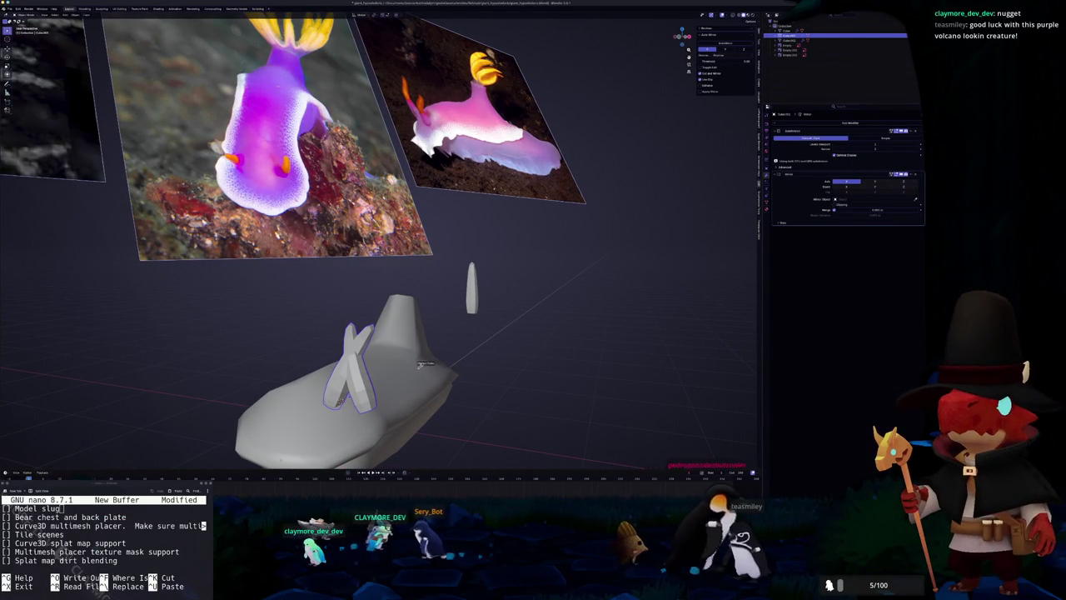
left_click(416, 373)
mouse_move(416, 372)
left_mouse_down()
mouse_move(509, 339)
mouse_move(435, 338)
left_mouse_up()
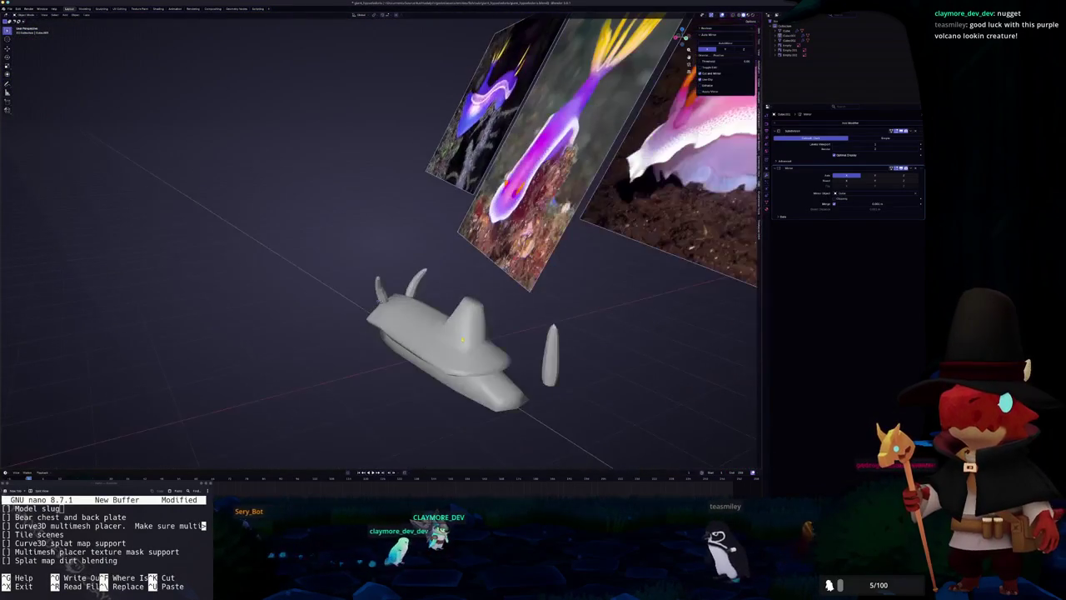
Step: In side orthographic view, move the thin spike so it rises from the slug's back
left_click(553, 352)
key("KP_3")
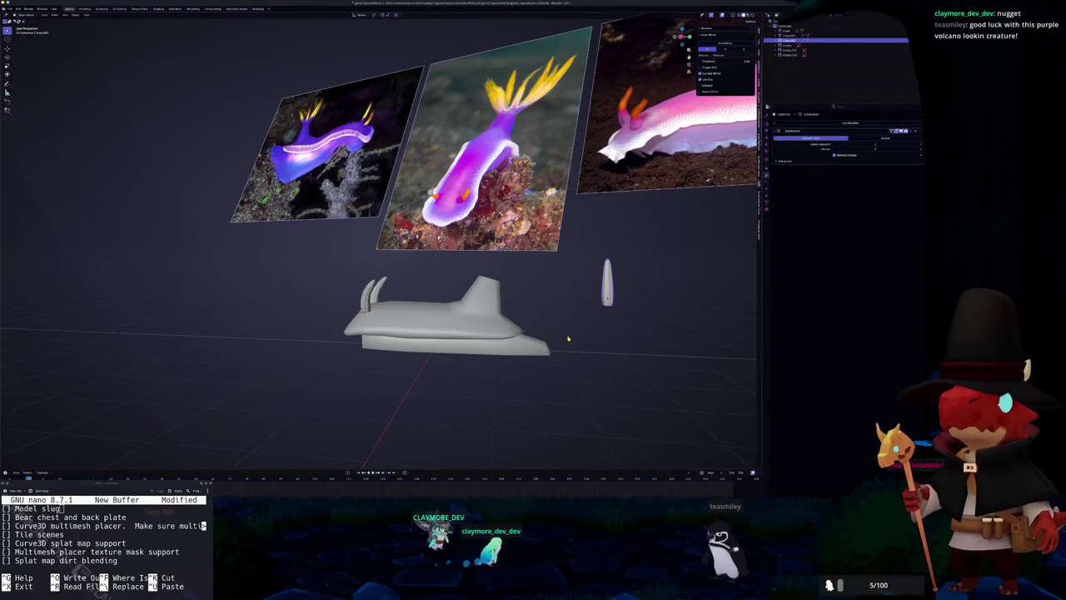
key("KP_5")
scroll(568, 338, "down", 3)
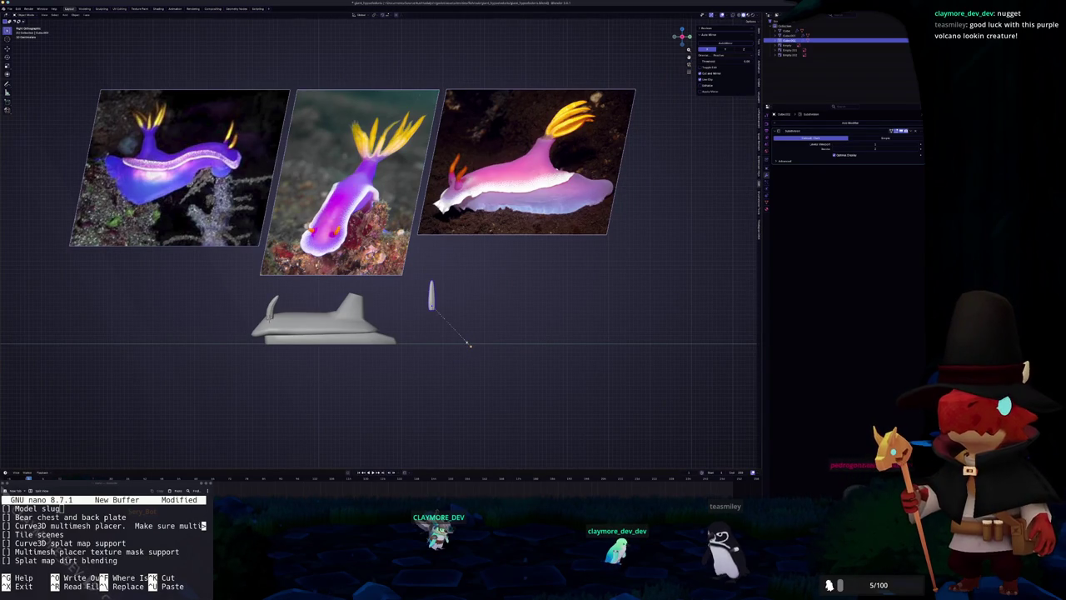
left_click(504, 333)
right_click(479, 323)
key("Escape")
scroll(512, 338, "up", 3)
key("g")
left_click(399, 309)
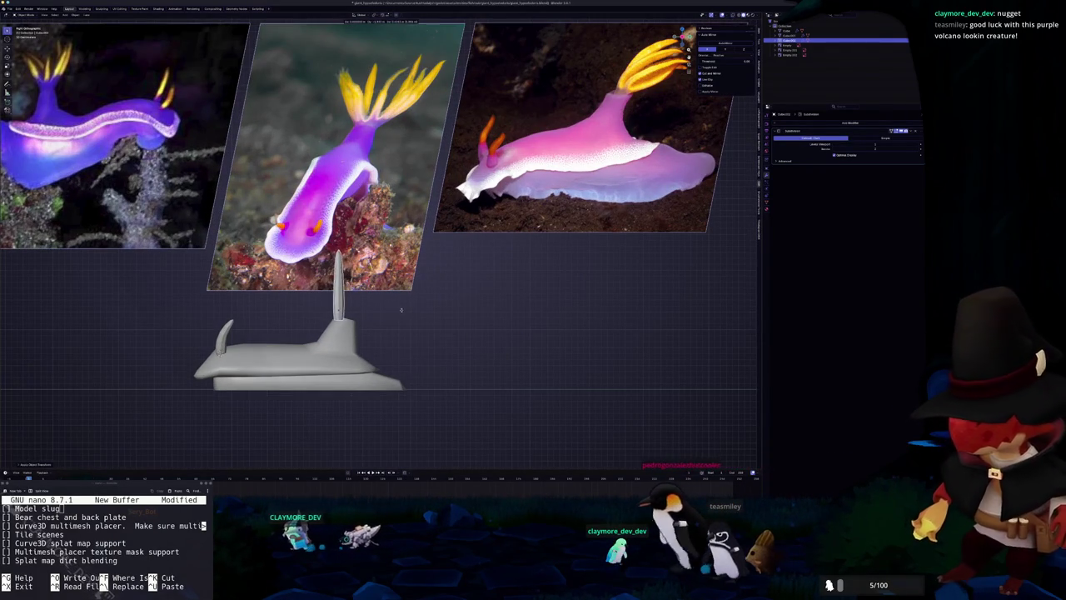
Step: Smooth the slug body with a level-1 Subdivision modifier and bring up apply-transform choices
left_click(350, 333)
key("Tab")
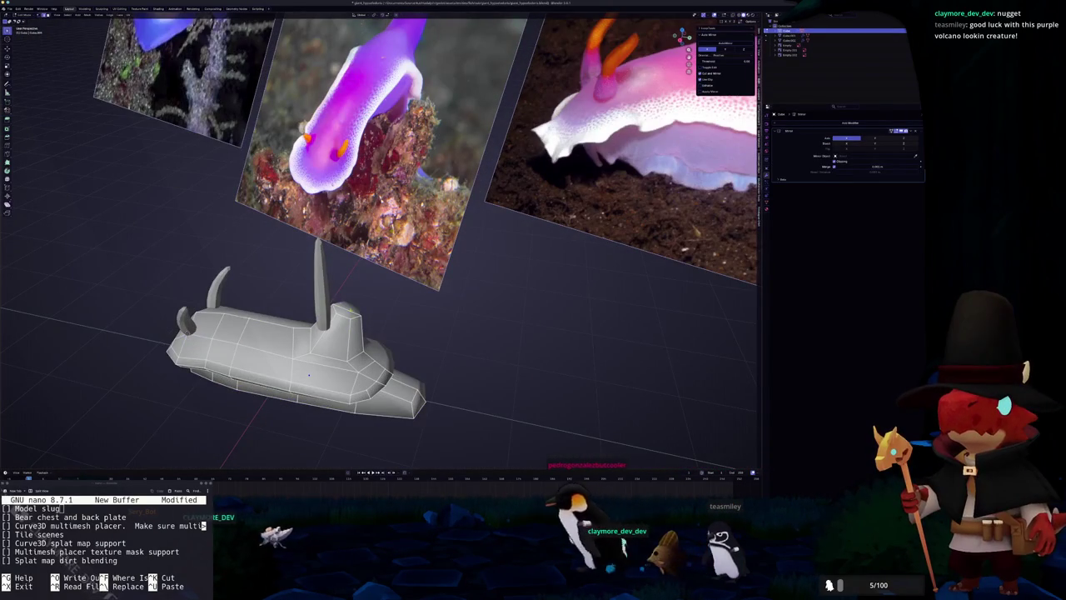
key("Tab")
key("ctrl+1")
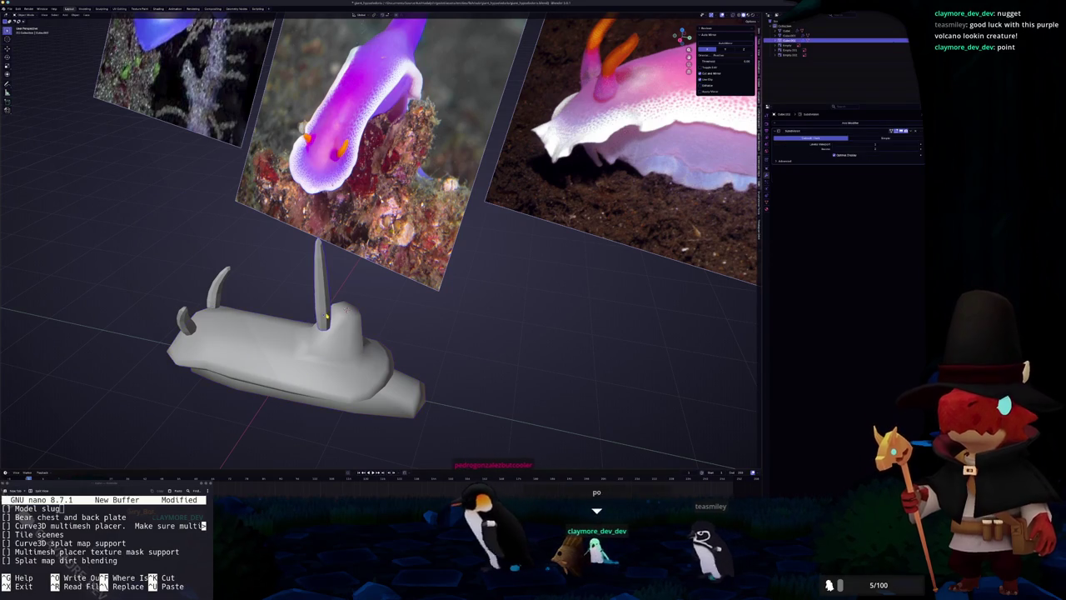
key("ctrl+a")
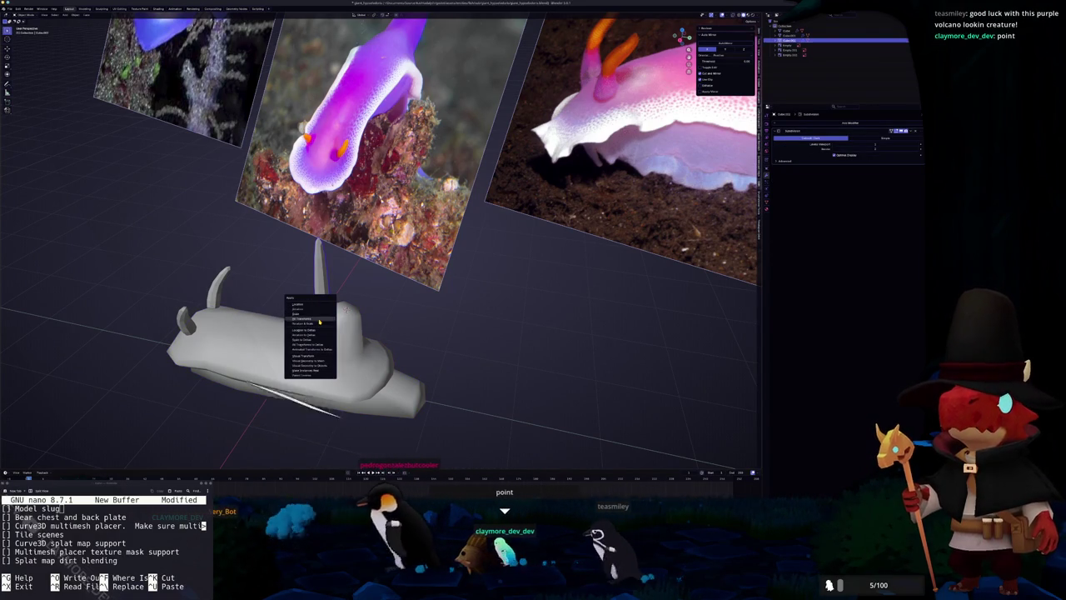
Step: Apply all transforms to the slug and set the fin's origin point
left_click(323, 319)
left_click(76, 15)
mouse_move(83, 25)
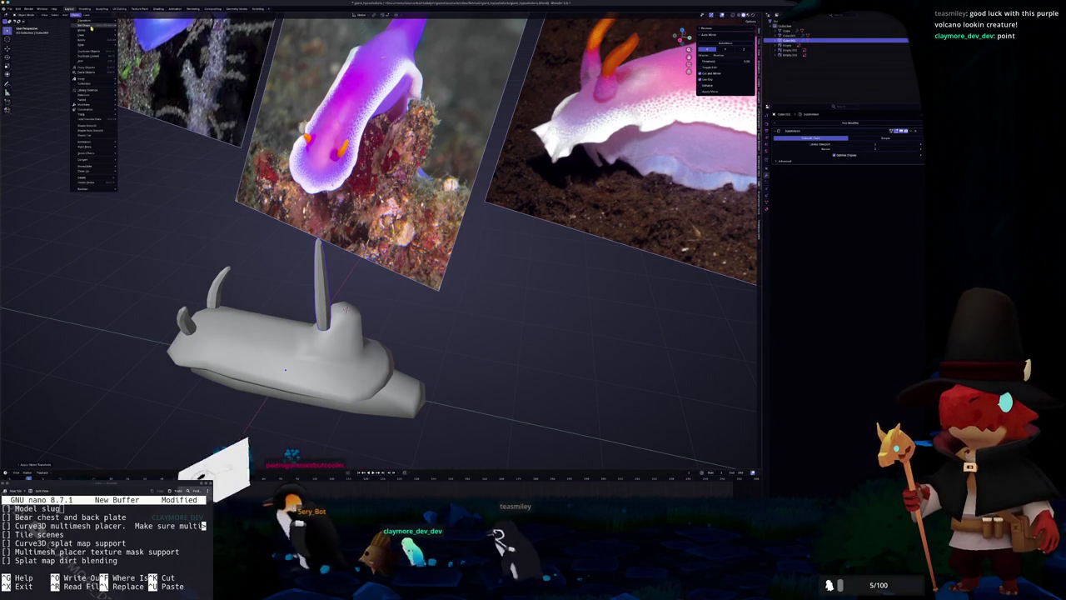
left_click(141, 30)
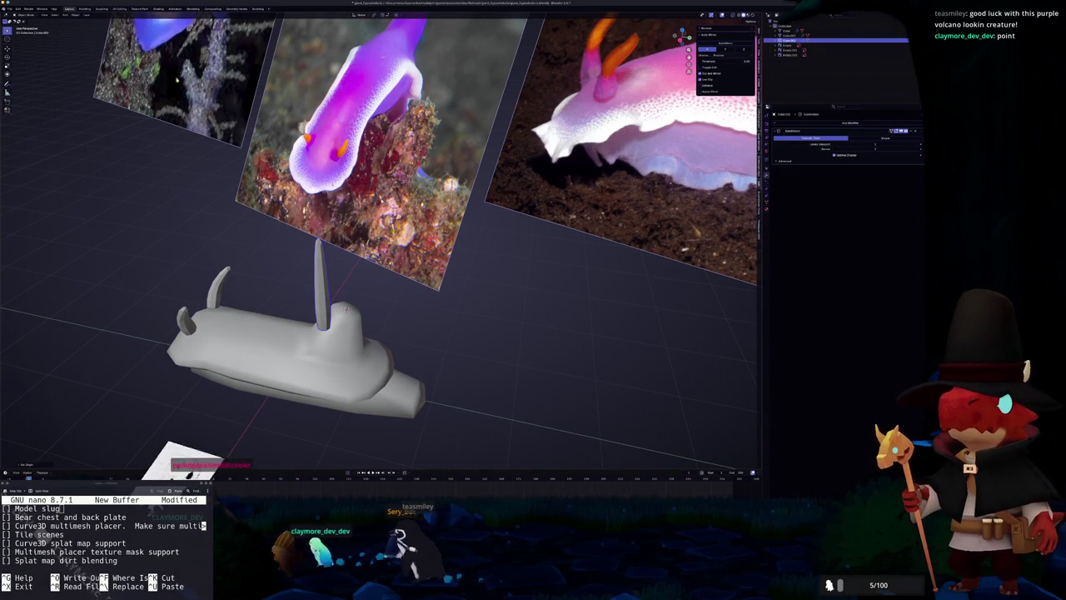
Step: Give the fin a circular Array modifier with count raised to about six, checked from front and side
left_click(818, 125)
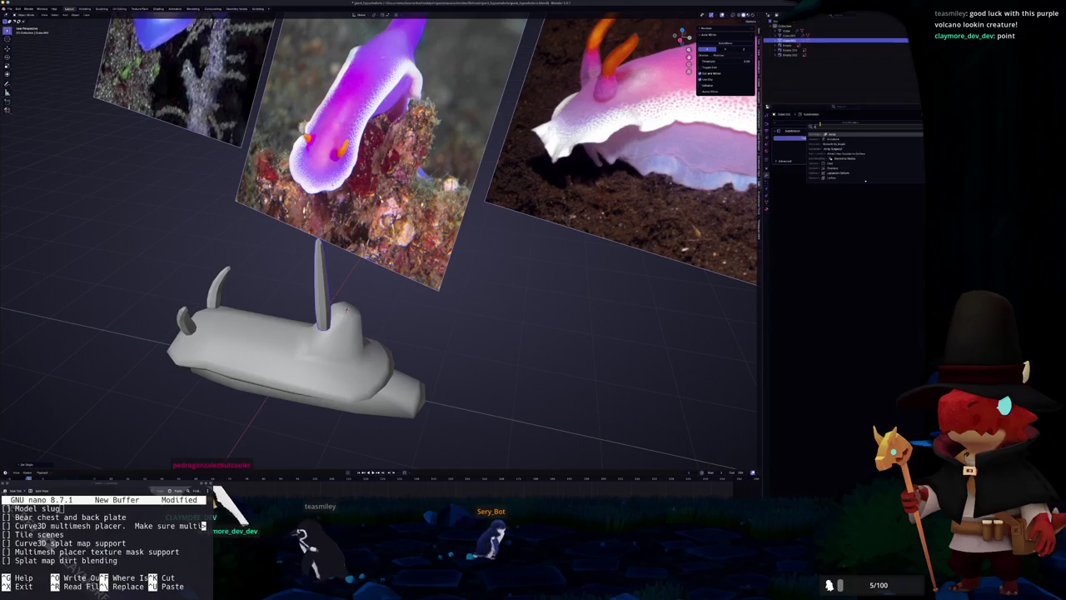
key("Return")
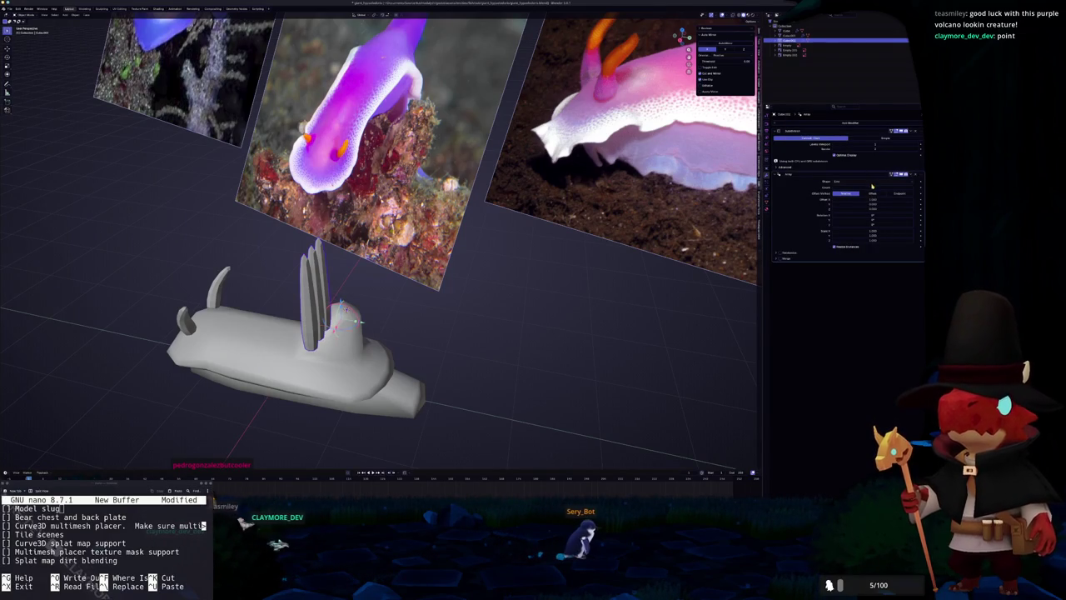
left_click(866, 181)
left_click(863, 192)
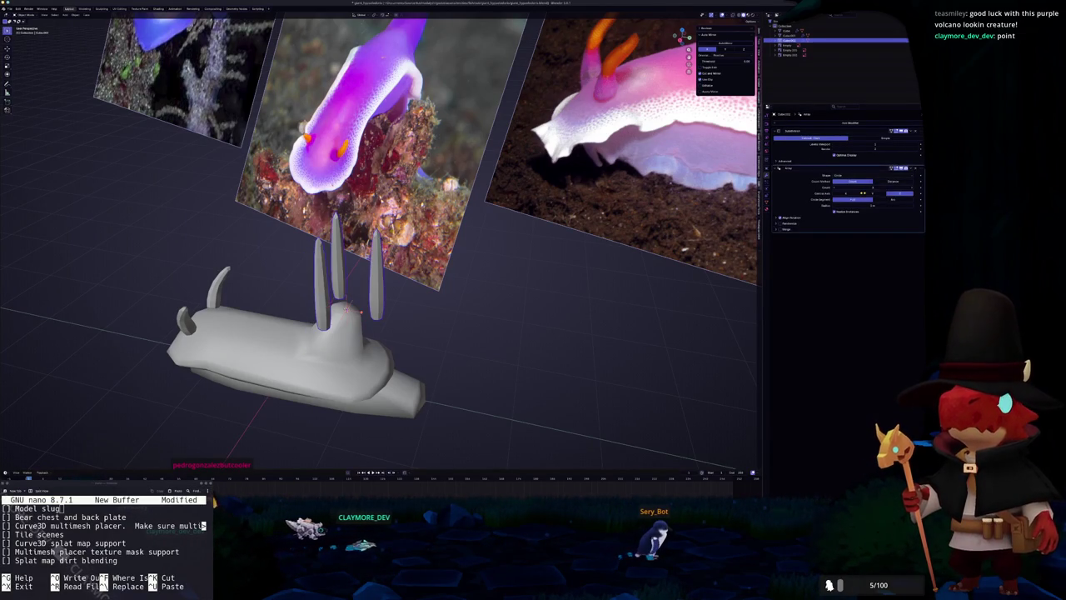
left_click_drag(875, 188, 903, 188)
key("Home")
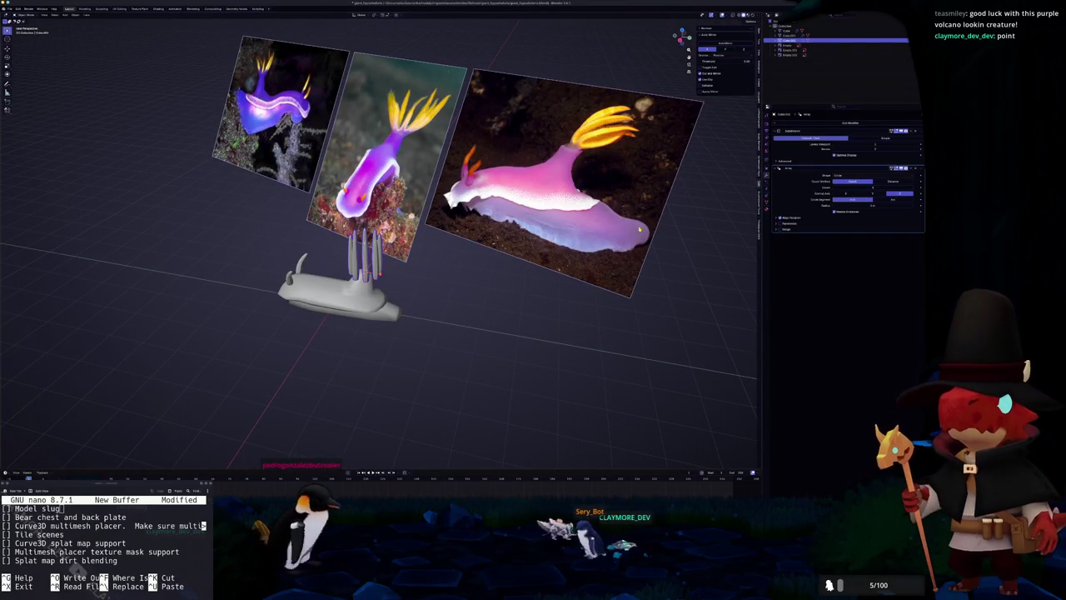
key("KP_1")
key("KP_3")
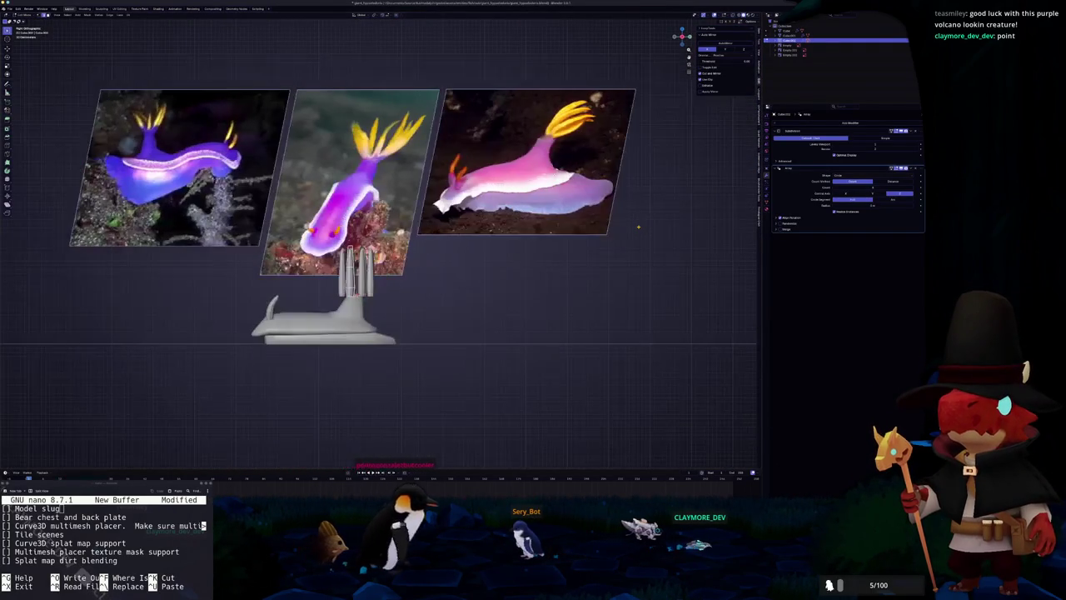
Step: Enter Edit Mode on the fin rod with X-ray see-through display on
scroll(379, 241, "up", 5)
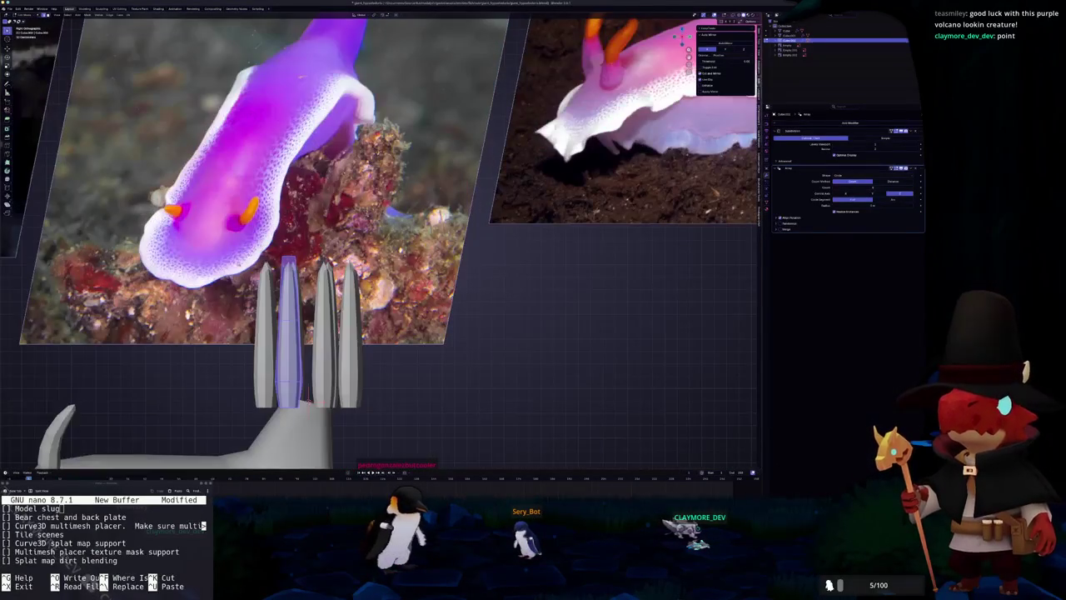
key("Tab")
key("Tab")
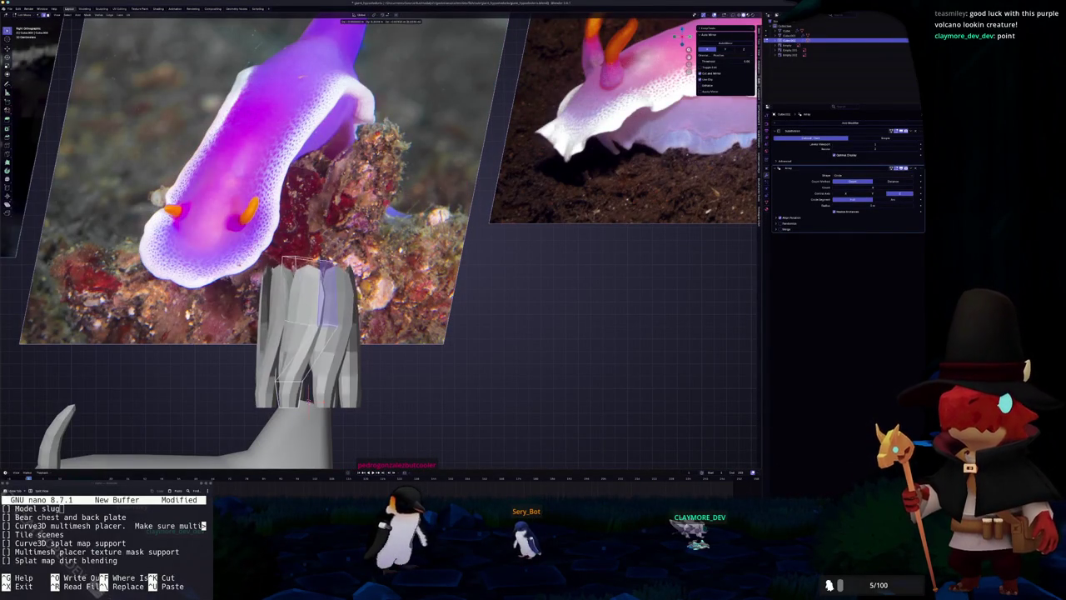
key("Tab")
key("alt+z")
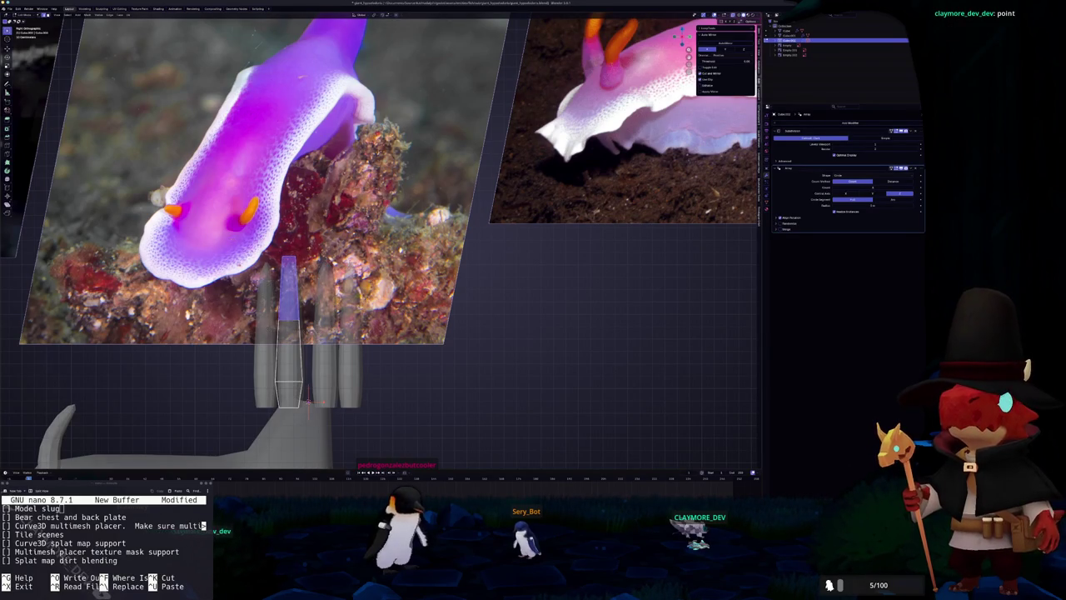
key("Tab")
key("Tab")
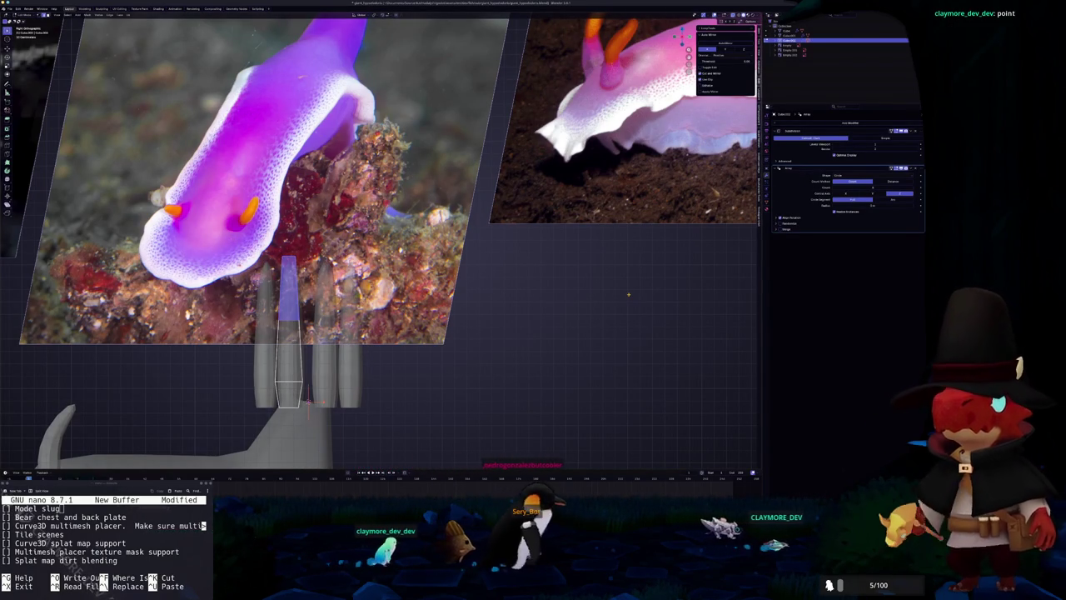
Step: Lower the rod along Z and rotate it from top view into an even radial ring
key("KP_6")
key("KP_6")
key("KP_6")
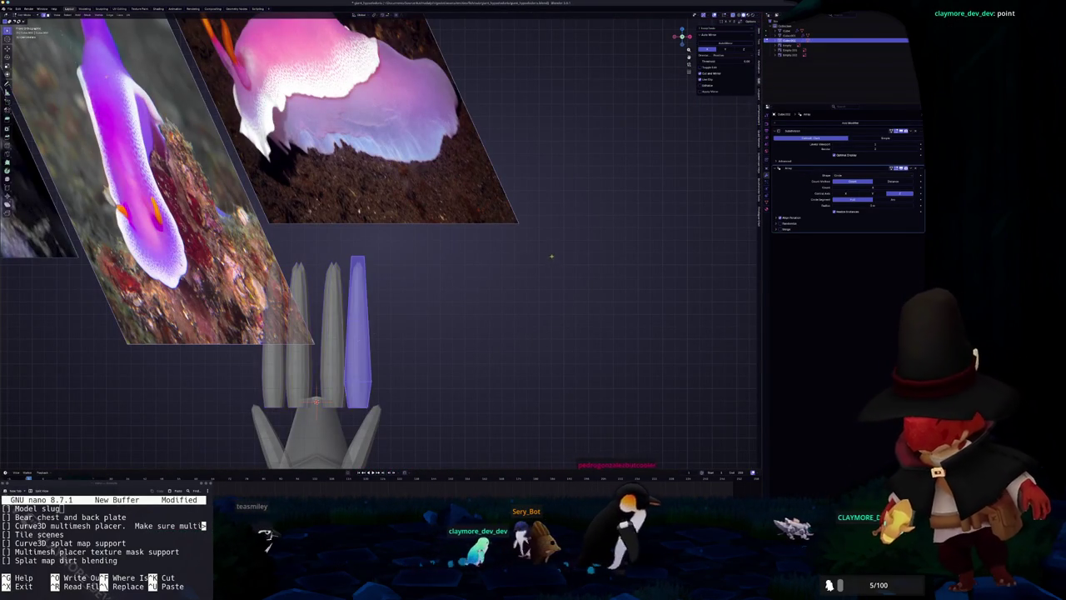
key("r")
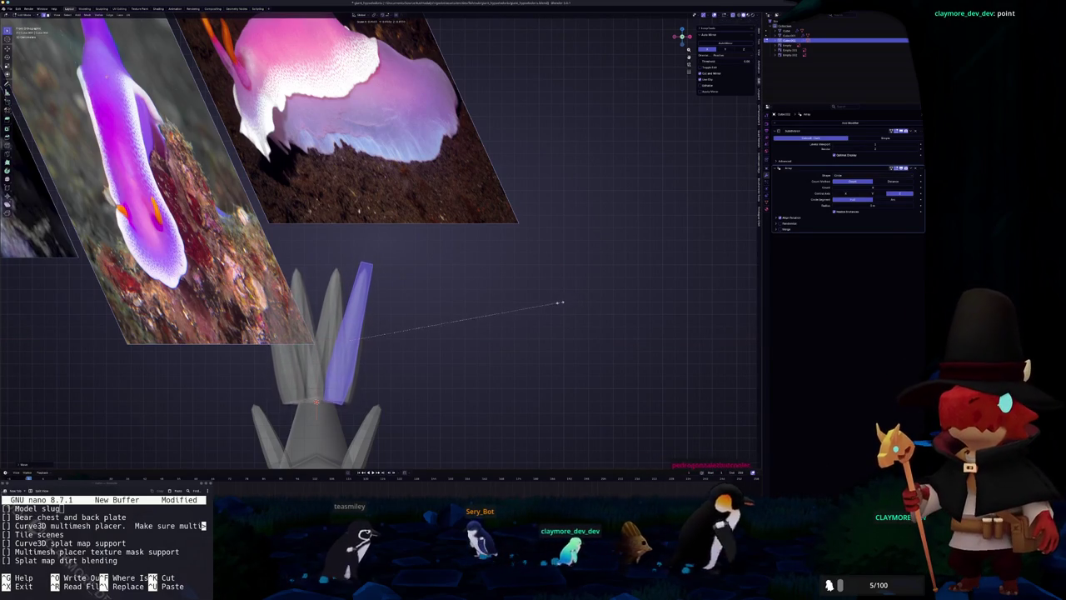
key("Escape")
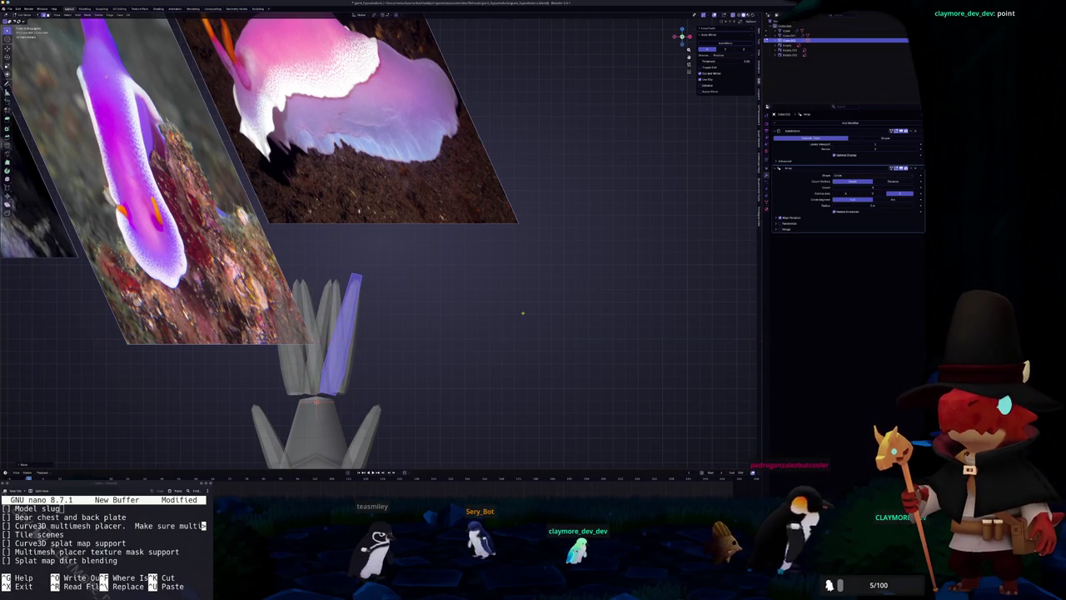
key("g")
key("z")
left_click(524, 326)
mouse_move(524, 325)
left_mouse_down()
mouse_move(440, 352)
mouse_move(488, 340)
mouse_move(485, 370)
mouse_move(497, 371)
mouse_move(487, 369)
mouse_move(616, 314)
left_mouse_up()
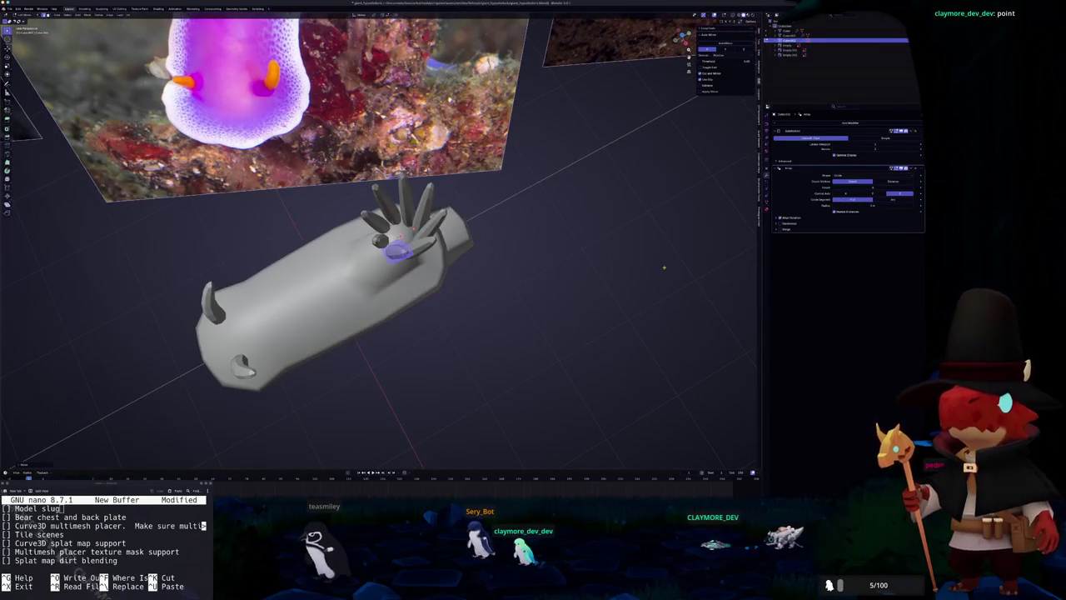
key("KP_7")
key("r")
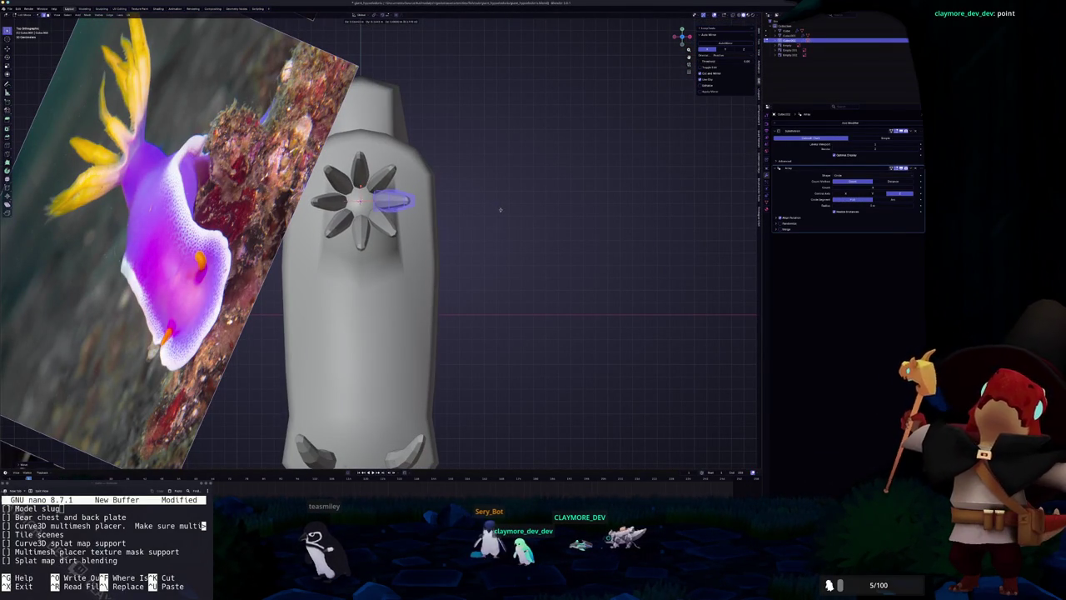
mouse_move(501, 209)
left_mouse_down()
mouse_move(583, 137)
mouse_move(505, 289)
left_mouse_up()
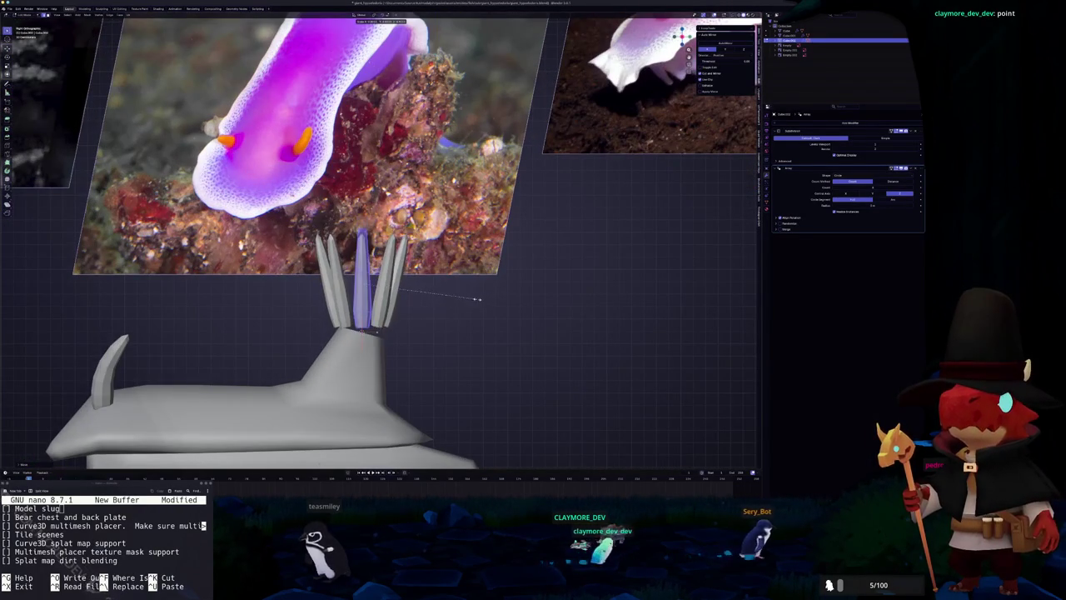
Step: Rotate the fin ring slightly in top view, then tilt a petal from the right side
key("KP_7")
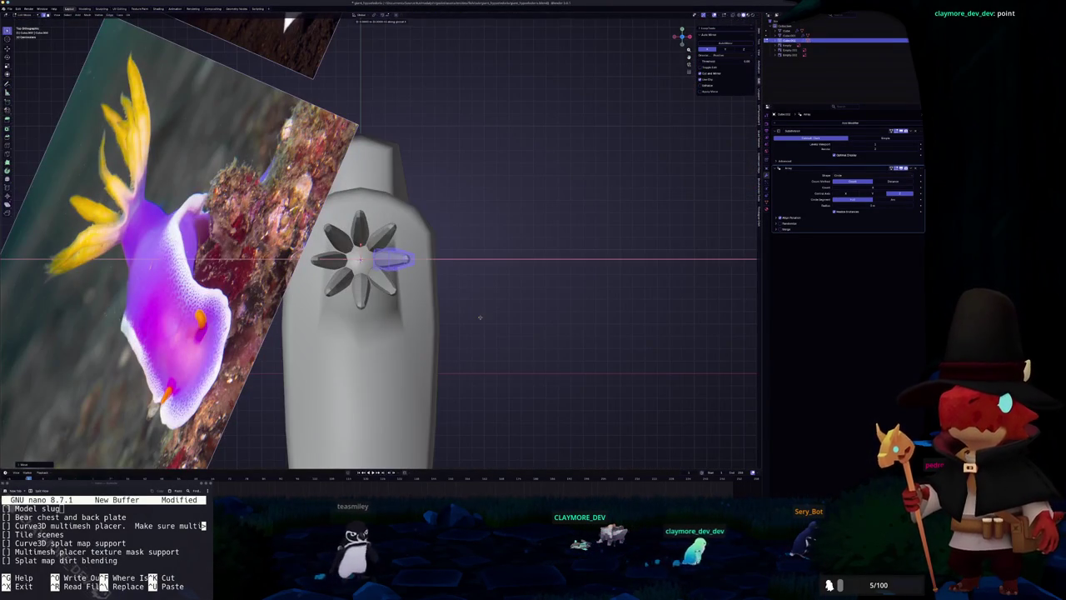
left_click(468, 317)
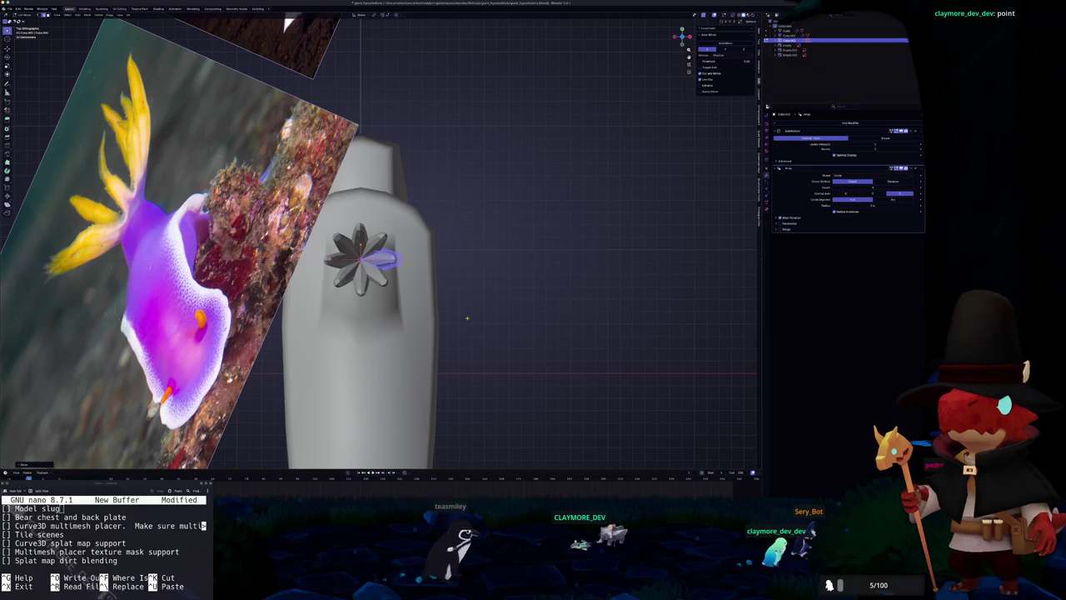
key("KP_3")
key("r")
key("KP_8")
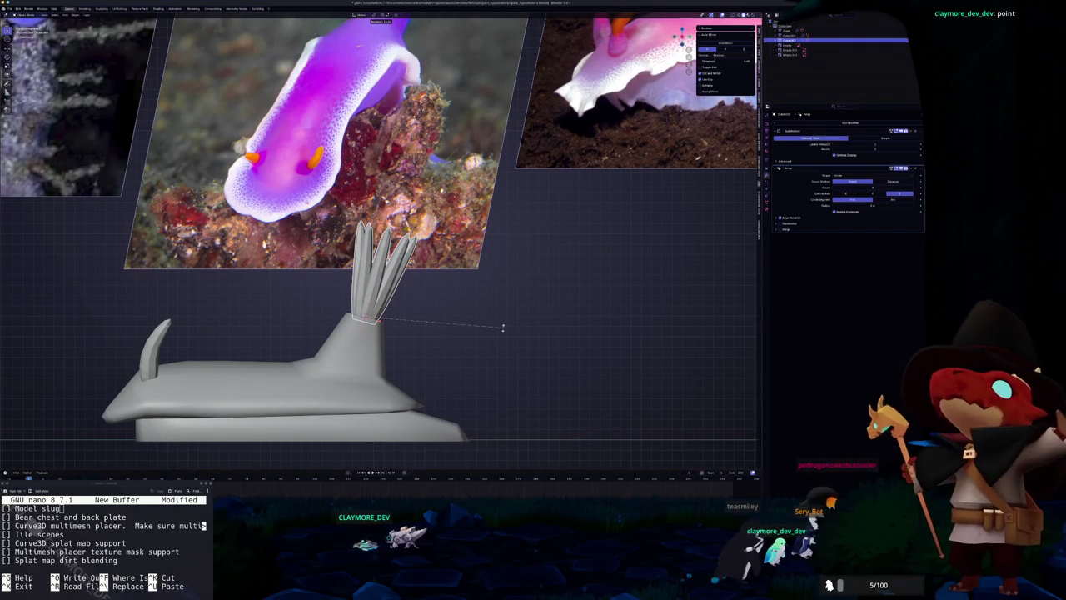
left_click(511, 327)
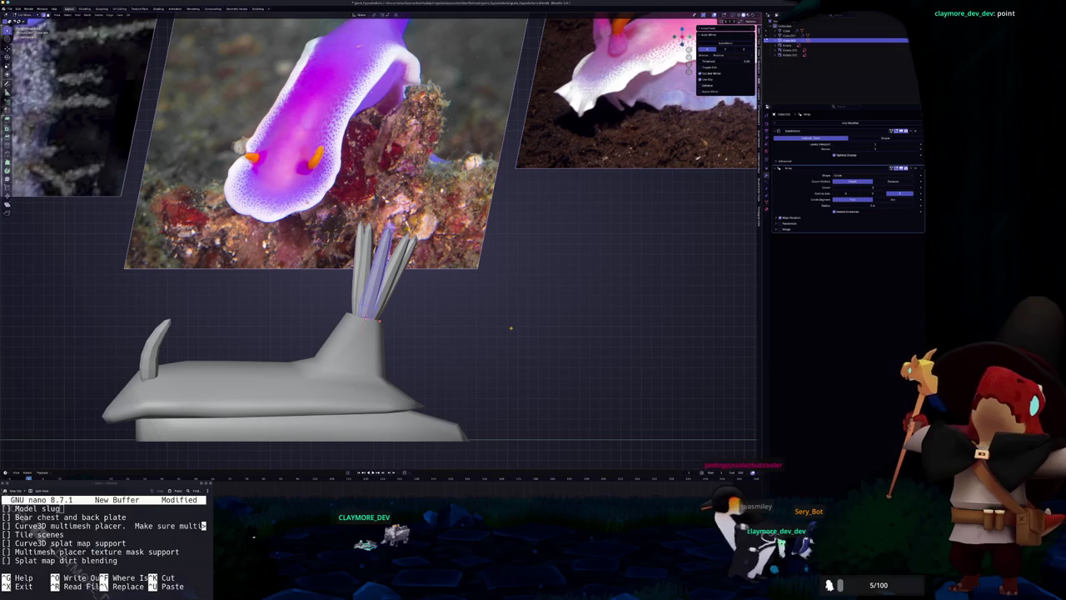
Step: Rotate the petals further so they lean together, then apply the array as real geometry
left_click(518, 326)
key("r")
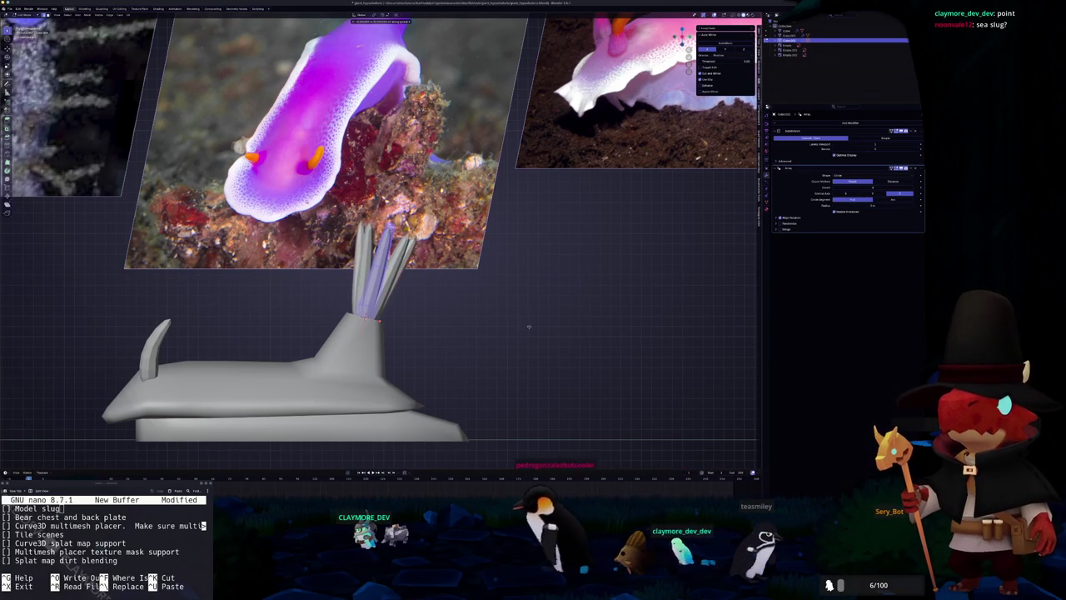
left_click(536, 337)
scroll(535, 337, "down", 1)
key("ctrl+a")
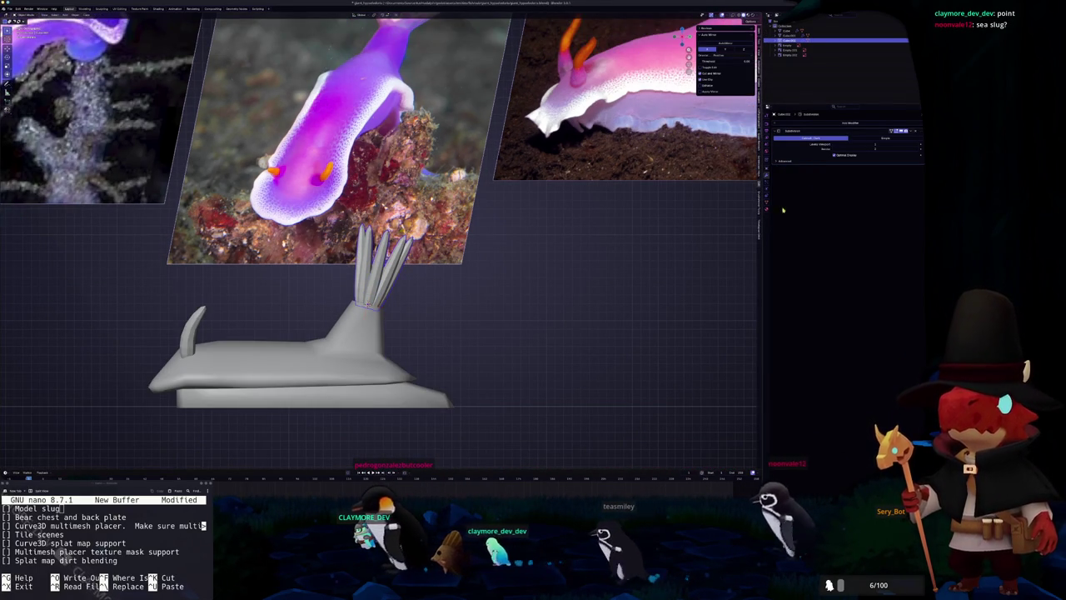
Step: In Edit Mode, deselect the fin geometry and rotate the petal fan to lean right
key("Tab")
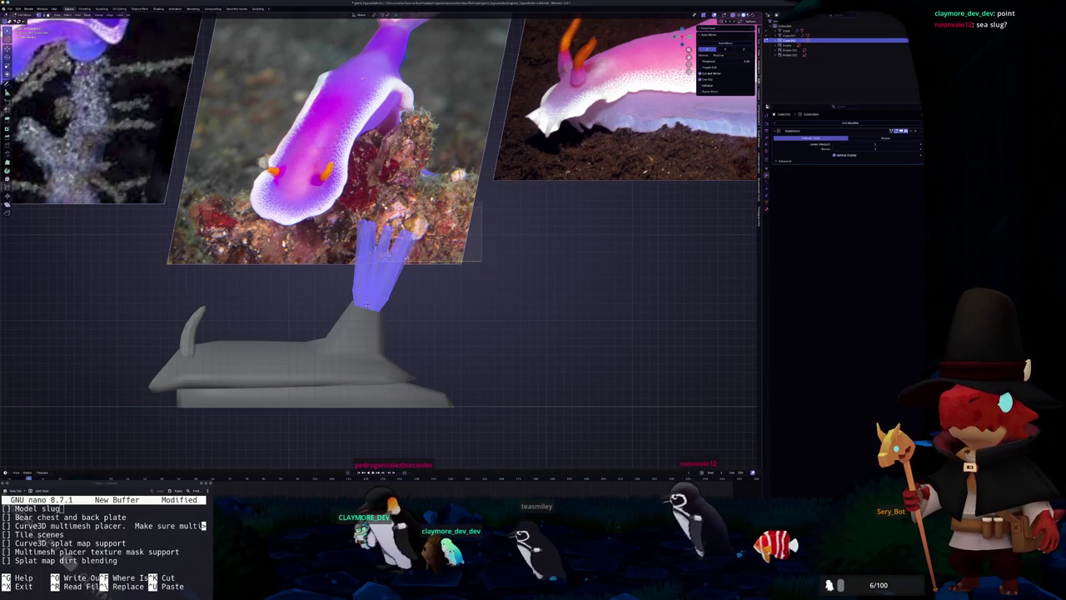
key("alt+a")
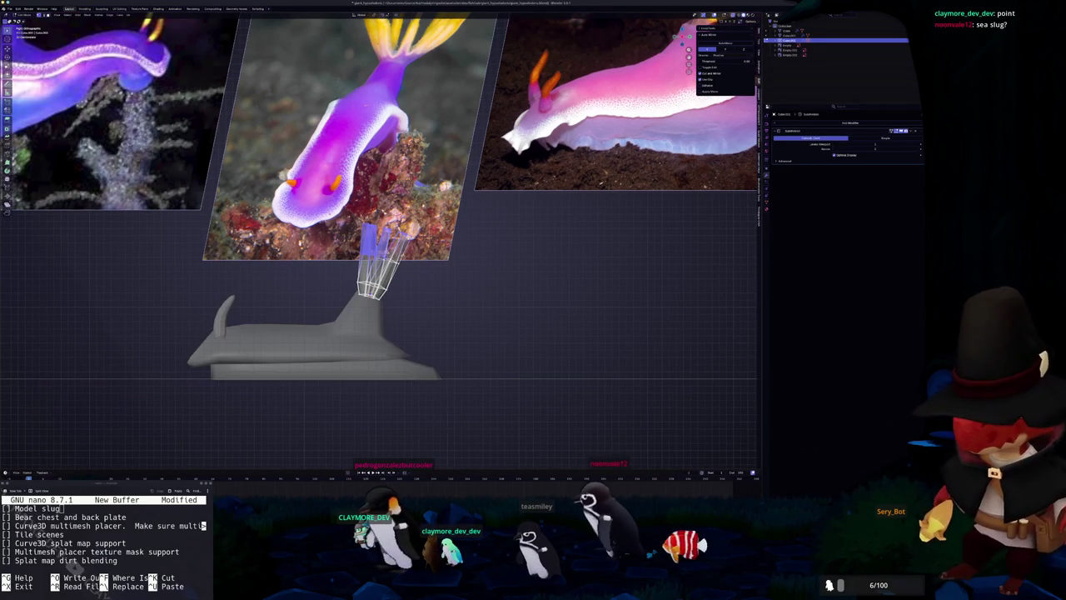
scroll(383, 242, "up", 3)
key("r")
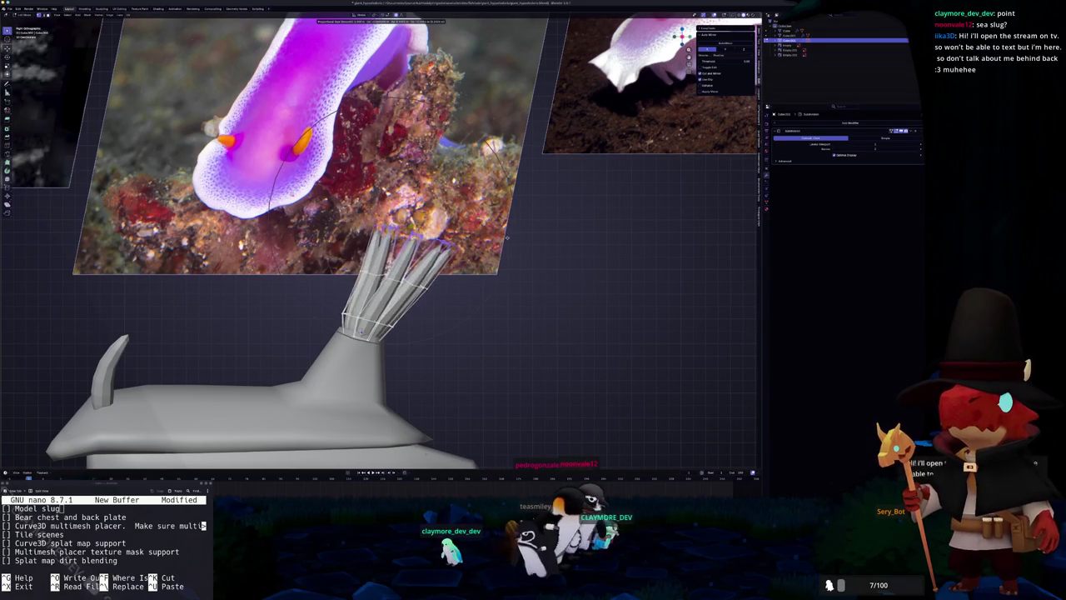
key("r")
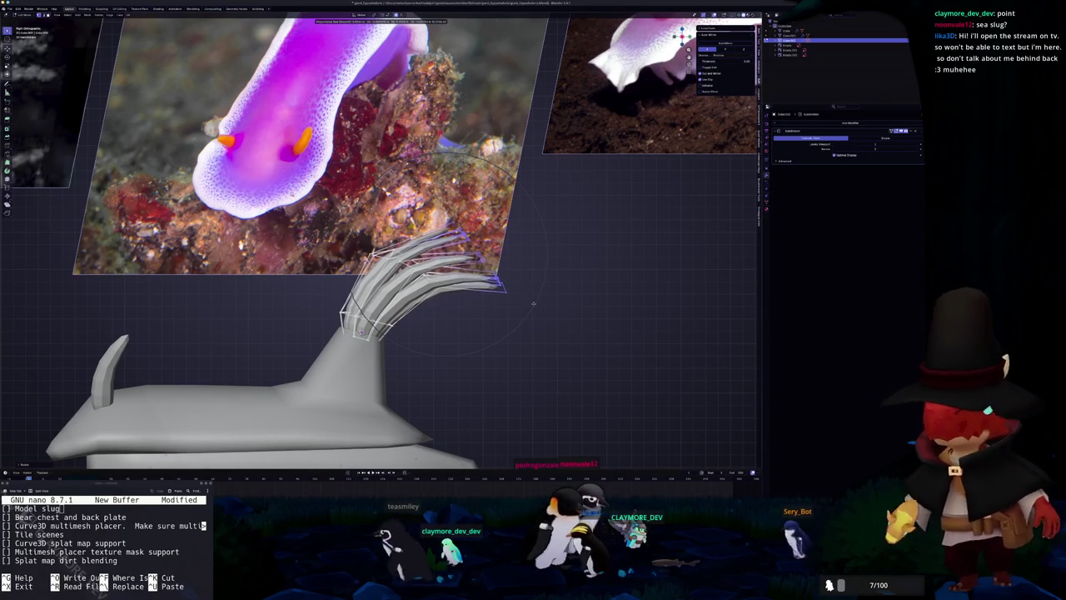
left_click(494, 300)
scroll(483, 305, "down", 3)
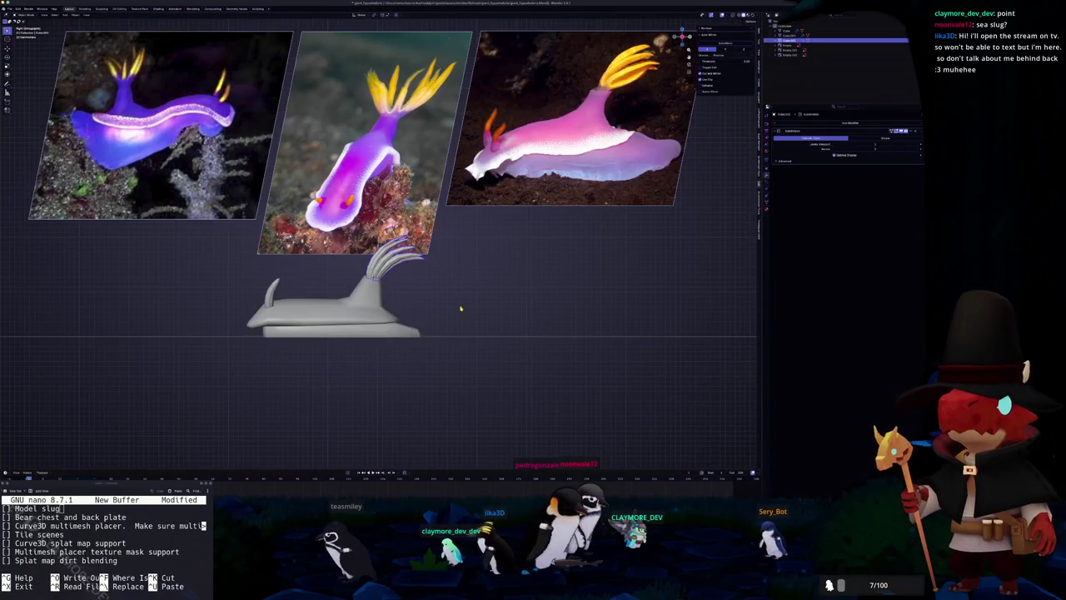
mouse_move(459, 305)
left_mouse_down()
mouse_move(483, 317)
mouse_move(449, 302)
left_mouse_up()
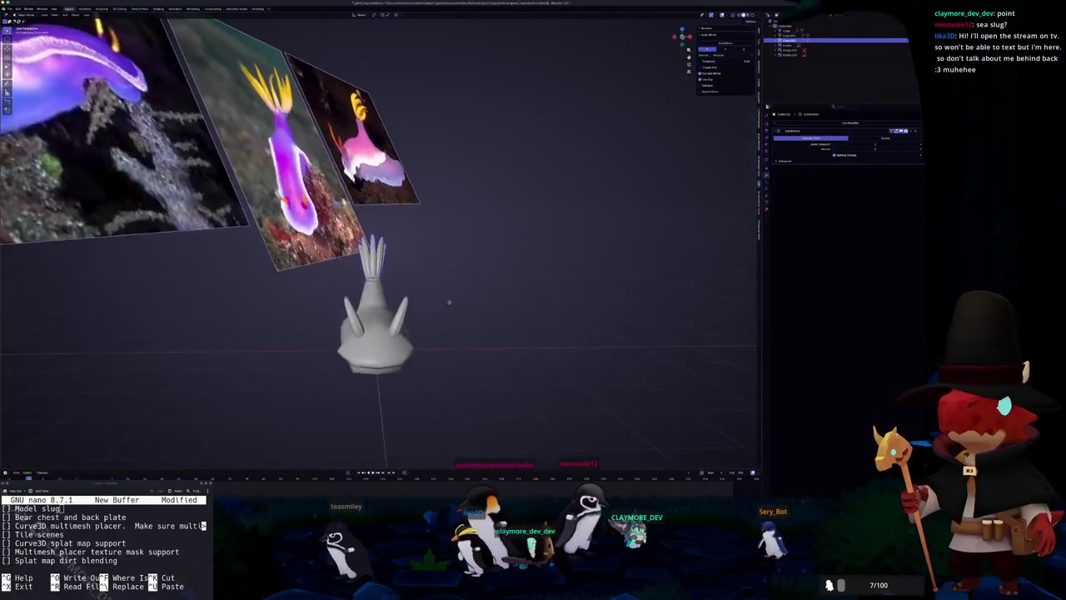
scroll(449, 302, "up", 3)
Step: Rotate the gill tuft again from the front view and turn on X-ray
key("KP_1")
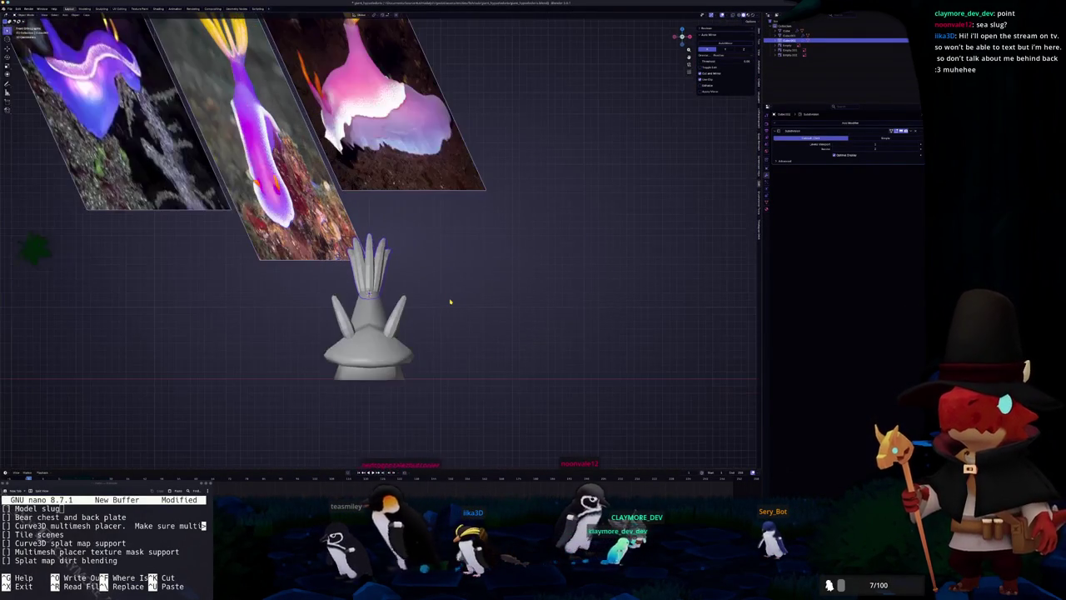
key("Tab")
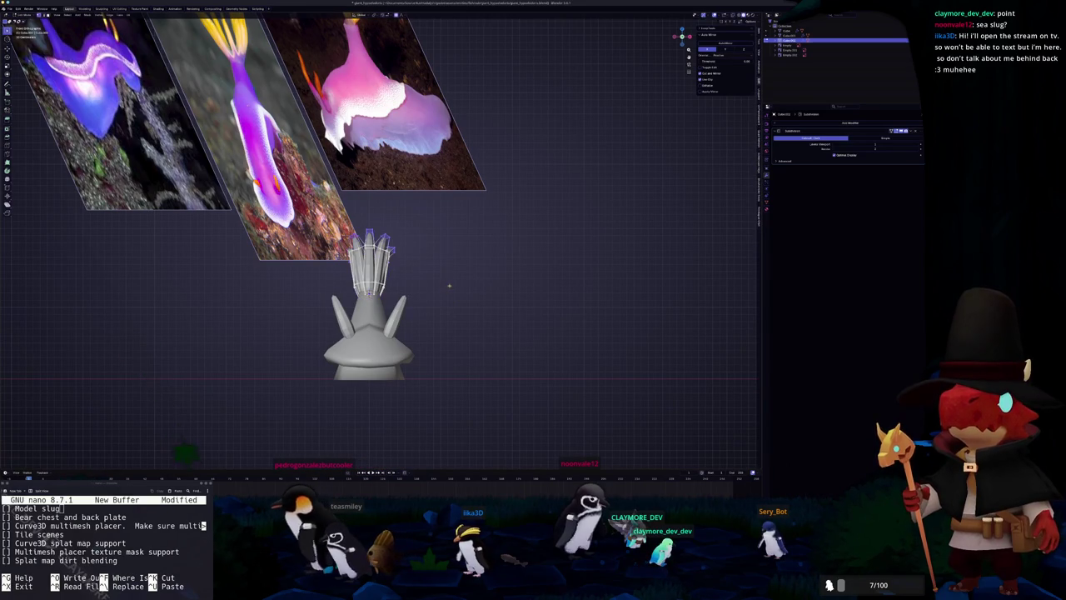
mouse_move(406, 267)
left_mouse_down()
mouse_move(374, 249)
mouse_move(352, 275)
mouse_move(361, 278)
left_mouse_up()
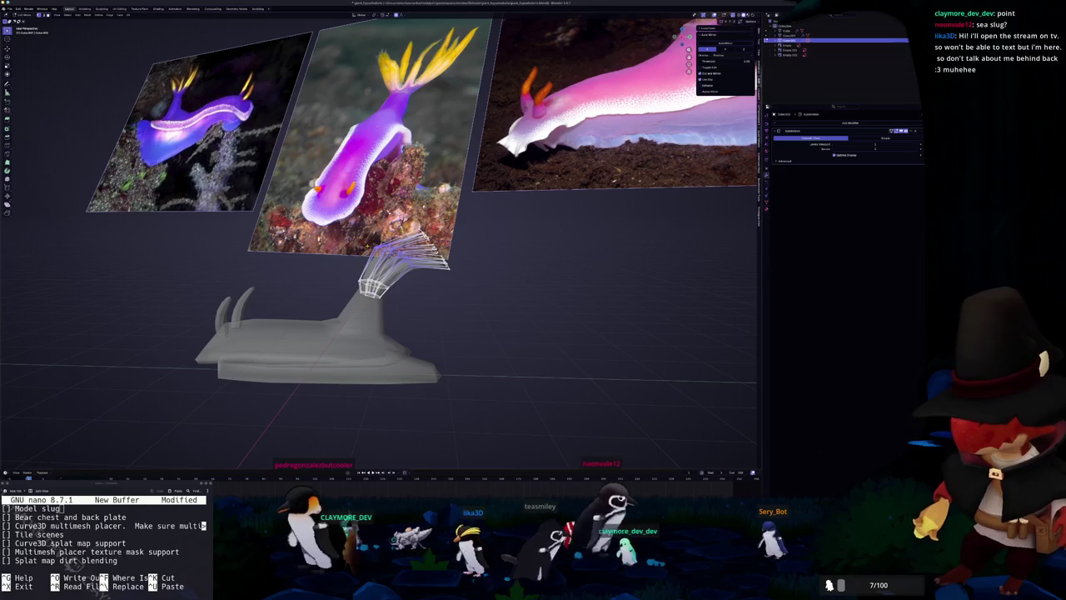
key("KP_1")
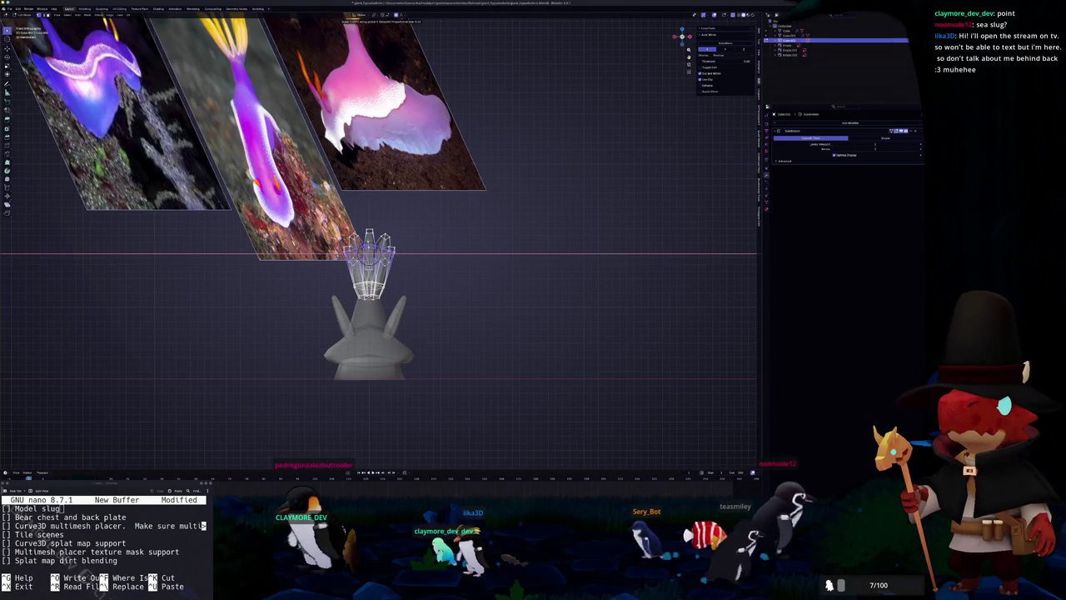
left_click_drag(416, 291, 440, 287)
key("r")
left_click(452, 291)
key("alt+z")
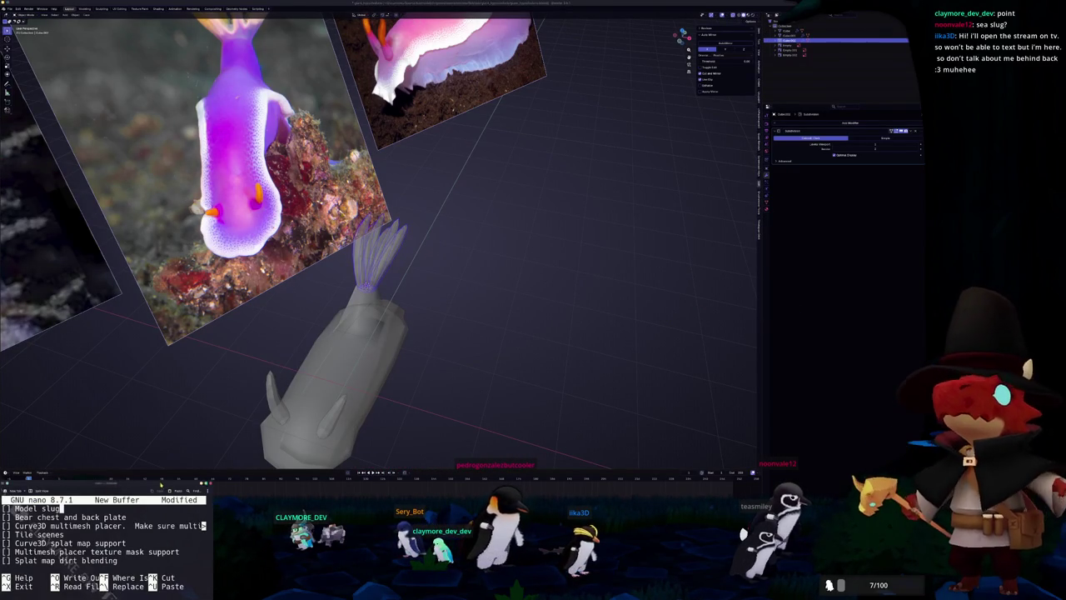
Step: Close the second notes view and select the slug body
key("super+Return")
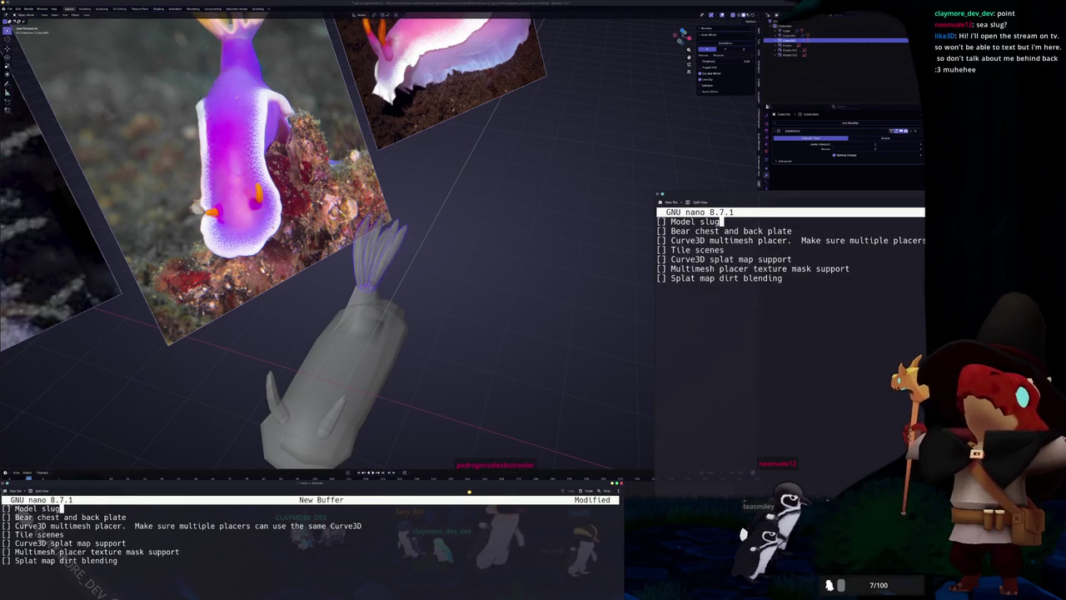
key("ctrl+shift+x")
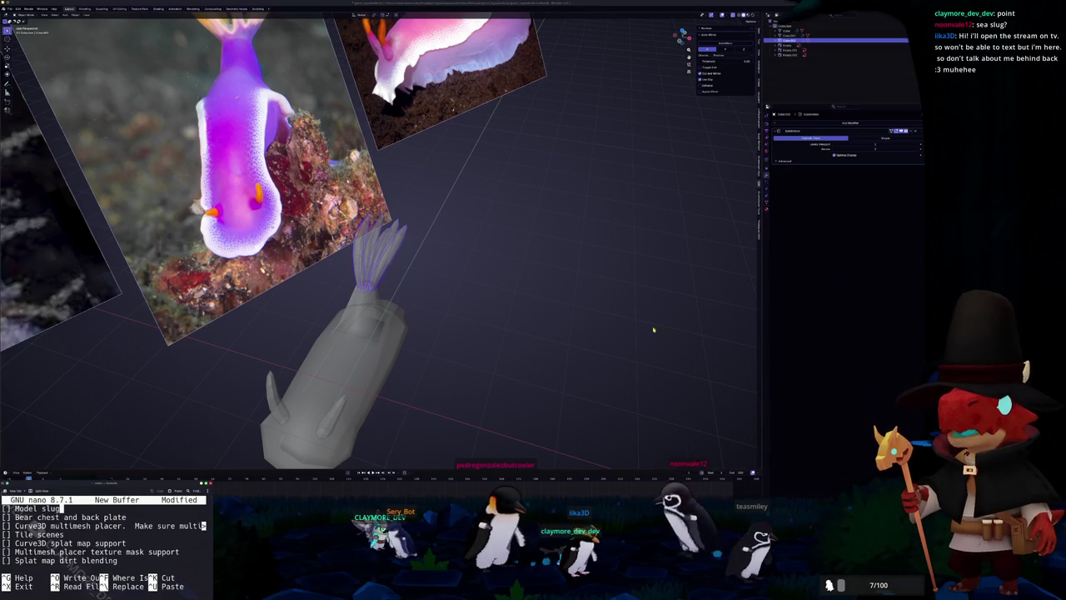
scroll(620, 334, "down", 2)
left_click(787, 54)
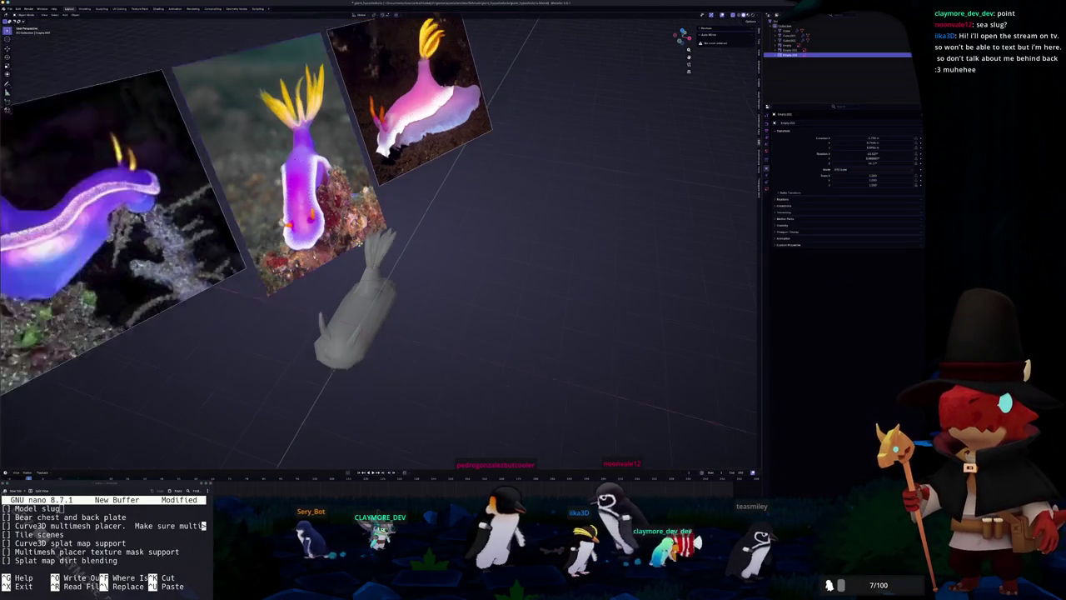
left_click_drag(403, 225, 469, 326)
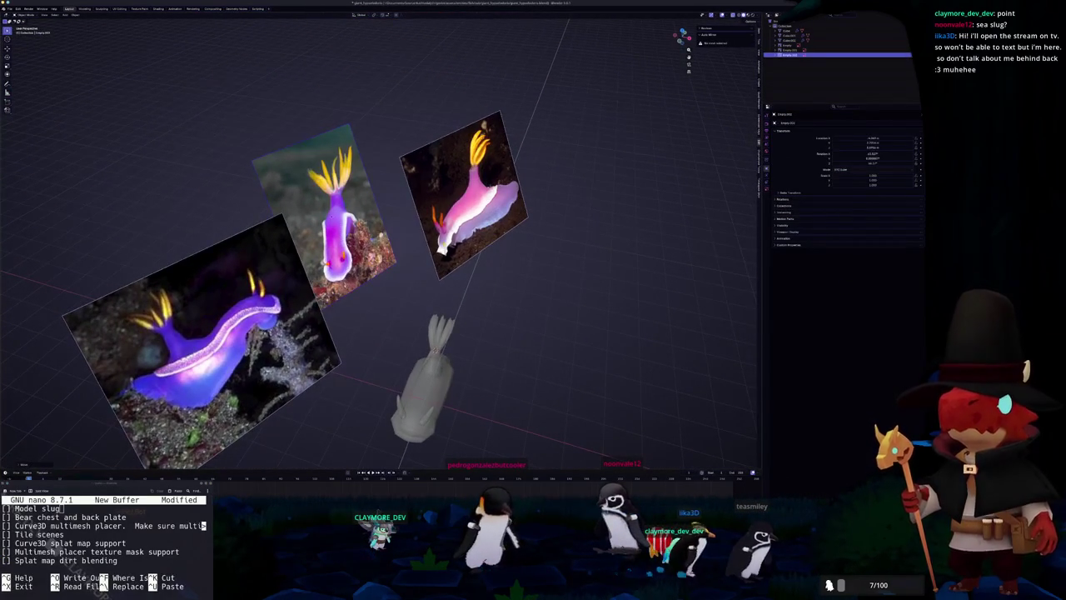
left_click(424, 375)
left_click_drag(424, 375, 367, 333)
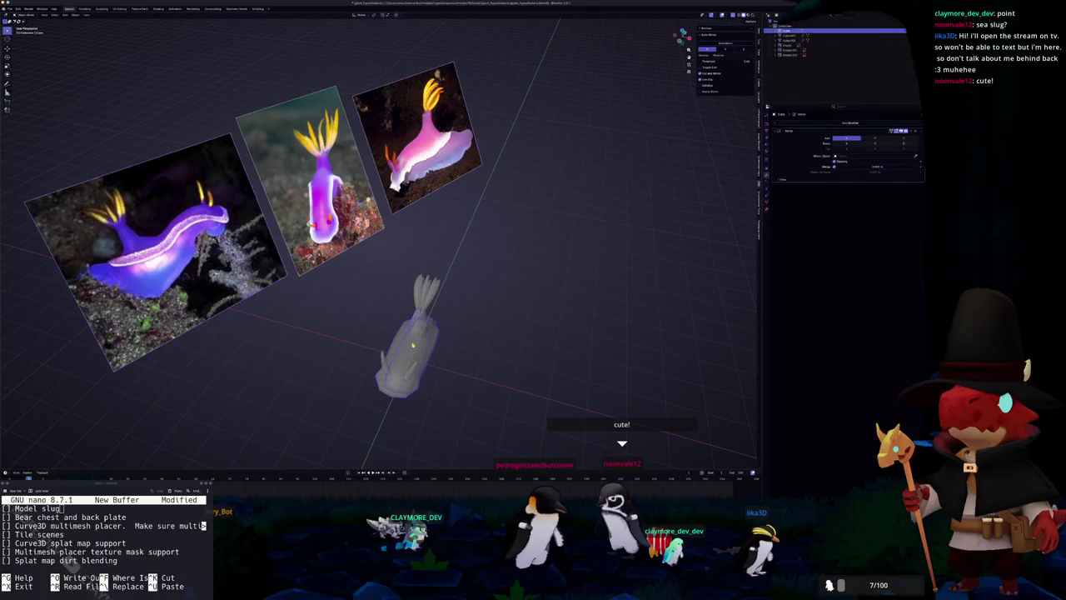
Step: In top view Edit Mode with X-ray on, move the selected body vertices along X
key("KP_7")
key("Tab")
scroll(454, 304, "up", 4)
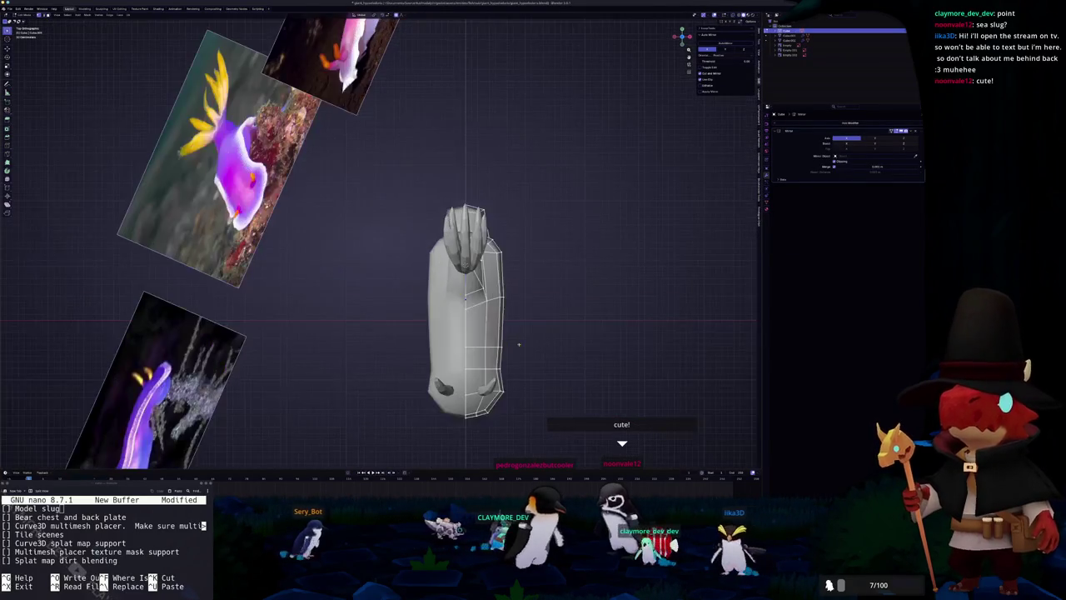
scroll(453, 304, "up", 2)
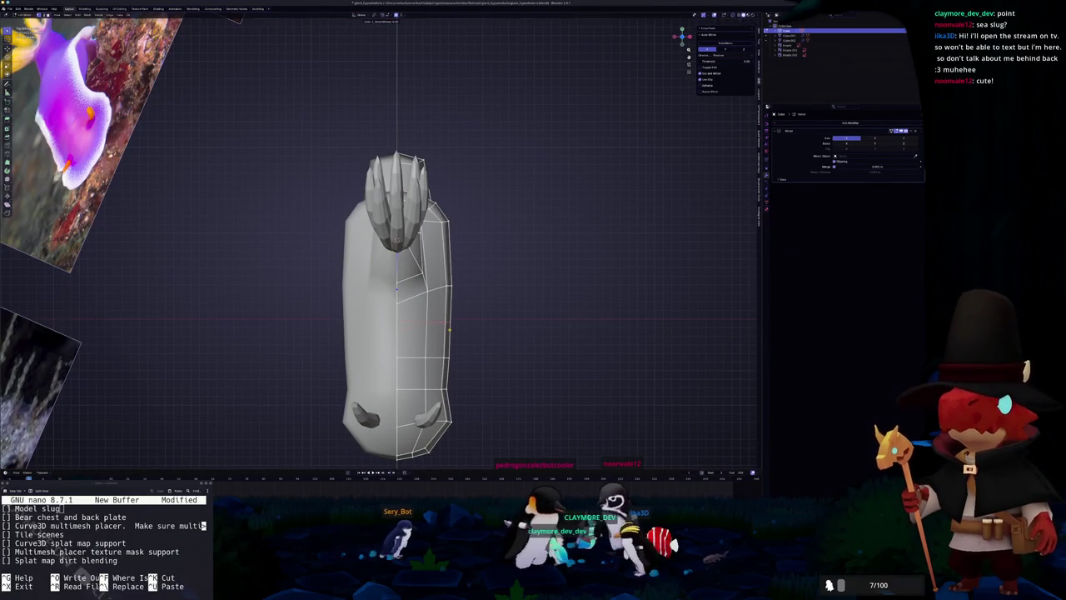
key("g")
key("x")
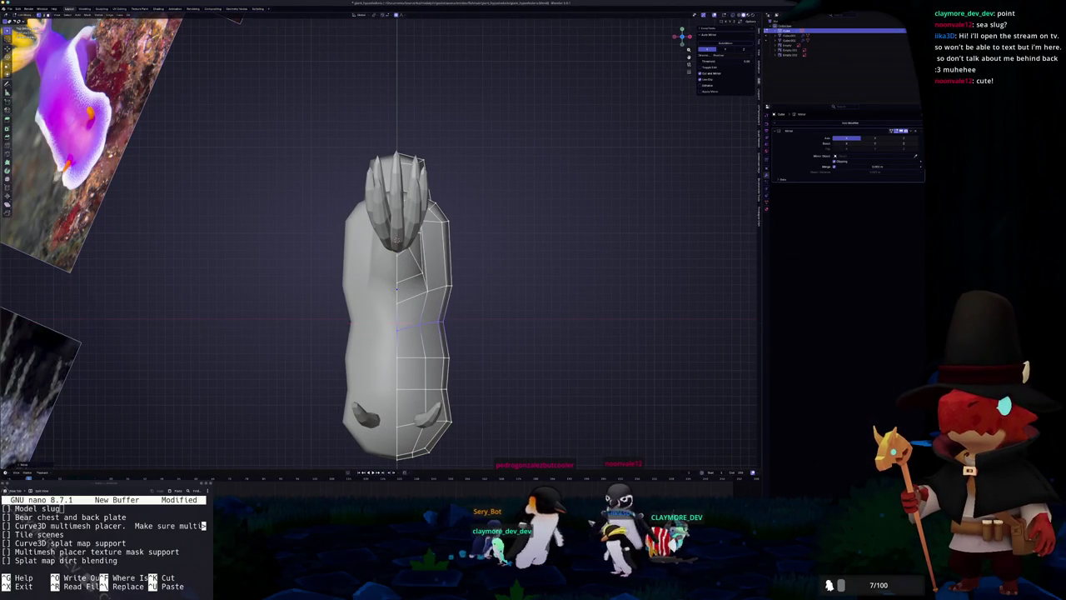
left_click(490, 326)
key("alt+z")
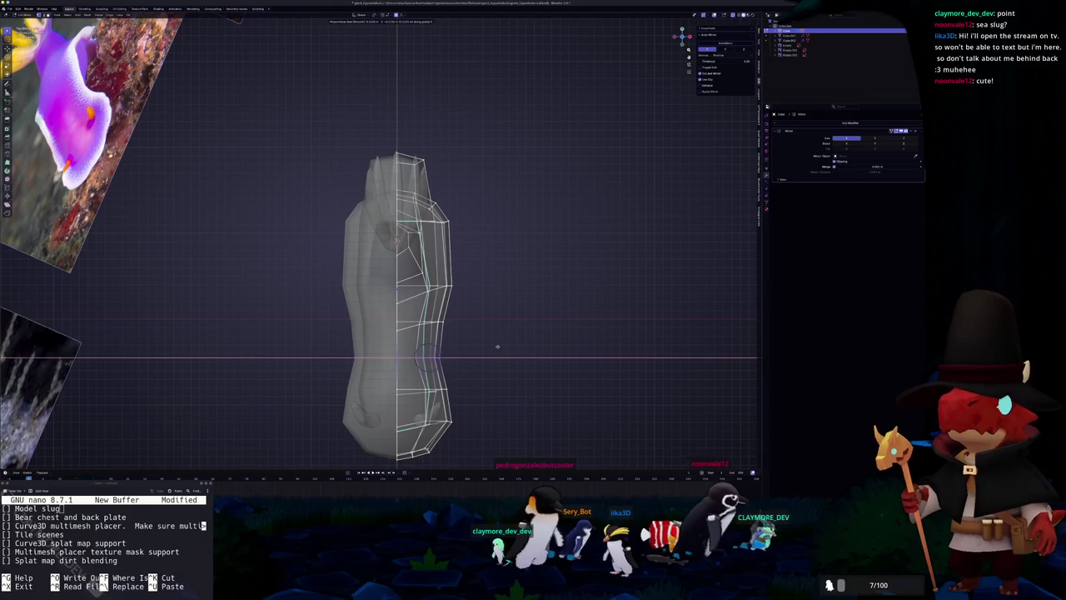
left_click(498, 346)
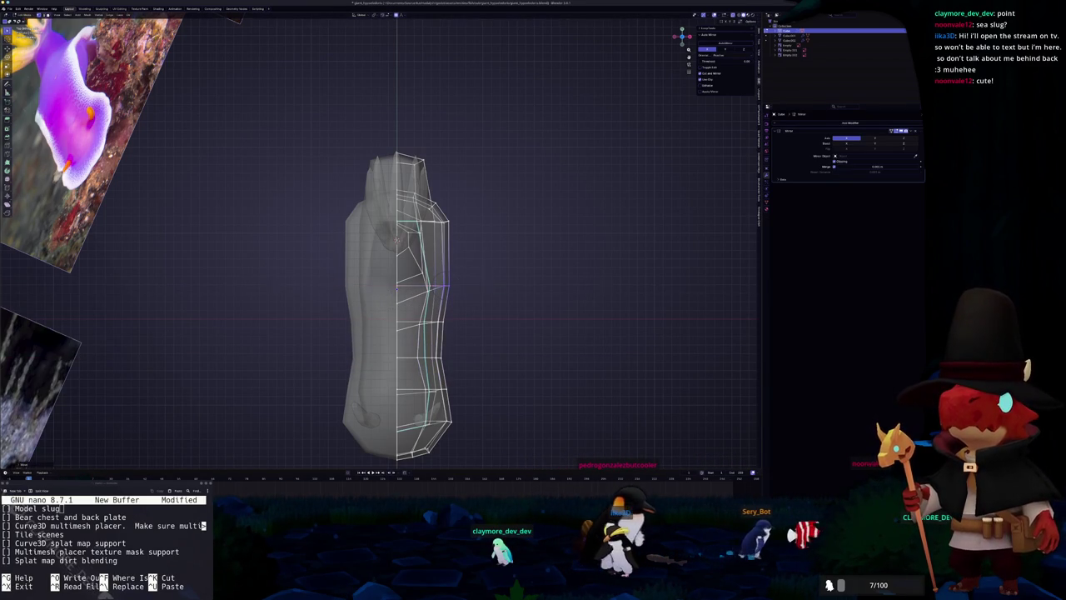
Step: Box-select the body's right-edge vertices, push them along X, and leave Edit Mode
left_click_drag(450, 219, 480, 258)
key("g")
key("x")
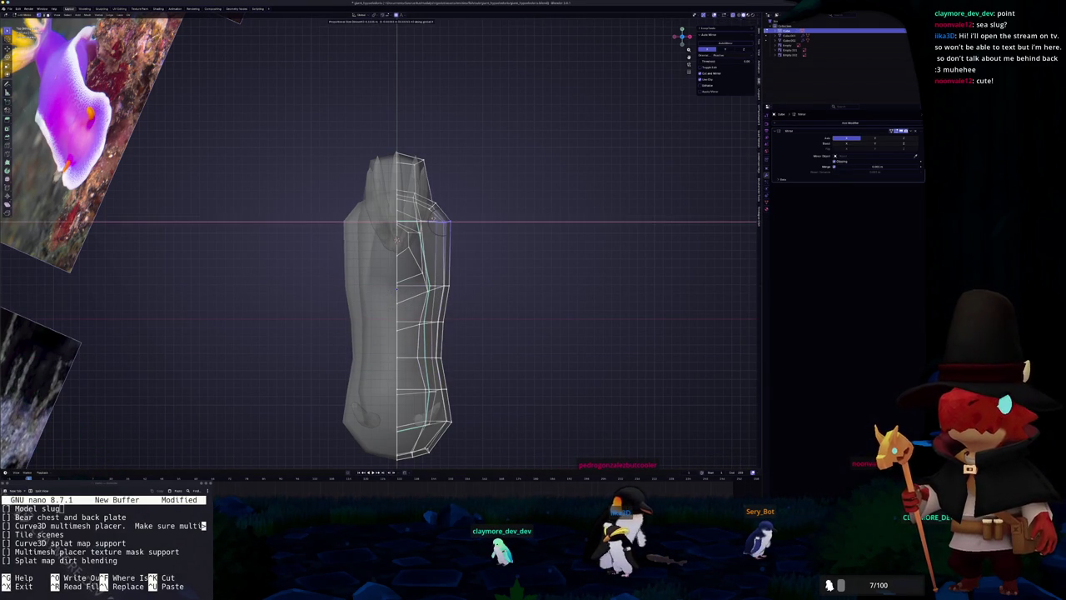
key("Tab")
scroll(379, 242, "down", 4)
Step: Add a Mirror modifier to the remaining slug part
left_click(787, 40)
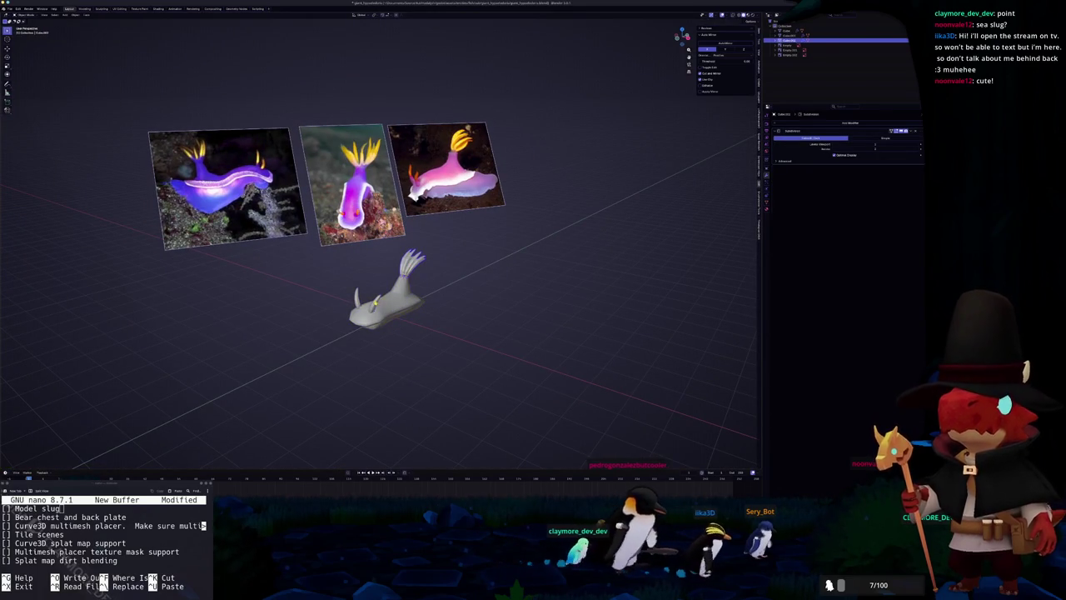
key("q")
key("Return")
scroll(476, 294, "up", 3)
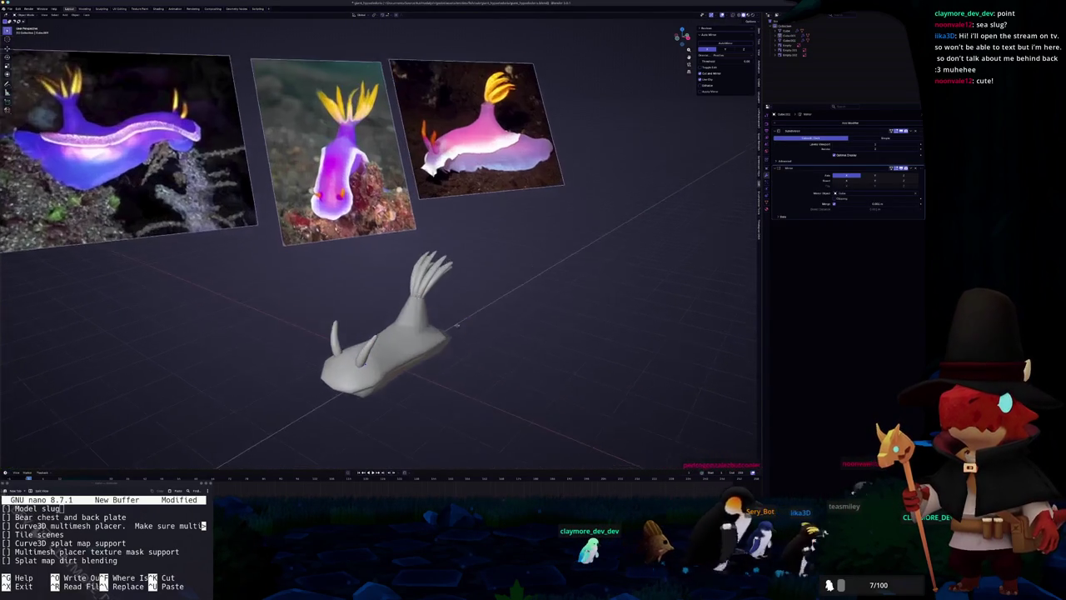
Step: Select all slug parts, view them from the side, and rename one part with a pasted name
left_click(786, 30)
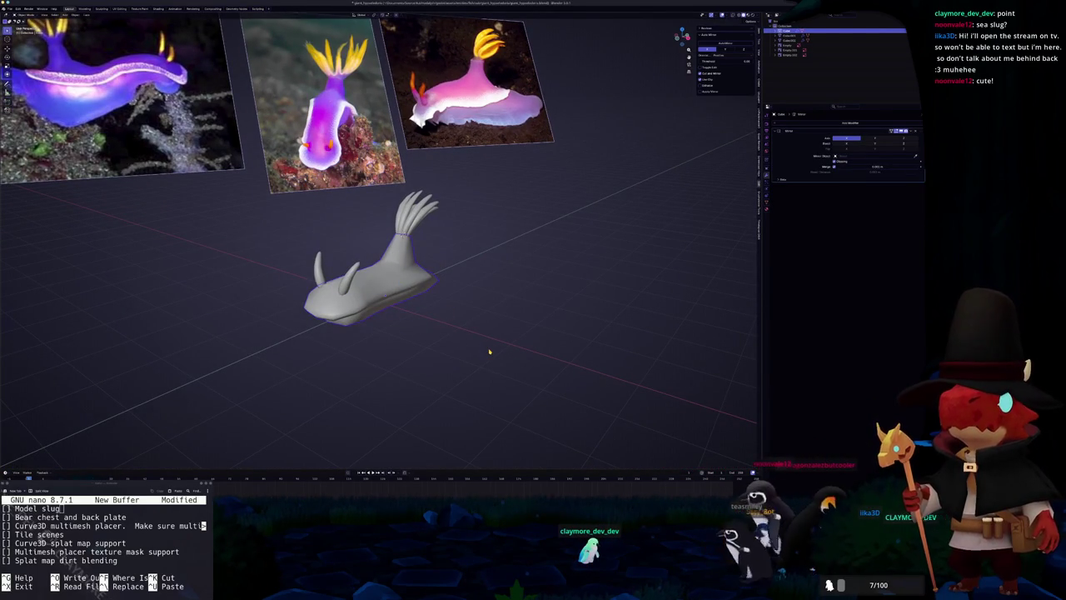
mouse_move(490, 352)
left_mouse_down()
mouse_move(388, 310)
mouse_move(302, 243)
left_mouse_up()
key("KP_Decimal")
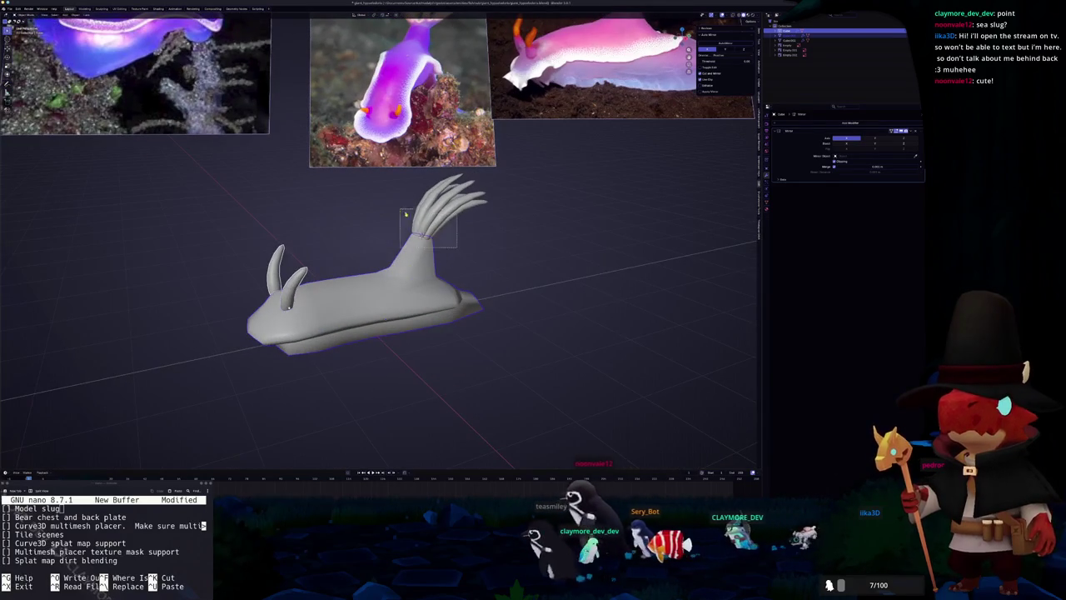
key("KP_3")
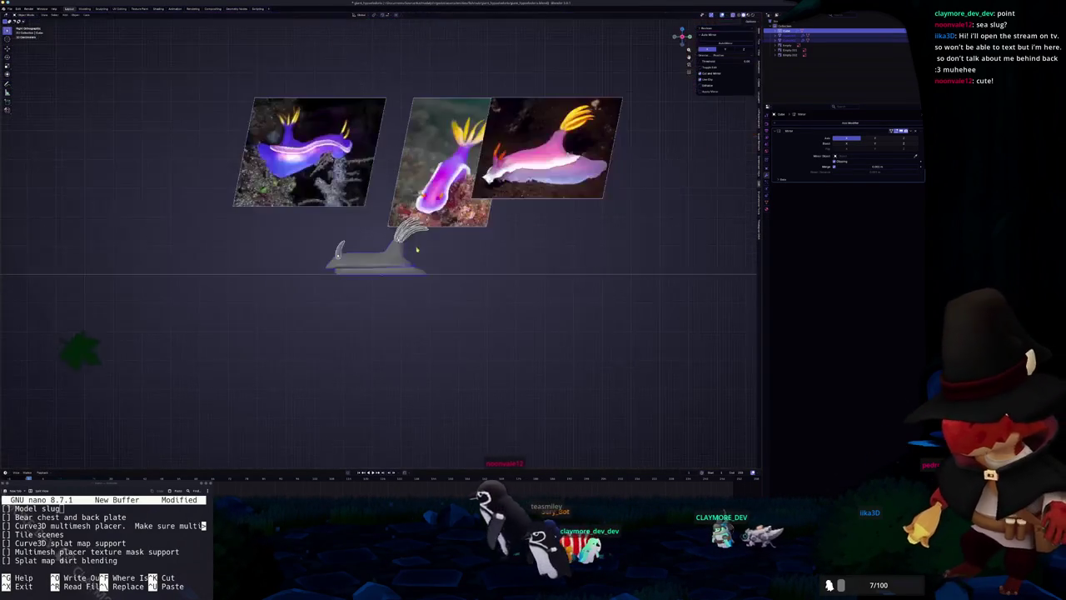
right_click(401, 269)
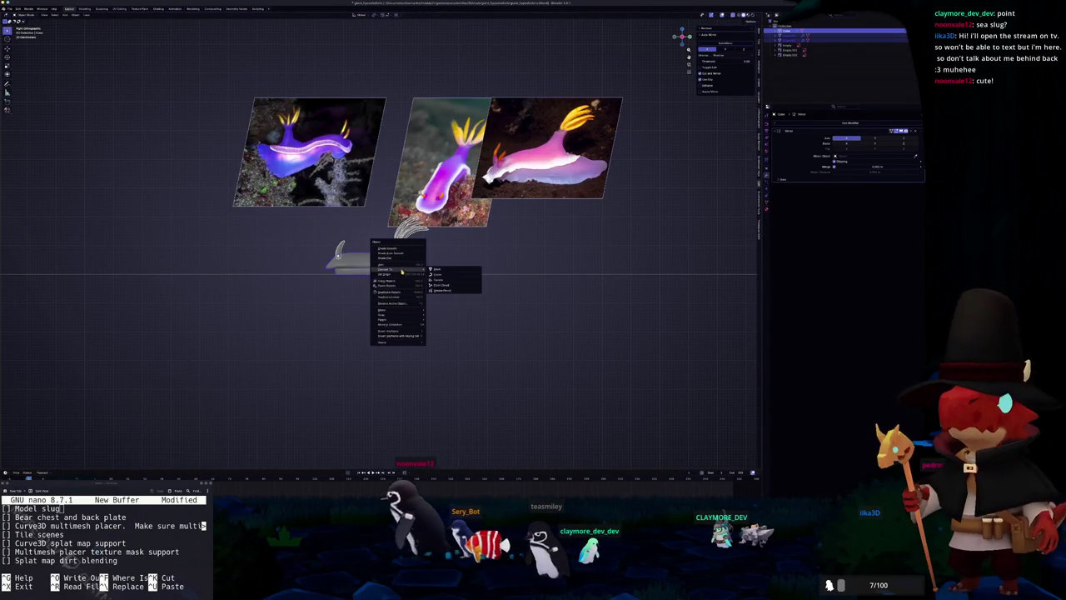
key("Escape")
scroll(433, 277, "down", 10)
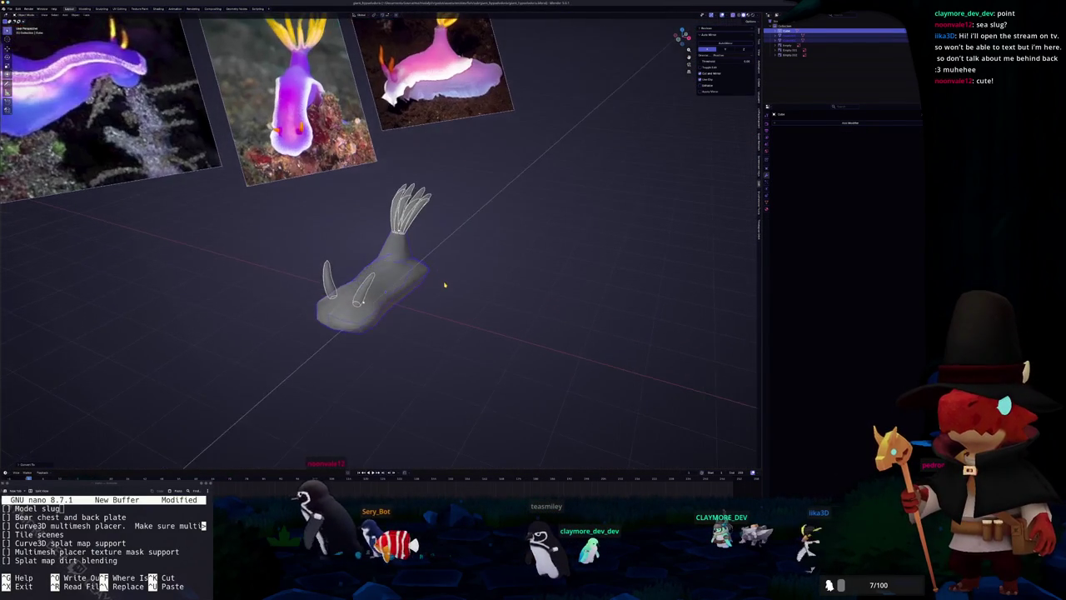
left_click(443, 285)
key("F2")
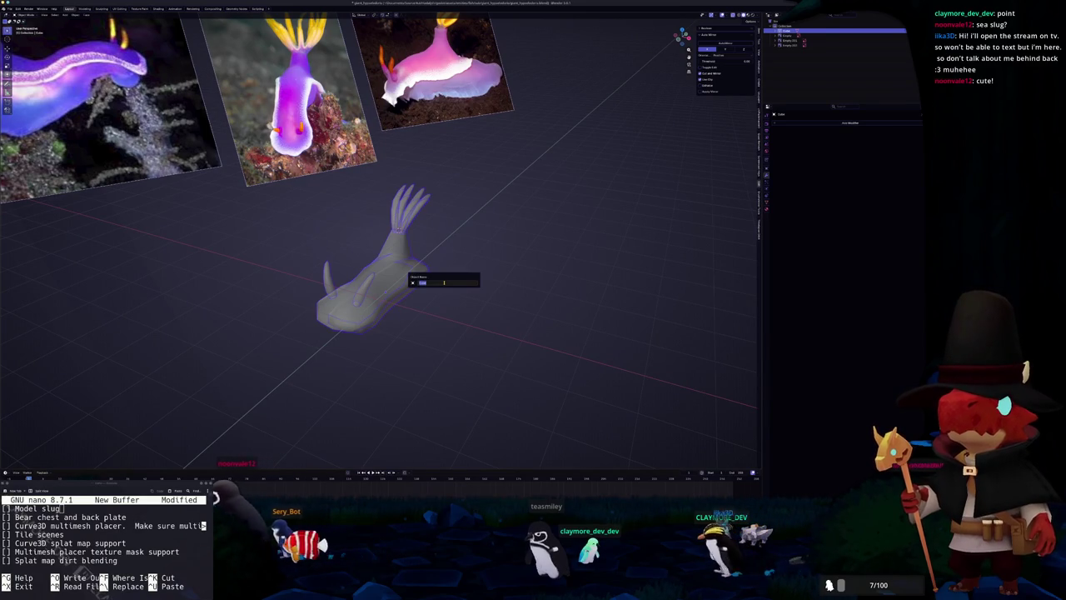
key("ctrl+v")
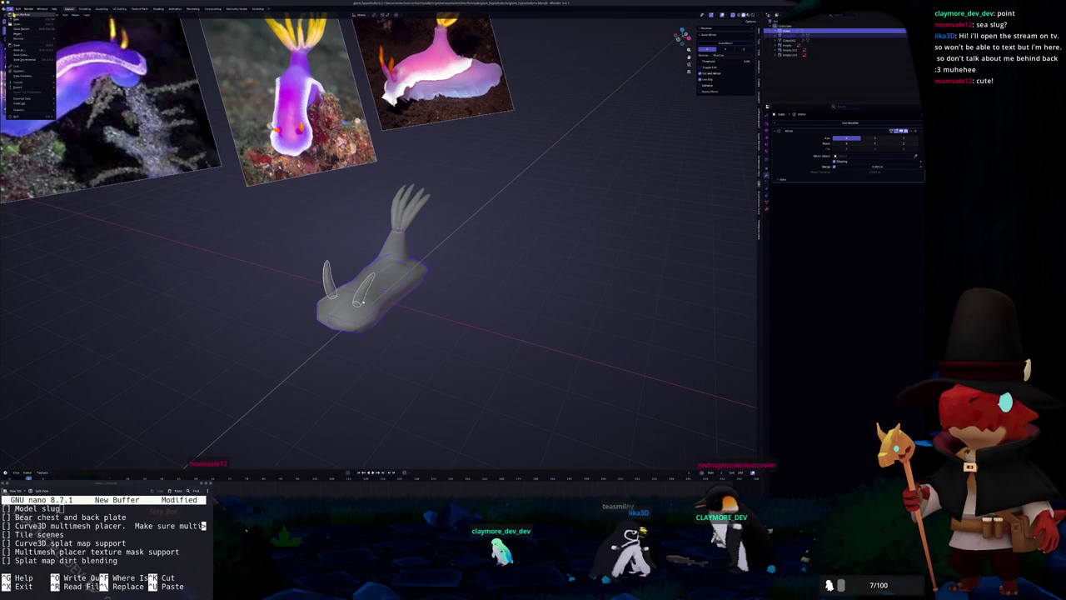
Step: Convert all slug parts to mesh, join them, and name the object 'giant_hypselo'
left_click_drag(480, 360, 283, 201)
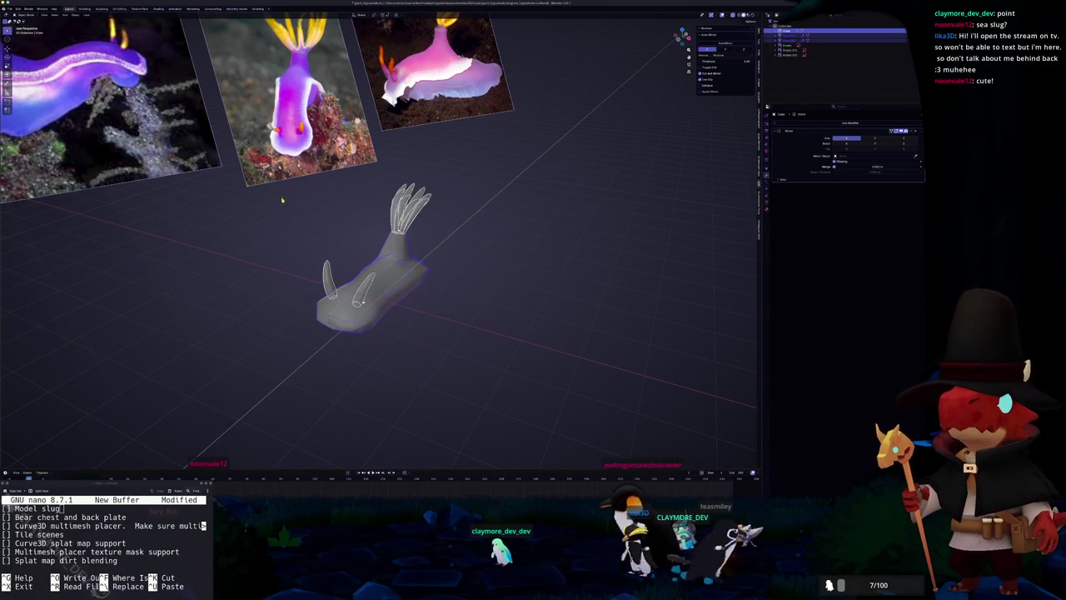
right_click(283, 202)
left_click(342, 215)
right_click(343, 250)
left_click(345, 266)
key("ctrl+j")
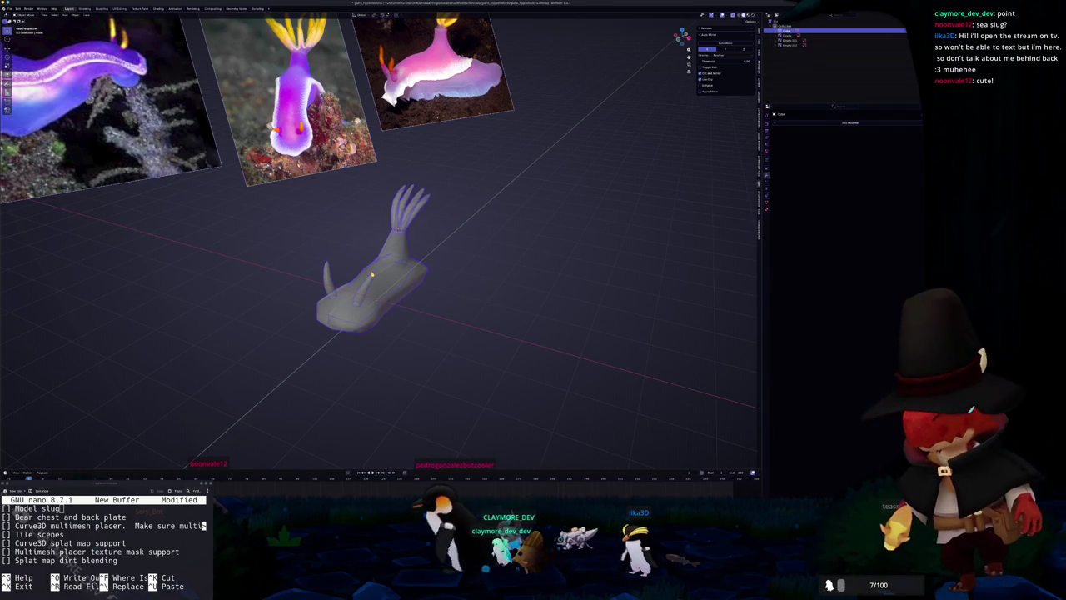
key("F2")
type("giant_")
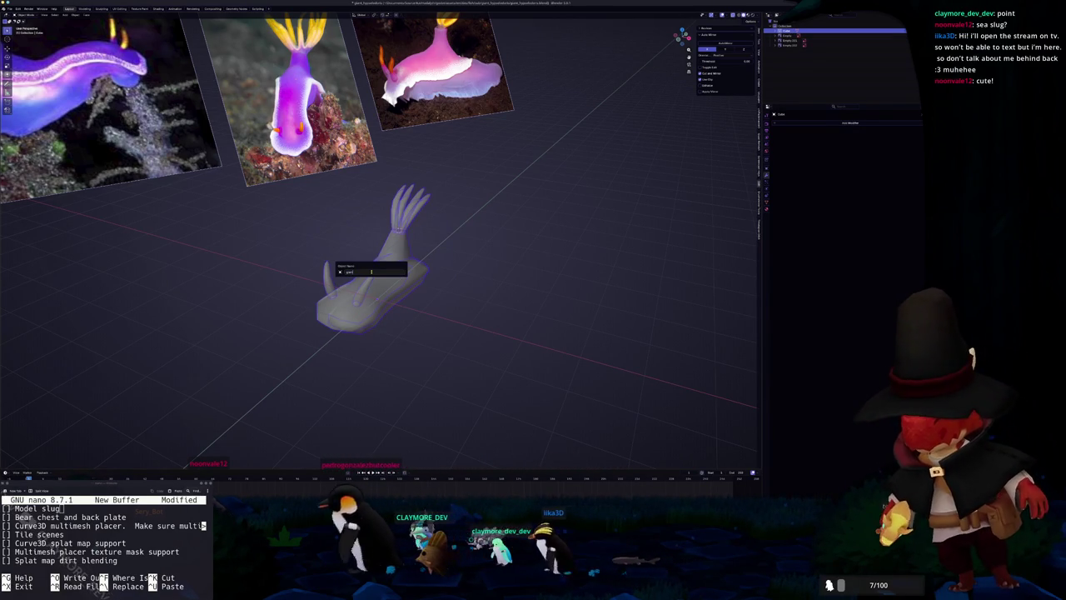
type("hyps")
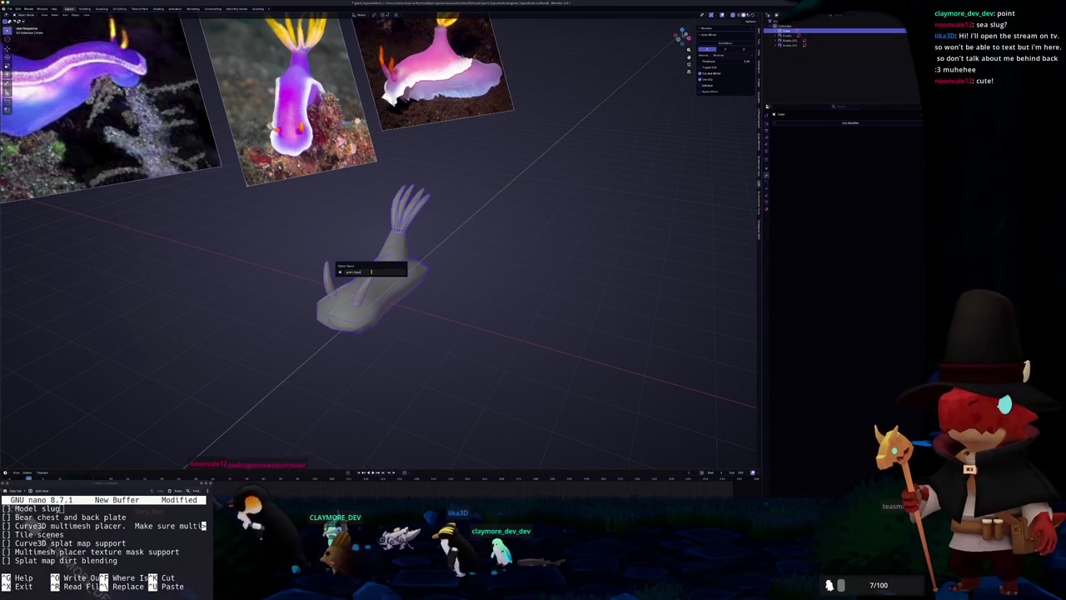
type("elodoris")
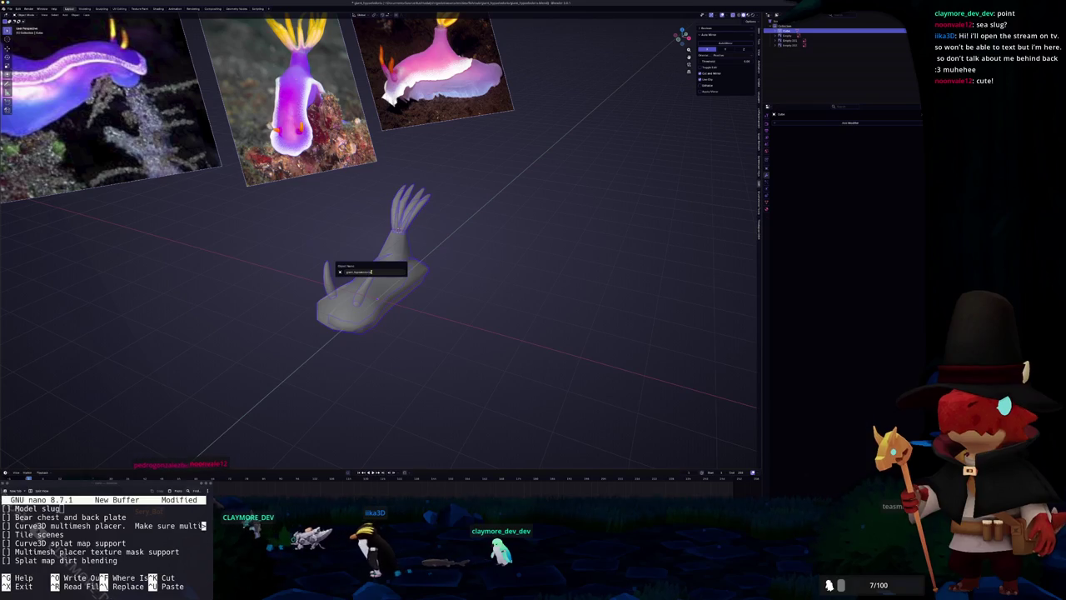
key("Return")
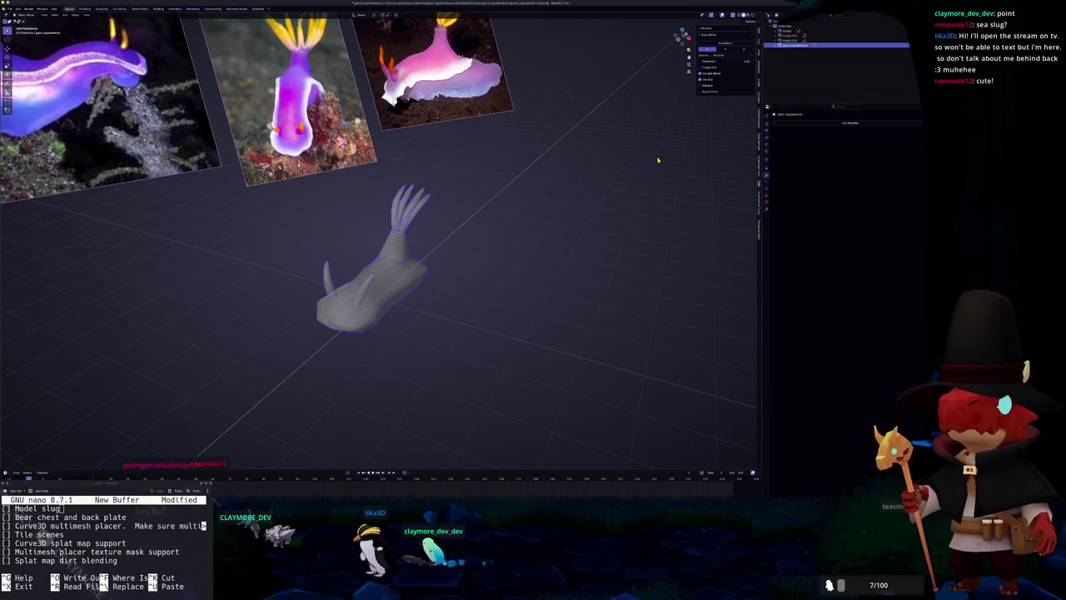
Step: Try adding a color attribute in mesh data, then create a new material for the slug
left_click(766, 201)
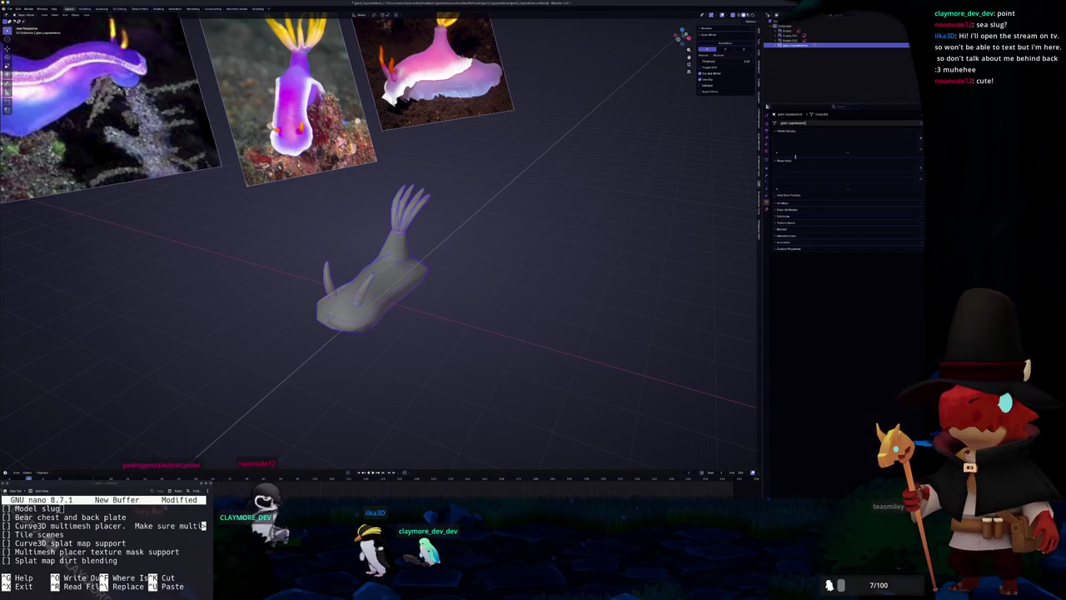
left_click(786, 209)
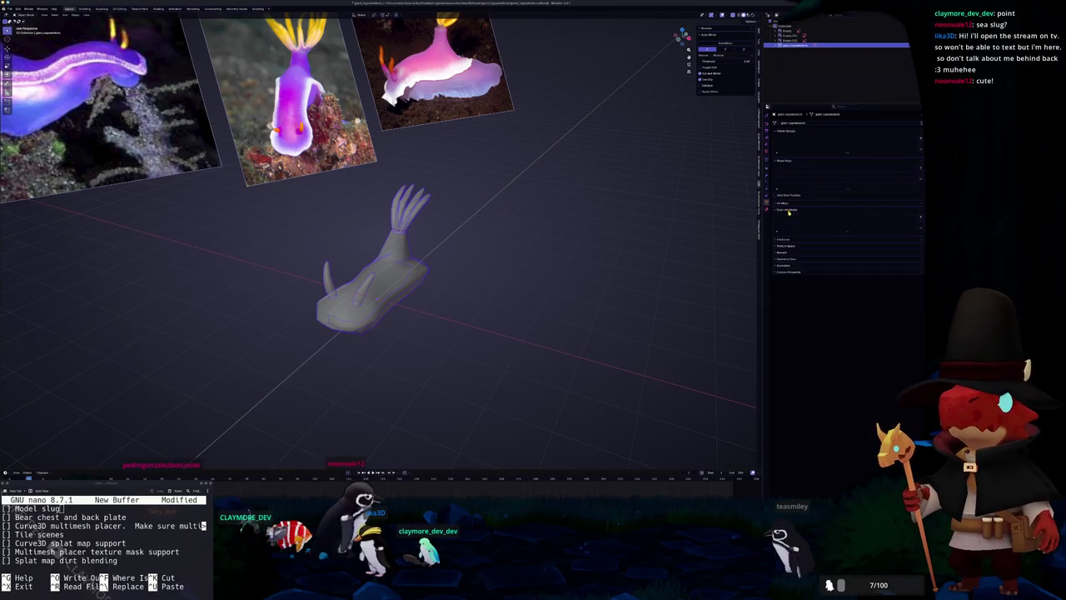
left_click(919, 217)
left_click(910, 225)
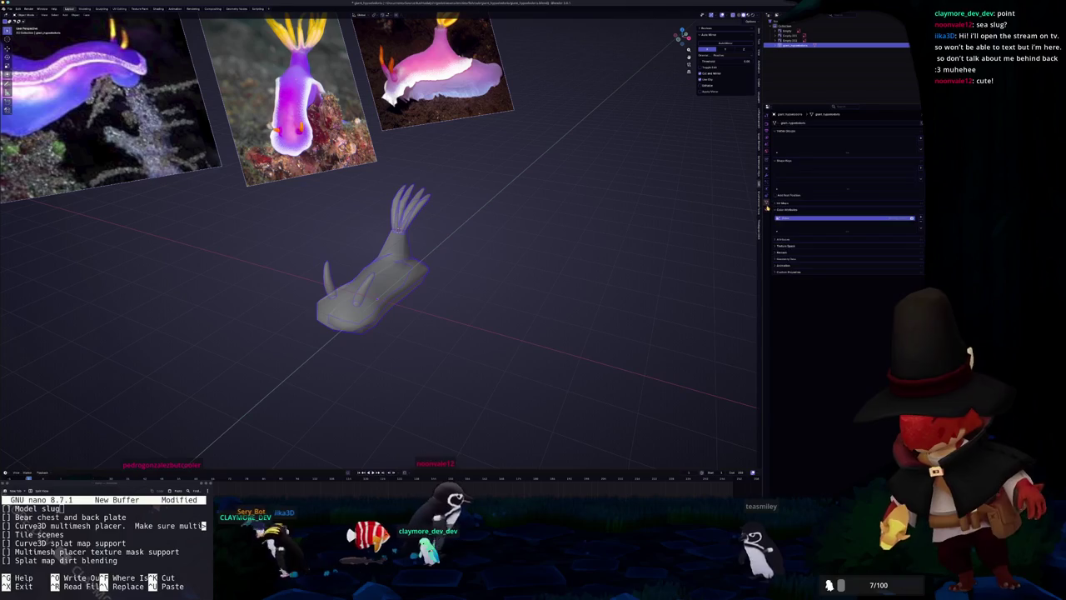
left_click(905, 242)
left_click(766, 208)
left_click(800, 145)
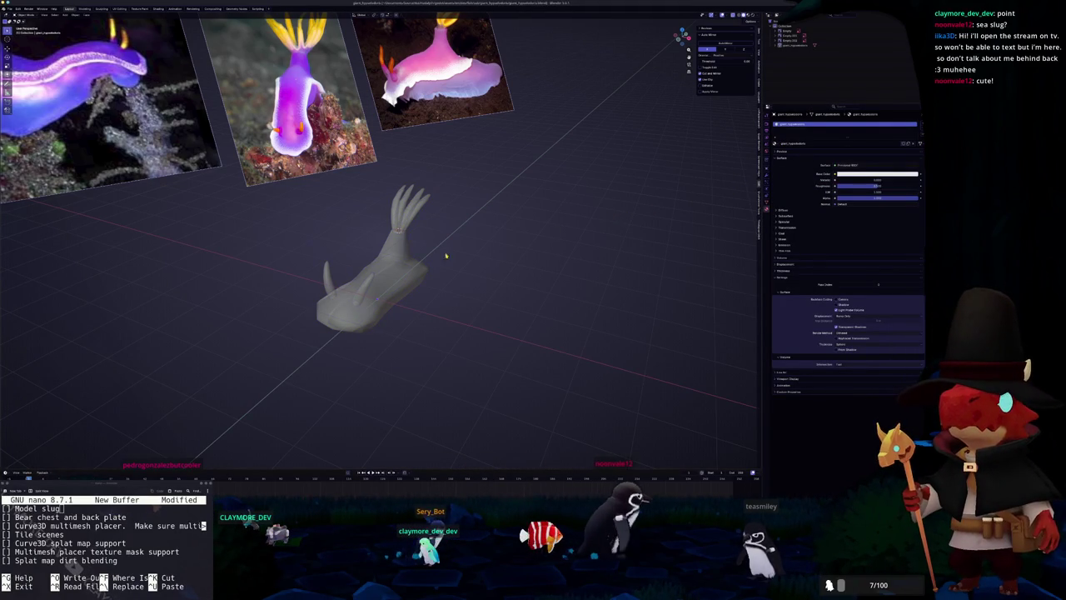
Step: Apply the slug's transforms and add a Texture Coordinate node in the Shading workspace
key("ctrl+a")
left_click(387, 272)
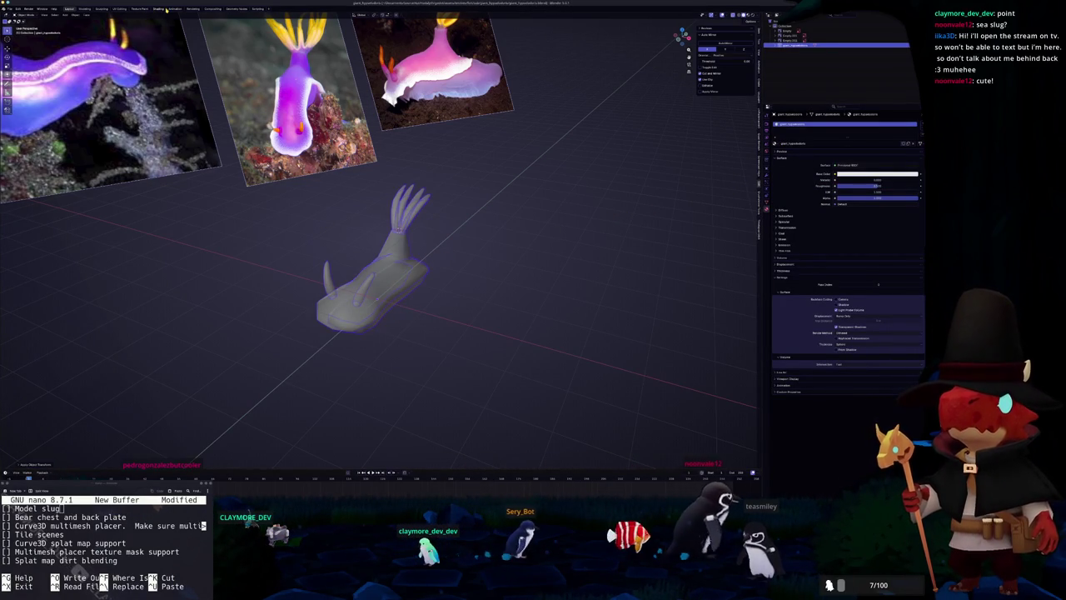
left_click(163, 10)
key("shift+a")
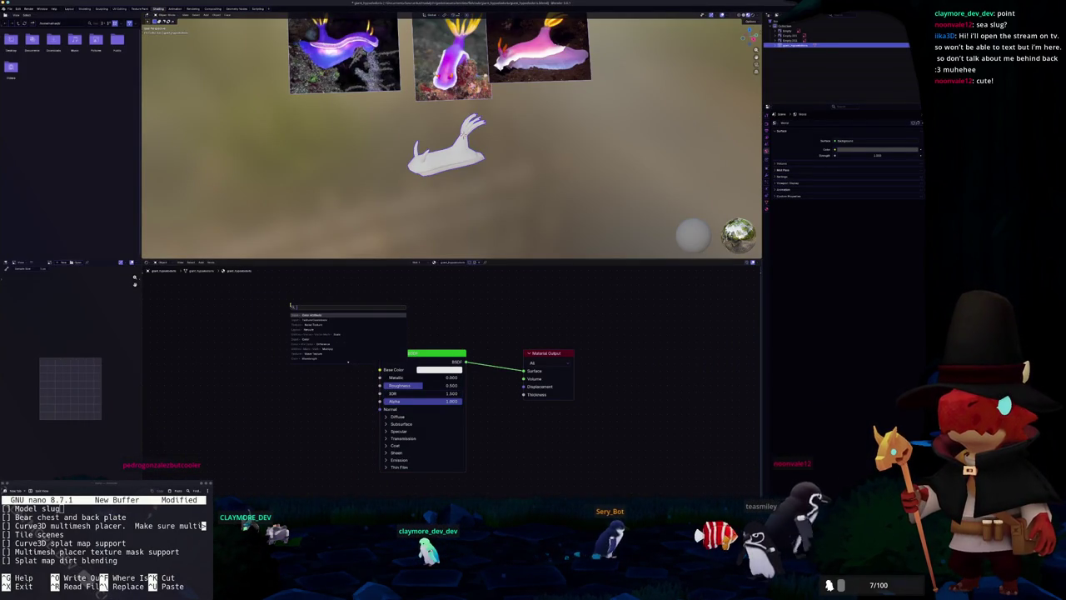
left_click(305, 316)
left_click(281, 302)
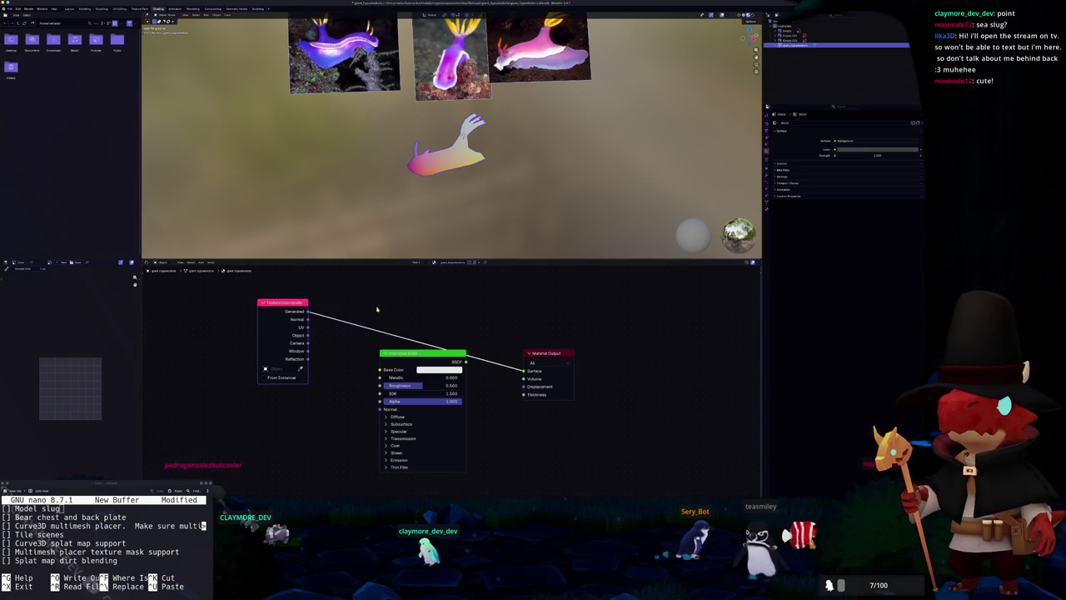
Step: Set the render engine to Cycles and expand the bake settings
scroll(462, 134, "up", 2)
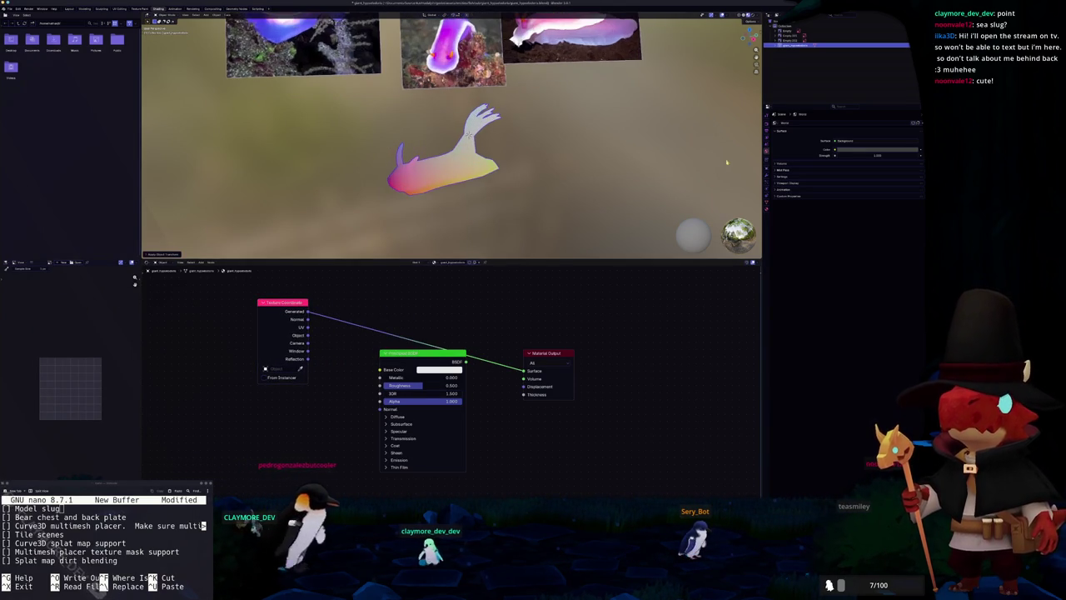
left_click(766, 176)
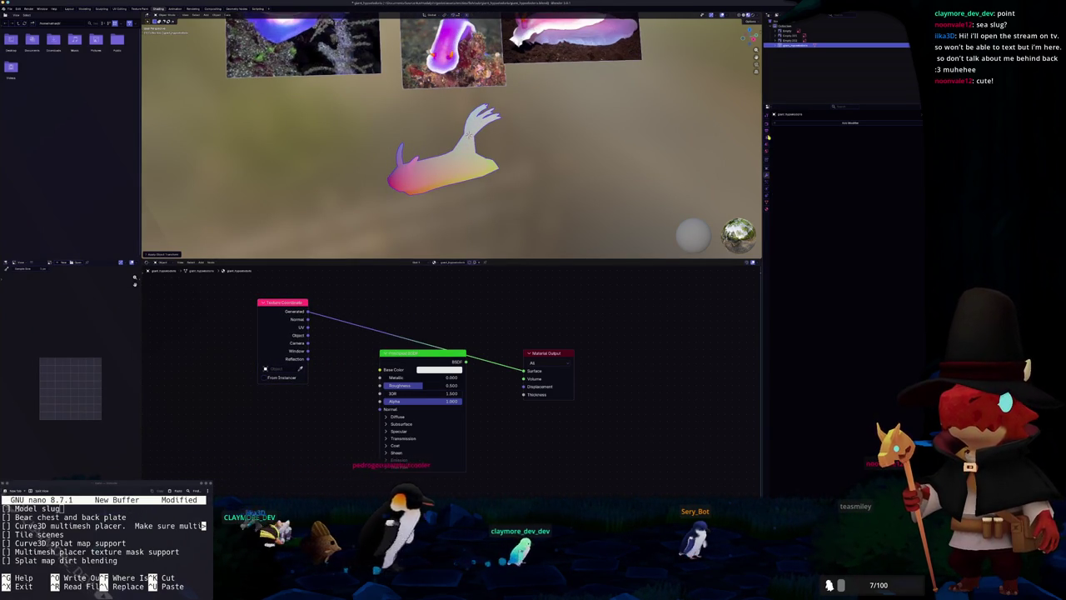
left_click(766, 131)
left_click(852, 124)
left_click(839, 138)
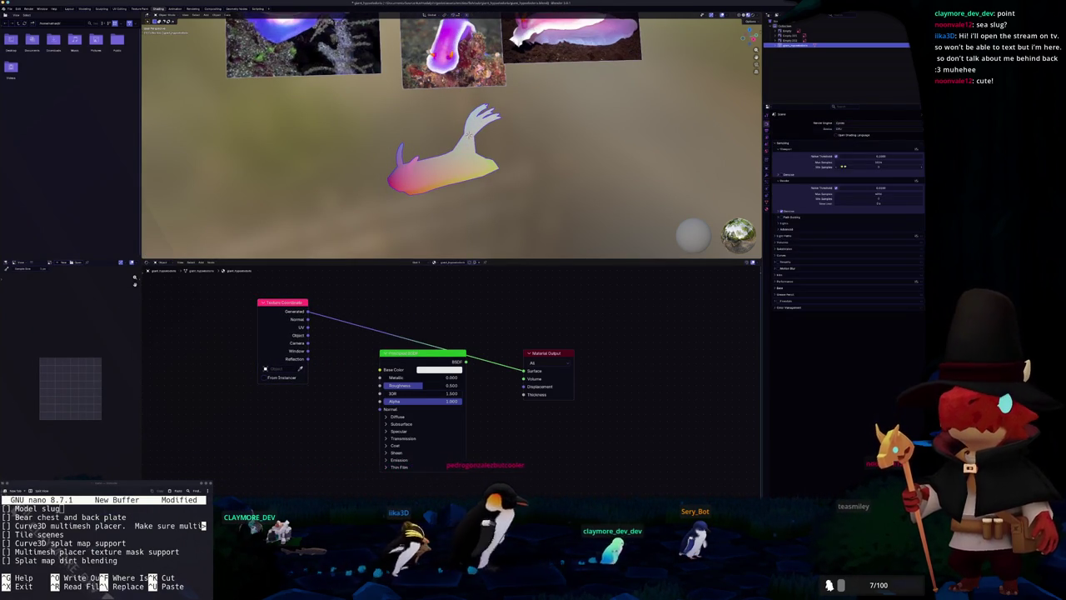
left_click(779, 288)
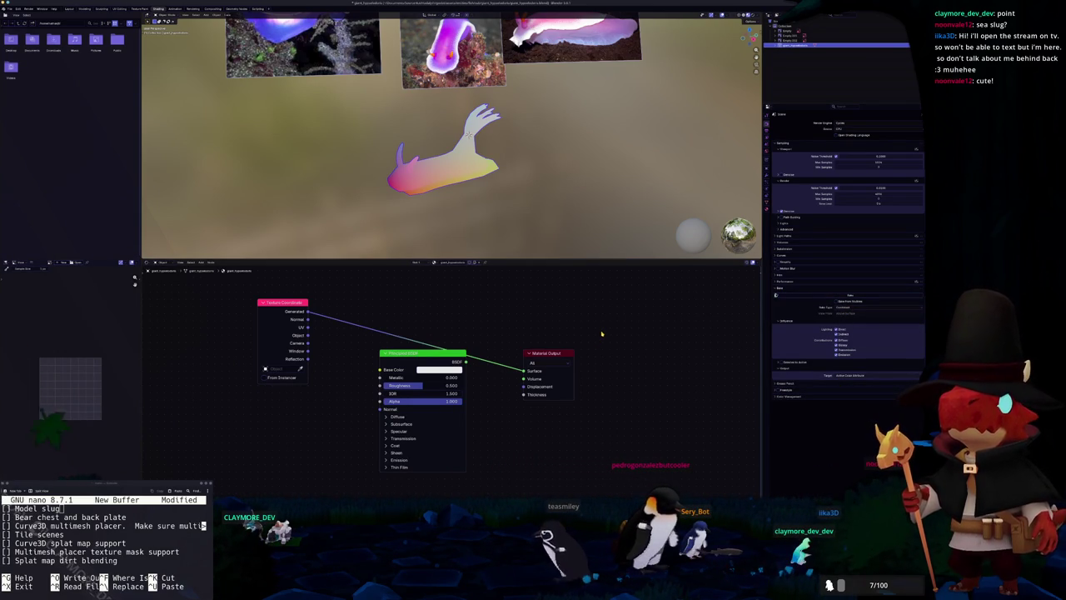
scroll(538, 244, "up", 2)
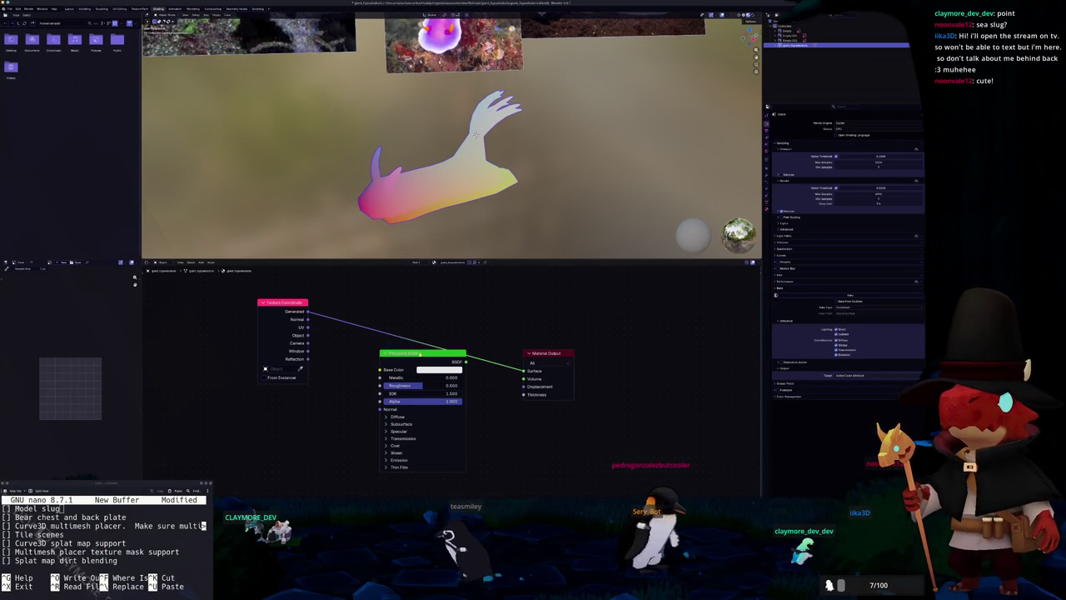
Step: Replace the Principled BSDF with a Color Attribute node feeding the material surface
key("ctrl+x")
key("shift+a")
key("Return")
left_click(374, 398)
left_click(374, 398, "ctrl+shift")
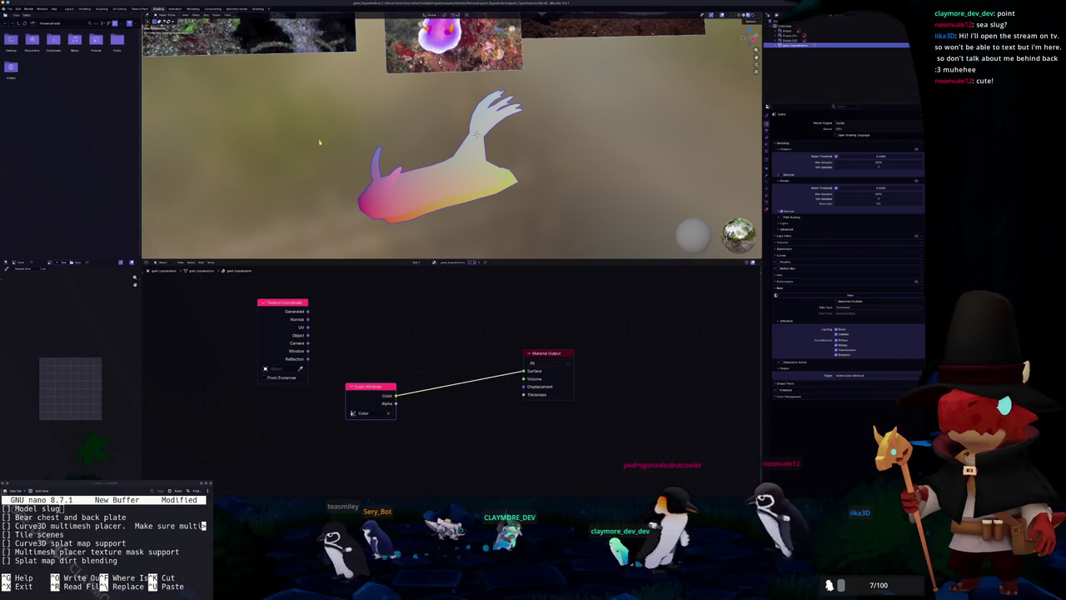
Step: Bring up the slug in the UV Editing workspace, orbiting and selecting then deselecting the mesh
left_click(123, 10)
scroll(417, 199, "up", 3)
mouse_move(418, 199)
left_mouse_down()
mouse_move(582, 241)
mouse_move(533, 250)
mouse_move(625, 236)
left_mouse_up()
key("a")
key("alt+a")
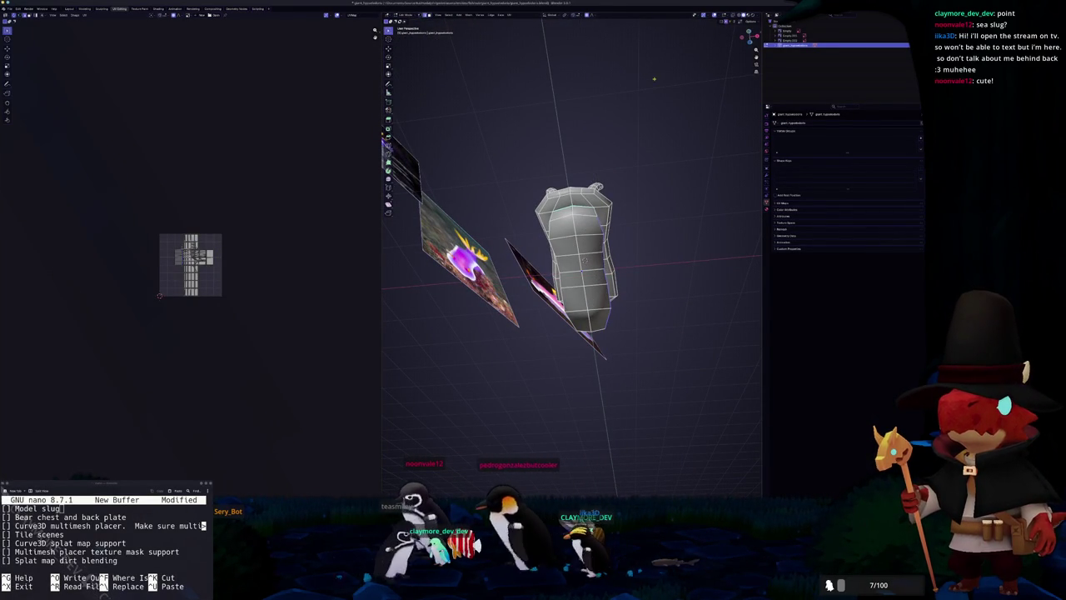
left_click_drag(583, 250, 568, 259)
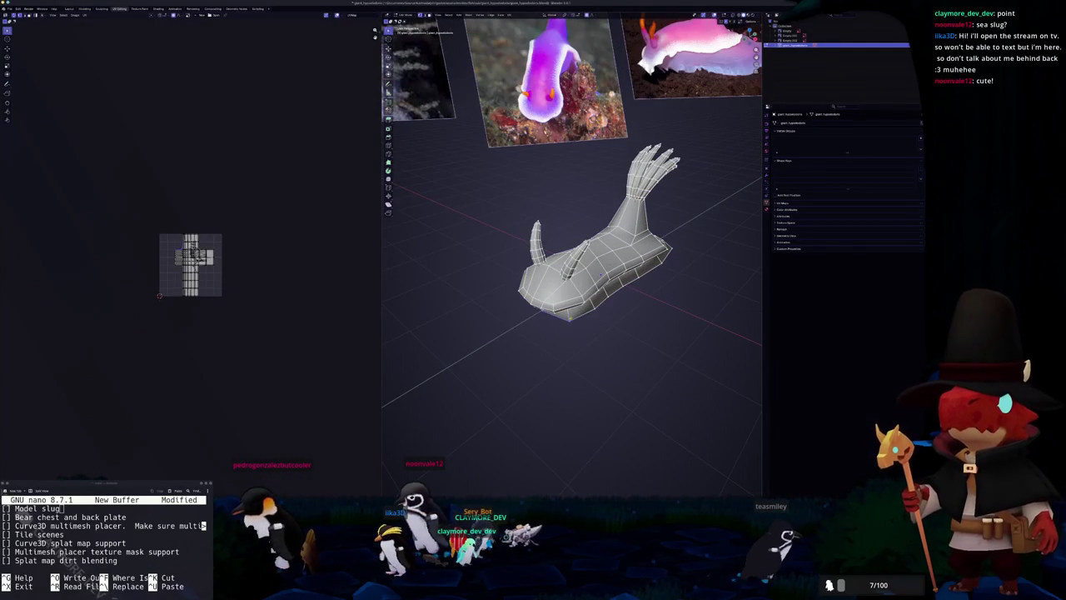
left_click_drag(574, 319, 557, 326)
key("Tab")
left_click_drag(641, 334, 507, 224)
left_click(158, 8)
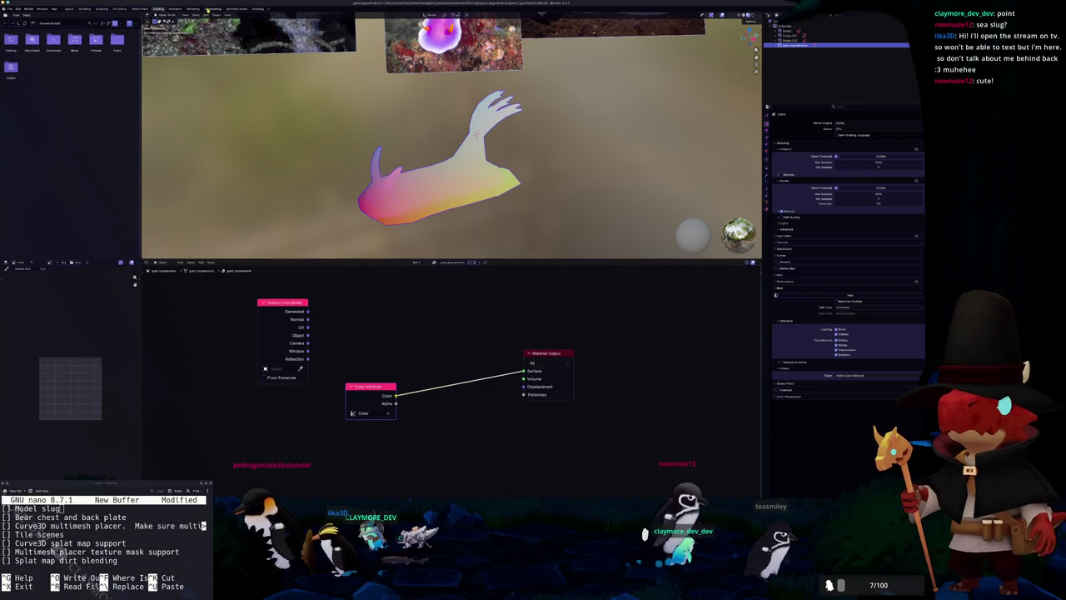
left_click(121, 9)
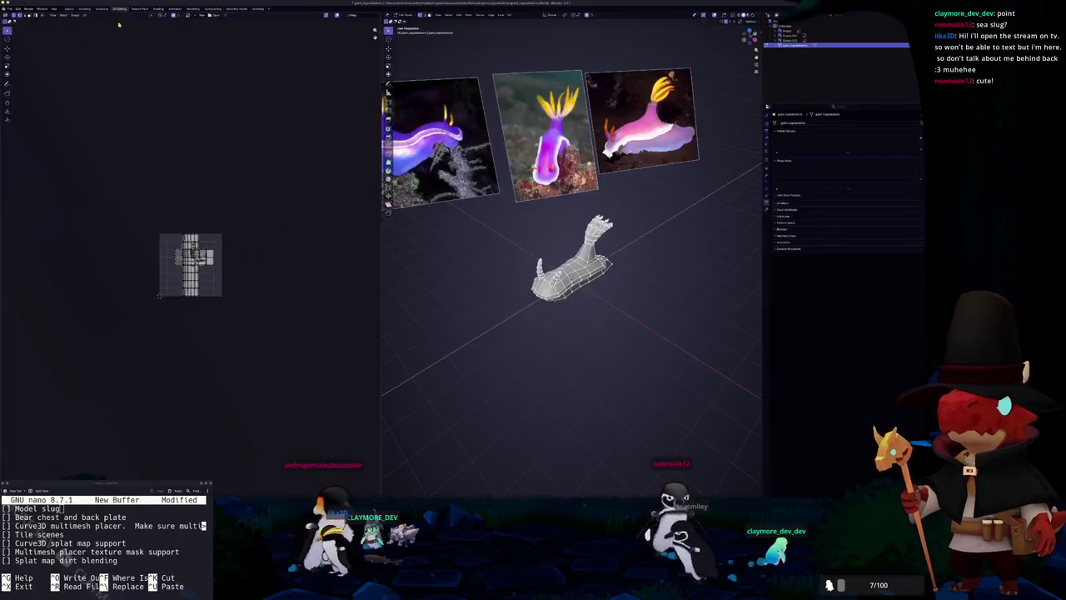
Step: Select all of the slug's faces and unwrap them with Smart UV Project
key("a")
left_click(509, 14)
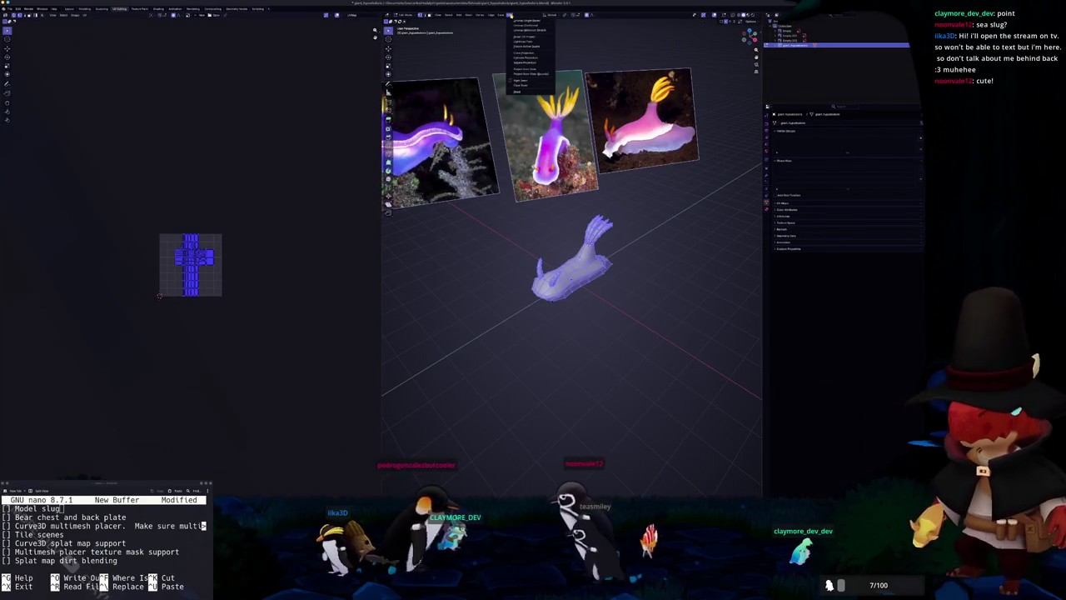
left_click(526, 30)
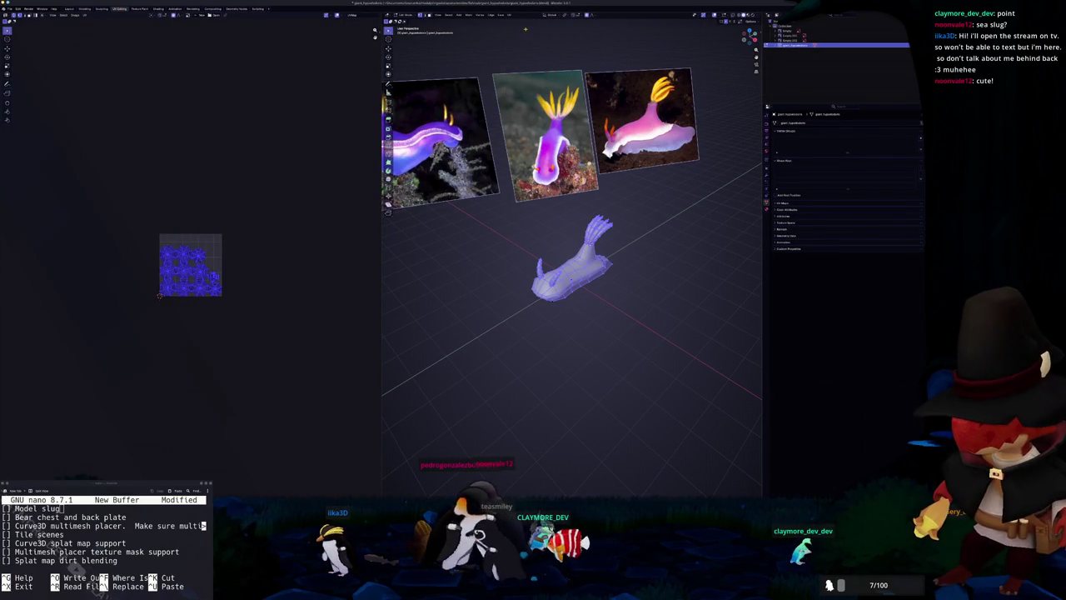
left_click(511, 16)
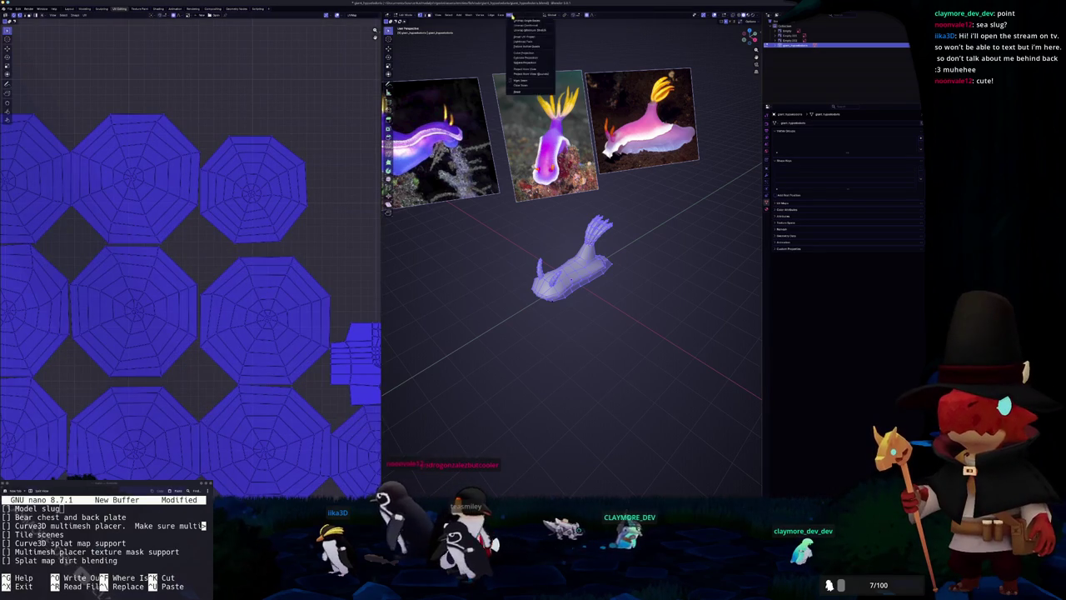
left_click(527, 42)
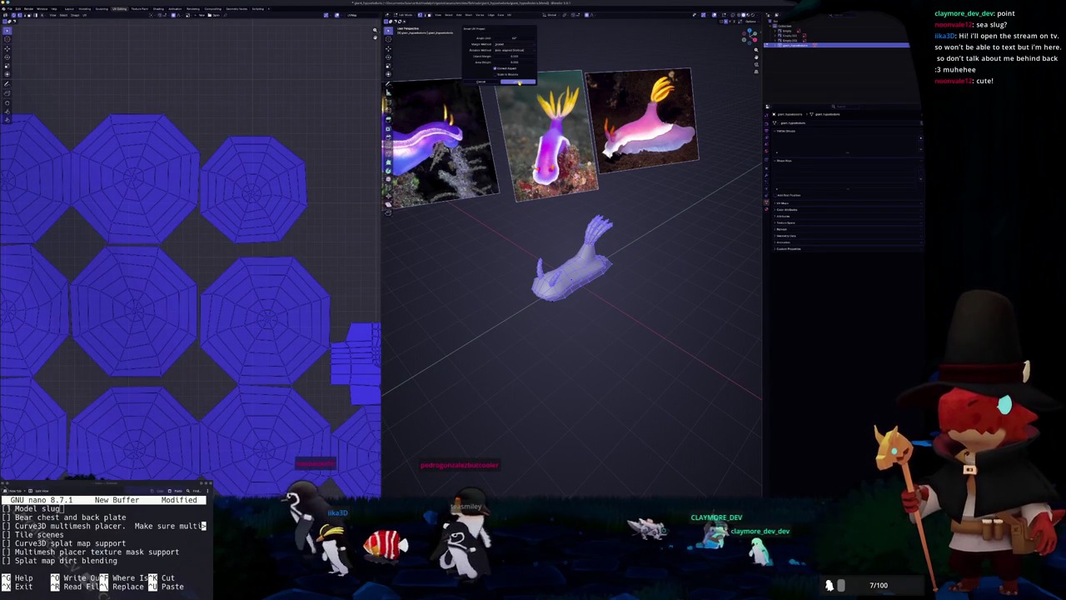
left_click(517, 82)
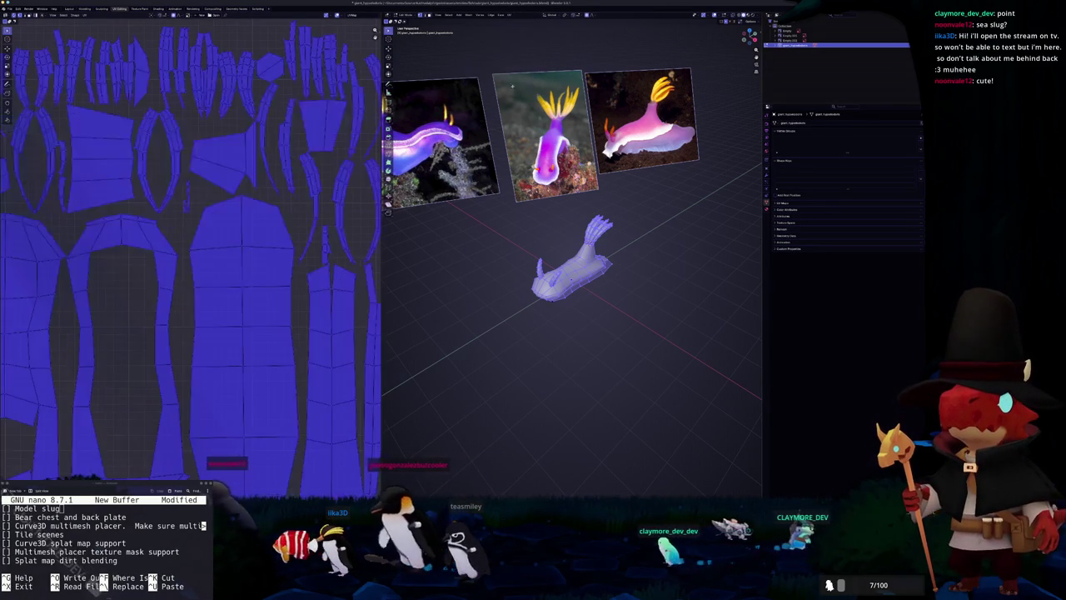
scroll(250, 217, "down", 5)
scroll(281, 200, "up", 4)
Step: Inspect the resulting layout by selecting individual thin, triangular and single-face UV islands
key("alt+a")
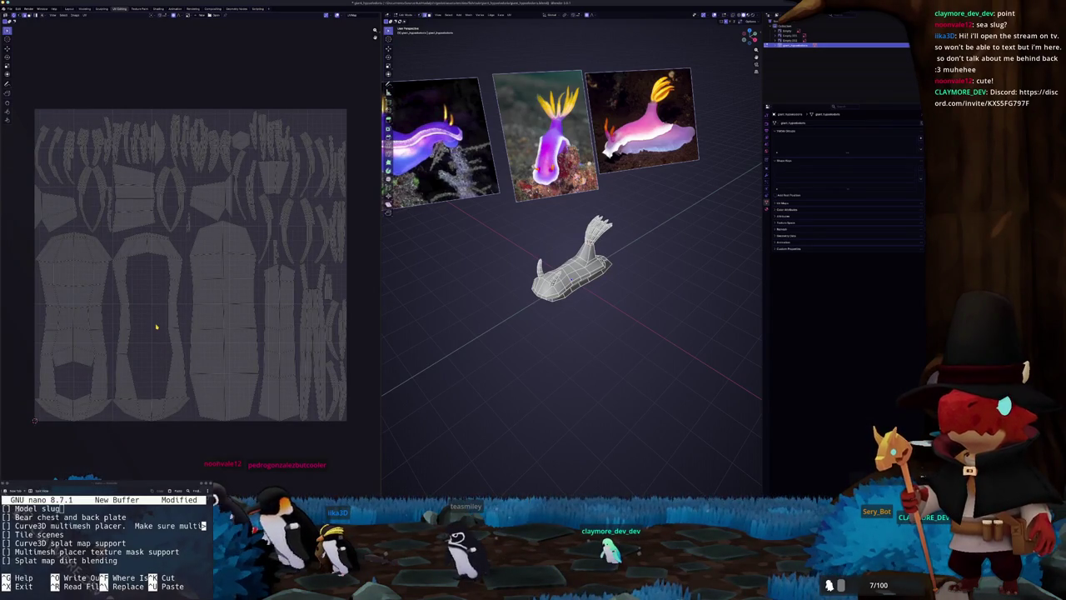
mouse_move(285, 353)
left_mouse_down()
mouse_move(285, 340)
mouse_move(294, 389)
left_mouse_up()
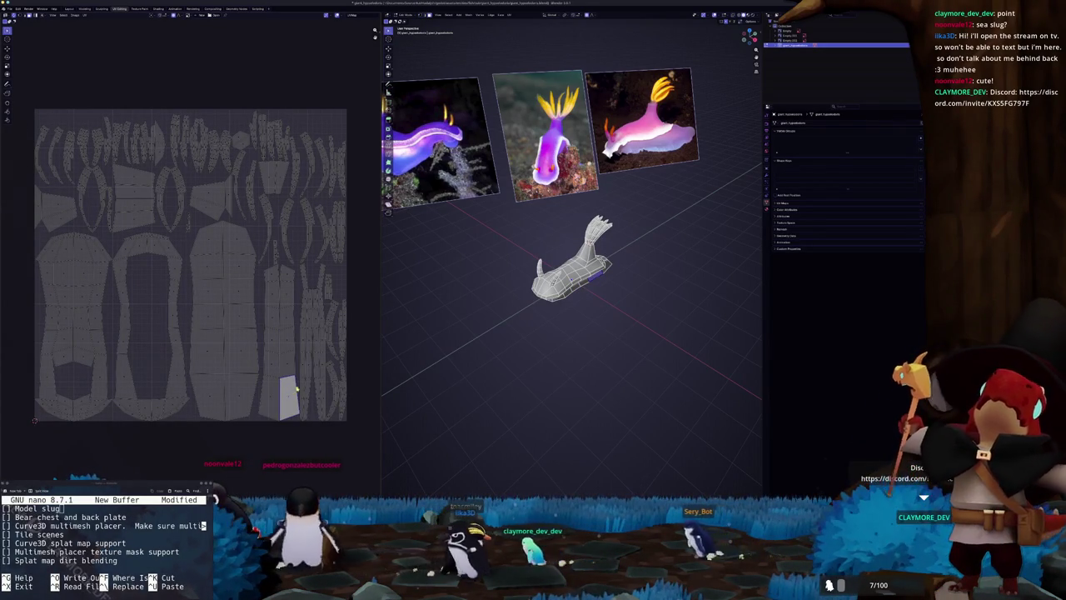
left_click(309, 215)
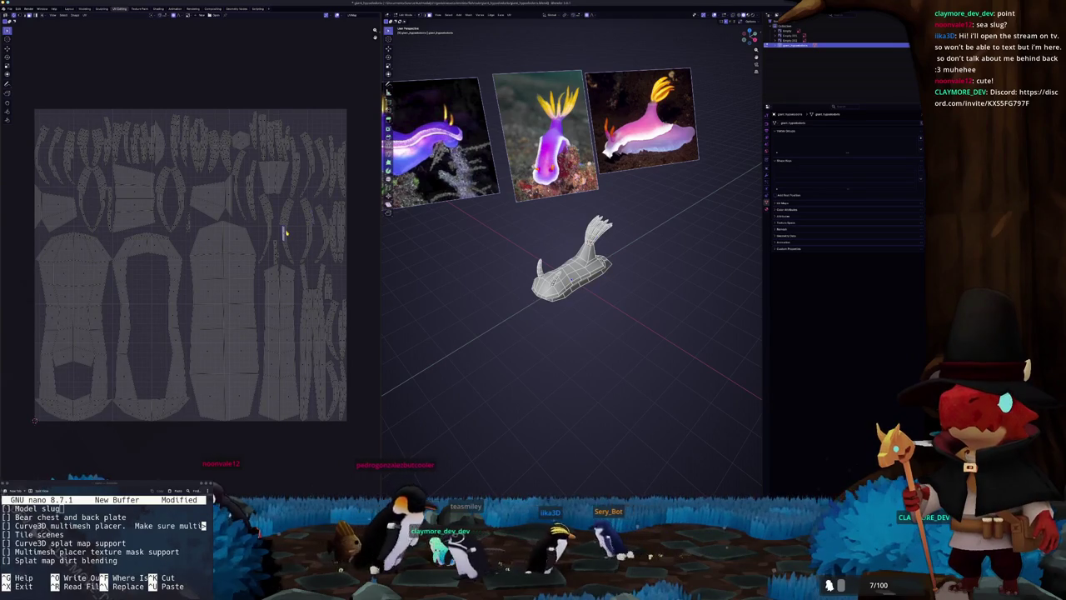
left_click(218, 254)
left_click(156, 252)
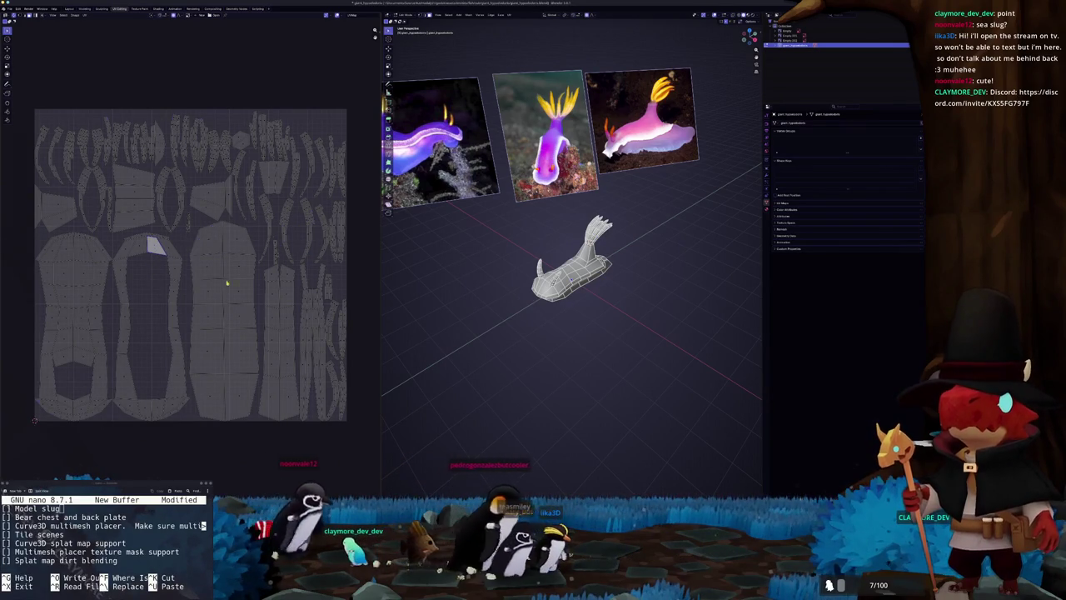
Step: Select every UV island and pack them into the square with UVPackmaster
key("a")
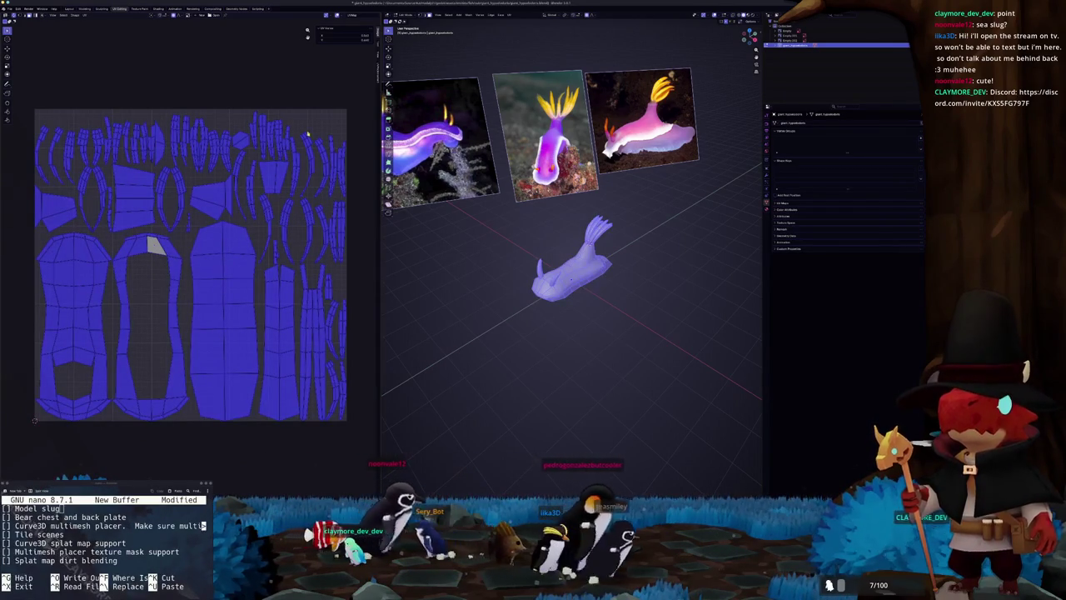
left_click(376, 78)
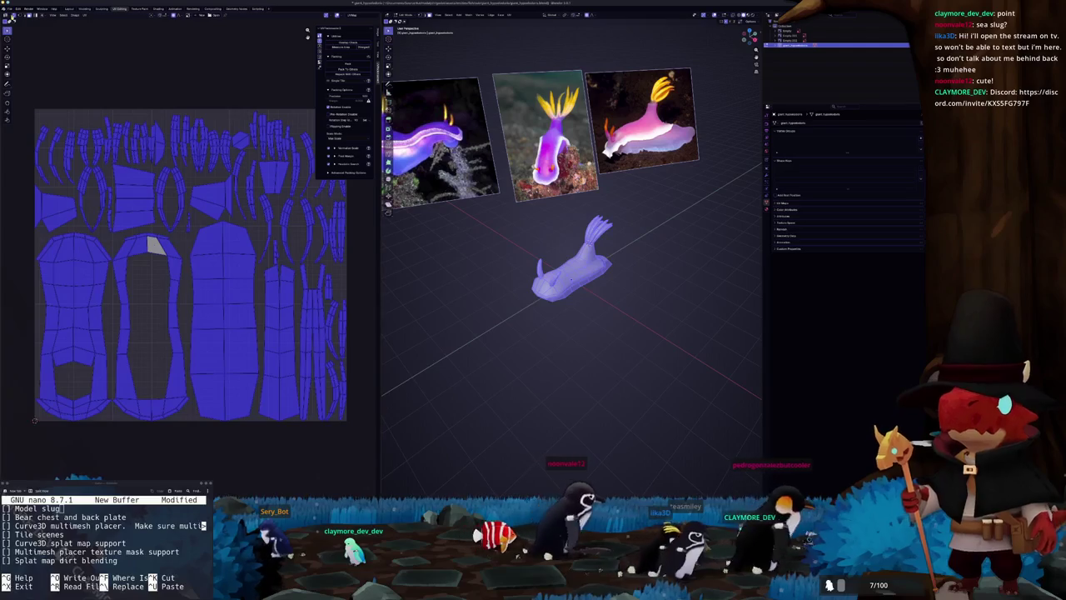
left_click(358, 63)
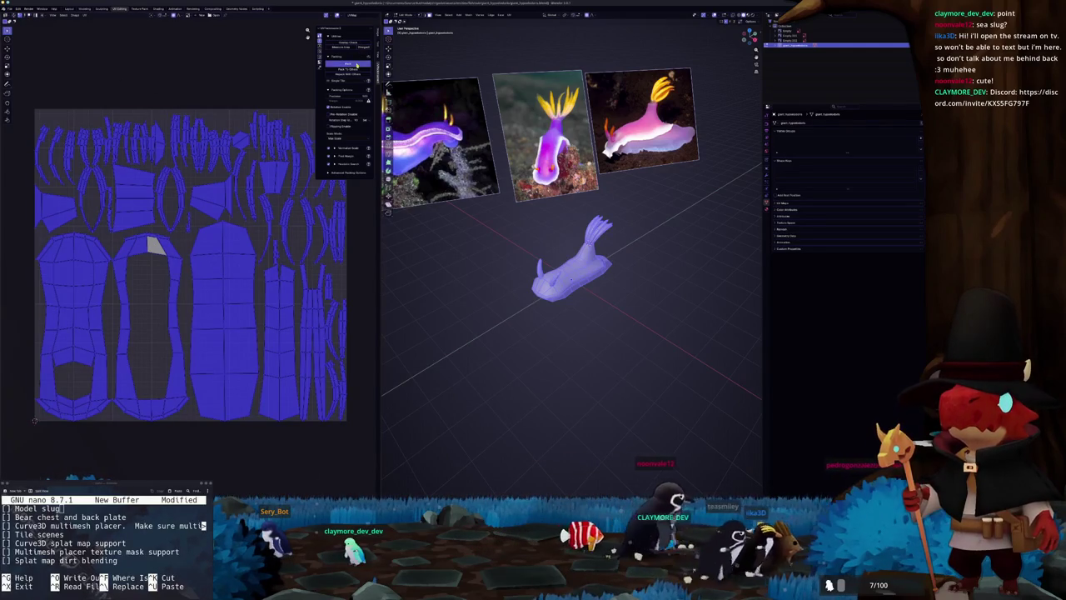
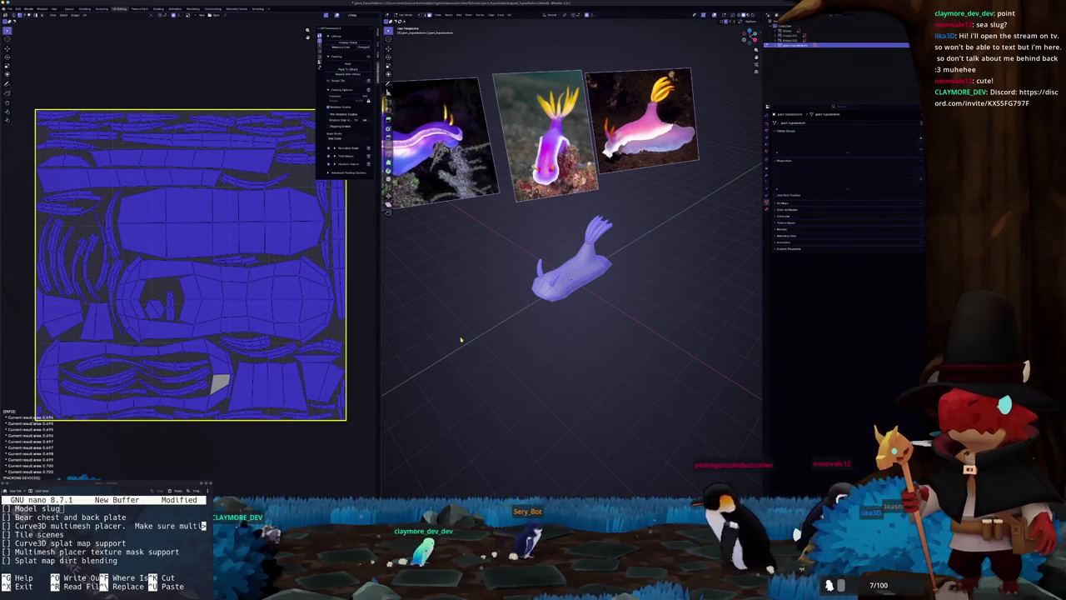
Step: Select the whole slug mesh, return to object mode, and export it as an OBJ file
key("alt+a")
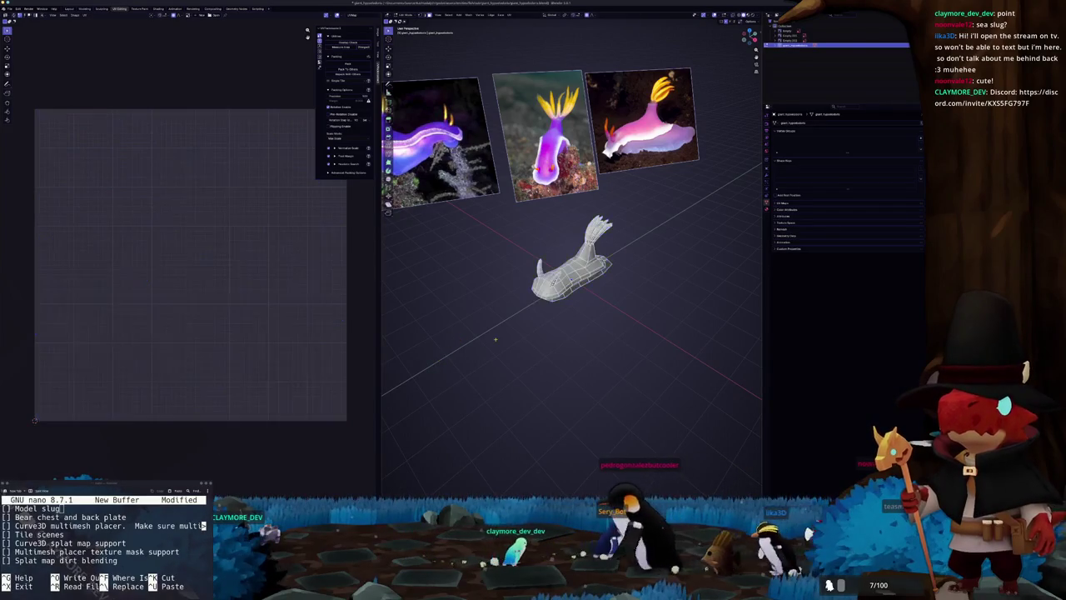
key("a")
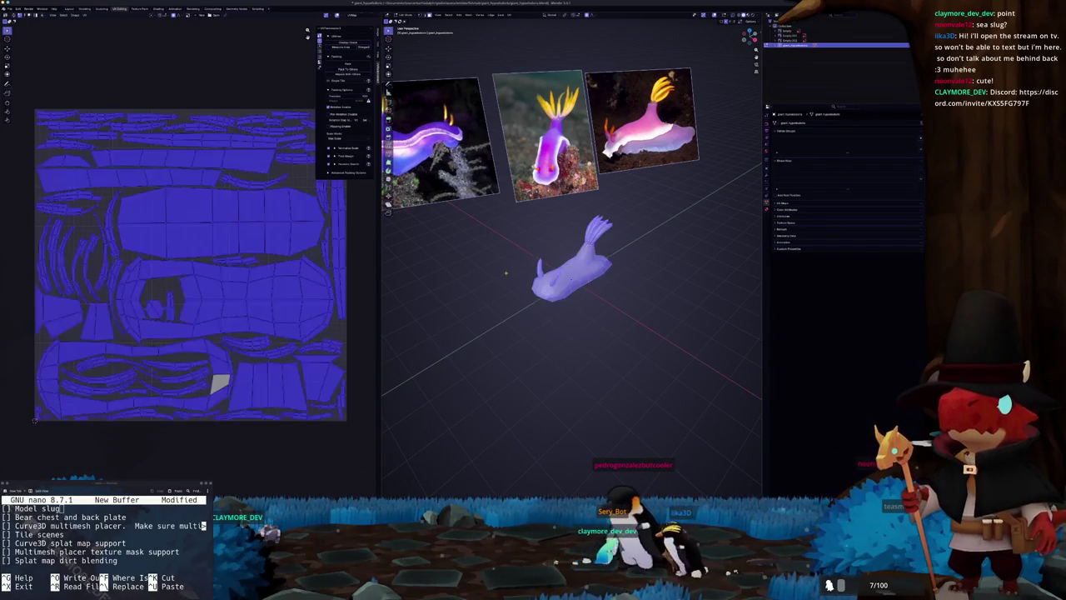
key("Tab")
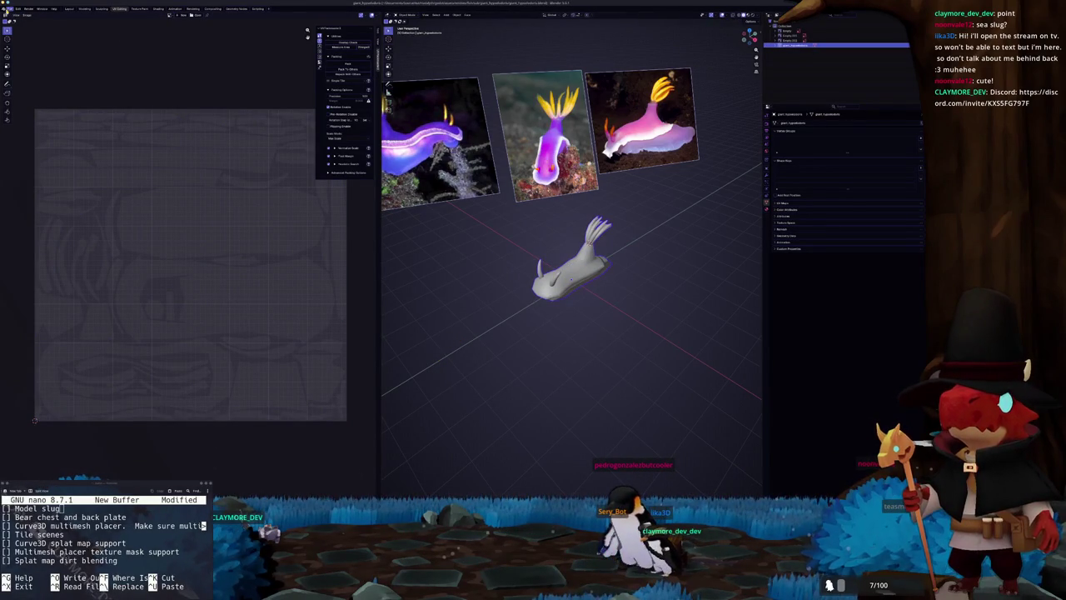
left_click(8, 10)
mouse_move(30, 88)
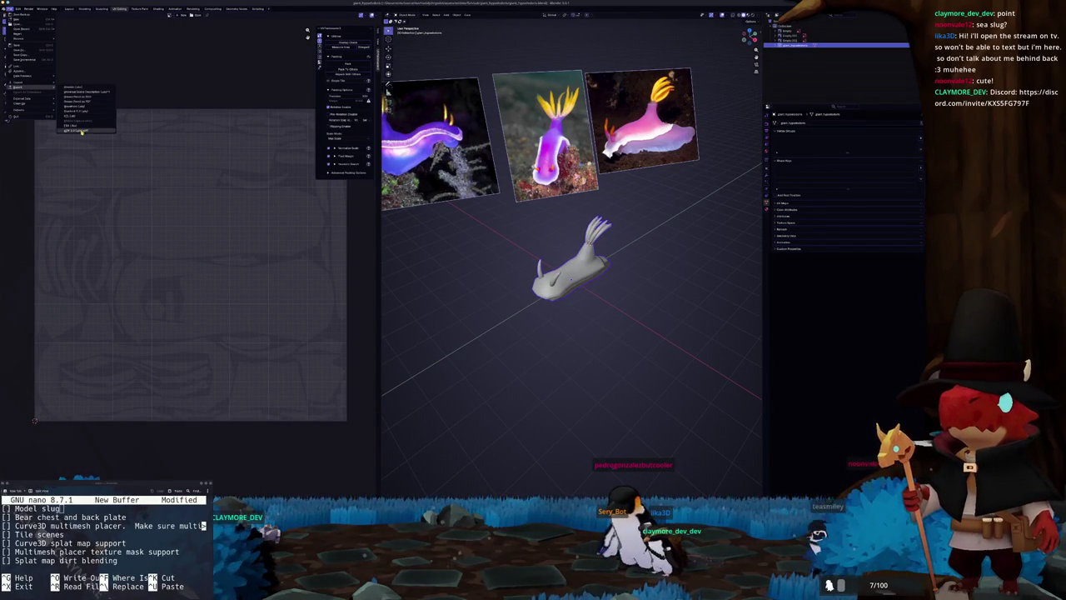
left_click(75, 116)
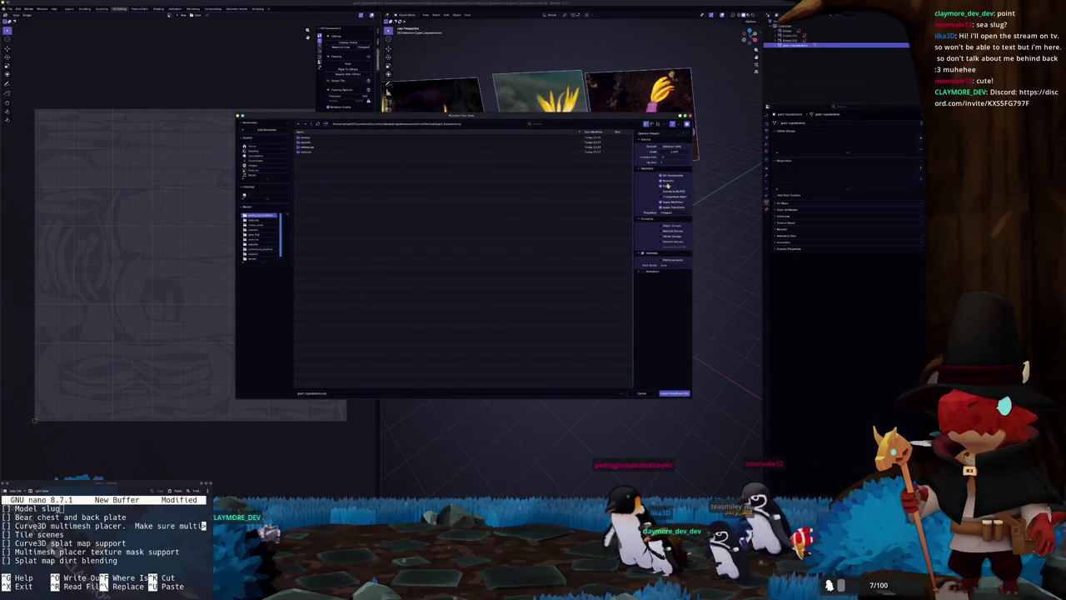
left_click(674, 392)
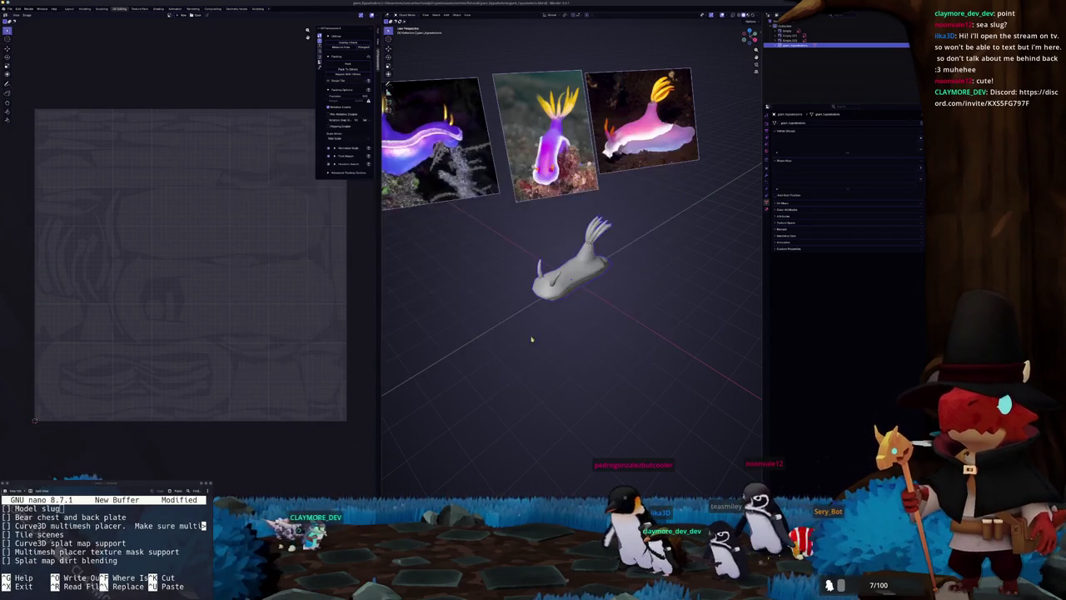
Step: Export the slug as a glTF Binary file with its material images included
left_click(10, 9)
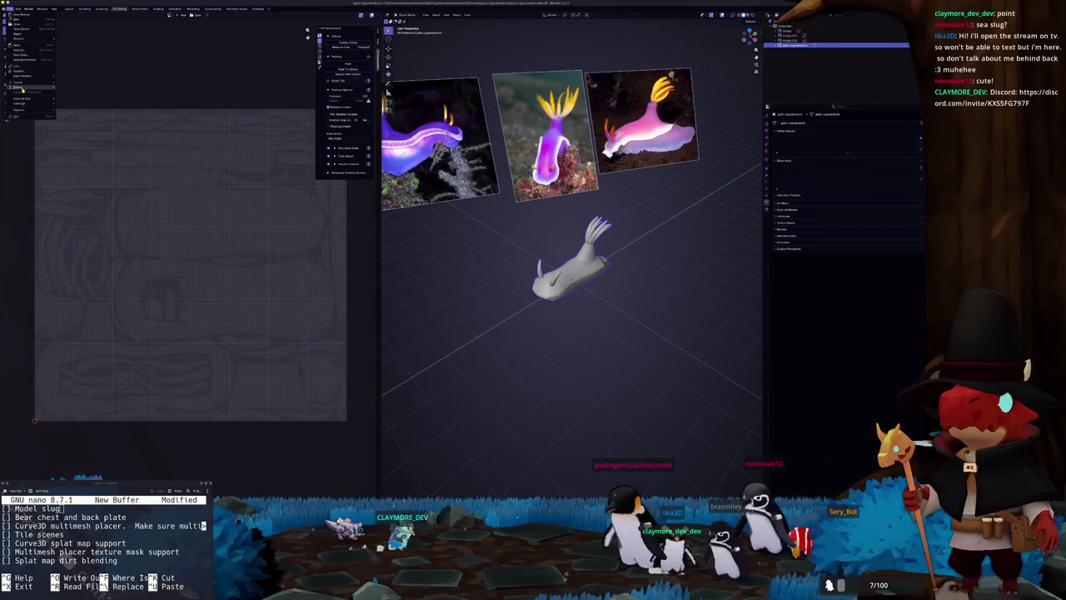
mouse_move(29, 87)
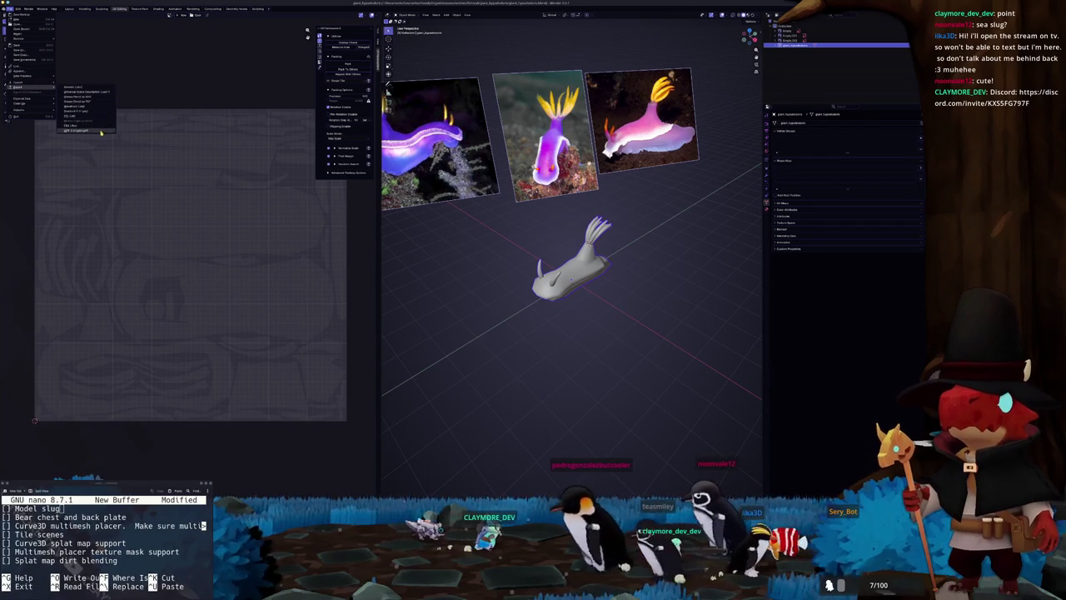
left_click(83, 131)
left_click(647, 157)
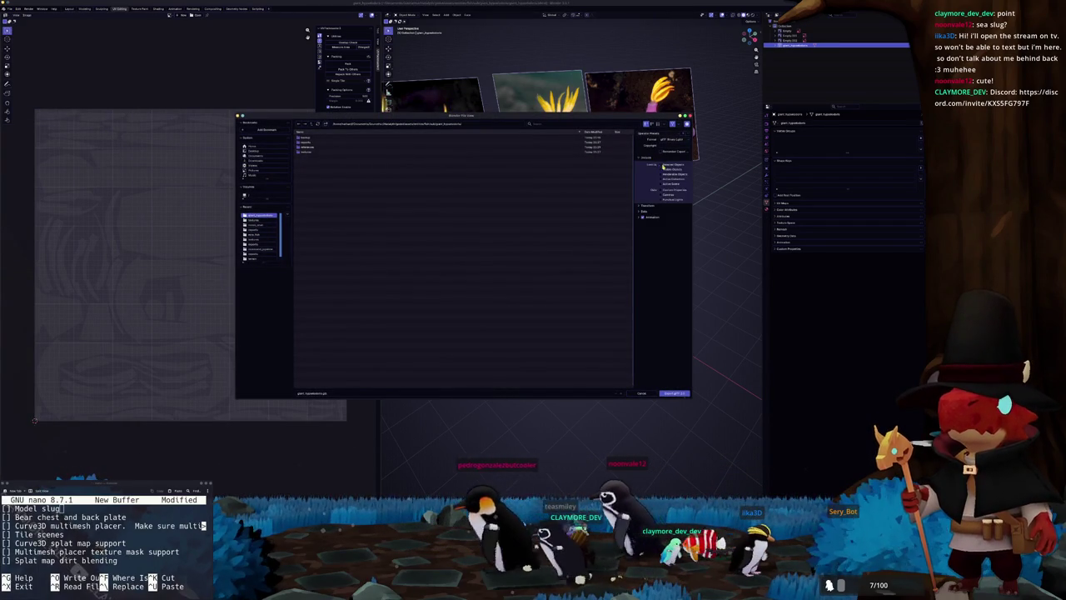
left_click(644, 211)
left_click(650, 230)
left_click(671, 243)
left_click(667, 267)
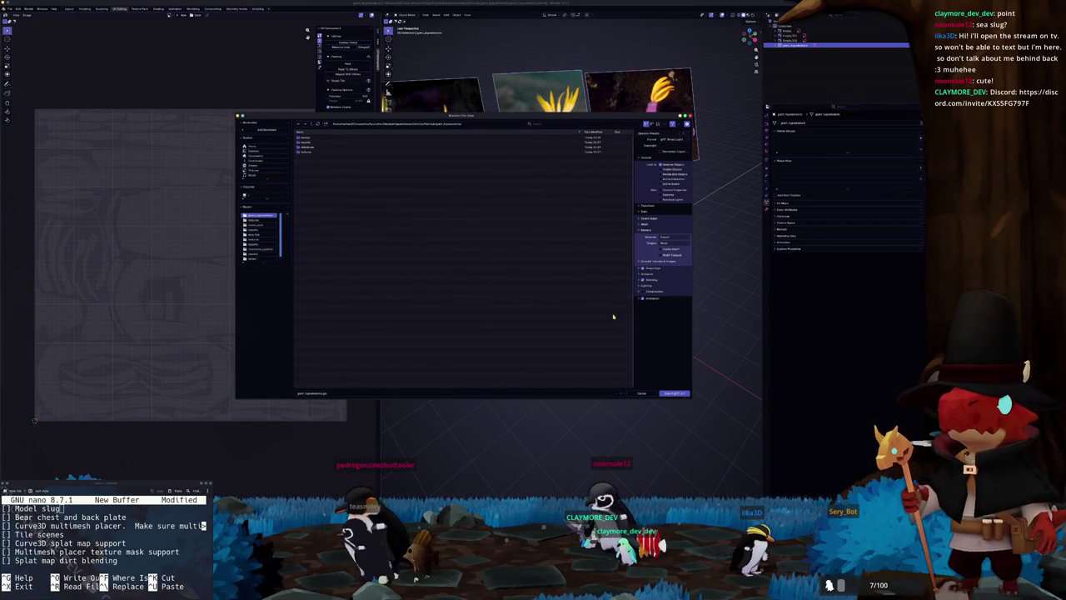
key("Return")
Step: Run one more export of the slug from the File > Export menu
left_click(10, 9)
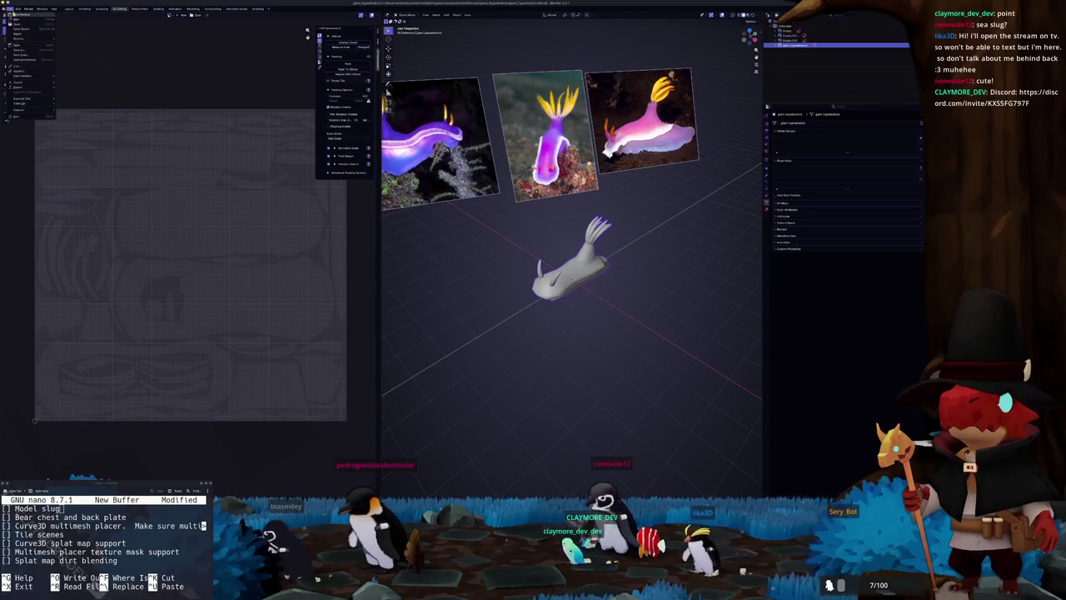
mouse_move(33, 88)
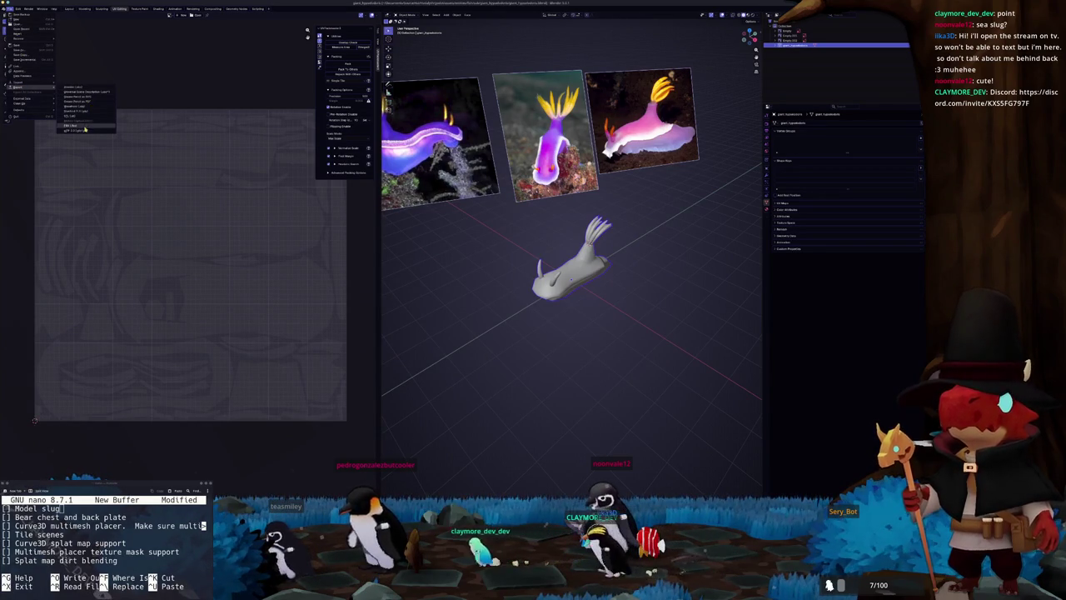
left_click(83, 129)
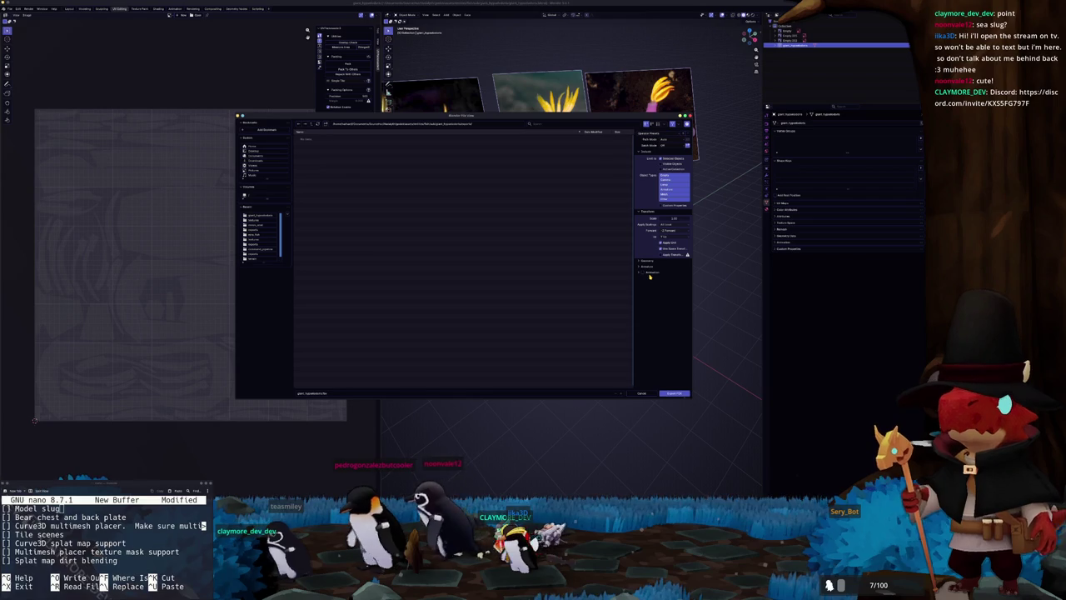
left_click(673, 392)
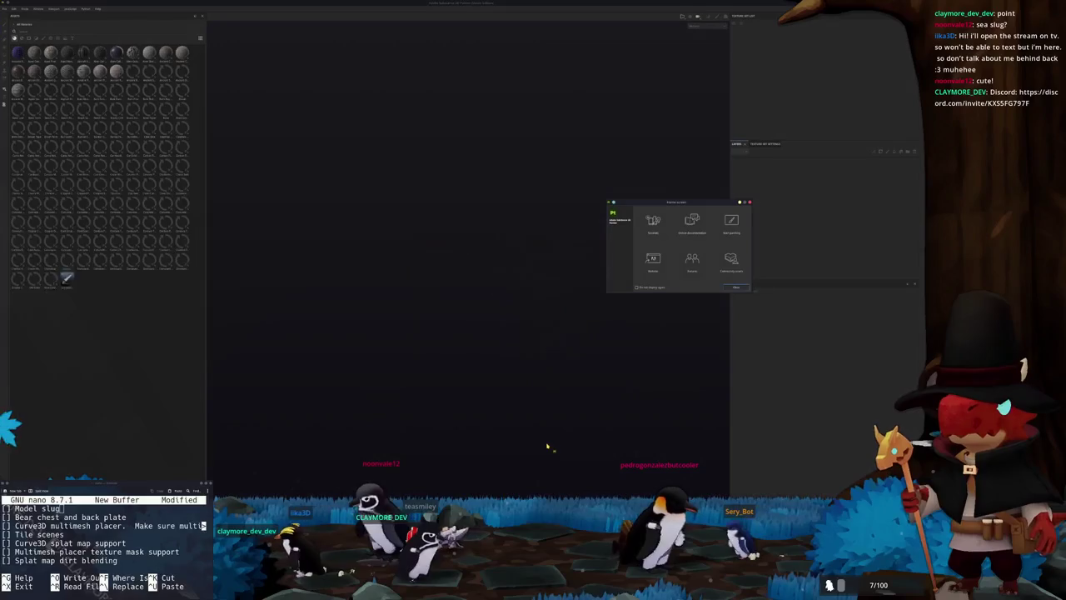
Step: Dismiss the welcome screen and create a new project from the slug mesh in the export folder
key("Escape")
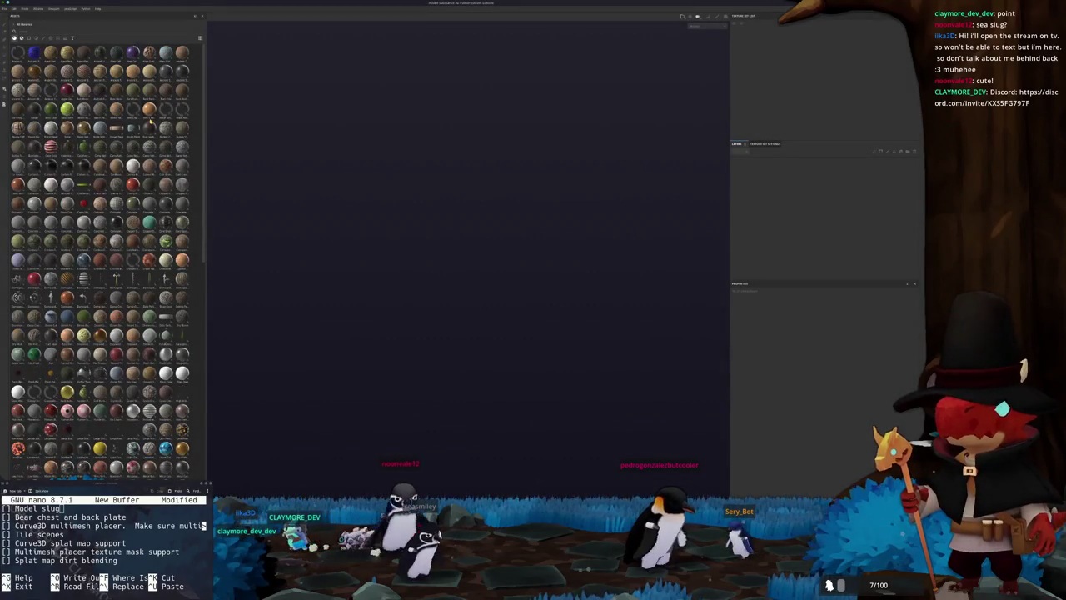
left_click(5, 8)
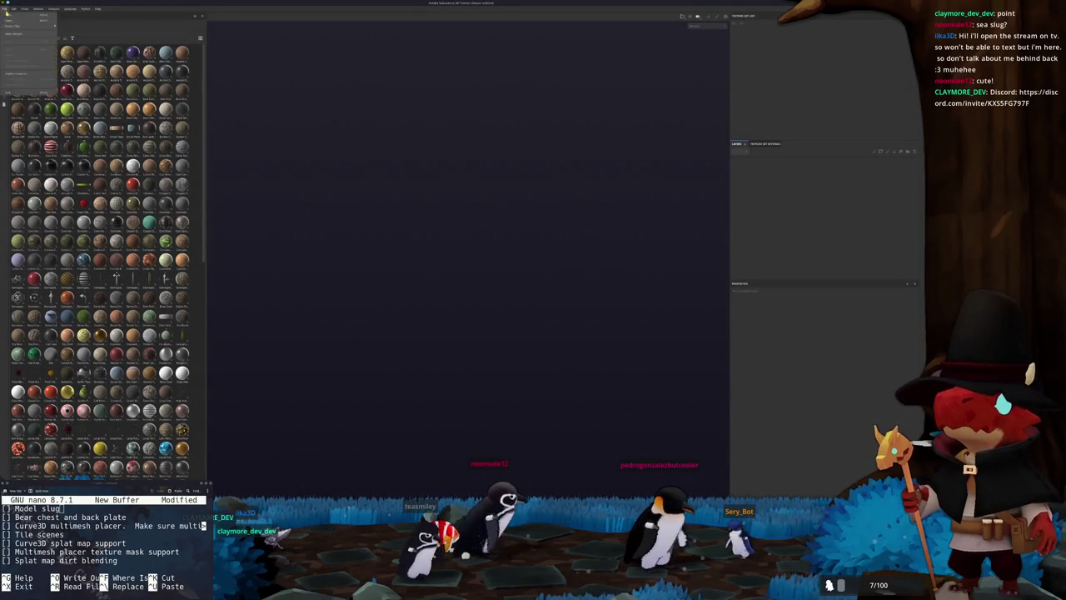
left_click(18, 18)
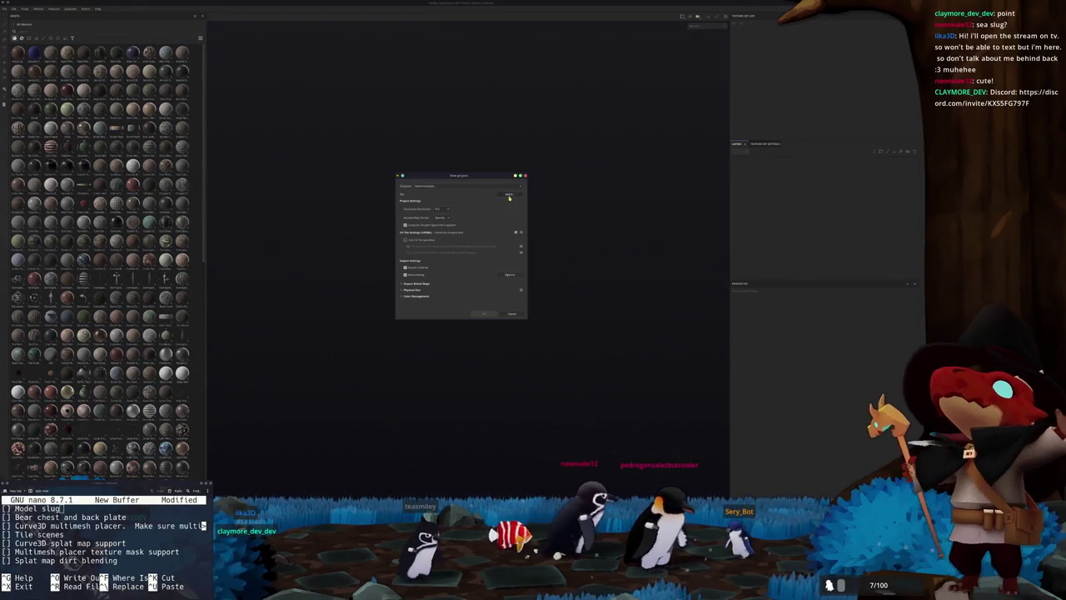
left_click(508, 195)
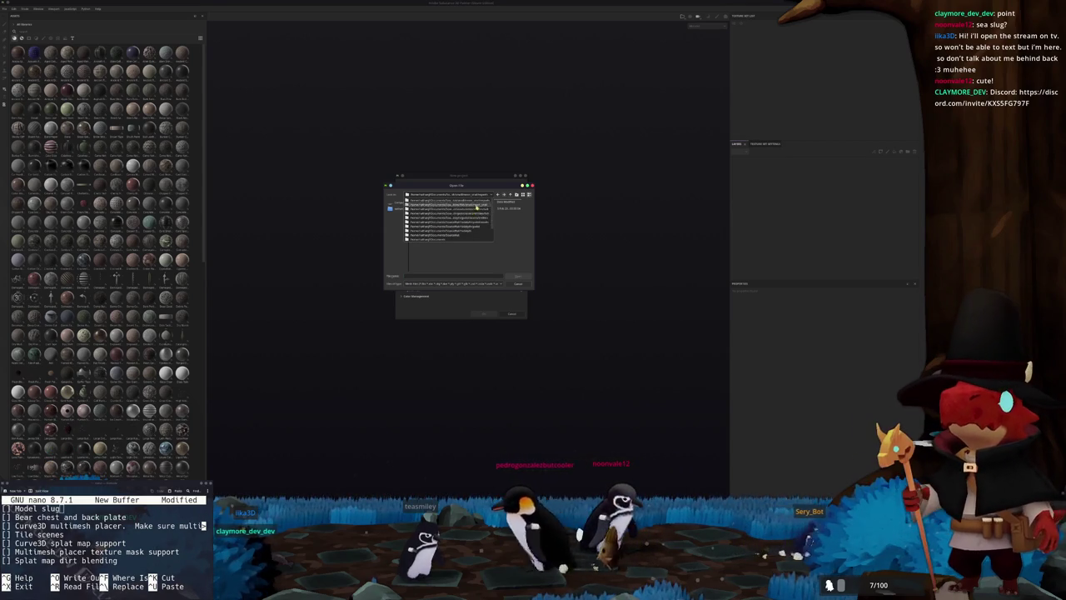
left_click(480, 204)
left_click(511, 196)
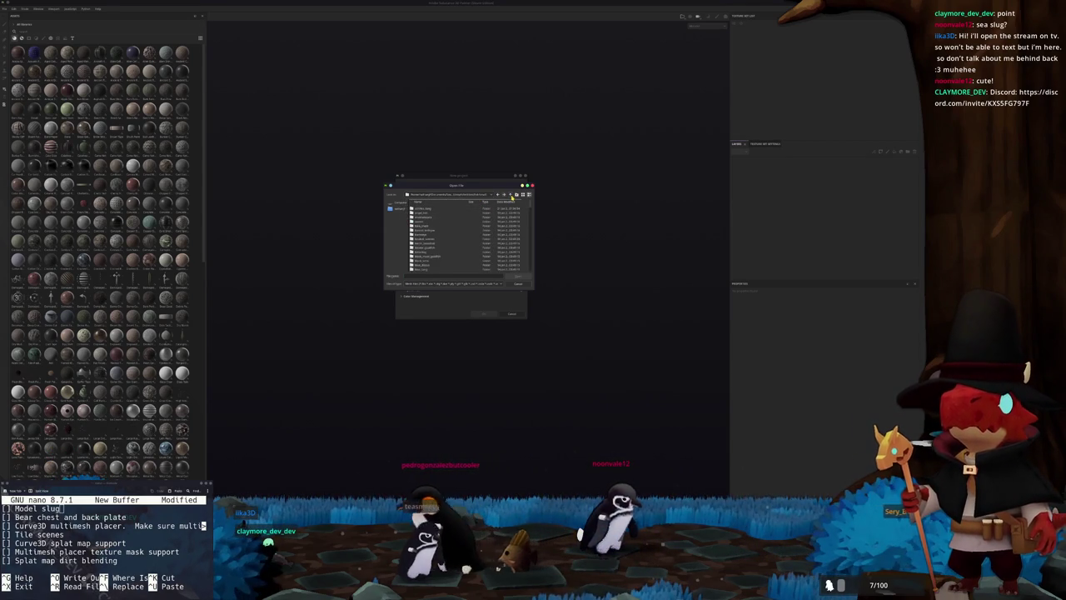
double_click(418, 229)
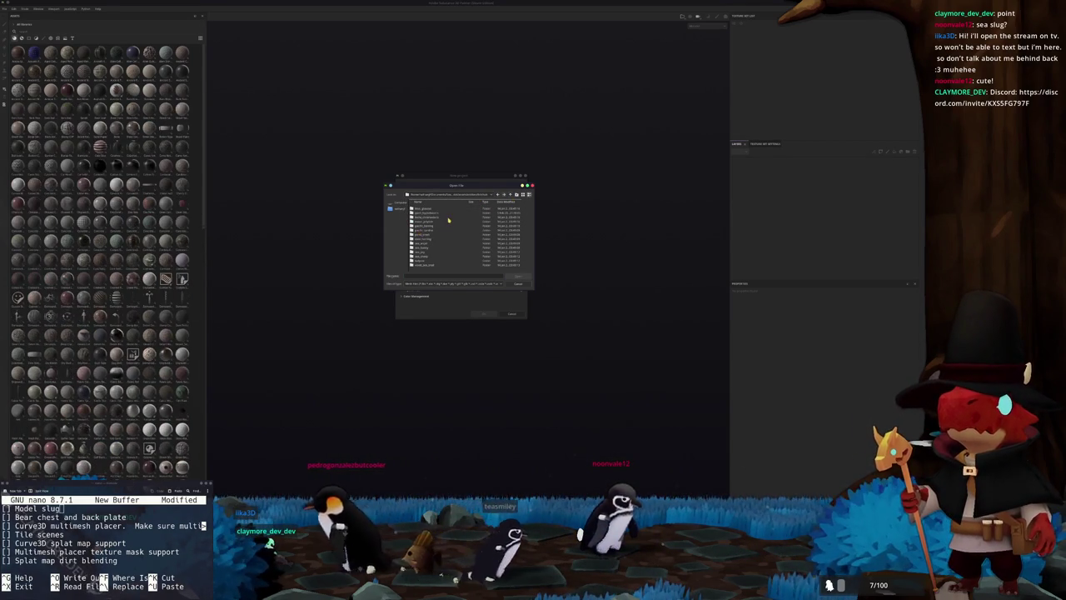
double_click(434, 216)
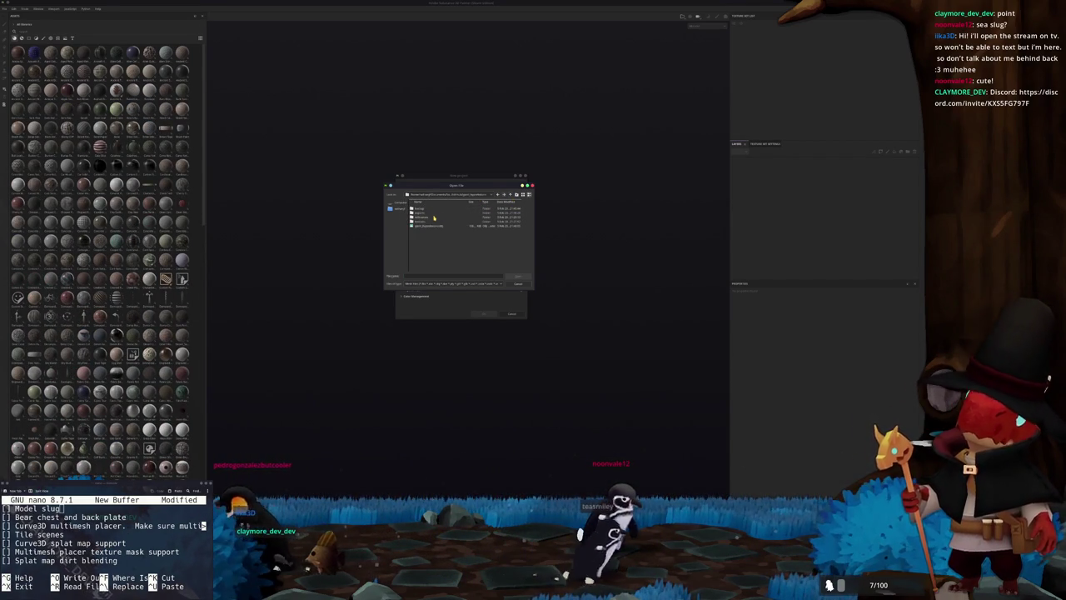
double_click(422, 215)
double_click(423, 209)
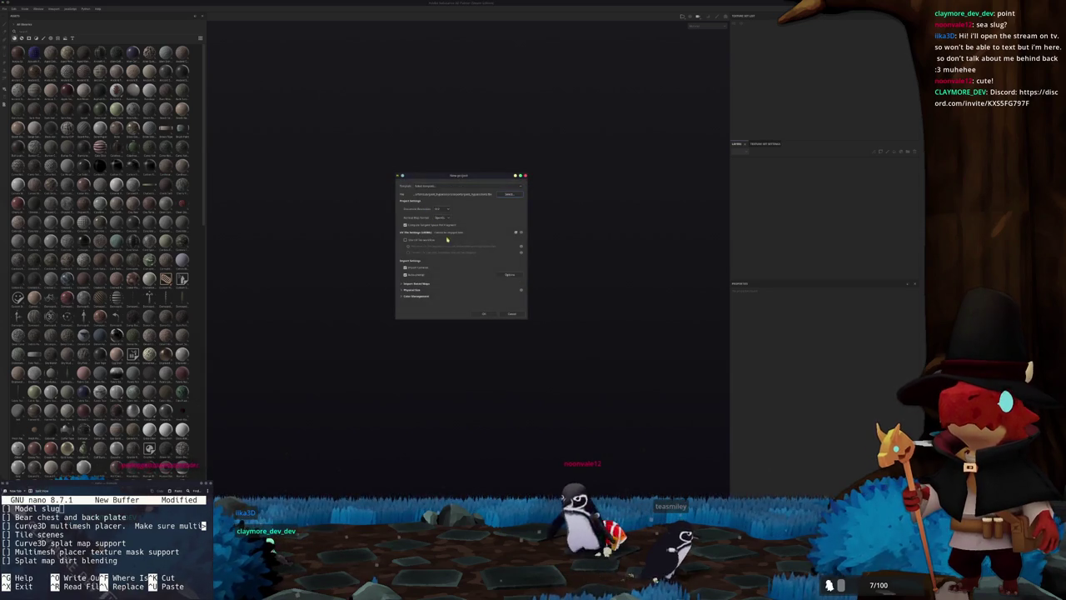
left_click(483, 314)
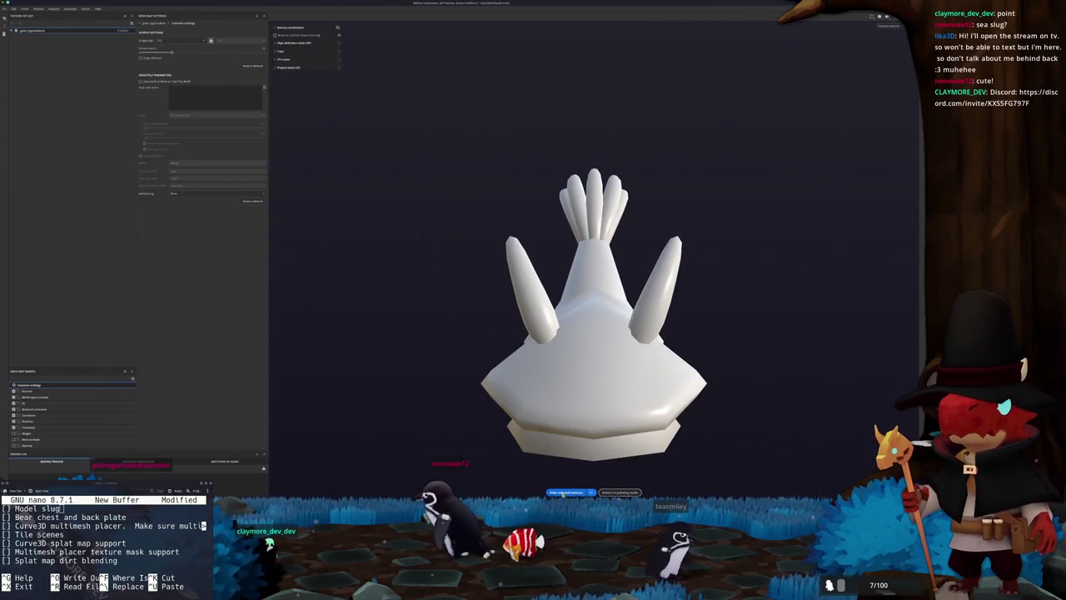
Step: Bake the slug's mesh maps, return to painting mode, and change the viewport display mode
left_click(564, 492)
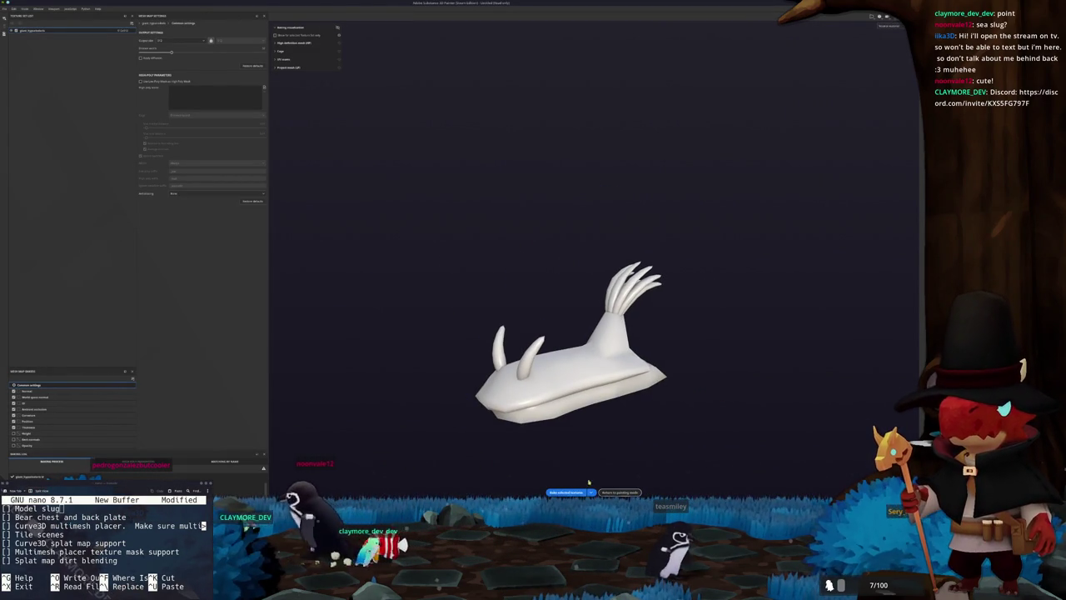
left_click(620, 493)
left_click_drag(574, 436, 421, 395)
scroll(527, 247, "down", 2)
left_click(693, 26)
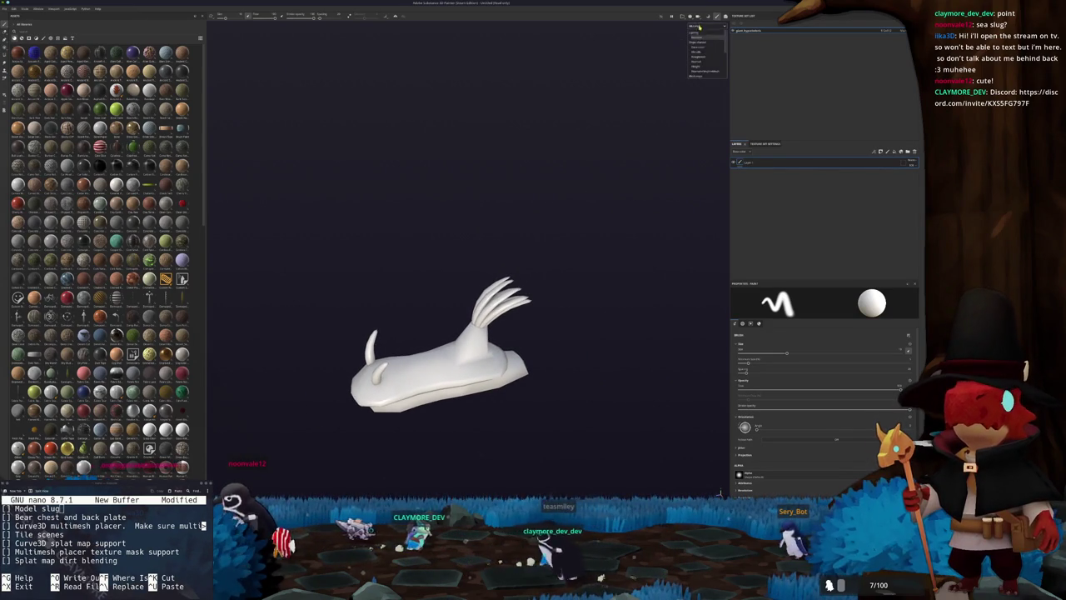
left_click(706, 48)
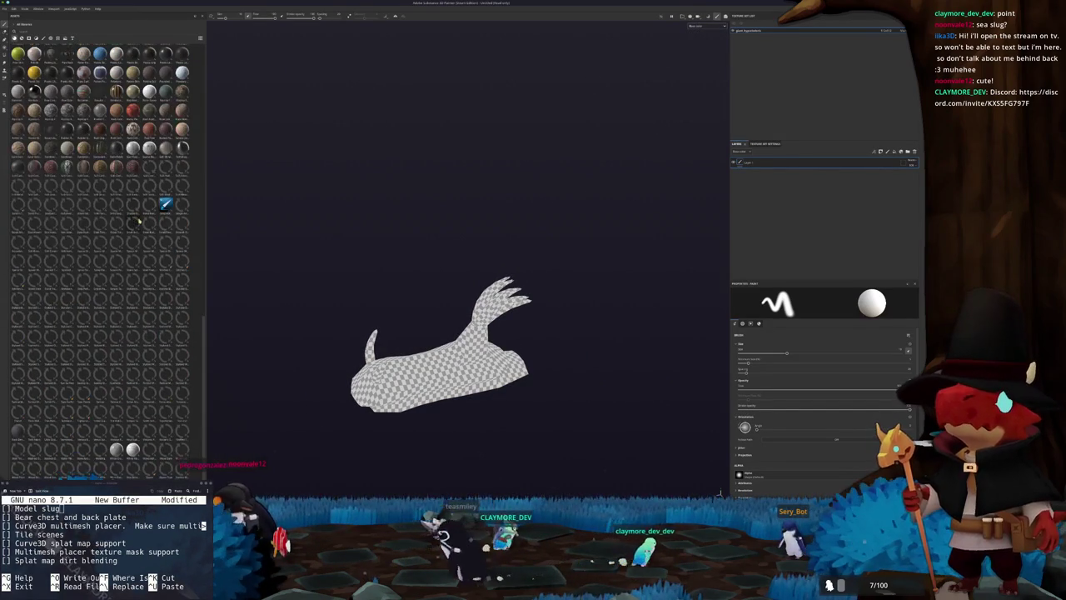
Step: Add a tan material as a fill layer, delete the empty Layer 1, and open Dolphin
mouse_move(166, 203)
left_mouse_down()
mouse_move(487, 240)
mouse_move(816, 208)
left_mouse_up()
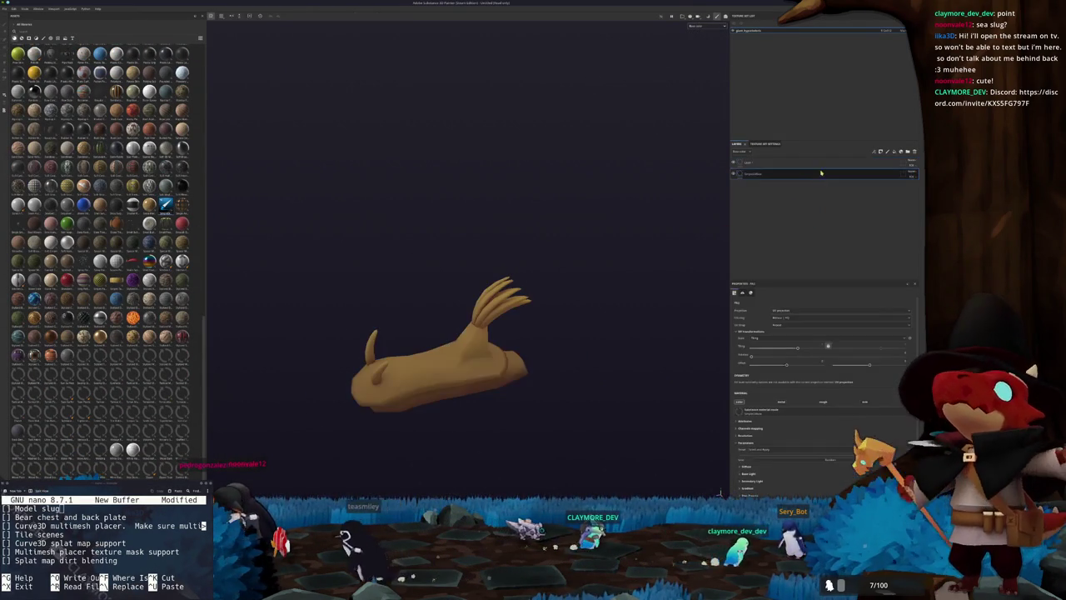
left_click(915, 153)
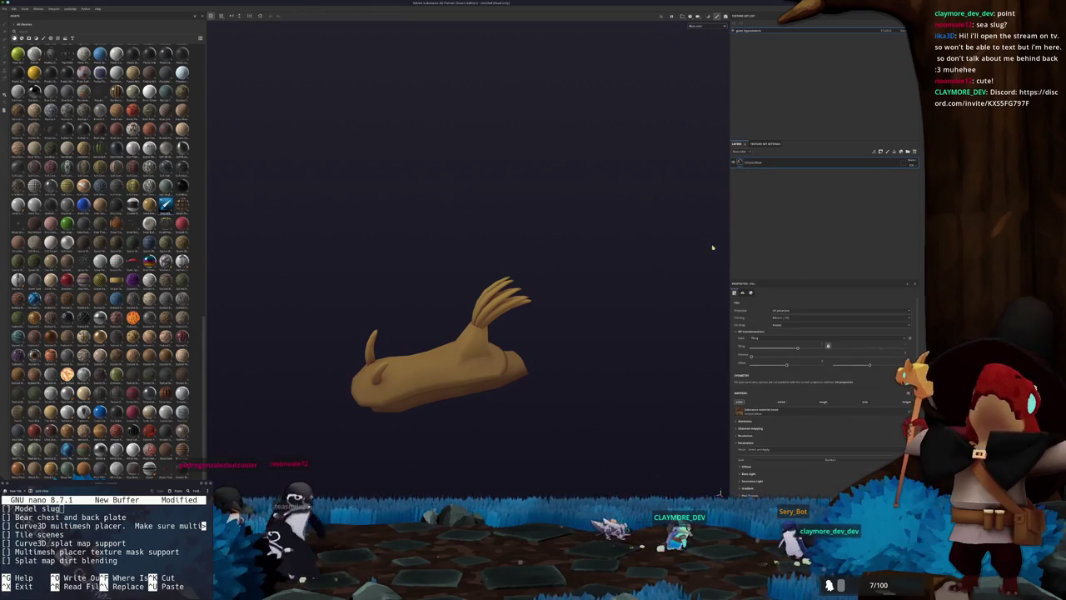
key("super+e")
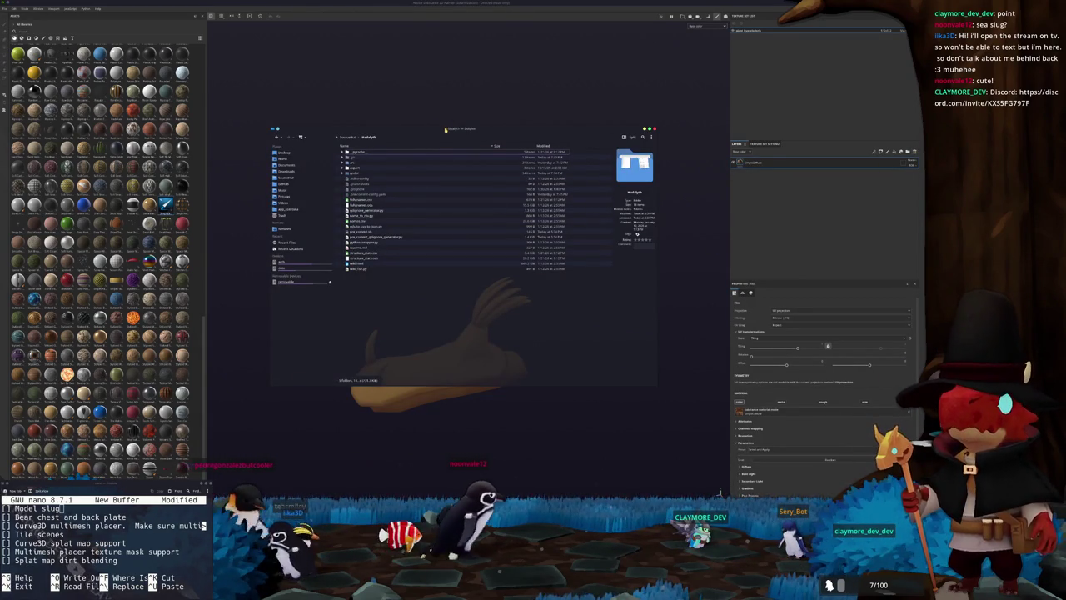
Step: Browse godot > assets > entities > fish > giant_hypodontolaris > references and open the first slug photo
double_click(357, 170)
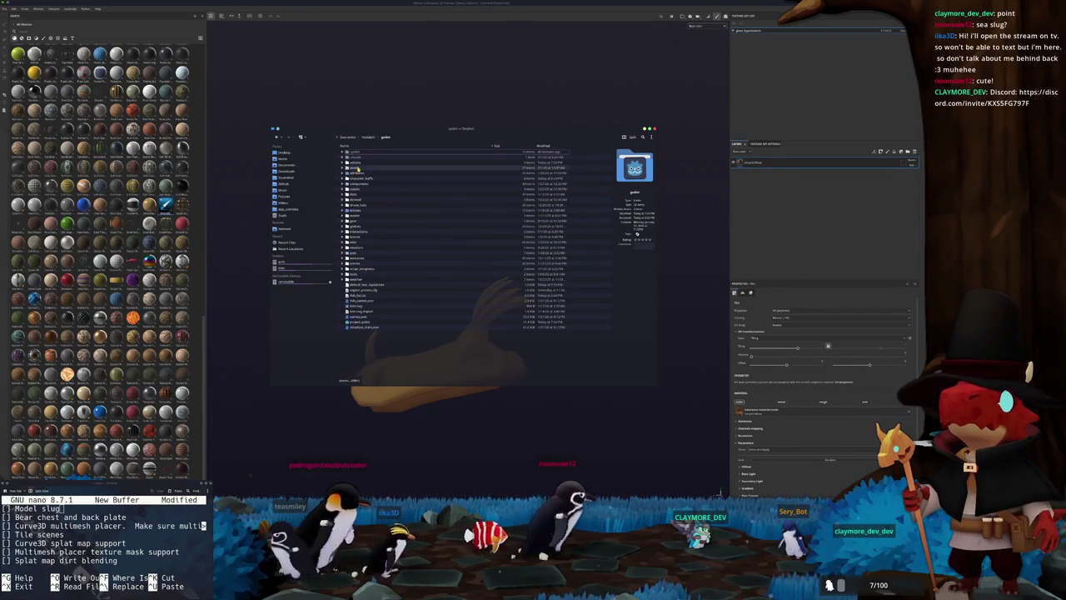
double_click(357, 170)
double_click(358, 178)
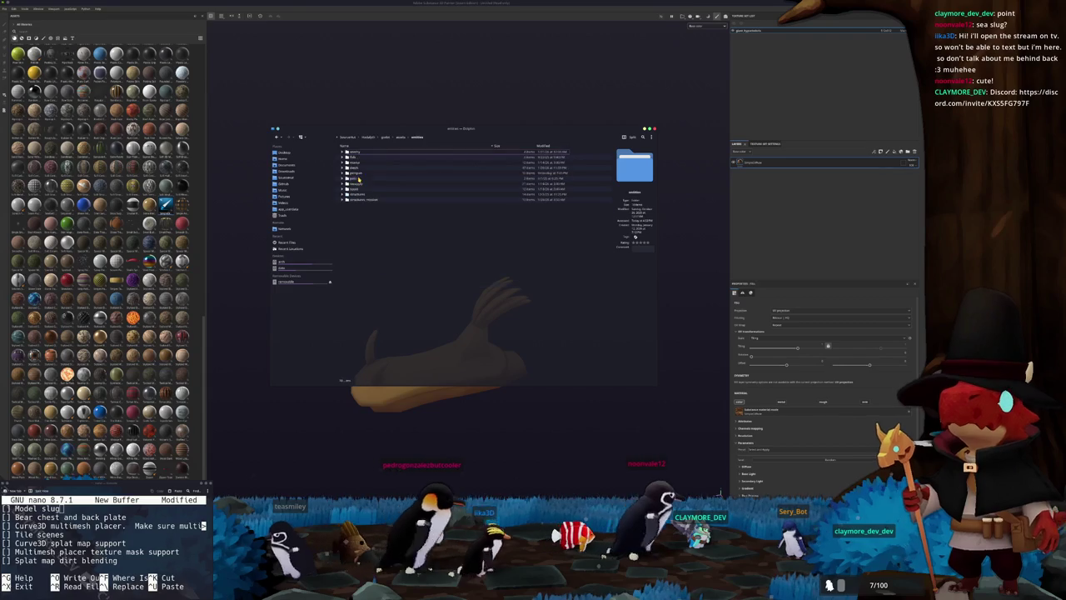
double_click(361, 158)
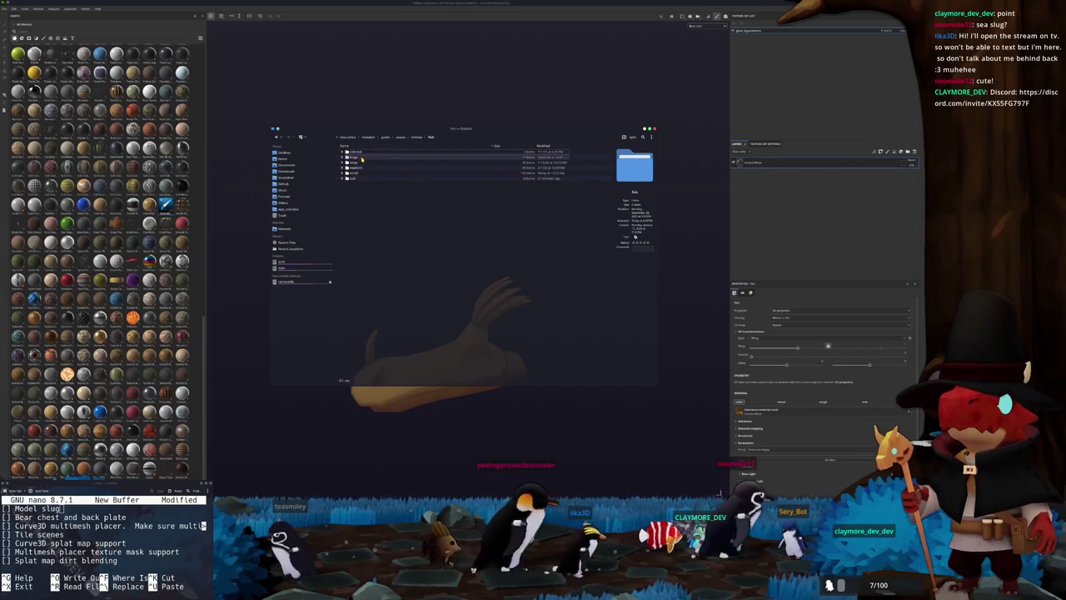
double_click(358, 169)
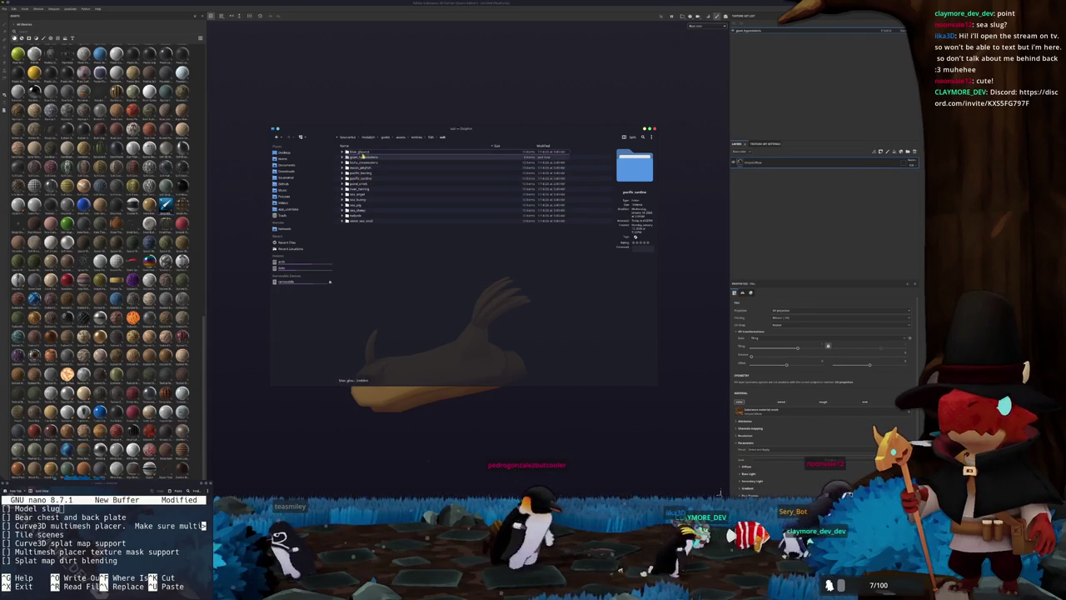
double_click(360, 157)
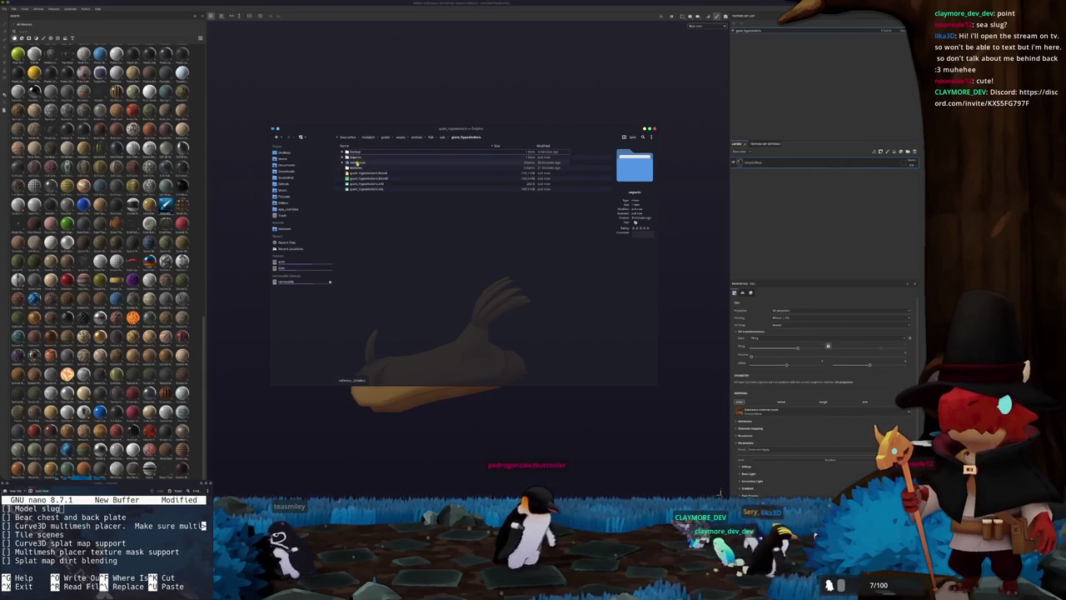
double_click(358, 161)
mouse_move(370, 151)
left_mouse_down()
mouse_move(467, 110)
mouse_move(472, 117)
left_mouse_up()
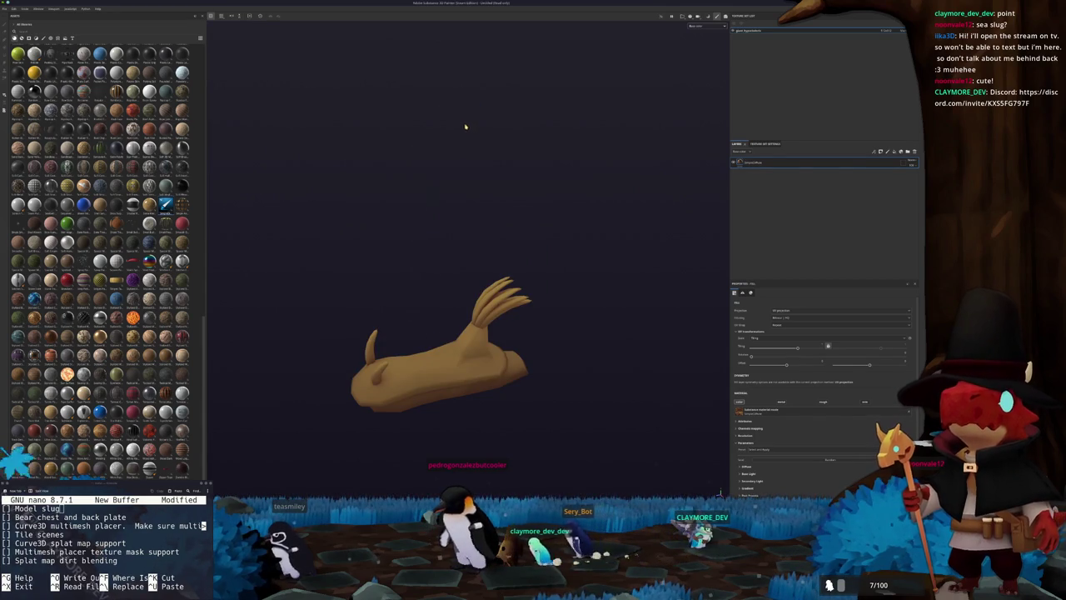
key("alt+Tab")
double_click(389, 154)
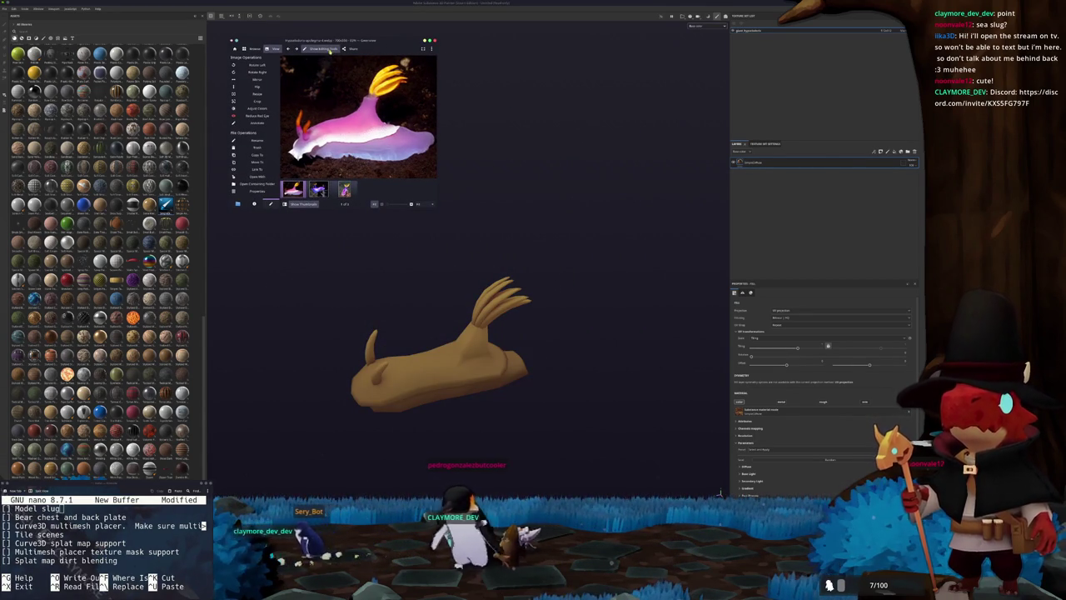
Step: Enlarge the reference photo and launch KColorChooser beside it using the 'kkcolor' search
left_click(330, 50)
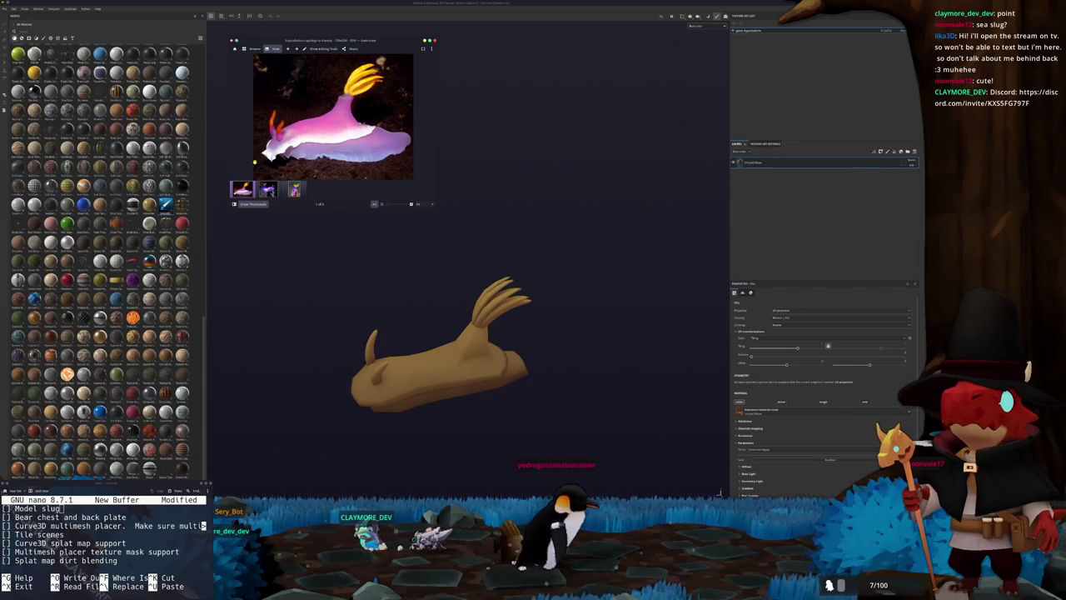
left_click(258, 206)
key("super")
type("kkcolor")
key("Return")
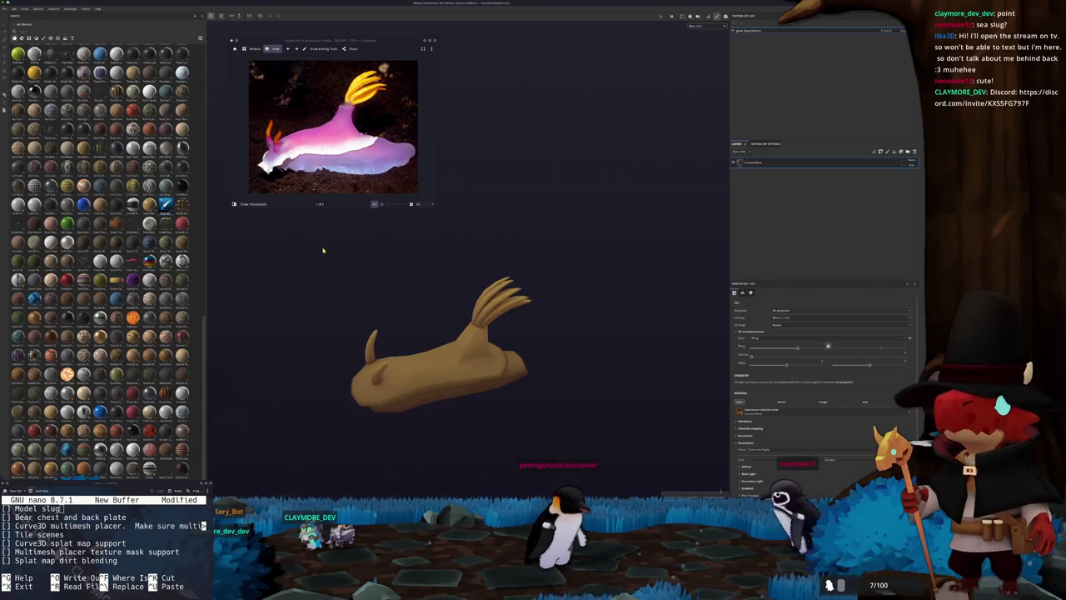
mouse_move(473, 205)
left_mouse_down()
mouse_move(554, 152)
mouse_move(529, 40)
left_mouse_up()
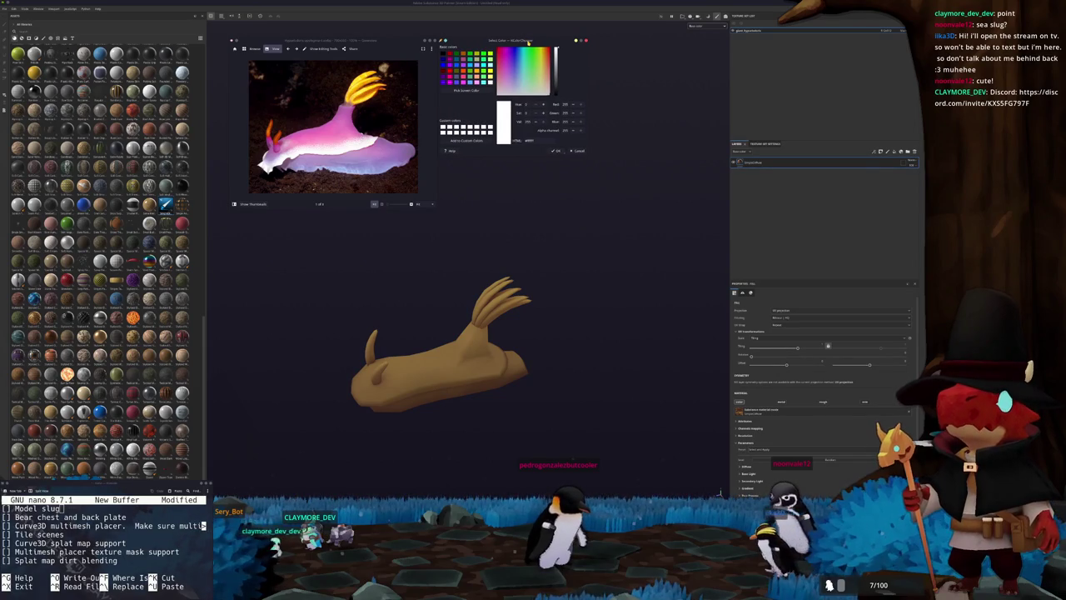
left_click_drag(442, 316, 464, 305)
scroll(447, 351, "up", 2)
mouse_move(448, 351)
left_mouse_down()
mouse_move(555, 290)
mouse_move(430, 300)
mouse_move(460, 323)
left_mouse_up()
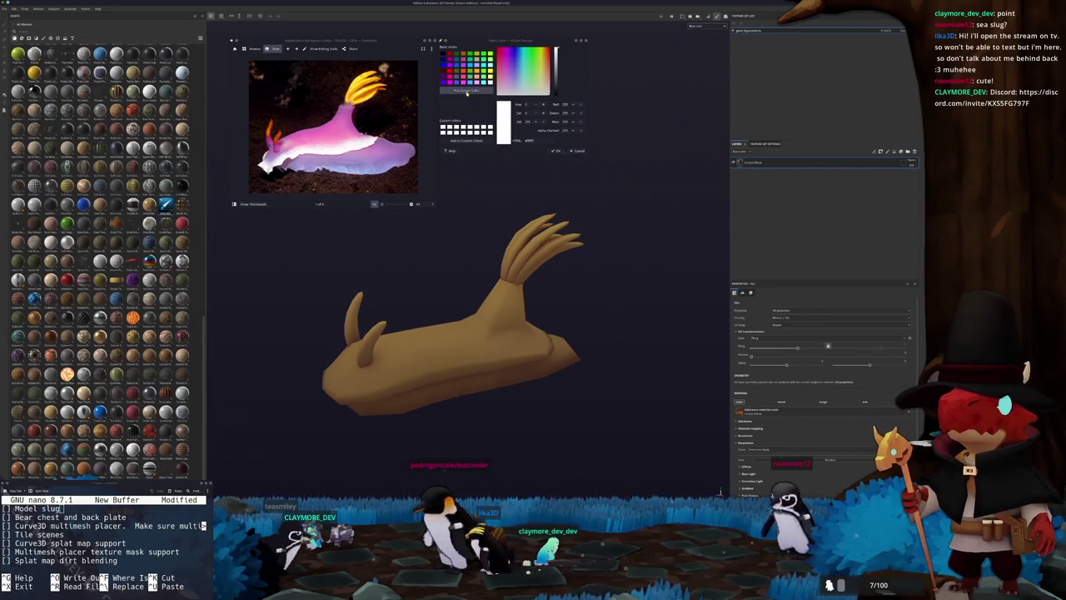
Step: Sample lavender from the photo and apply it to the fill's Base Color and Shadow colours
left_click(456, 89)
left_click(375, 154)
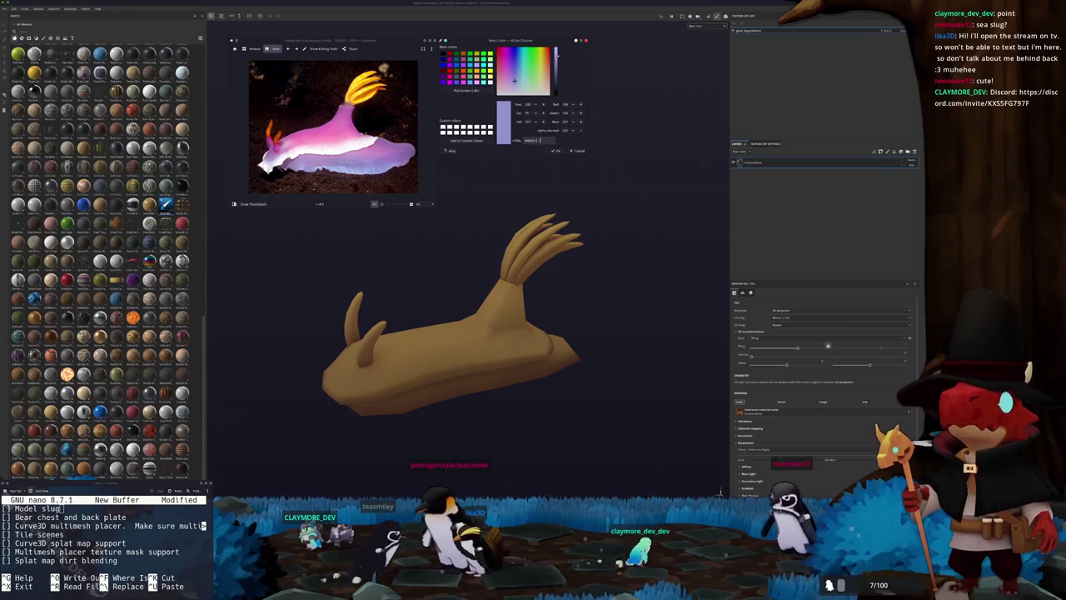
scroll(739, 369, "down", 3)
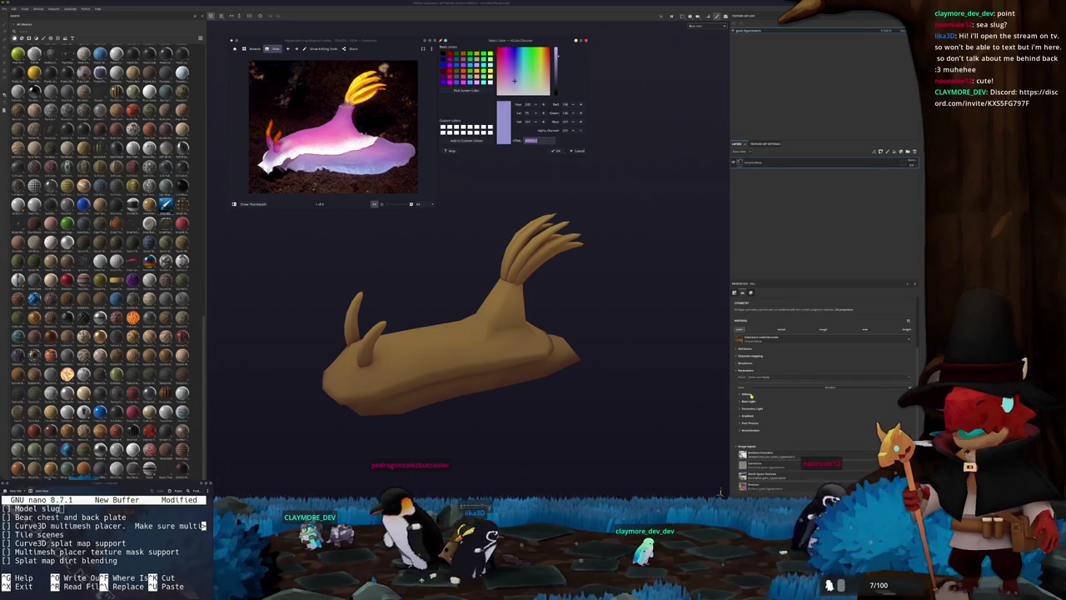
left_click(748, 395)
left_click(789, 401)
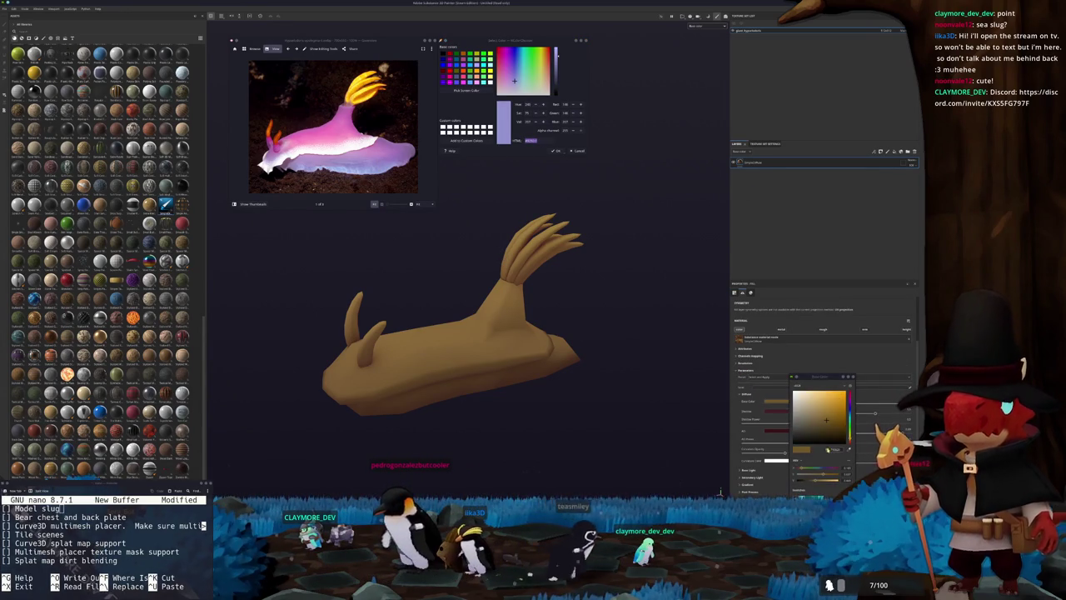
left_click(830, 447)
left_click(778, 410)
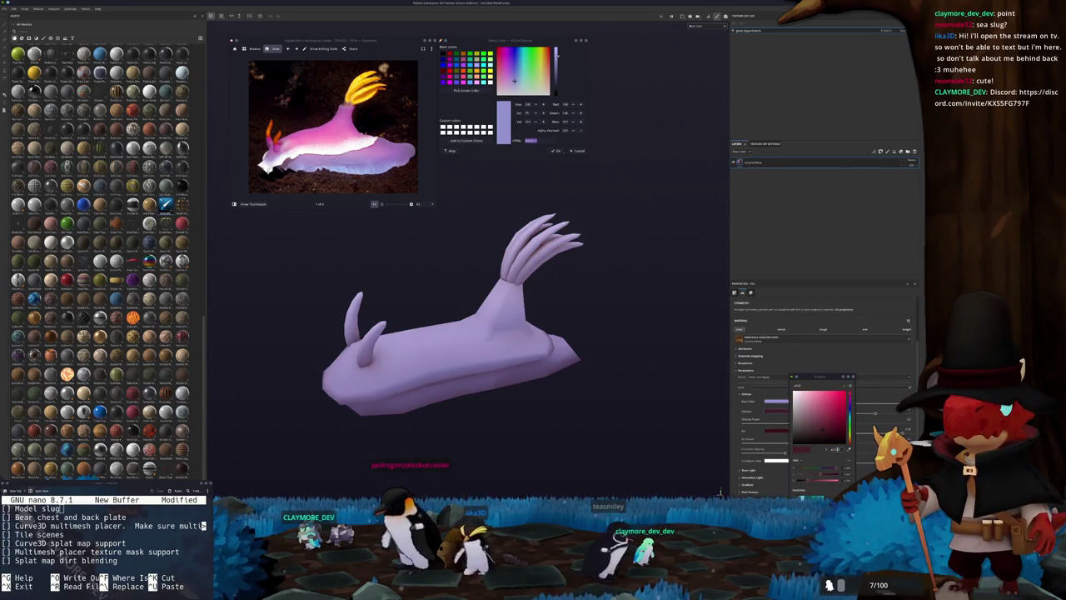
left_click(816, 414)
left_click(776, 431)
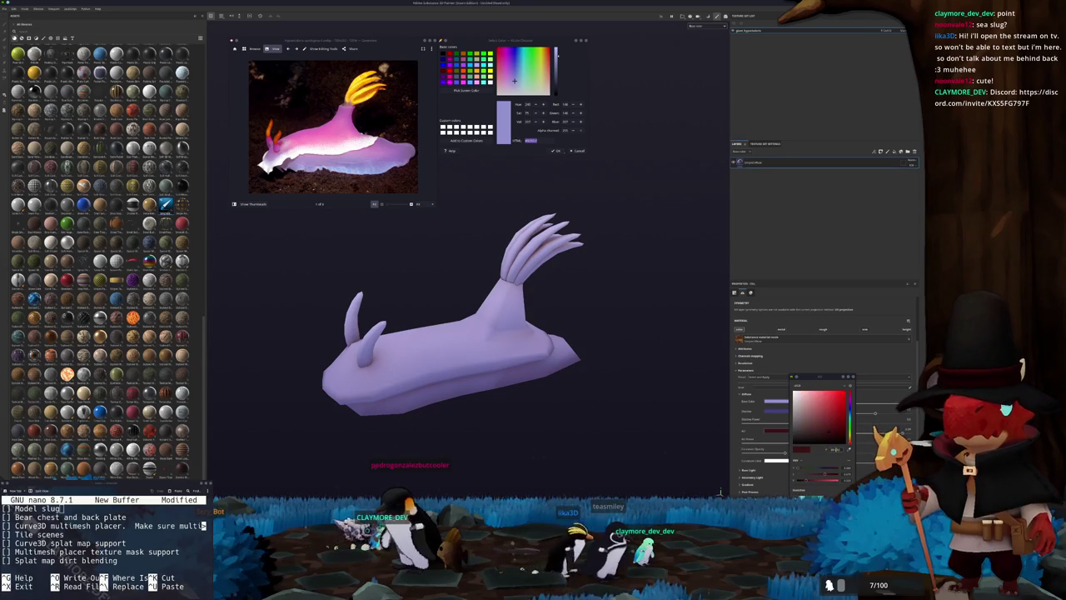
left_click(815, 418)
Step: Sample pink from the photo, set it as the slug's base colour, and adjust the shadow shade
right_click(761, 162)
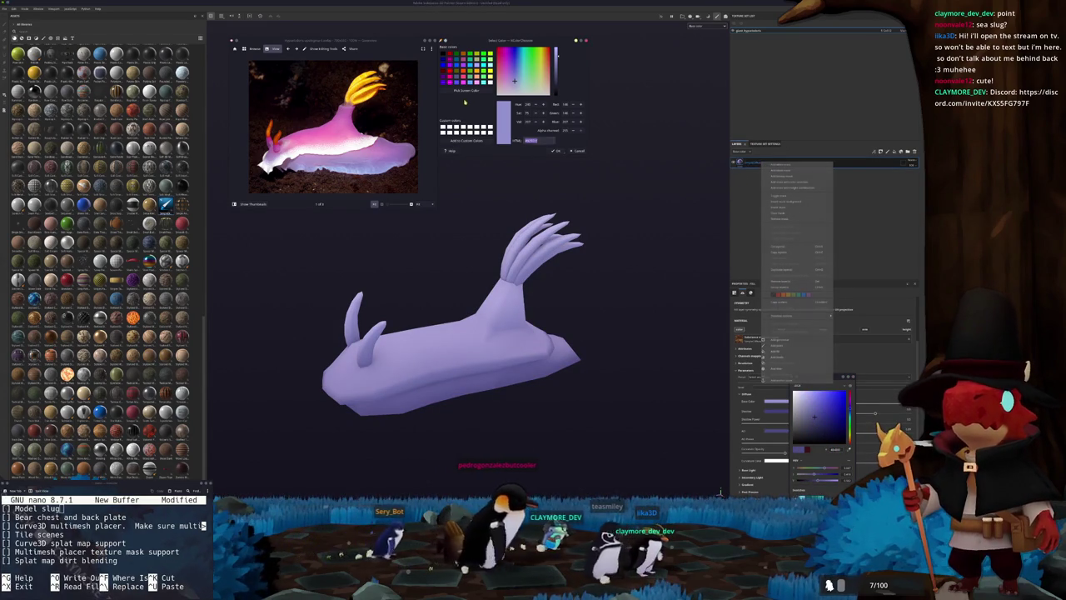
left_click(463, 90)
left_click(350, 150)
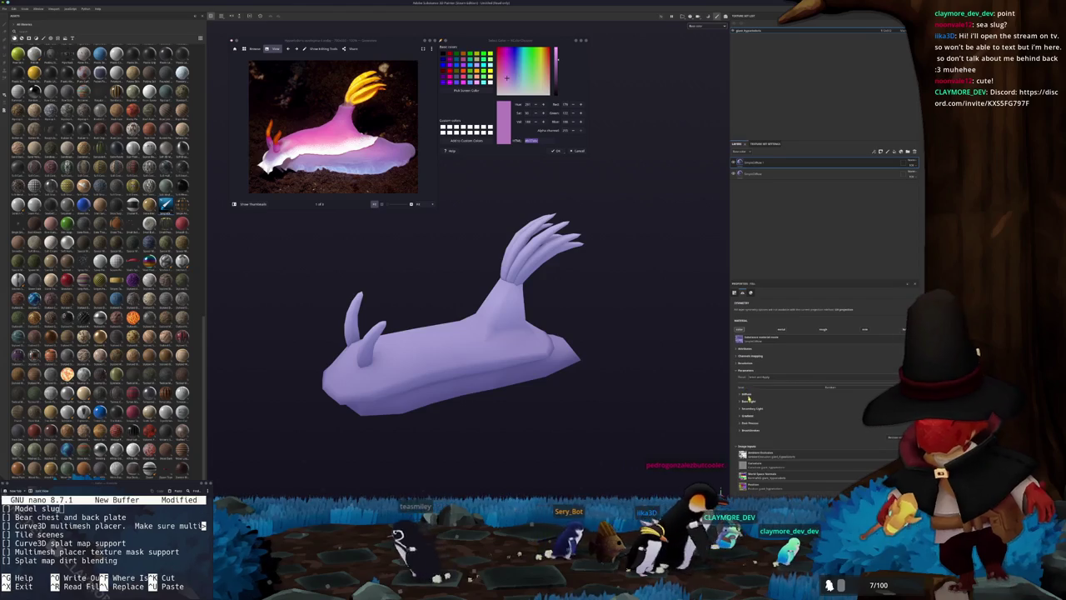
left_click(792, 404)
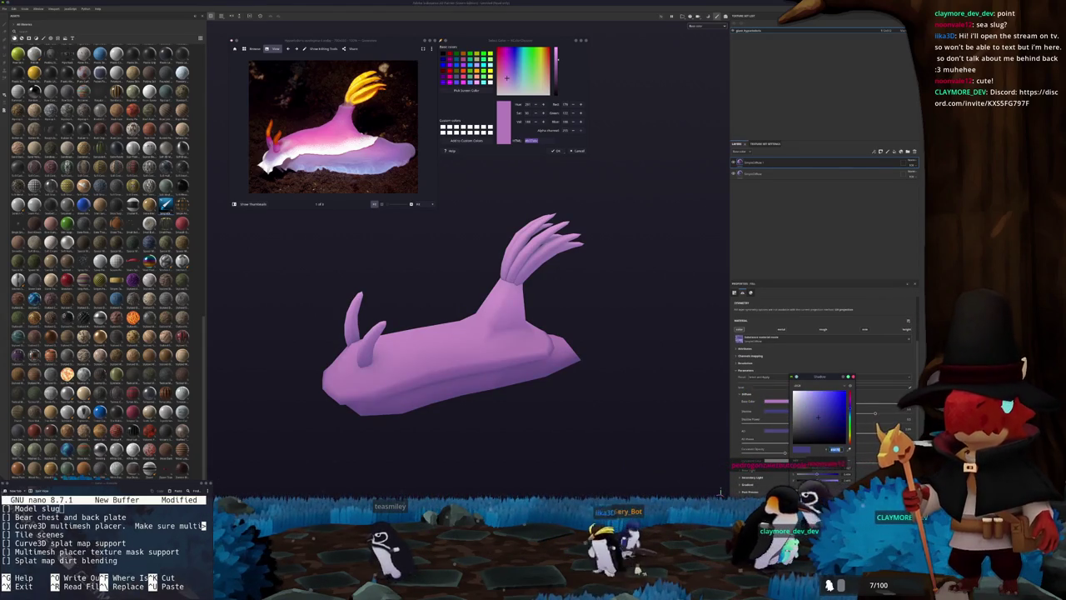
left_click(783, 430)
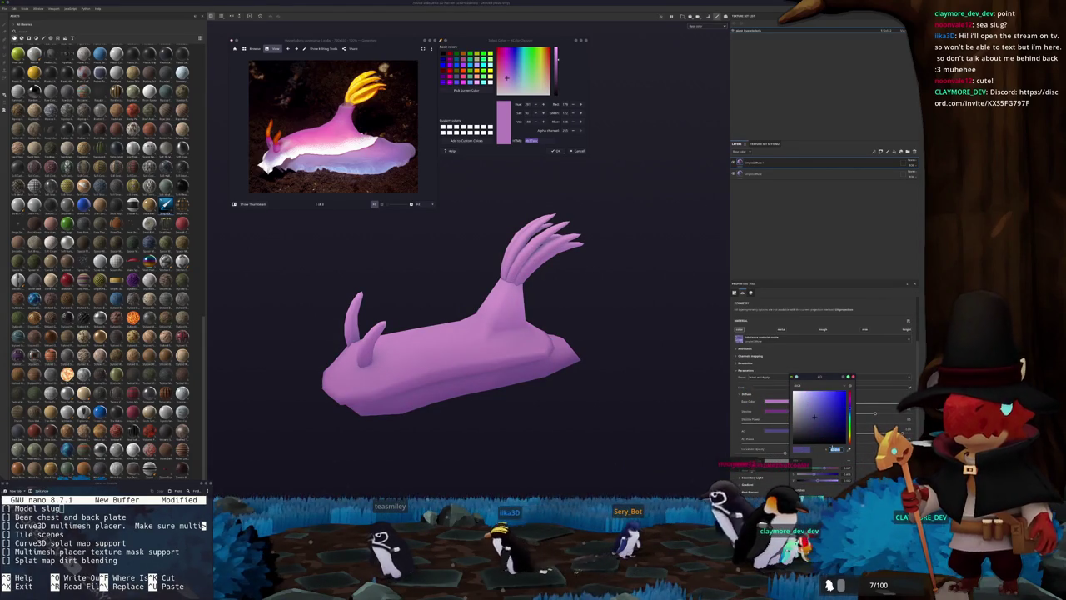
left_click(825, 428)
Step: Add a gradient generator to the slug's layer, shading it toward lavender underneath, then sample white
right_click(752, 164)
left_click(752, 169)
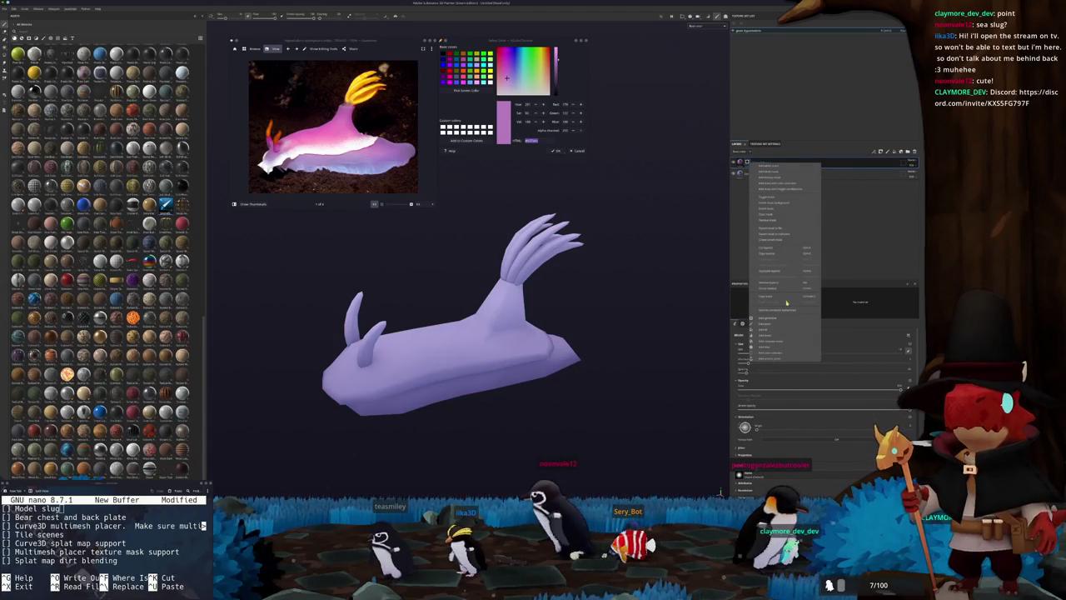
left_click(762, 319)
left_click(819, 308)
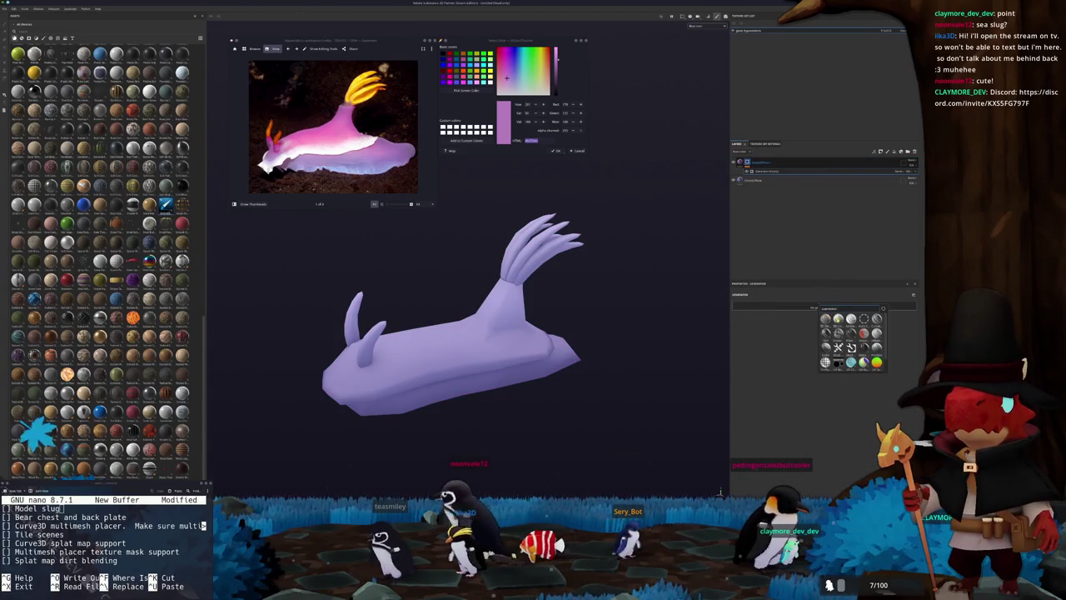
left_click(825, 318)
left_click_drag(637, 374, 730, 358)
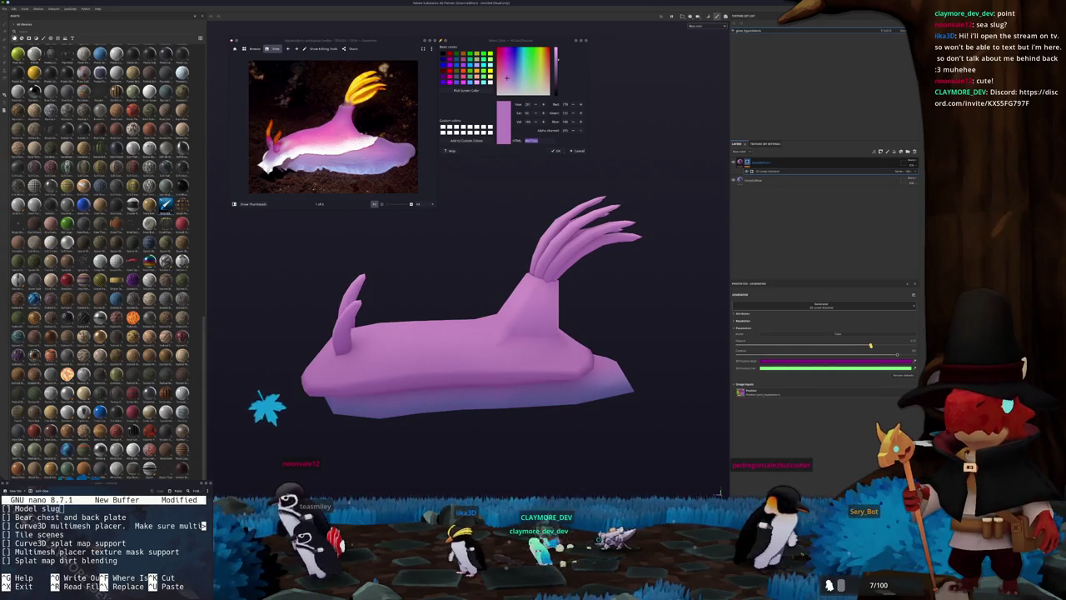
scroll(571, 317, "down", 2)
left_click(466, 90)
left_click(511, 148)
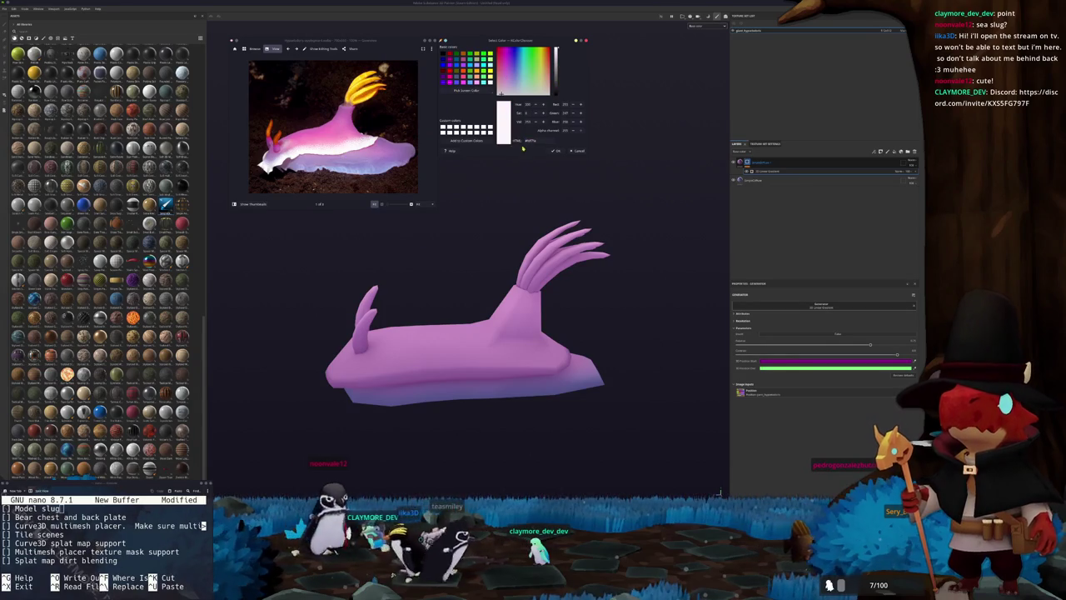
Step: Group the layer into a new folder and set the fill layer's base colour to near white
key("ctrl+g")
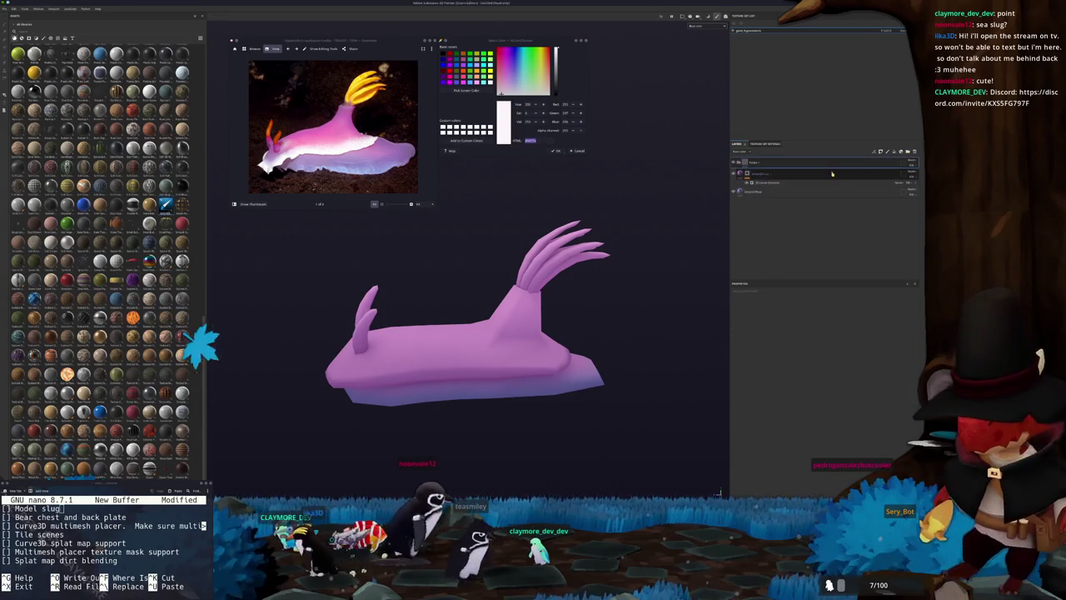
left_click(762, 180)
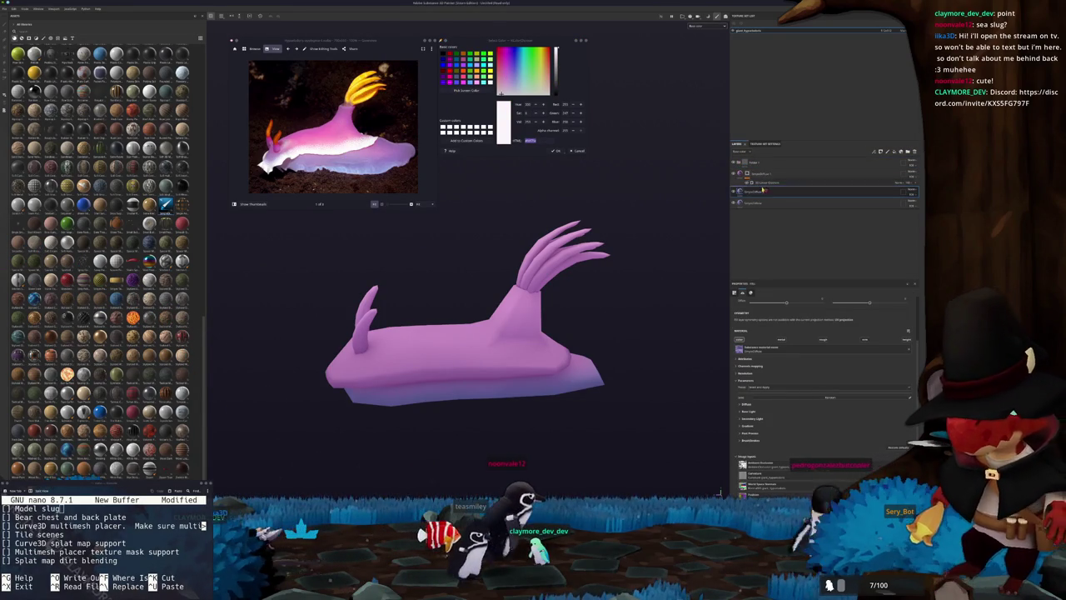
left_click_drag(775, 166, 775, 174)
left_click(747, 404)
left_click(774, 413)
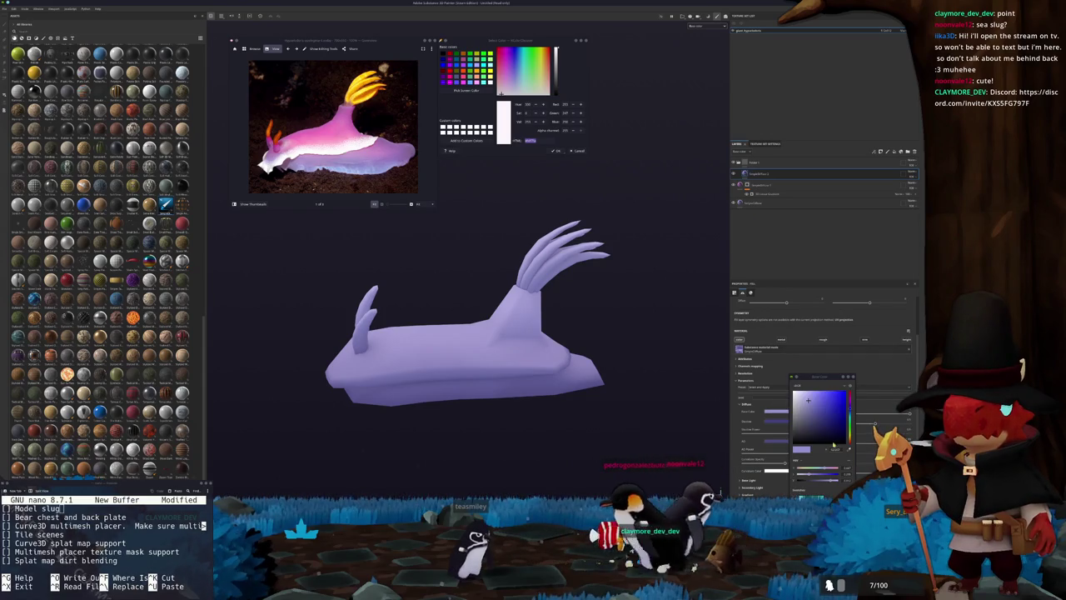
mouse_move(806, 401)
left_mouse_down()
mouse_move(797, 393)
mouse_move(813, 417)
mouse_move(806, 411)
left_mouse_up()
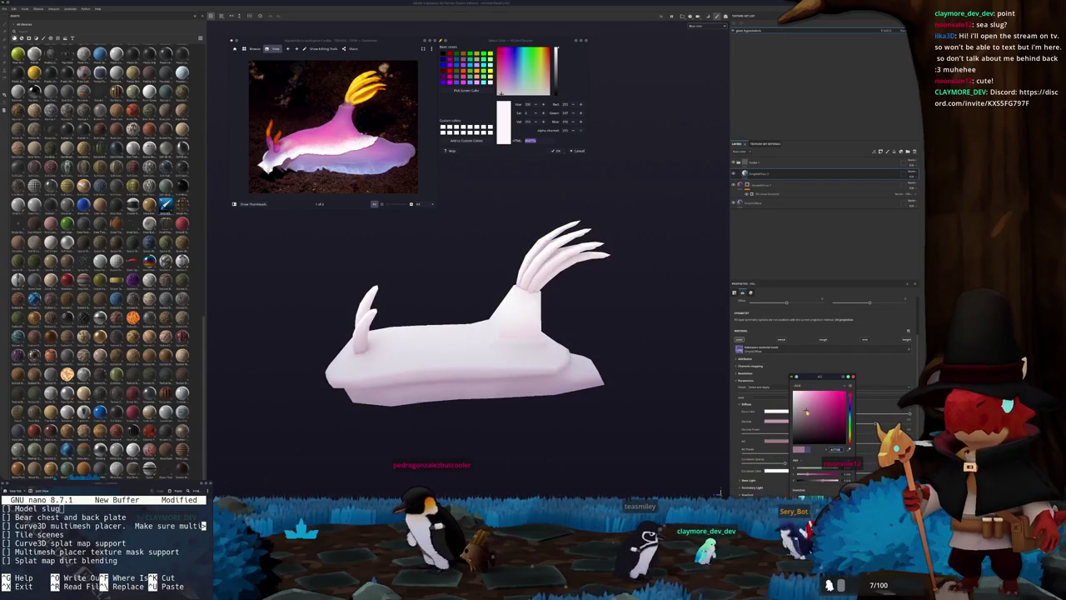
Step: Add a black mask with a paint layer and polygon-fill the top faces white, keeping the underside purple
right_click(755, 175)
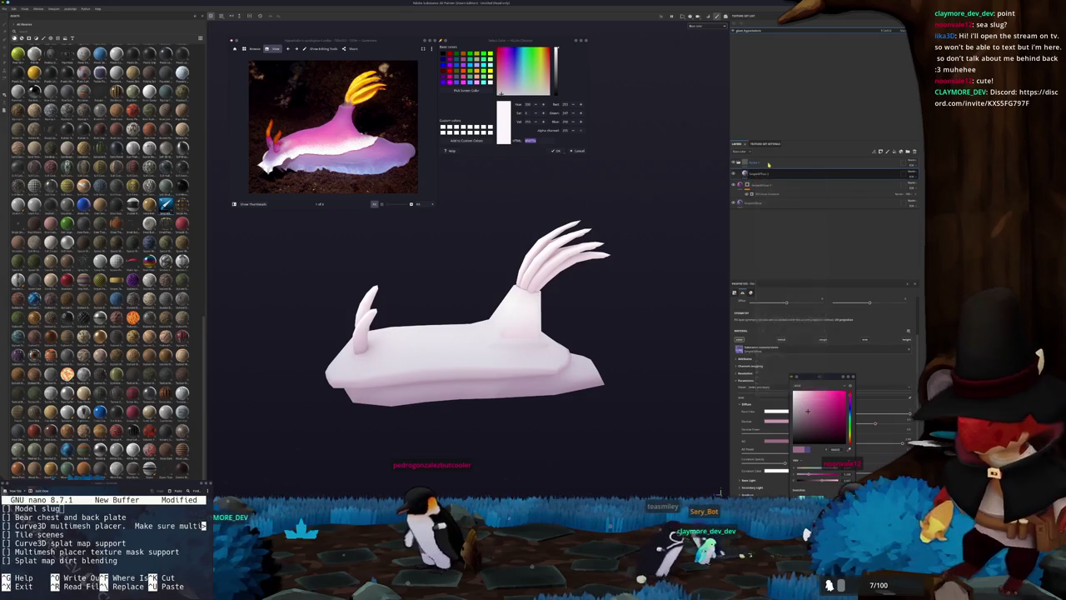
right_click(770, 166)
left_click(783, 170)
right_click(754, 164)
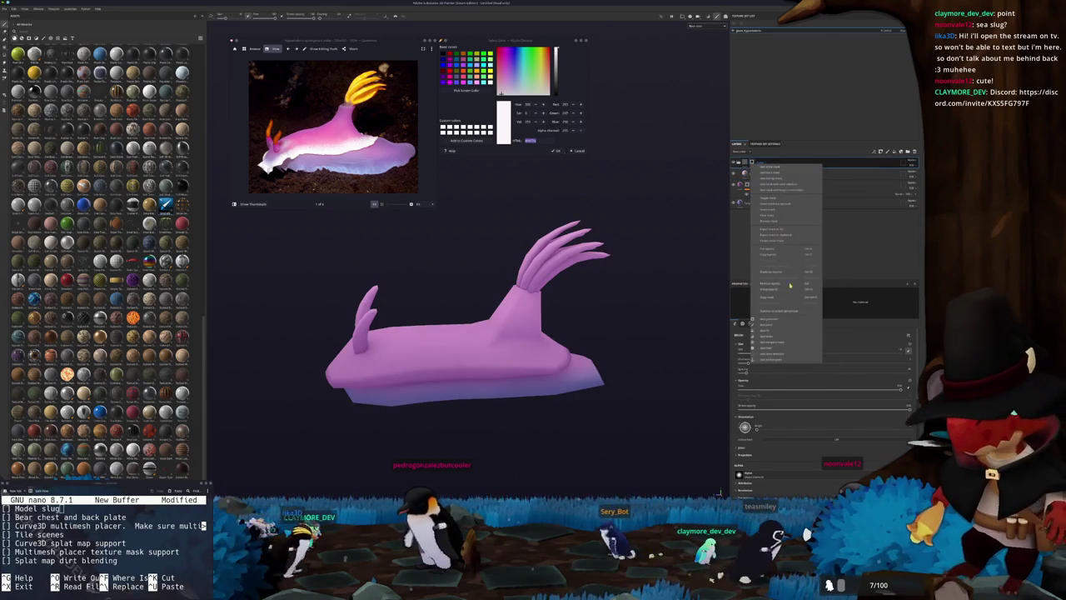
left_click(767, 331)
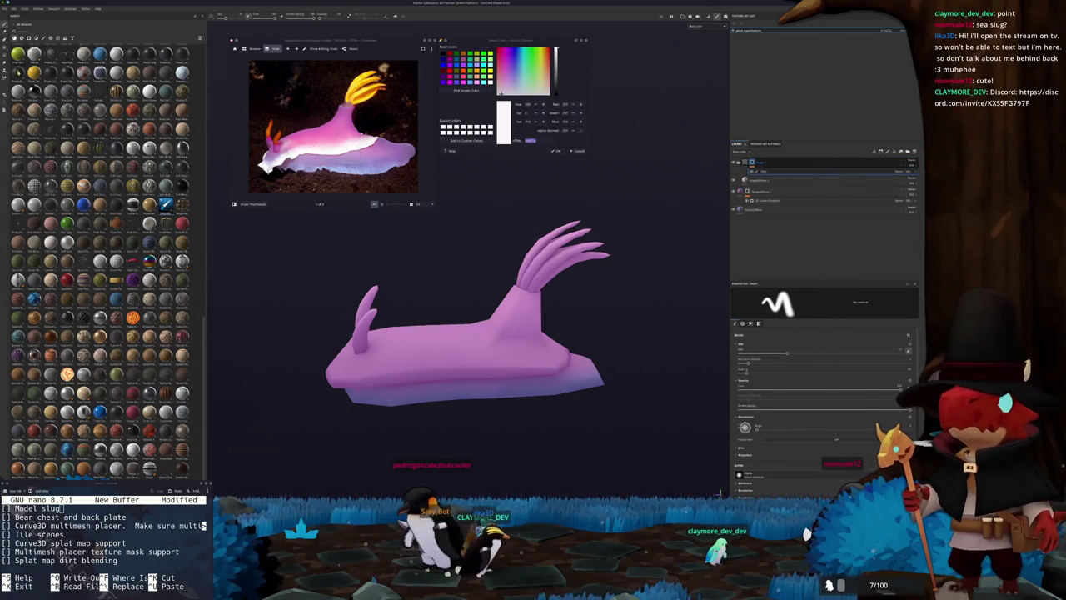
key("4")
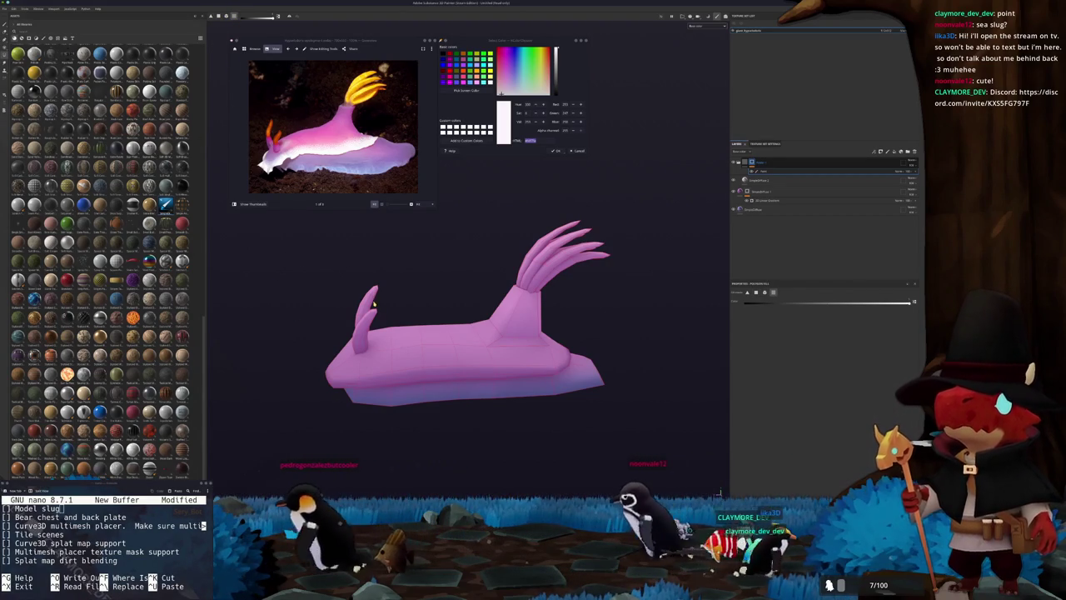
scroll(399, 325, "down", 3)
left_click_drag(564, 392, 304, 261)
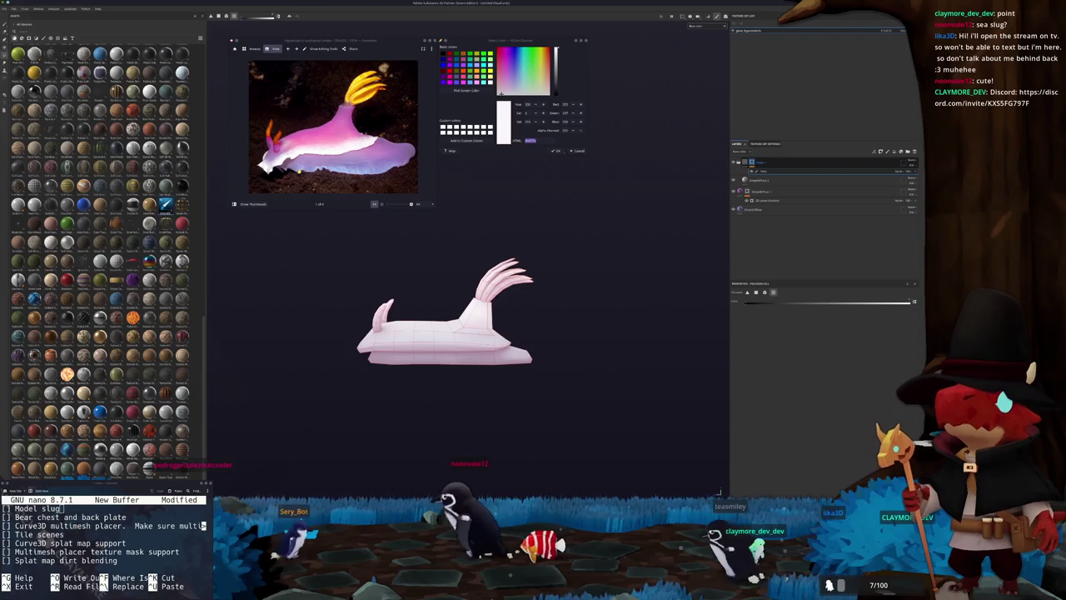
mouse_move(471, 353)
left_mouse_down()
mouse_move(537, 359)
mouse_move(467, 398)
mouse_move(402, 353)
mouse_move(292, 350)
mouse_move(338, 353)
mouse_move(397, 326)
left_mouse_up()
scroll(398, 325, "up", 3)
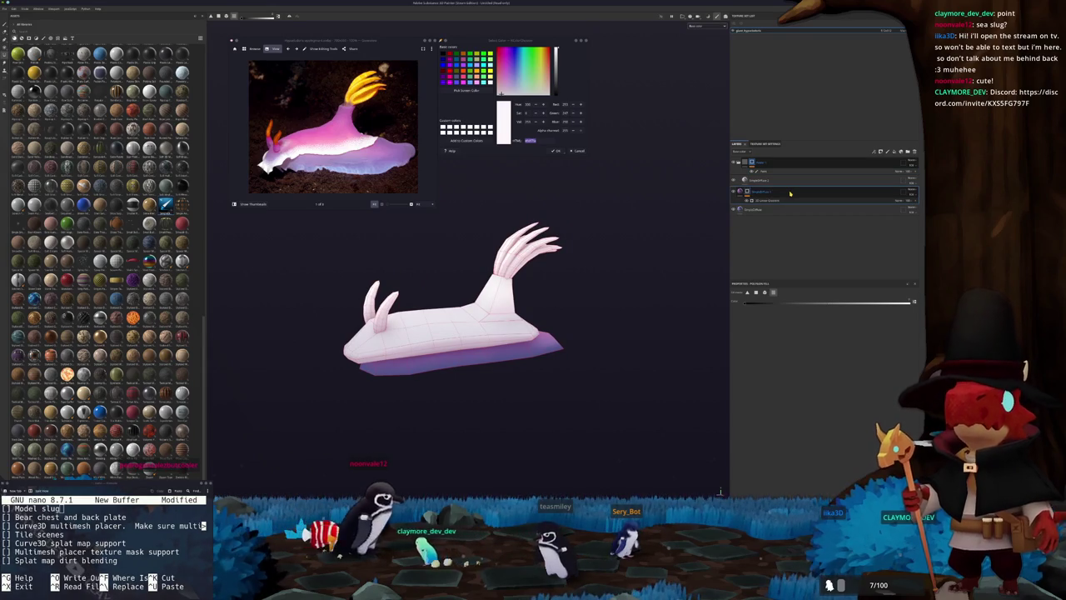
left_click_drag(766, 191, 777, 174)
Step: Shift the 3D Linear Gradient and adjust its tint to lighten the slug's underside
left_click(766, 190)
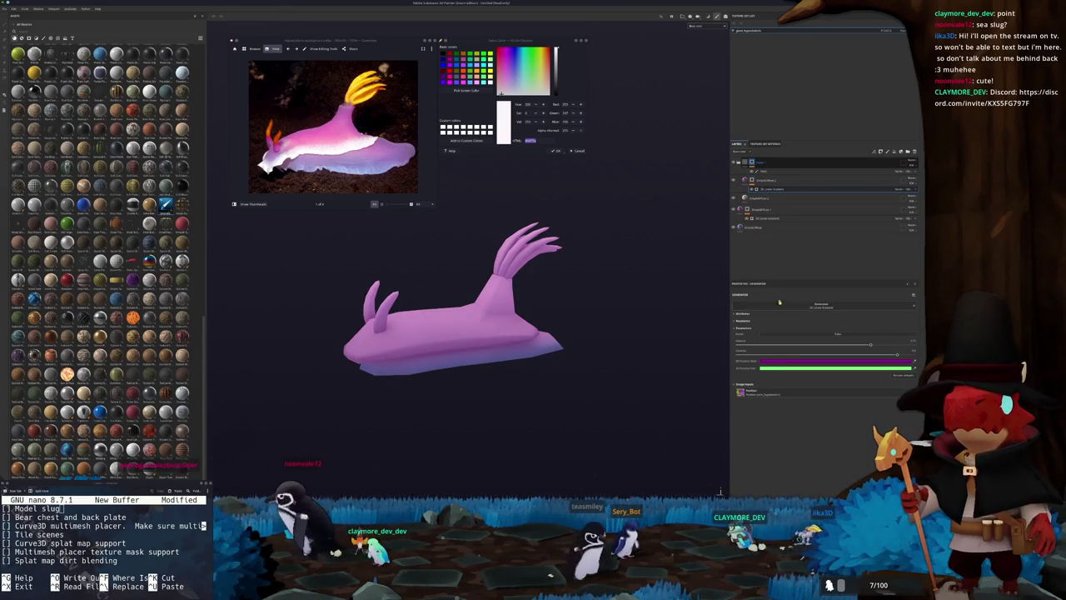
mouse_move(872, 349)
left_mouse_down()
mouse_move(812, 348)
mouse_move(913, 353)
mouse_move(859, 347)
left_mouse_up()
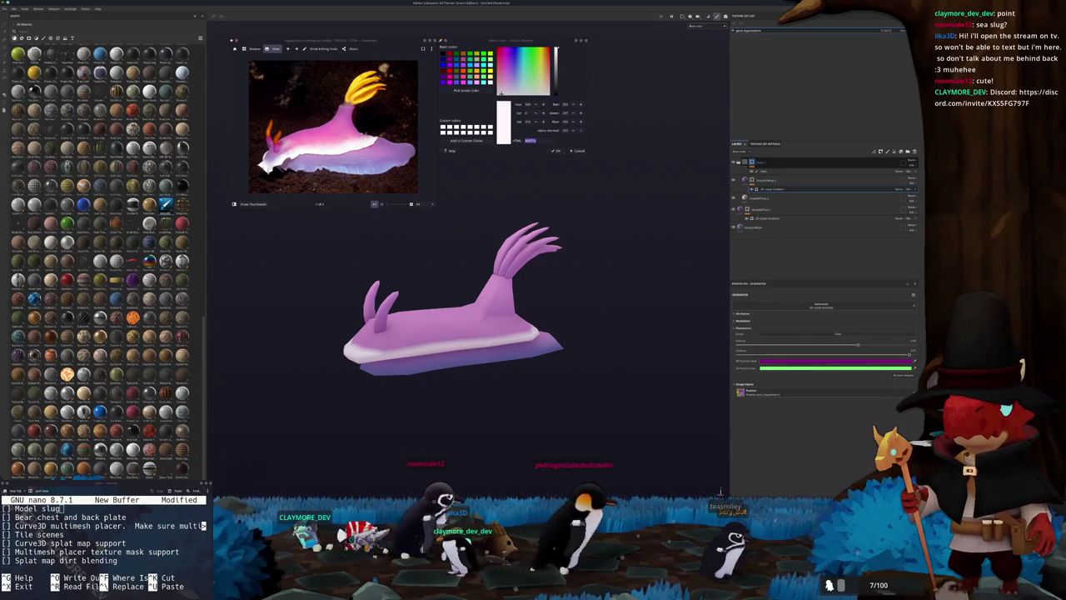
left_click(825, 361)
left_click_drag(840, 407, 841, 407)
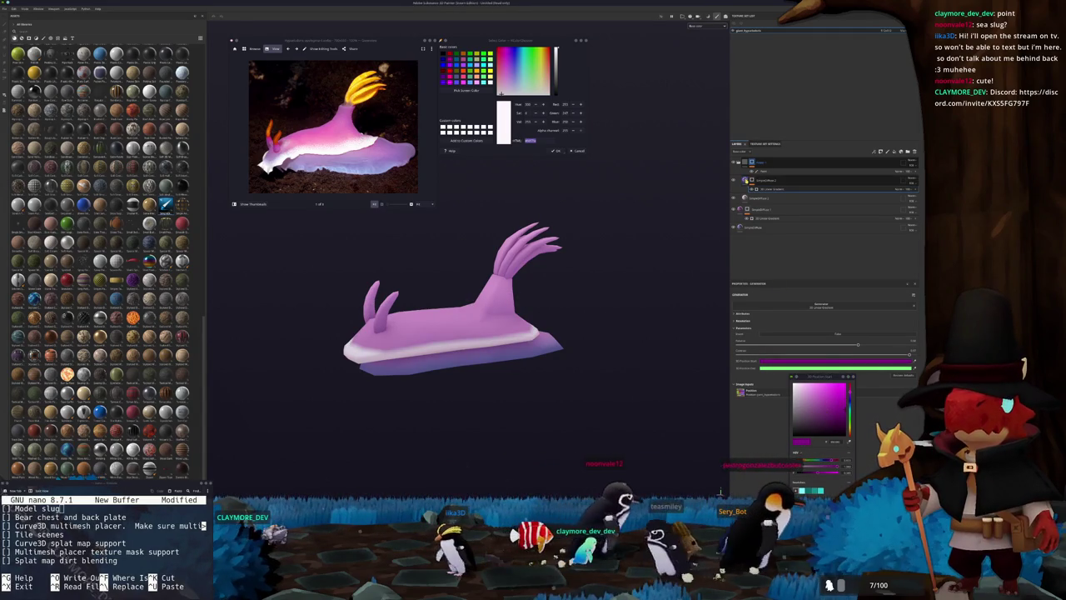
Step: Set the fill layer's base colour to a brighter hot pink sampled from the reference photo
left_click(761, 180)
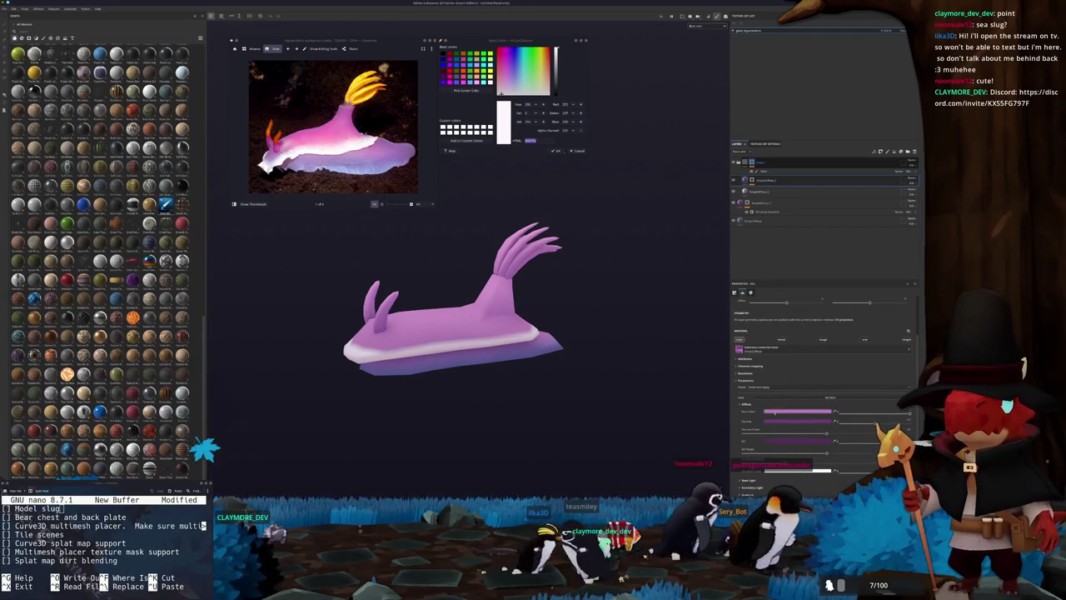
left_click(795, 411)
left_click_drag(810, 404, 822, 398)
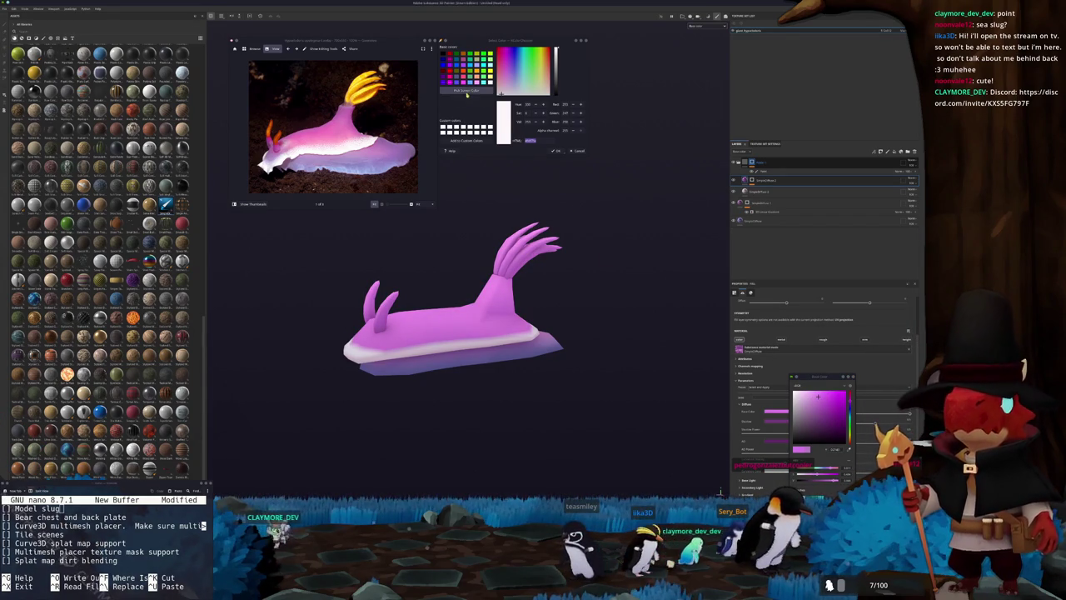
left_click(467, 90)
left_click(491, 275)
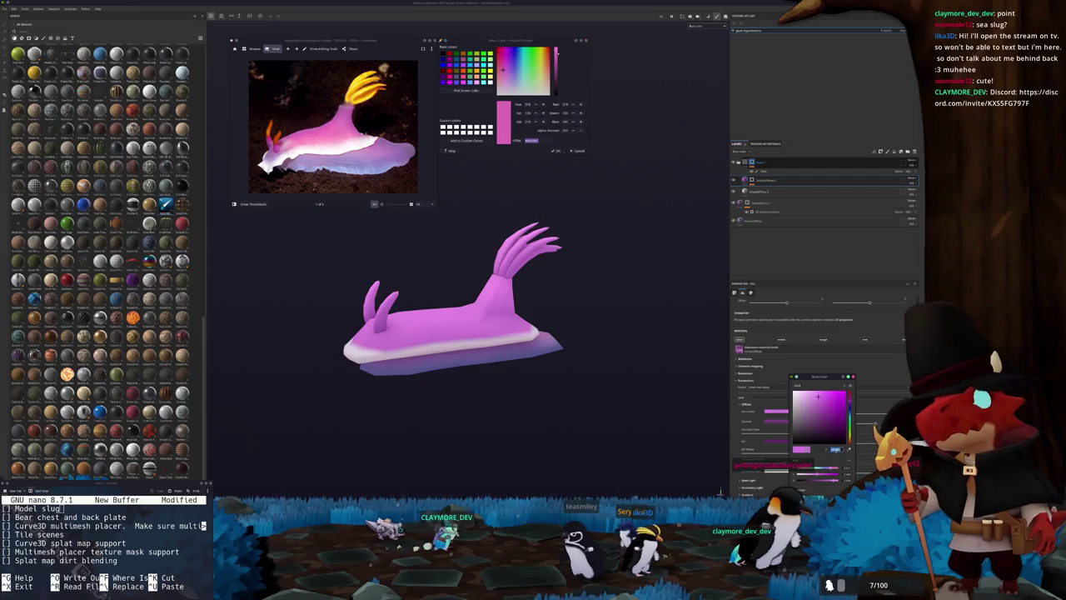
left_click(771, 181)
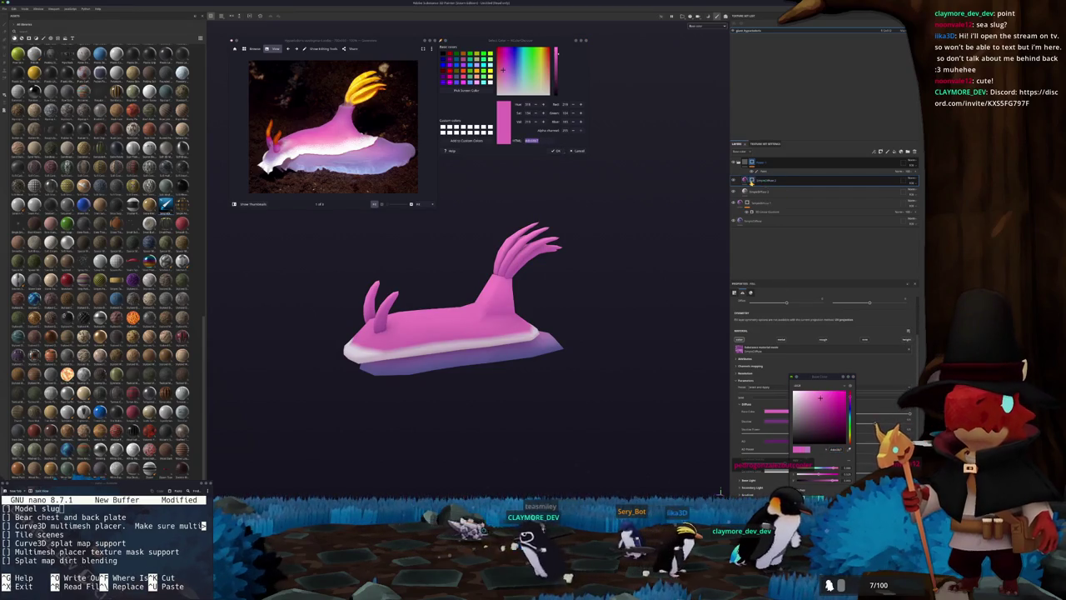
right_click(751, 179)
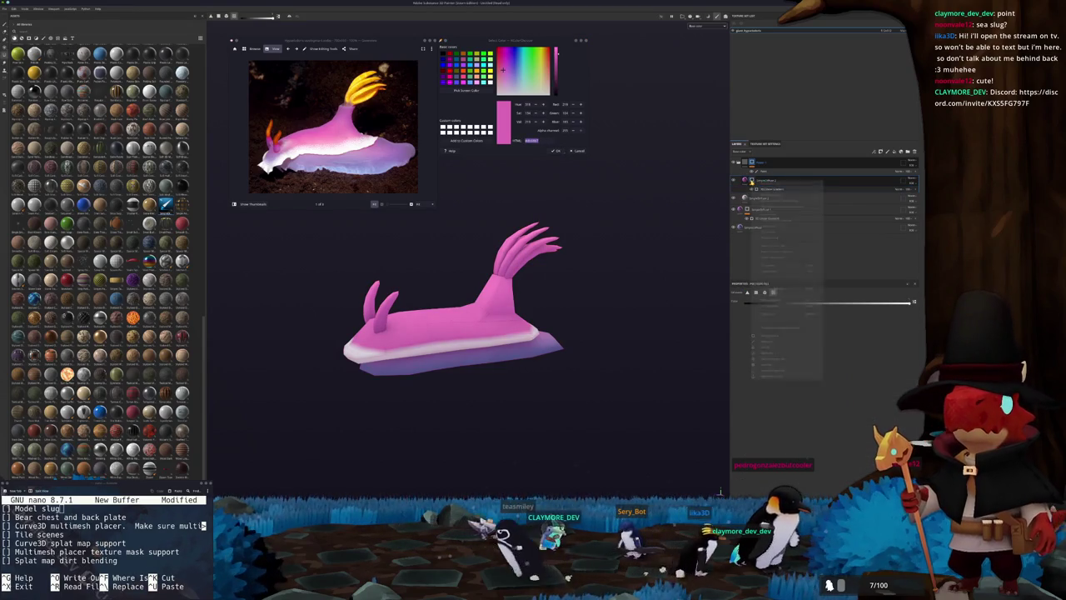
Step: Duplicate the gradient mask layer and add a Fill effect with a chosen blend mode to its mask
left_click(847, 184)
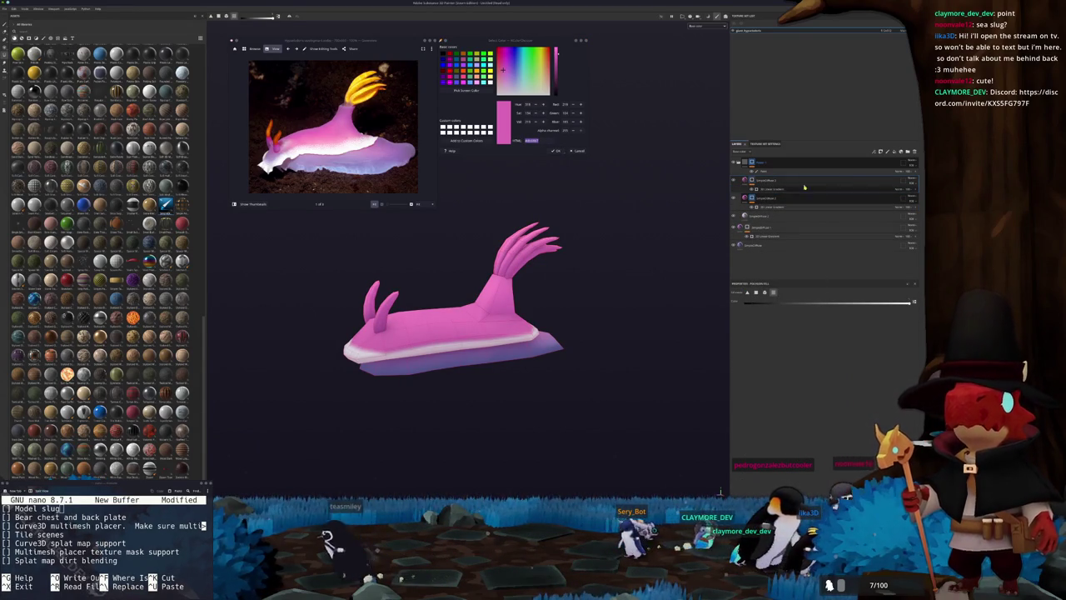
left_click(771, 189)
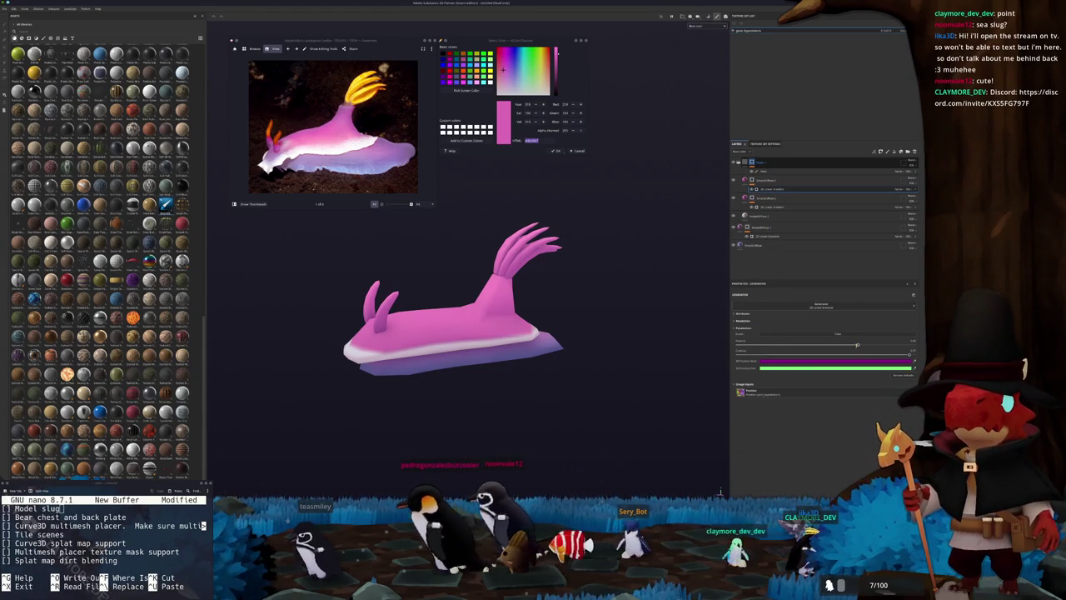
left_click_drag(857, 344, 859, 344)
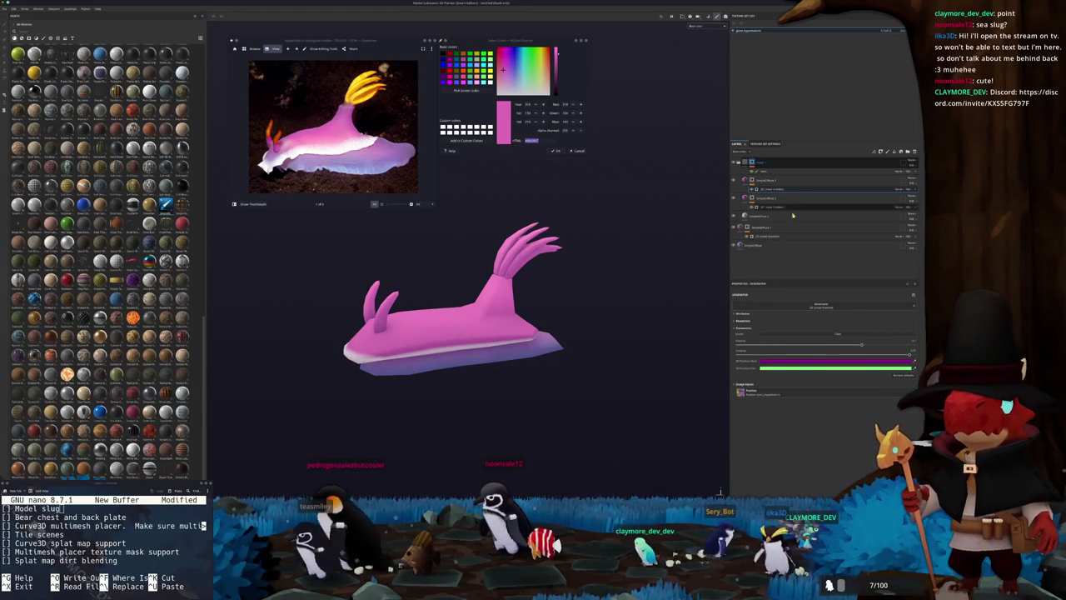
right_click(752, 181)
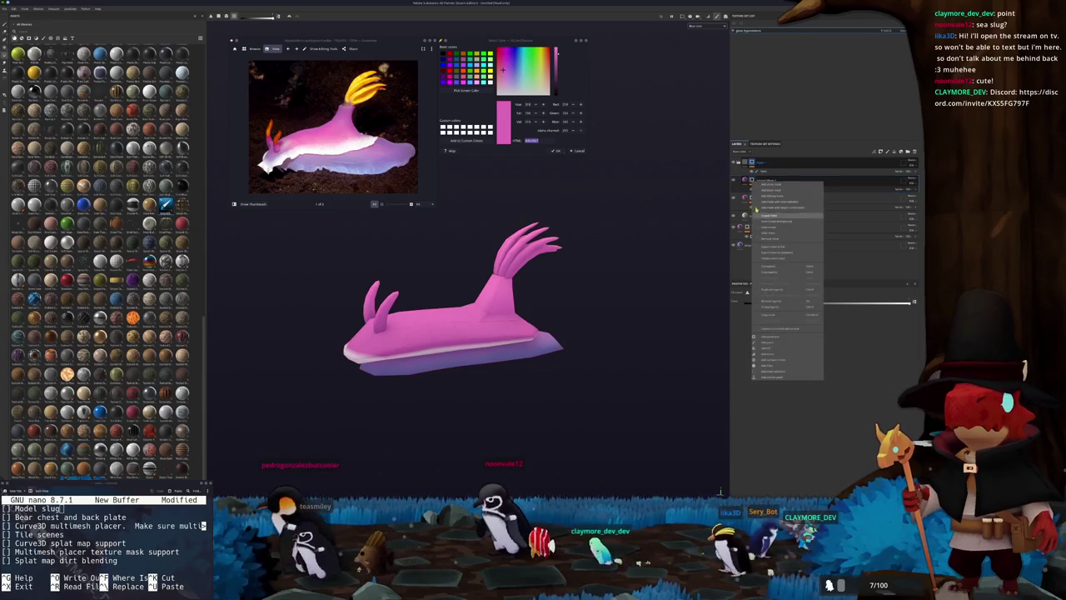
left_click(774, 346)
left_click(896, 189)
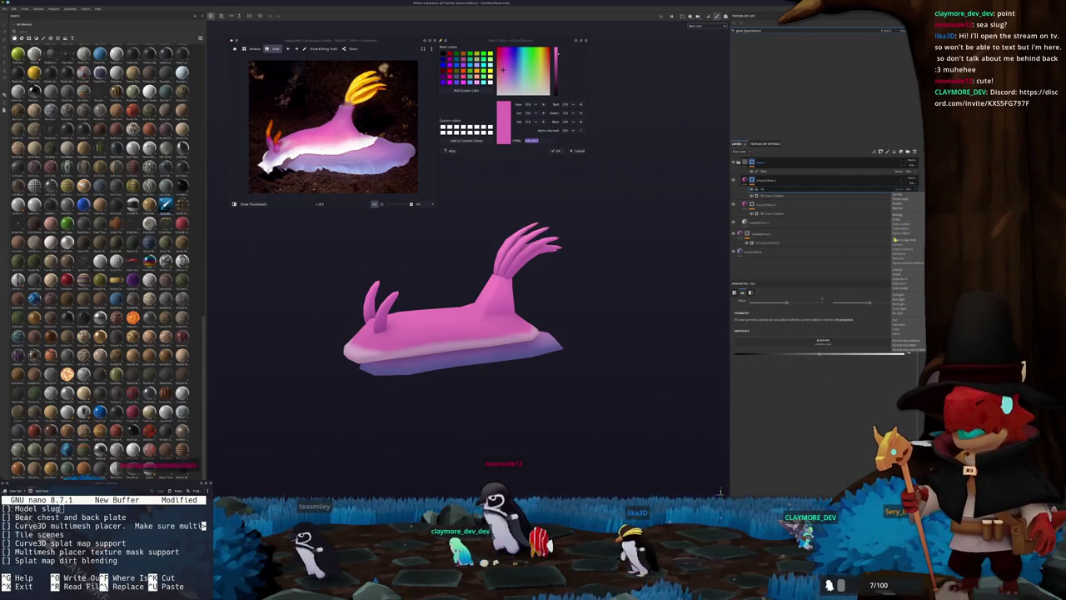
left_click(899, 216)
Step: Fill the mask with a grayscale noise pattern and tune its parameters to break up the white band
left_click(821, 340)
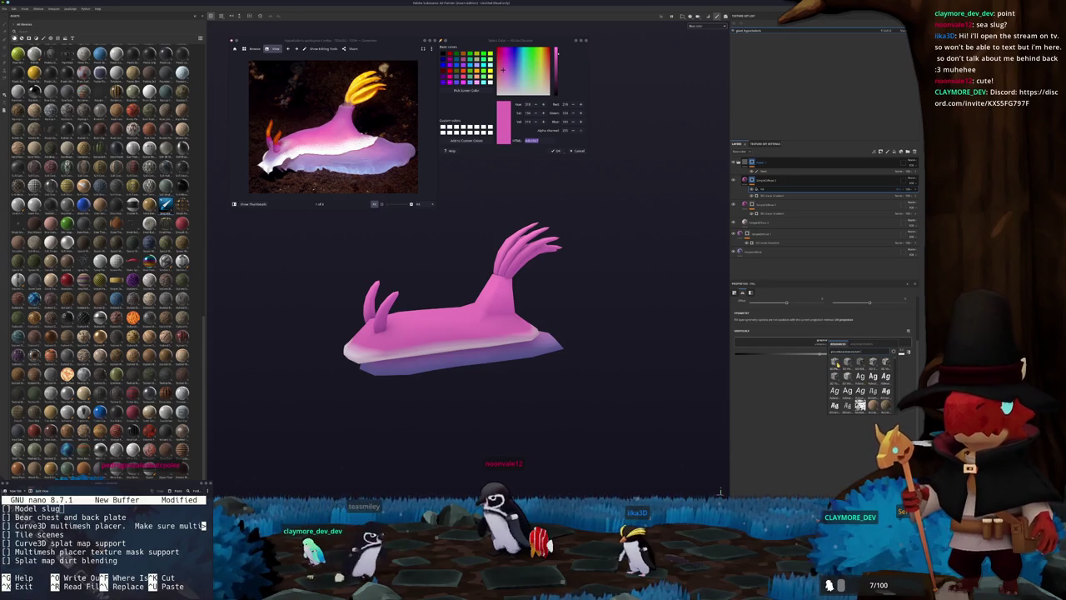
left_click(837, 363)
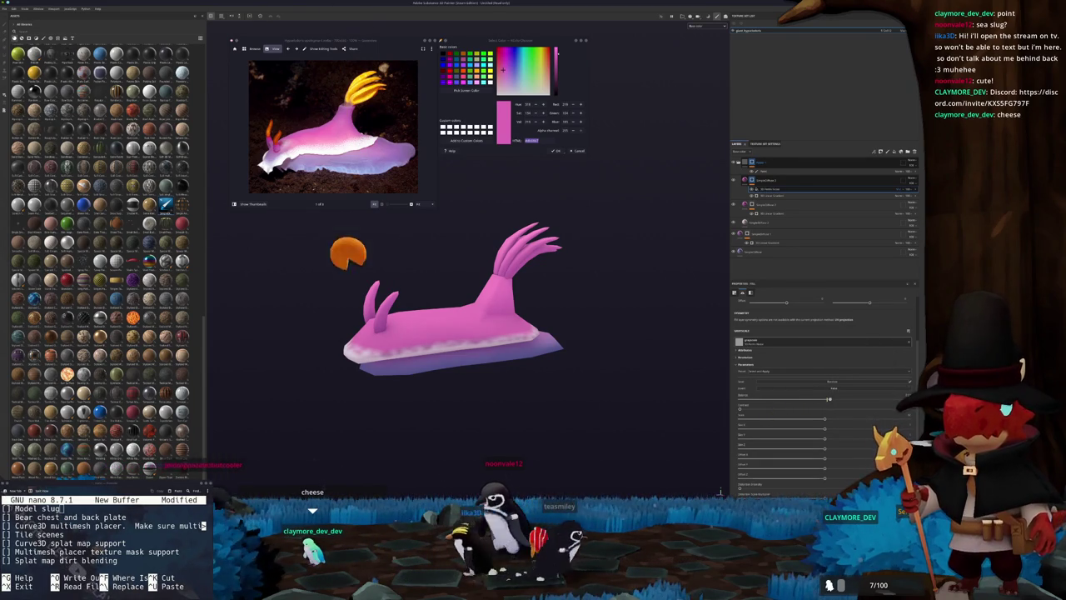
left_click_drag(824, 398, 793, 398)
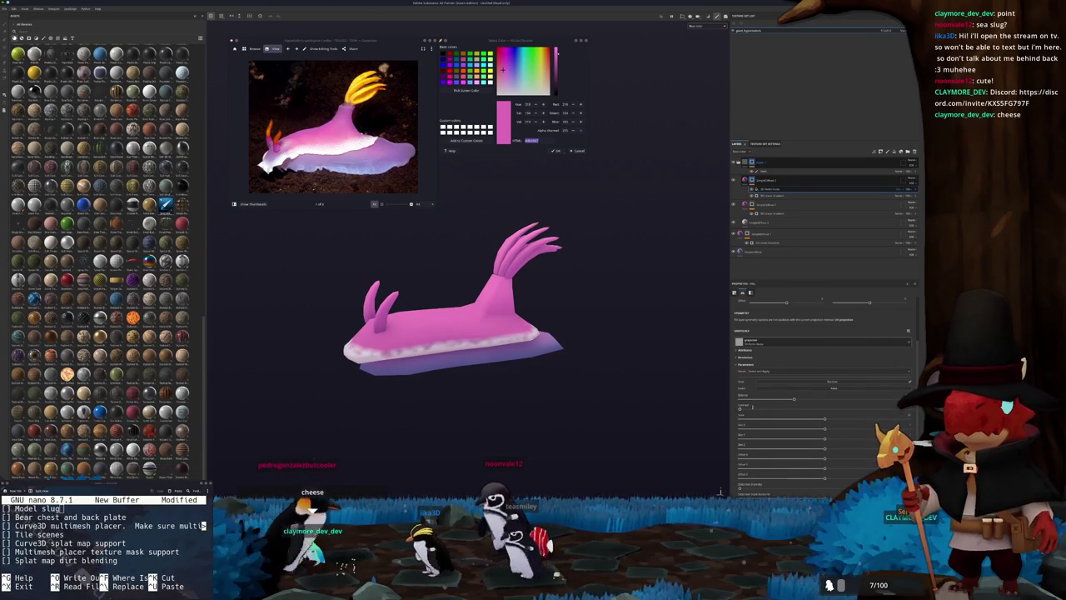
left_click_drag(793, 398, 796, 399)
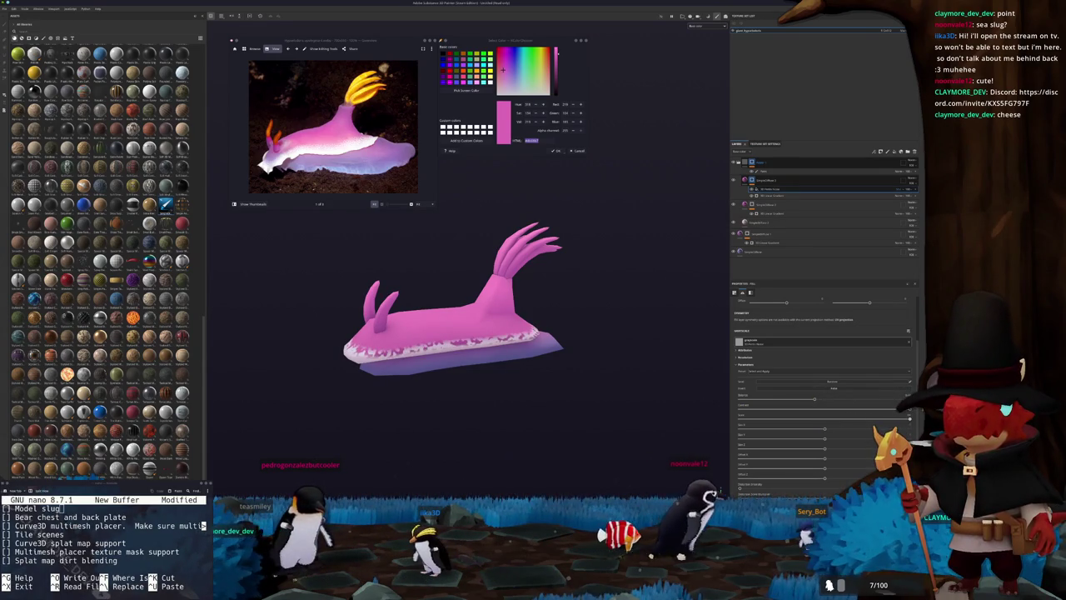
left_click(833, 408)
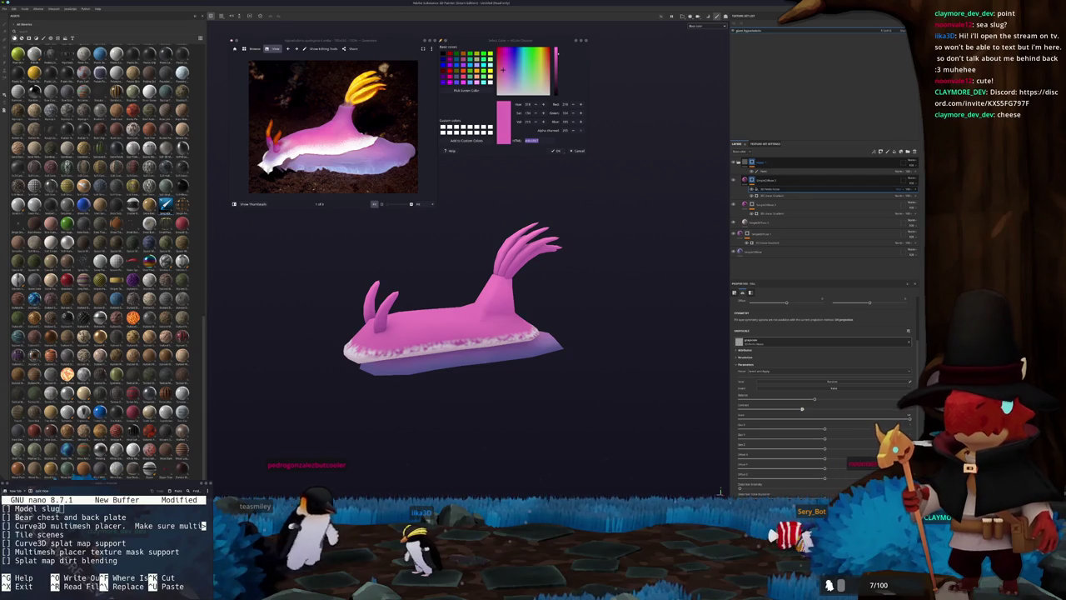
Step: Rebalance both gradient generators to smooth the slug's base, then add a new empty folder
left_click(773, 214)
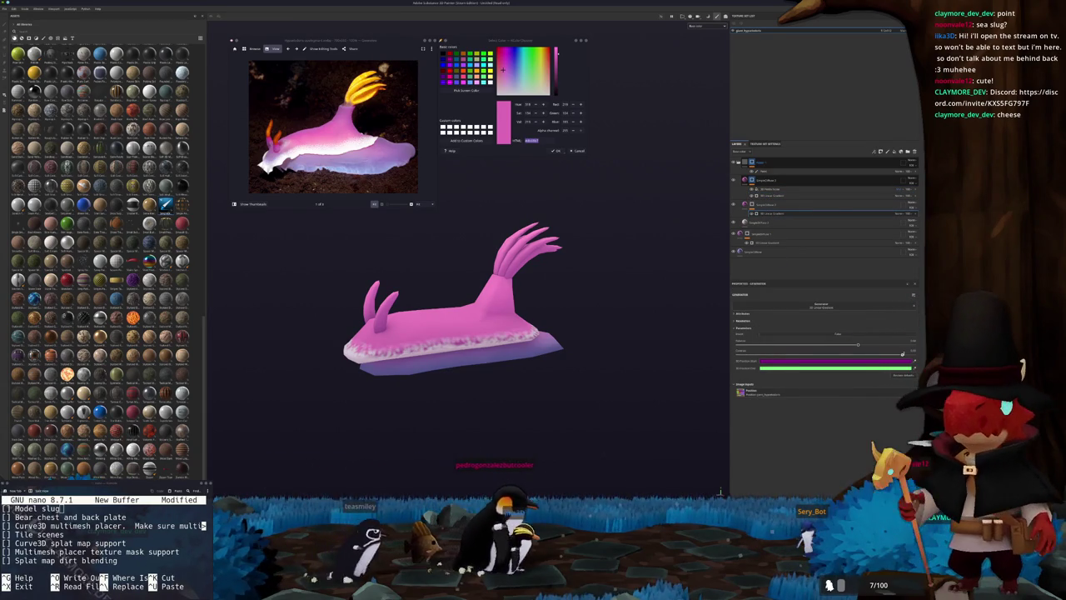
left_click_drag(895, 353, 903, 355)
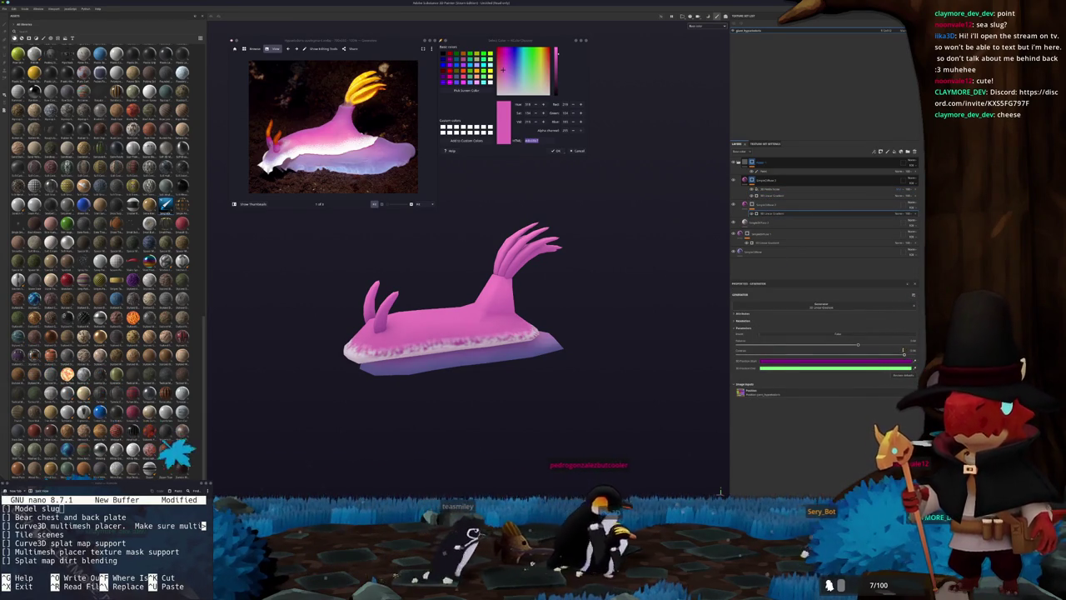
left_click(800, 196)
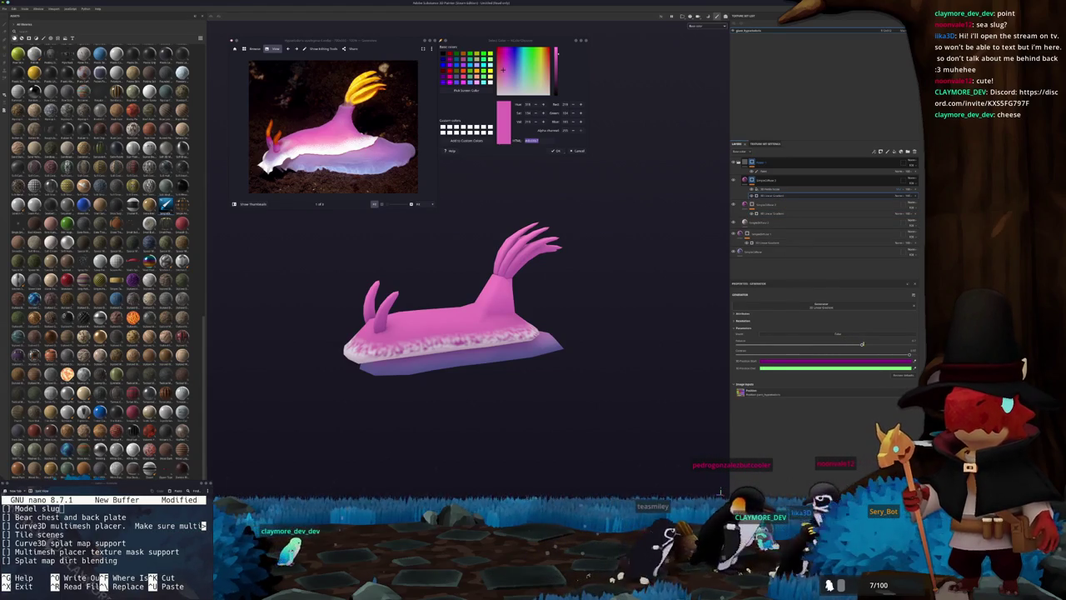
left_click_drag(895, 353, 798, 351)
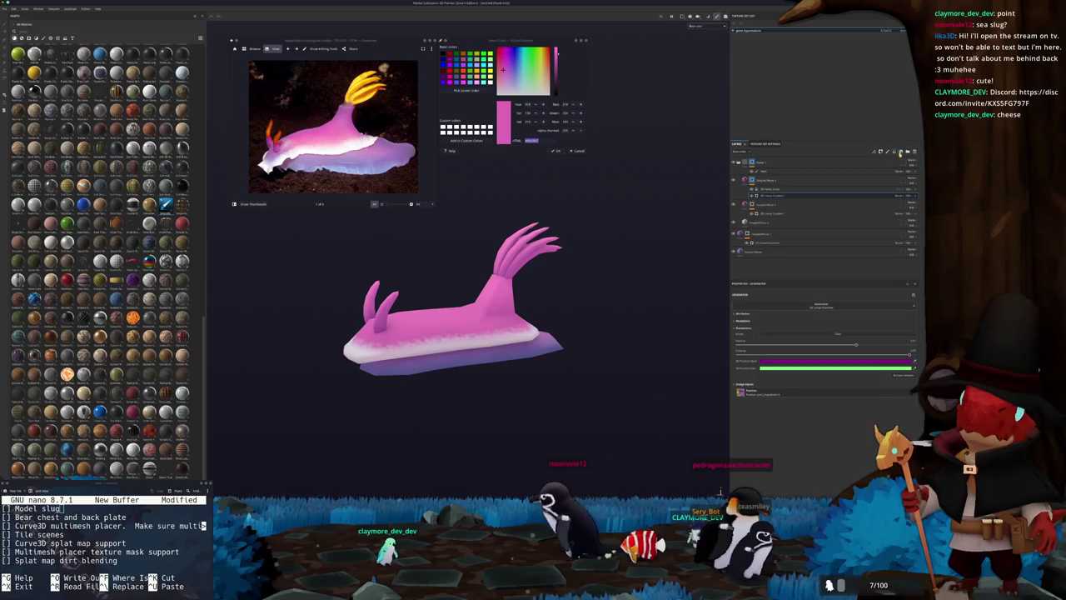
left_click(760, 173)
left_click(762, 185)
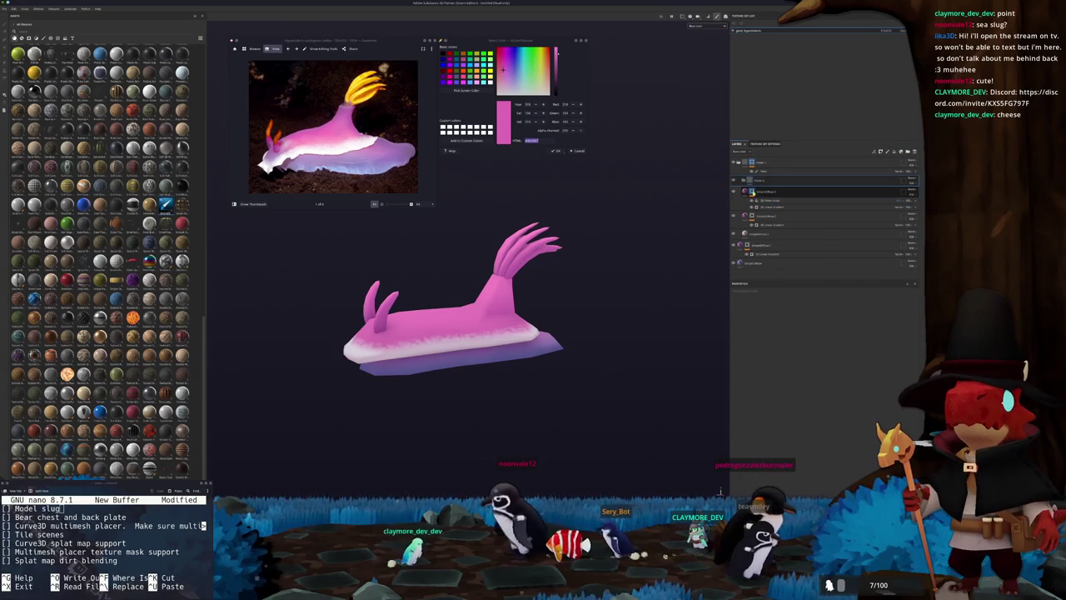
Step: Add anchor points to two of the slug's layers
right_click(753, 189)
left_click(782, 390)
right_click(755, 226)
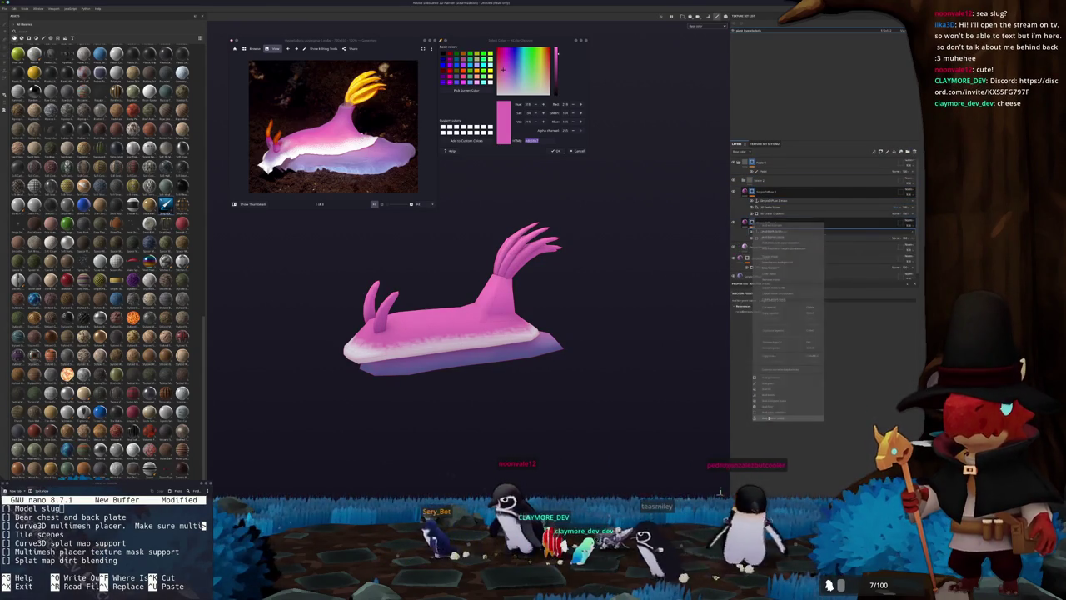
left_click(769, 417)
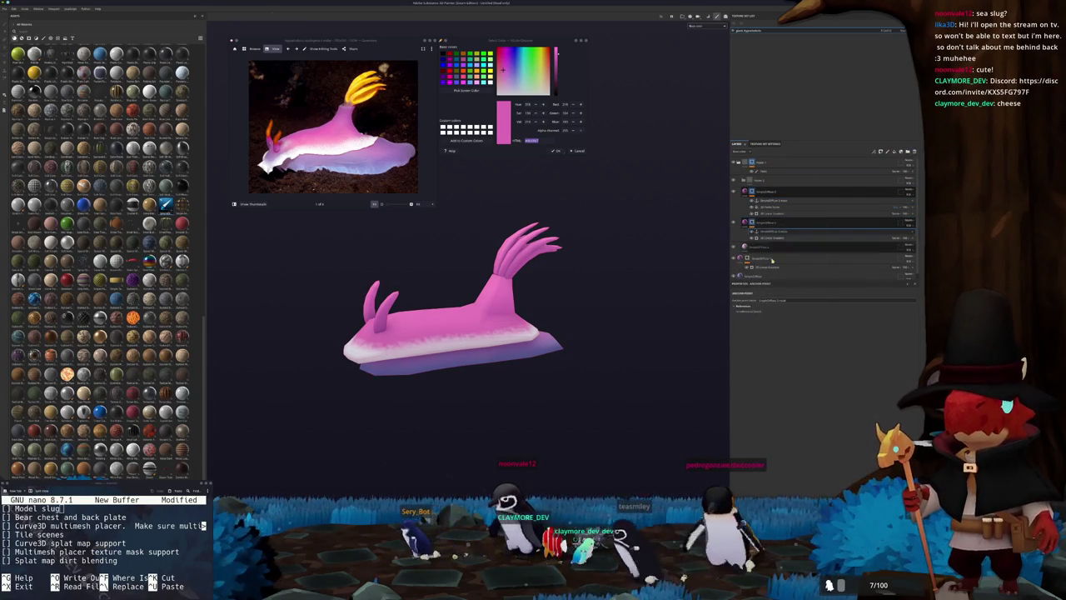
Step: Give the folder a mask with a fill effect and an effect linked to an anchor point
right_click(761, 182)
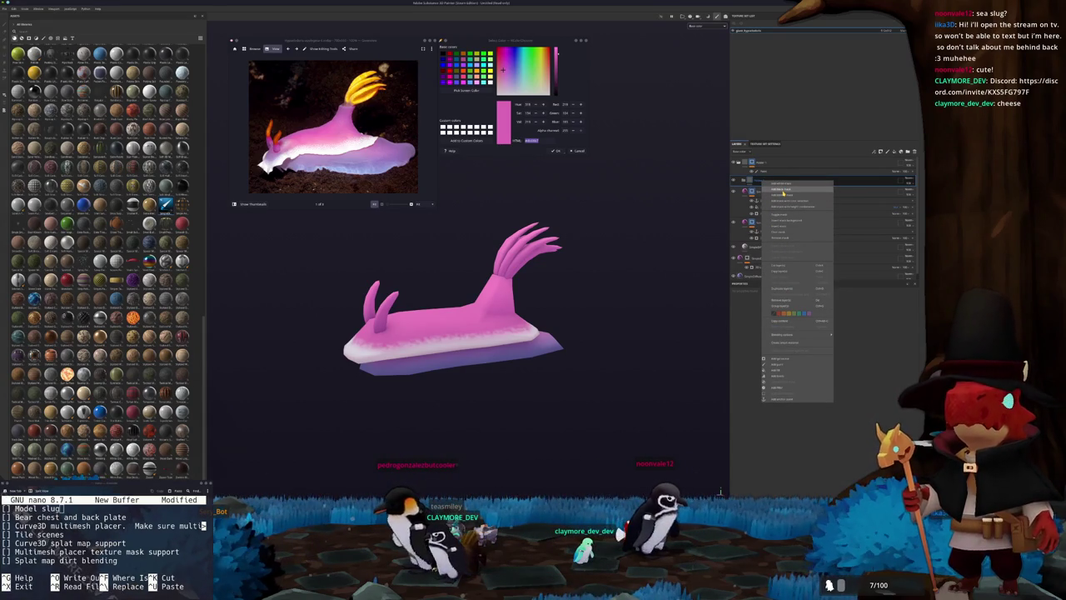
left_click(783, 192)
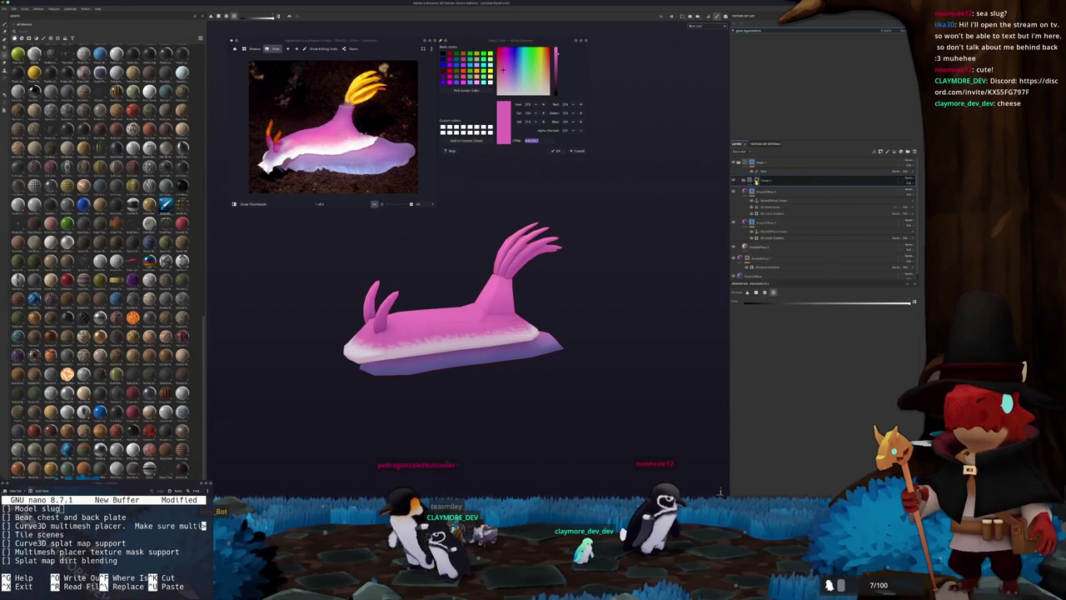
right_click(756, 182)
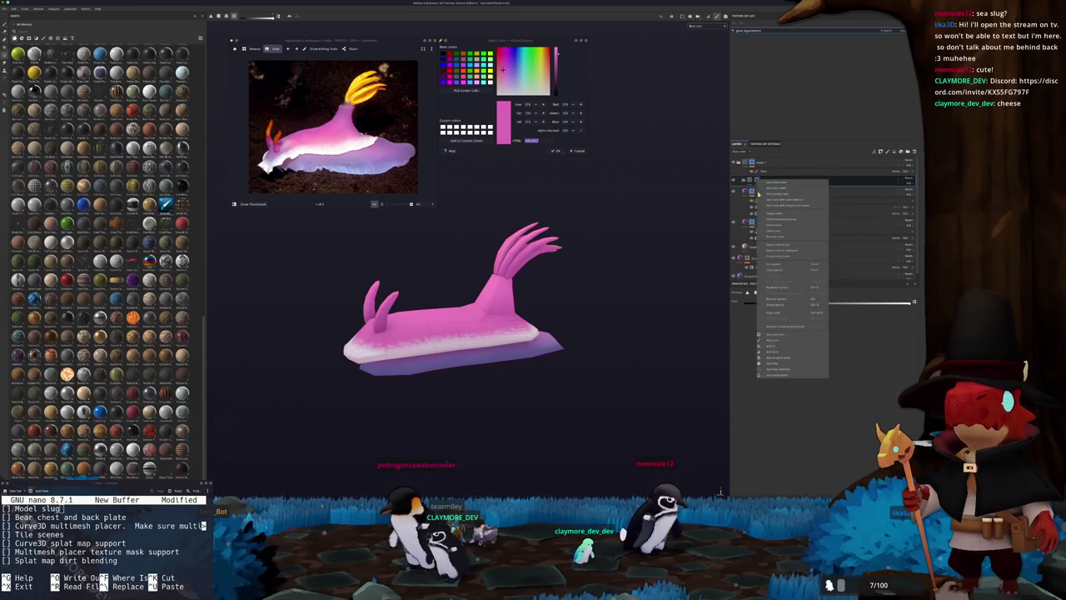
left_click(776, 347)
left_click(822, 349)
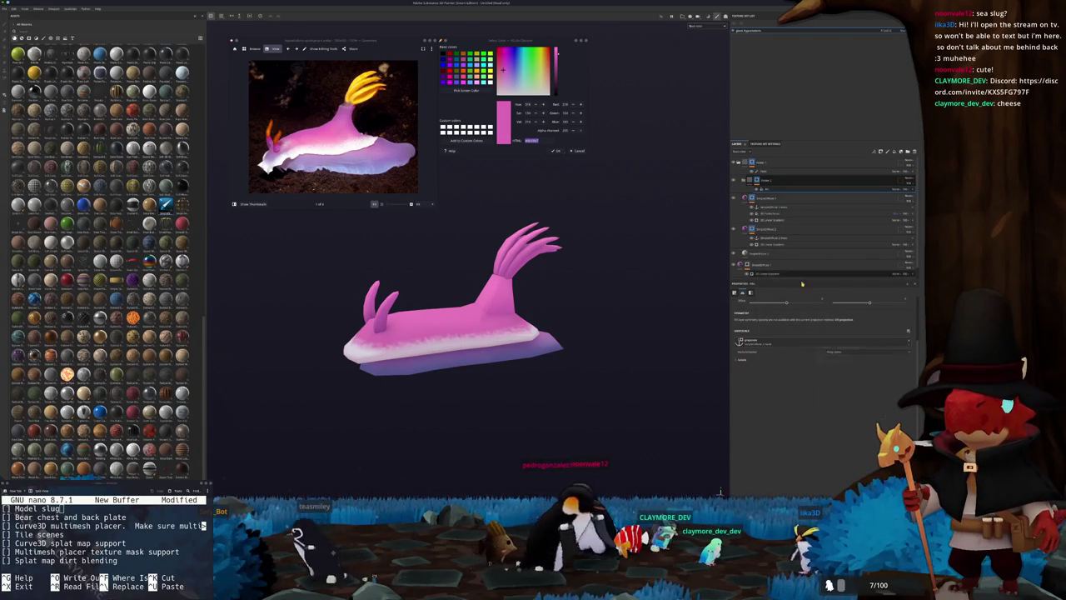
right_click(759, 182)
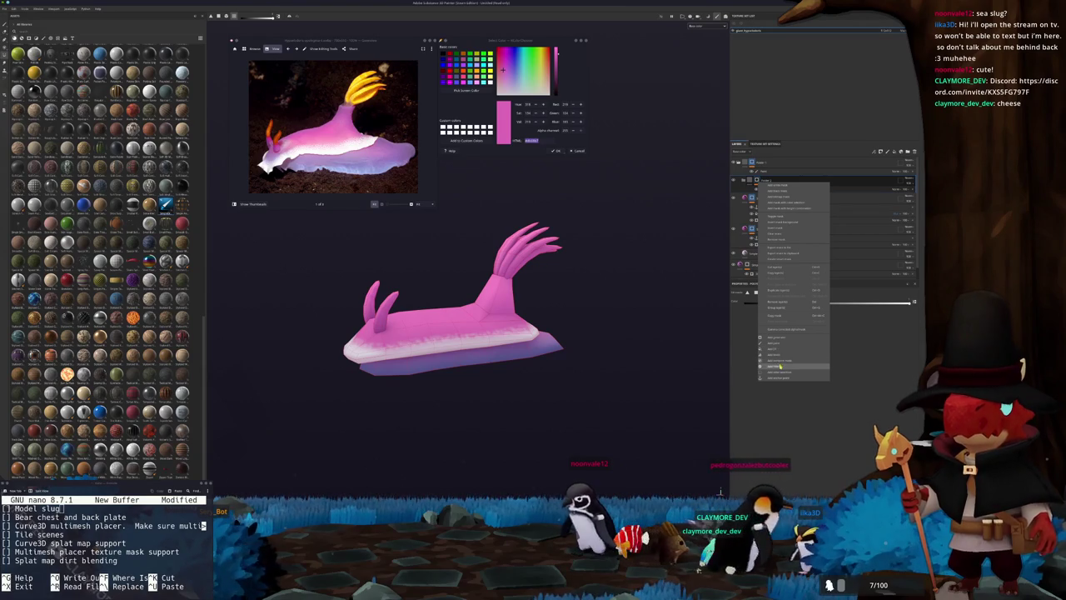
left_click(780, 358)
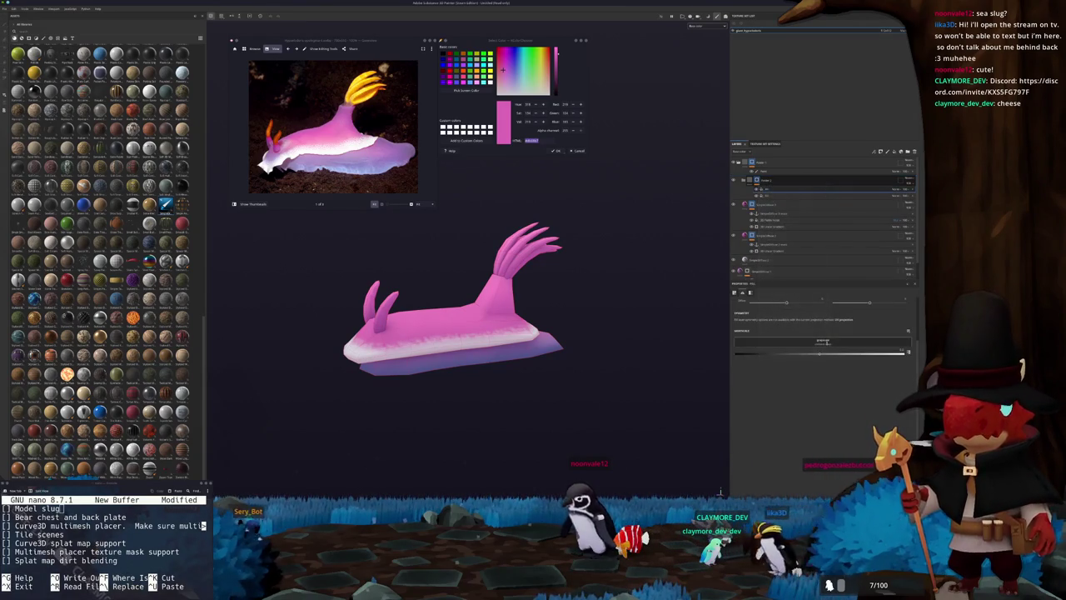
left_click(823, 342)
left_click(862, 347)
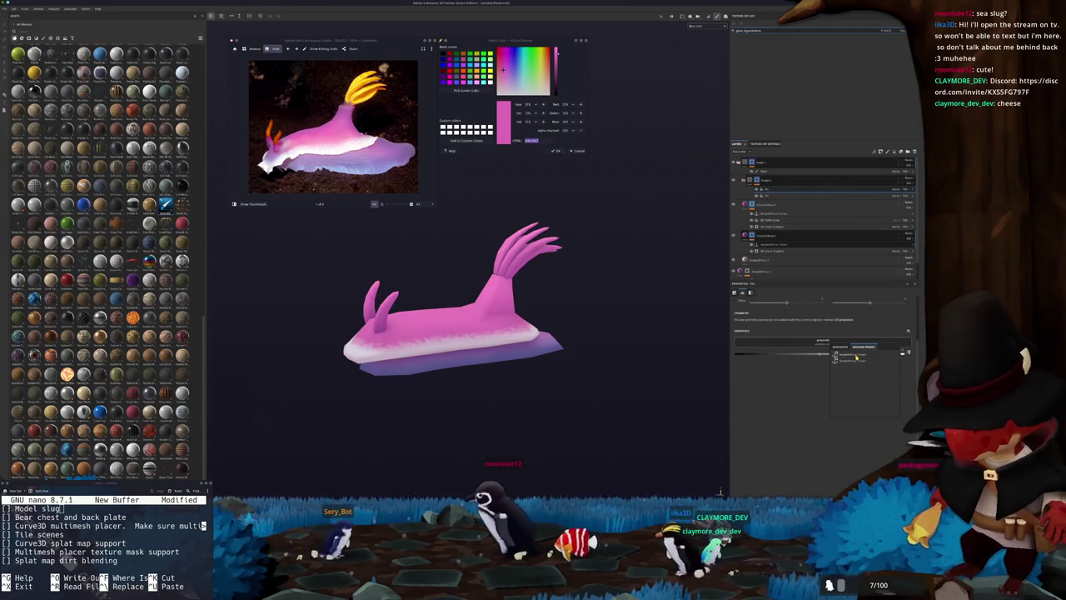
left_click(860, 354)
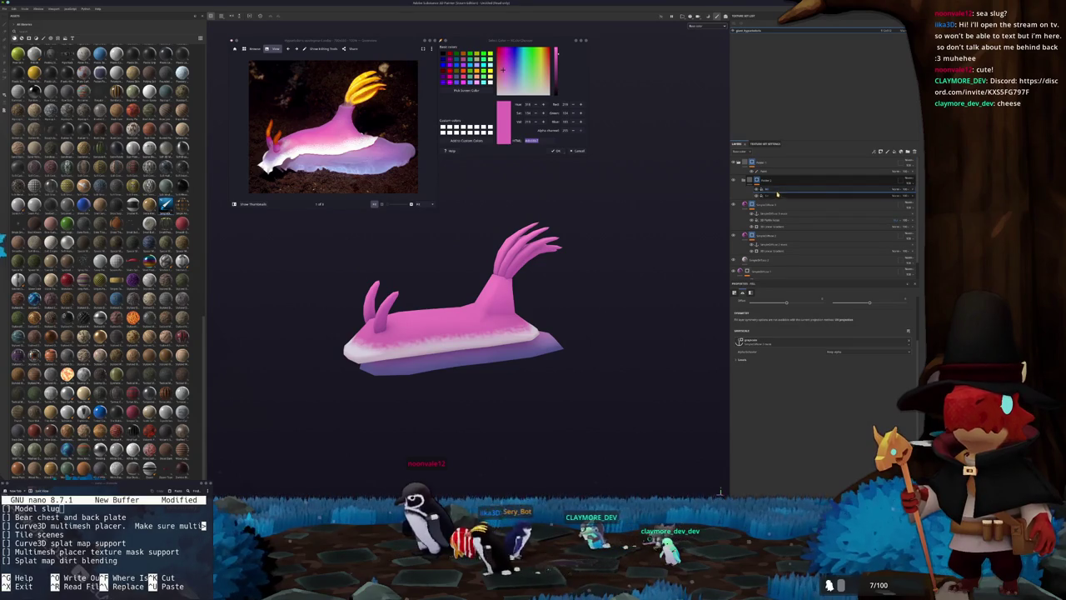
Step: Change the layer's blend mode and move it higher in the layer stack
left_click(898, 191)
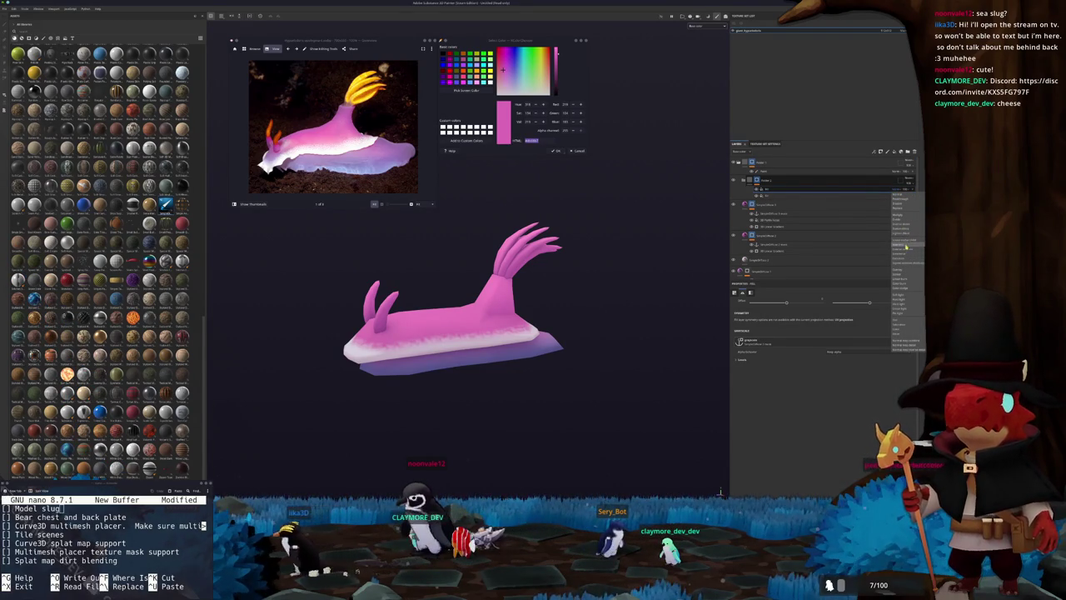
left_click(903, 249)
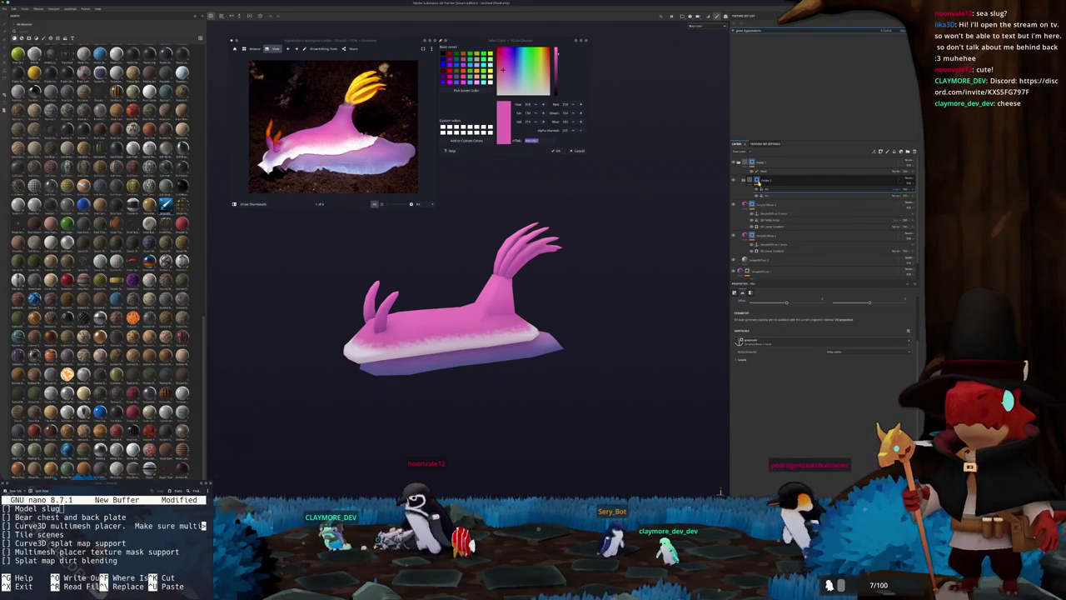
mouse_move(748, 190)
left_mouse_down()
mouse_move(769, 252)
mouse_move(760, 269)
mouse_move(774, 157)
mouse_move(780, 178)
left_mouse_up()
right_click(783, 194)
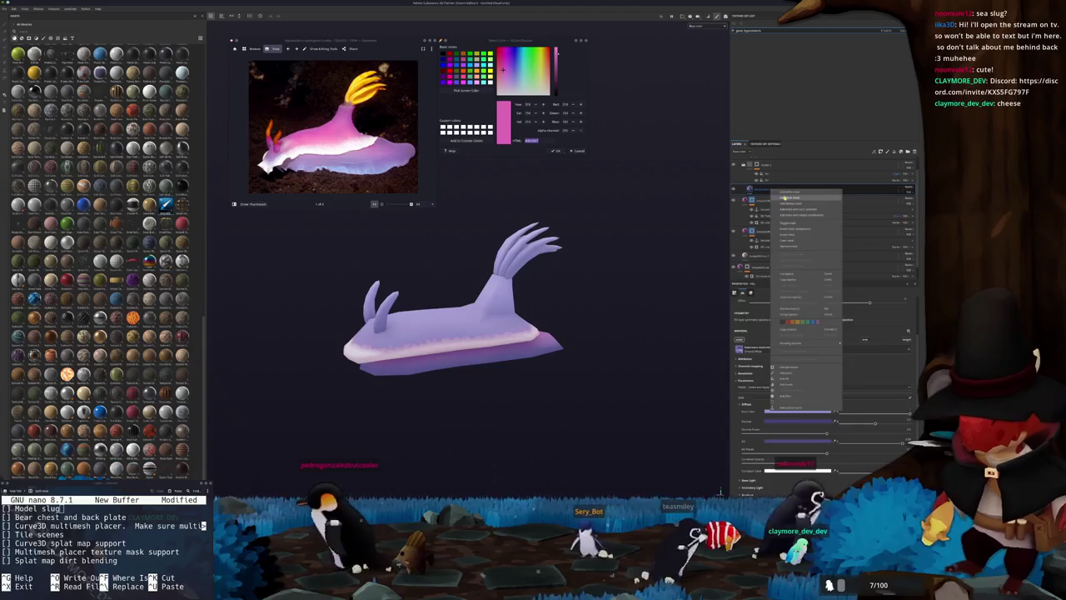
Step: Add a generator to the layer and shade the slug from pink to purple
left_click(782, 196)
right_click(758, 190)
left_click(777, 353)
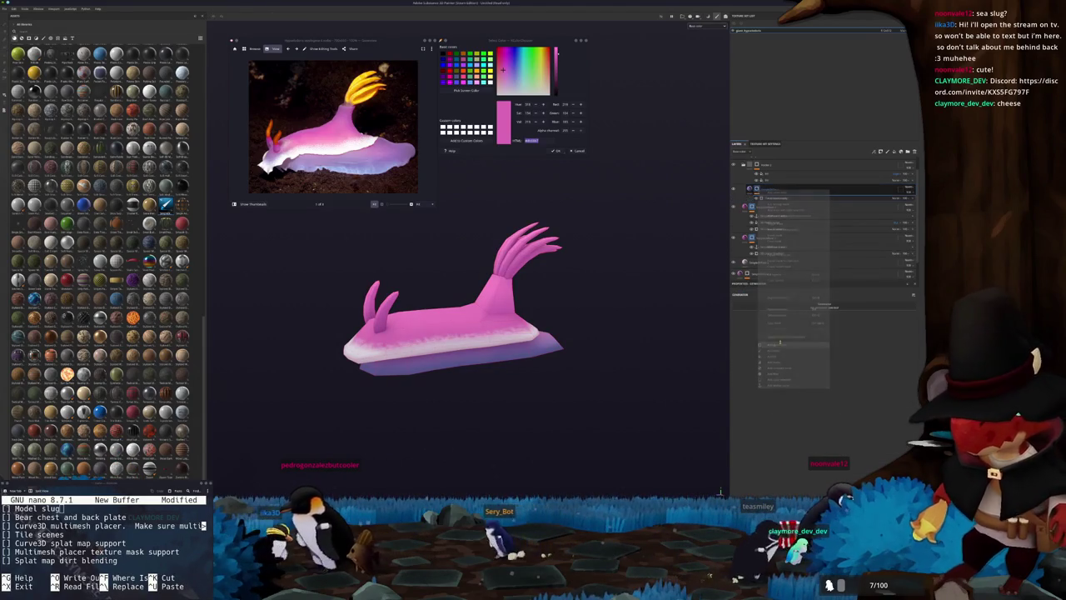
left_click(816, 306)
left_click(825, 325)
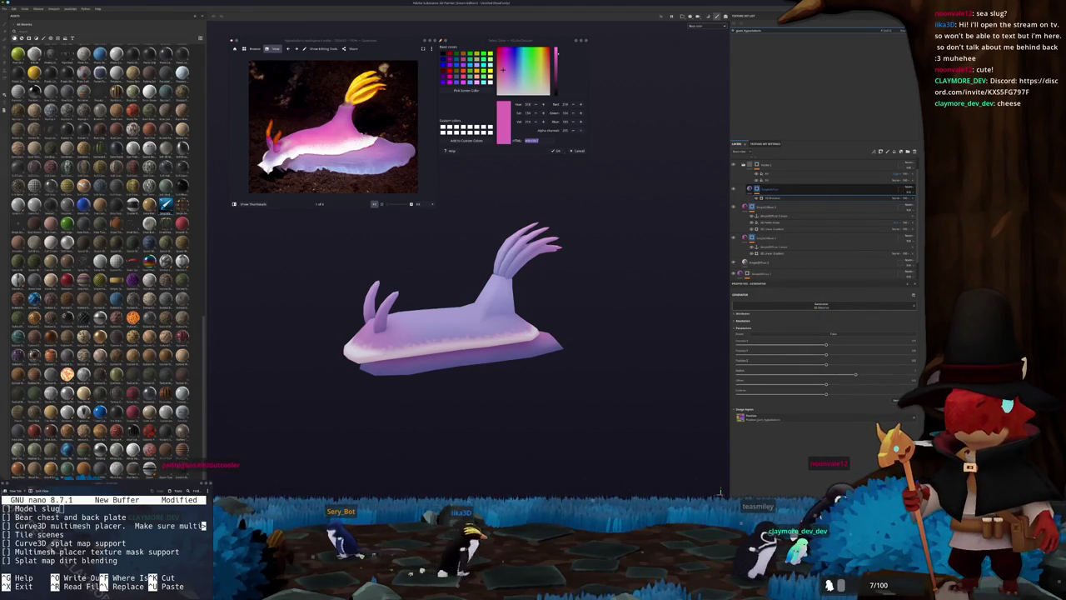
left_click_drag(835, 361, 912, 363)
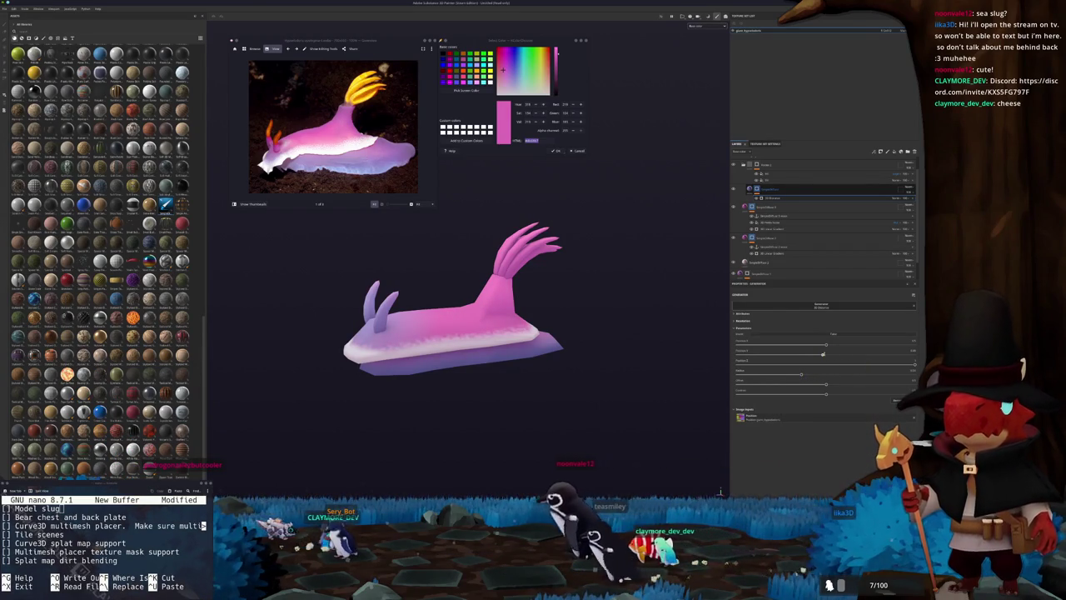
mouse_move(808, 356)
left_mouse_down()
mouse_move(874, 355)
mouse_move(797, 355)
left_mouse_up()
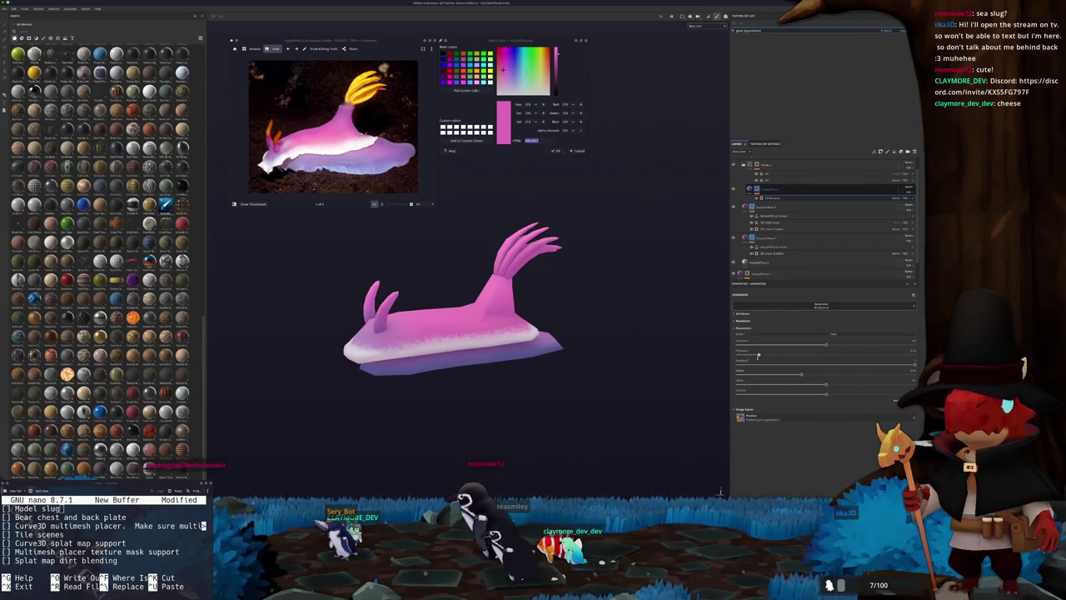
Step: Shift the base fill layer's purple to a slightly different shade and move another layer up the stack
left_click(800, 188)
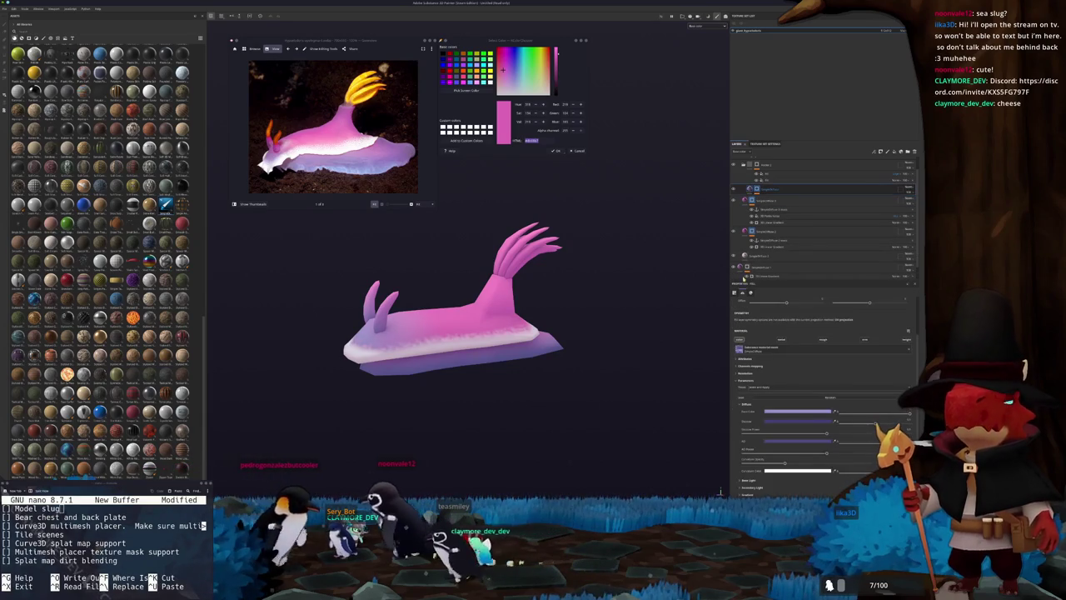
left_click(832, 411)
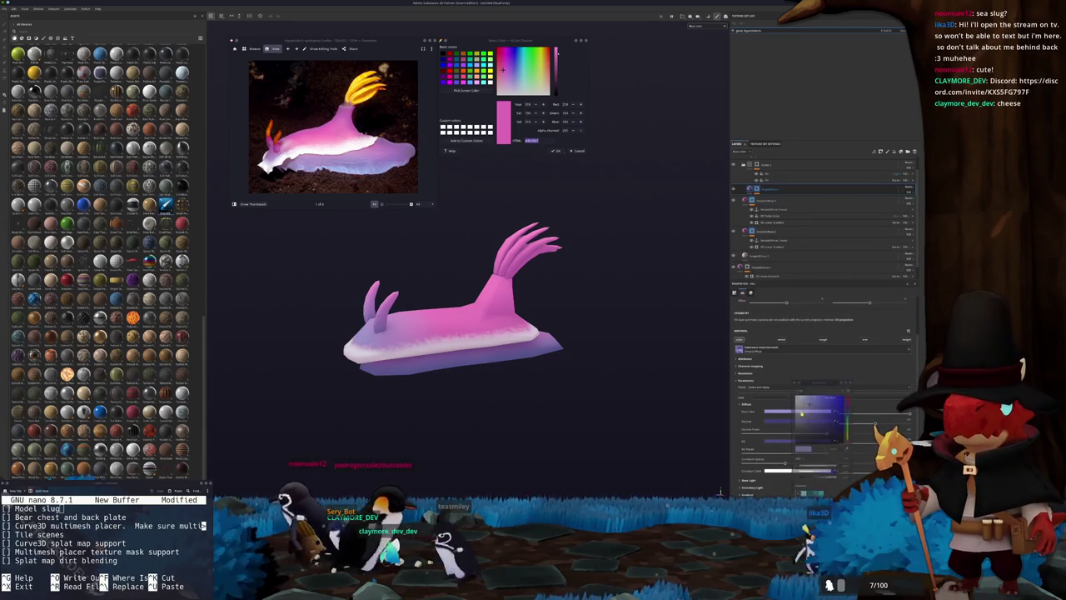
left_click_drag(807, 402, 821, 404)
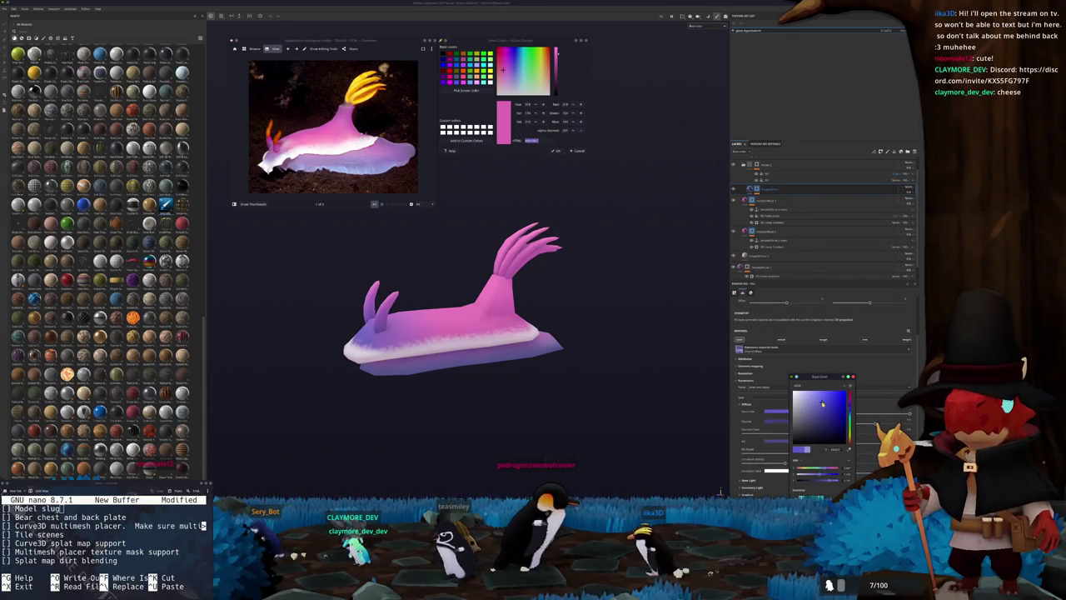
left_click(719, 491)
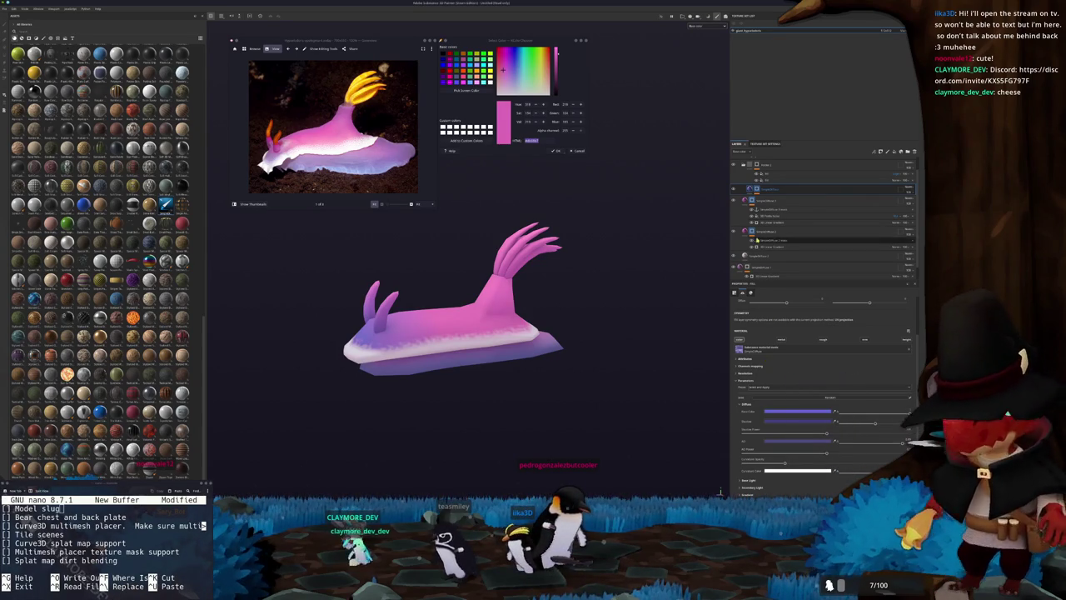
left_click(769, 256)
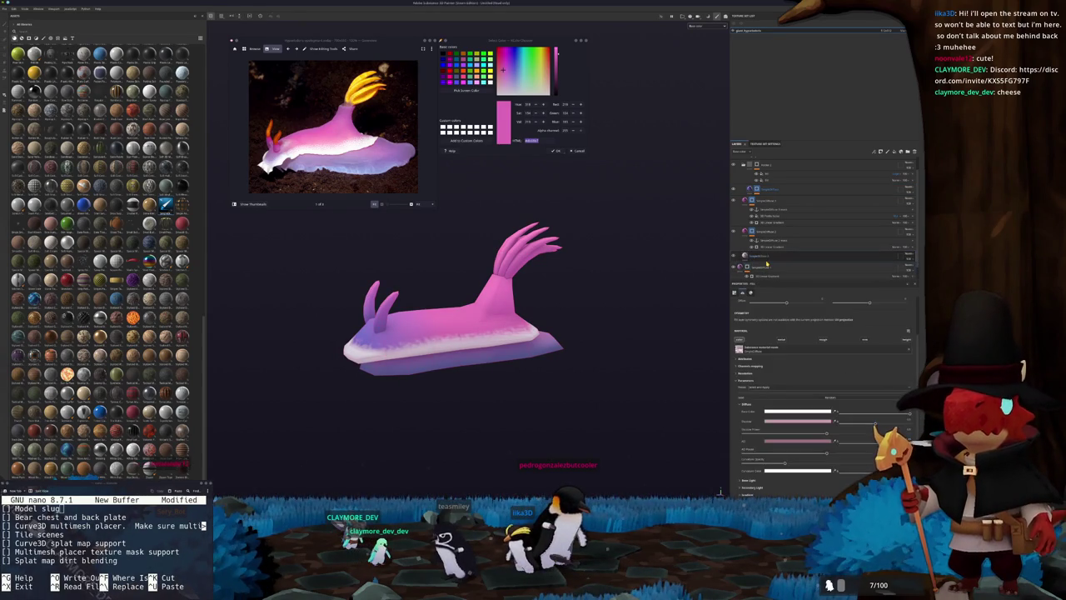
left_click_drag(769, 255, 789, 163)
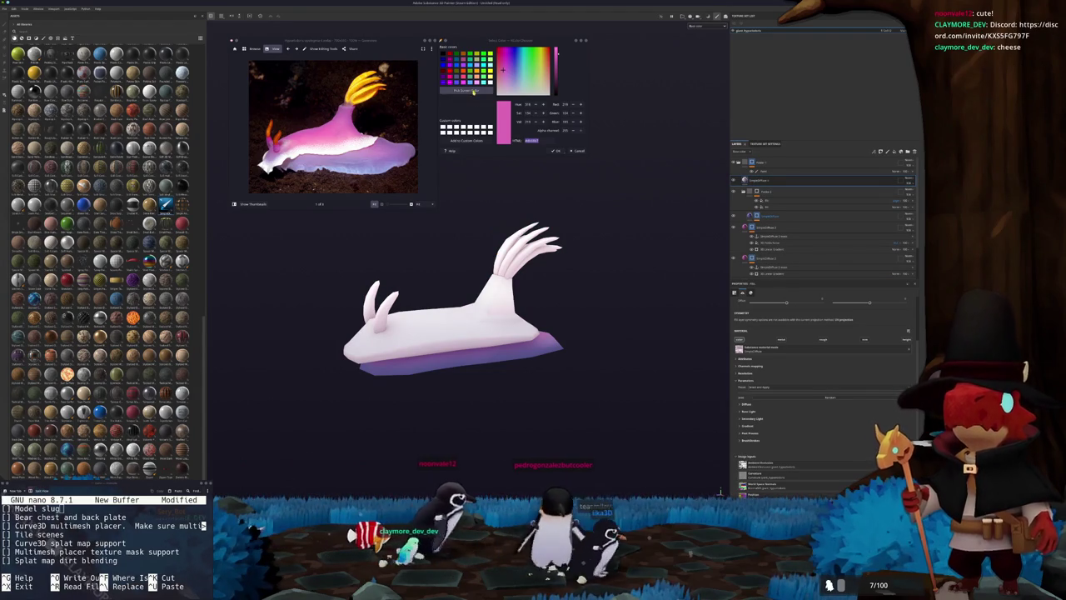
Step: Sample the reference photo's orange and paste it into a material colour
left_click(464, 89)
left_click(273, 136)
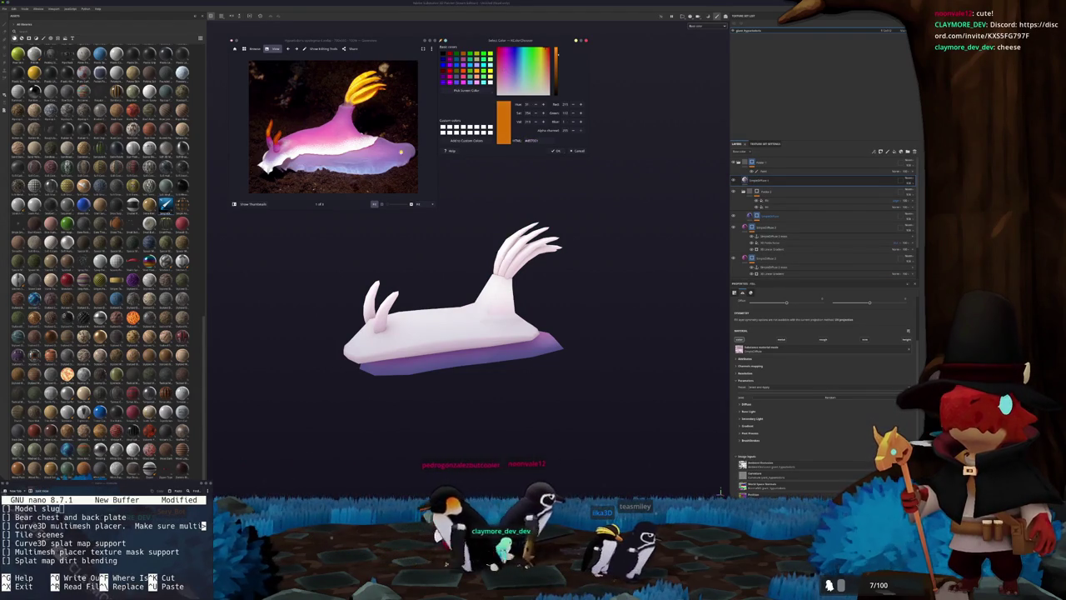
left_click(746, 404)
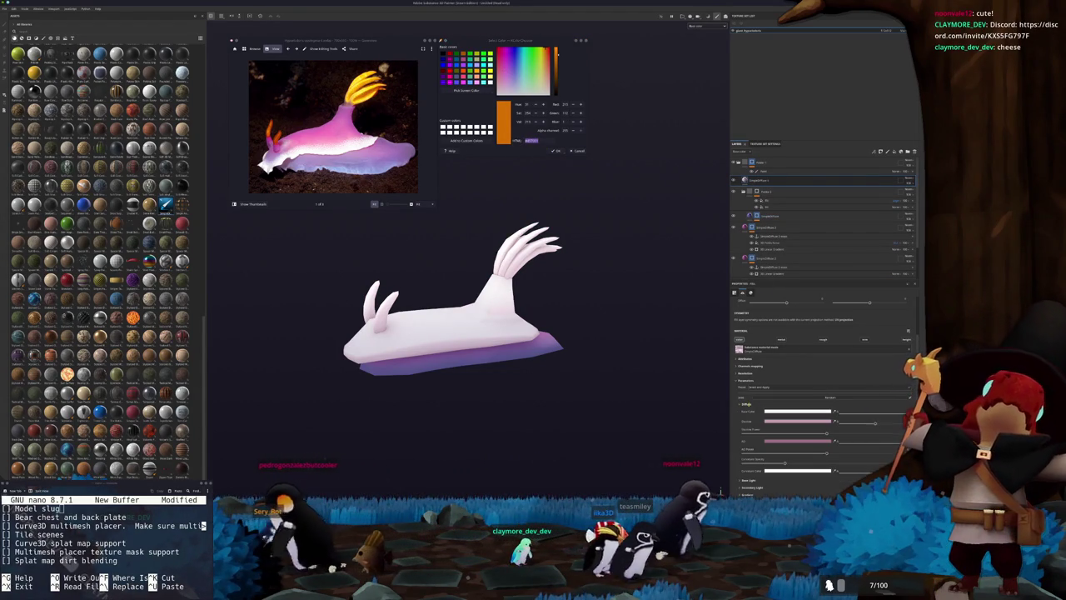
left_click(799, 411)
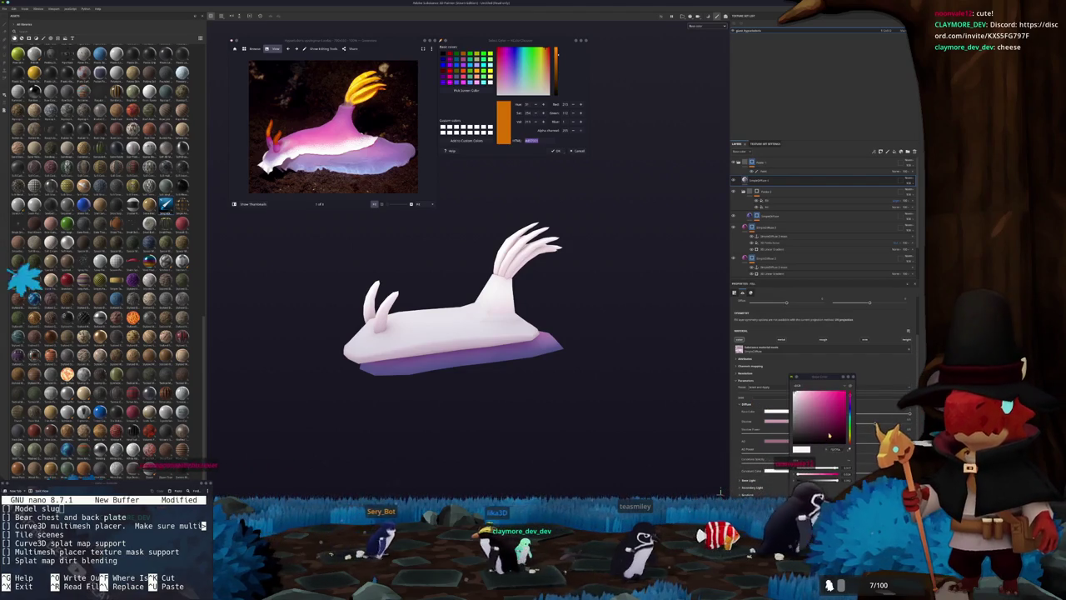
key("ctrl+v")
Step: Edit a second material colour, returning it to pink while keeping the orange value
left_click(776, 420)
left_click(848, 400)
left_click(828, 424)
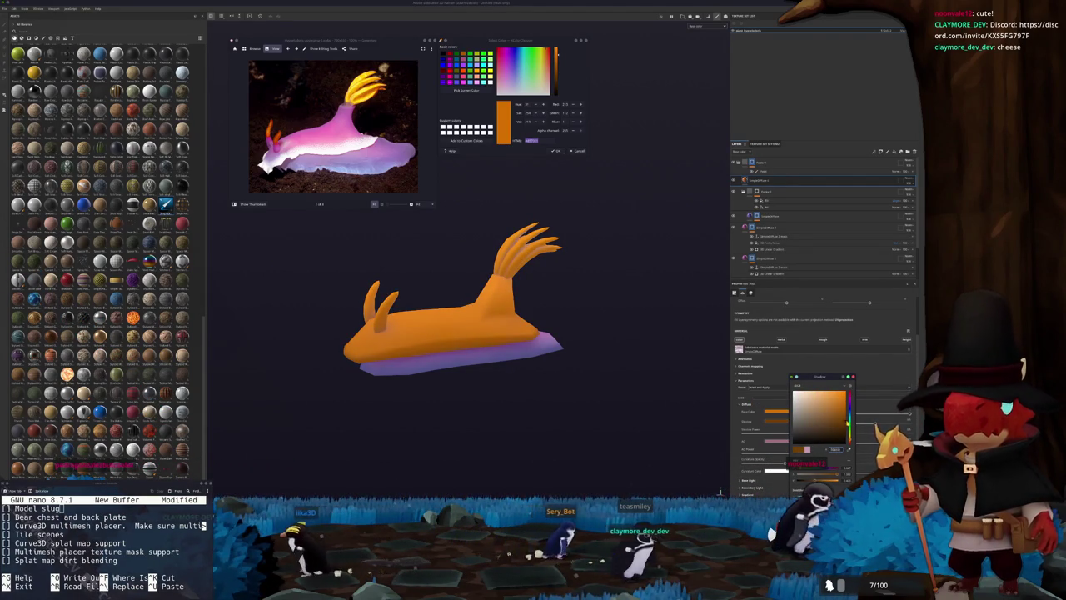
left_click(806, 450)
key("ctrl+v")
right_click(746, 186)
right_click(747, 180)
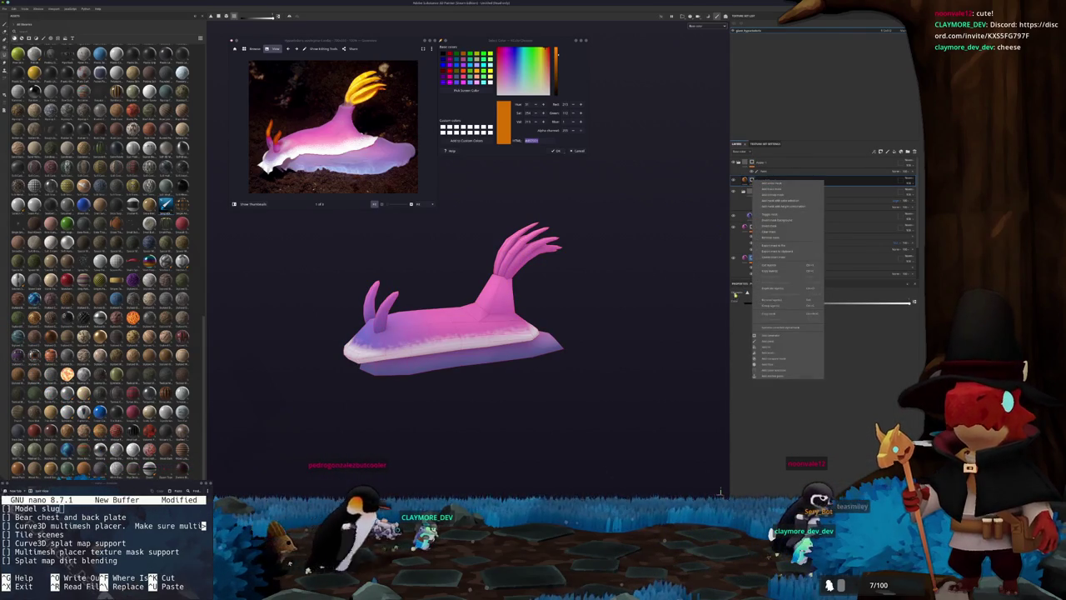
Step: Add a mask to the layer and paint orange onto the slug's horn tips
left_click(782, 342)
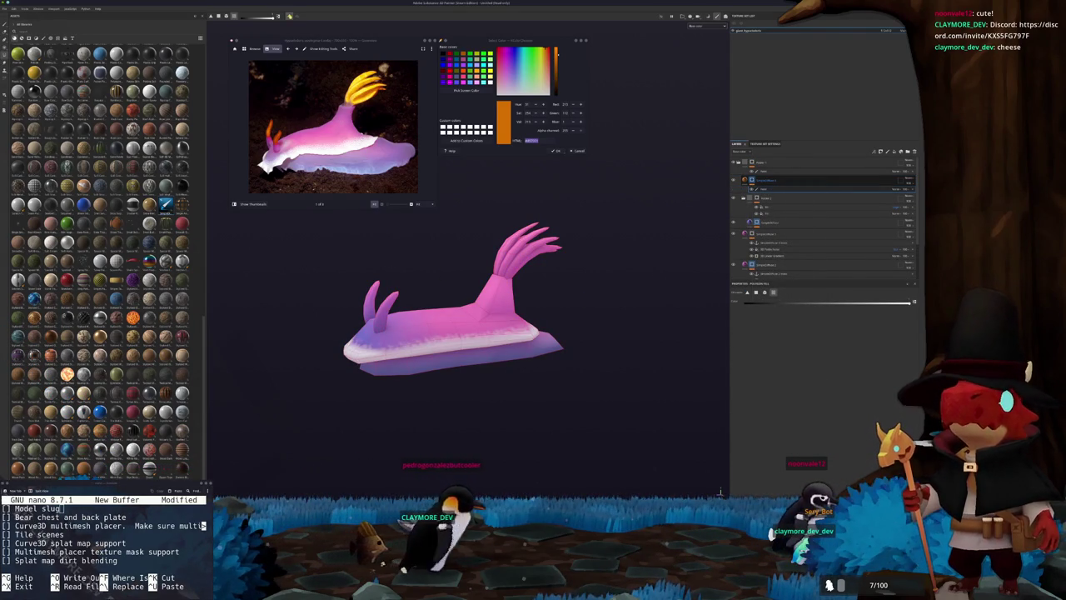
key("1")
scroll(398, 292, "up", 5)
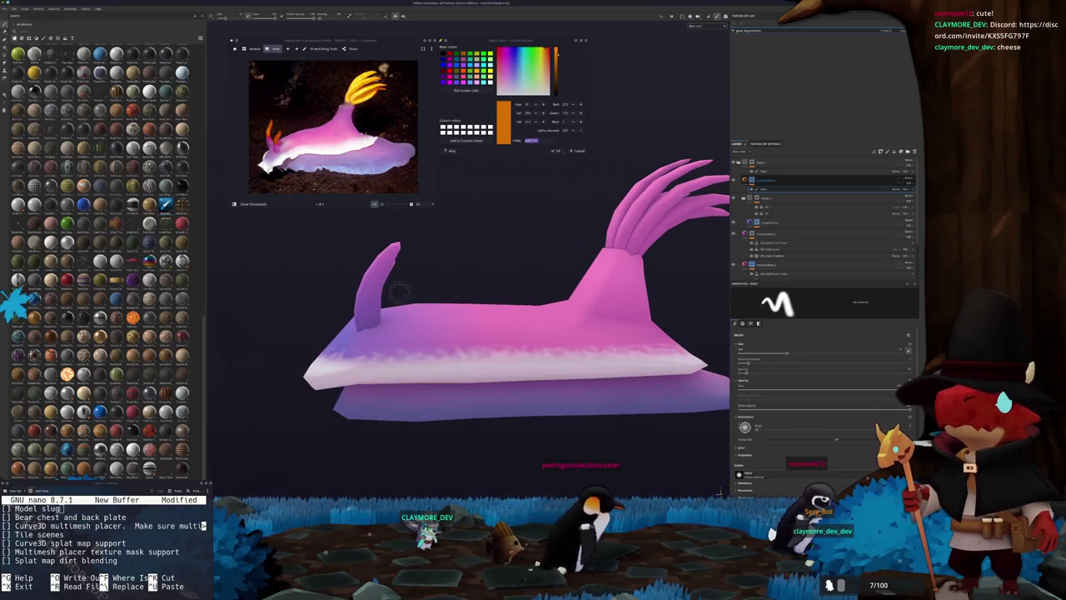
left_click_drag(368, 277, 384, 268)
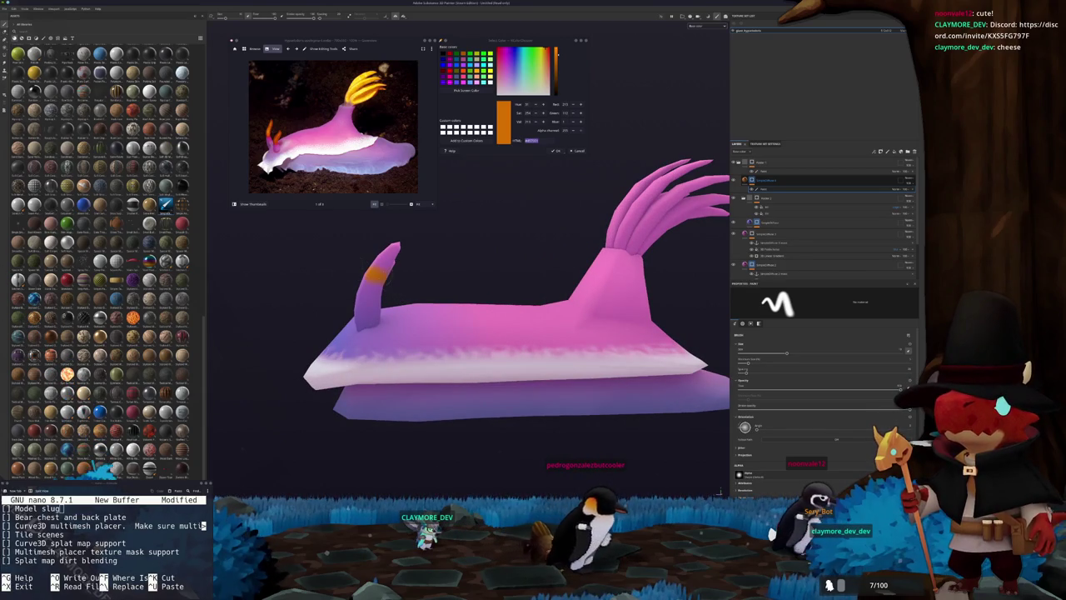
left_click_drag(500, 316, 587, 306)
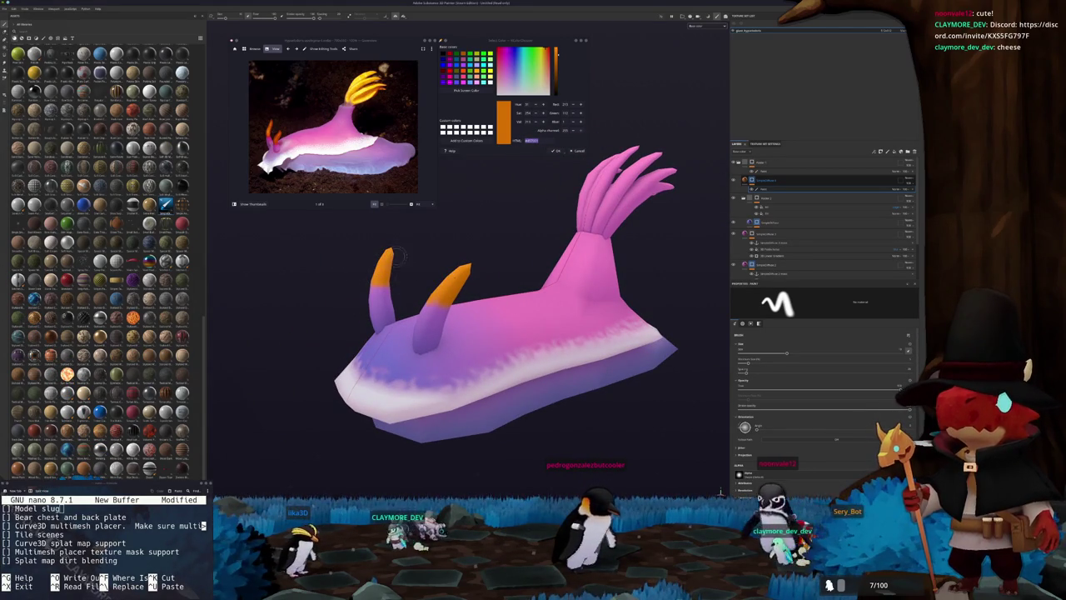
scroll(398, 256, "up", 3)
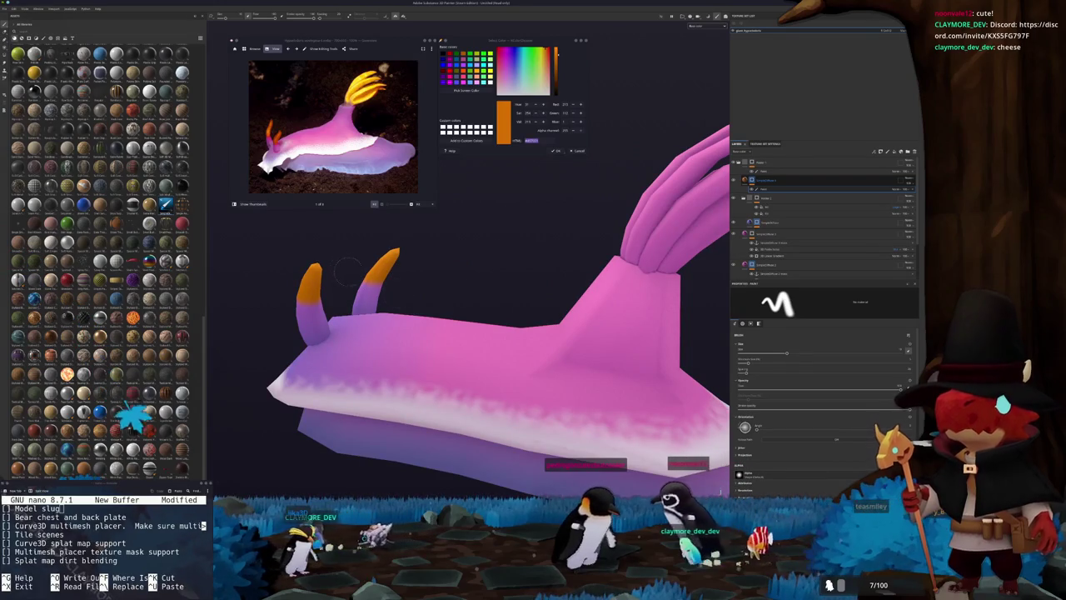
mouse_move(416, 286)
left_mouse_down()
mouse_move(225, 274)
mouse_move(349, 273)
left_mouse_up()
scroll(348, 278, "up", 5)
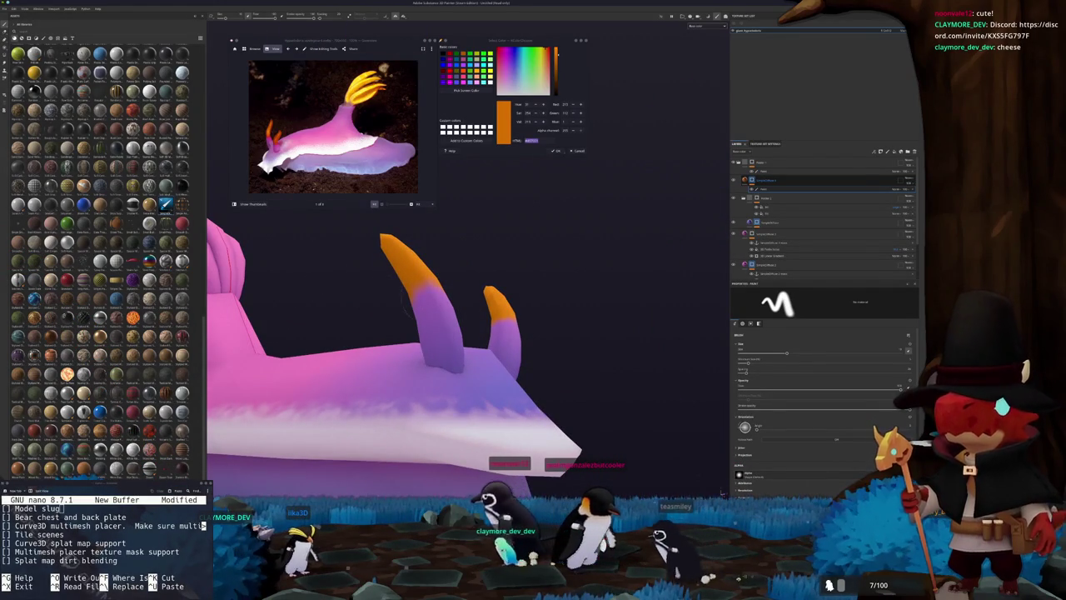
left_click_drag(461, 270, 391, 300)
scroll(474, 275, "down", 5)
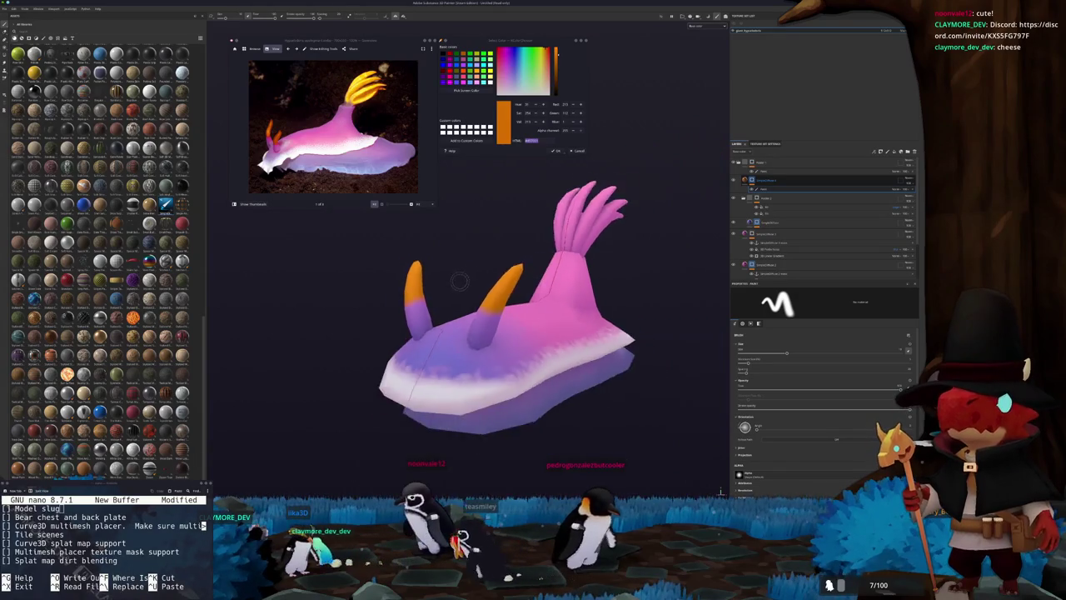
left_click_drag(455, 283, 407, 293)
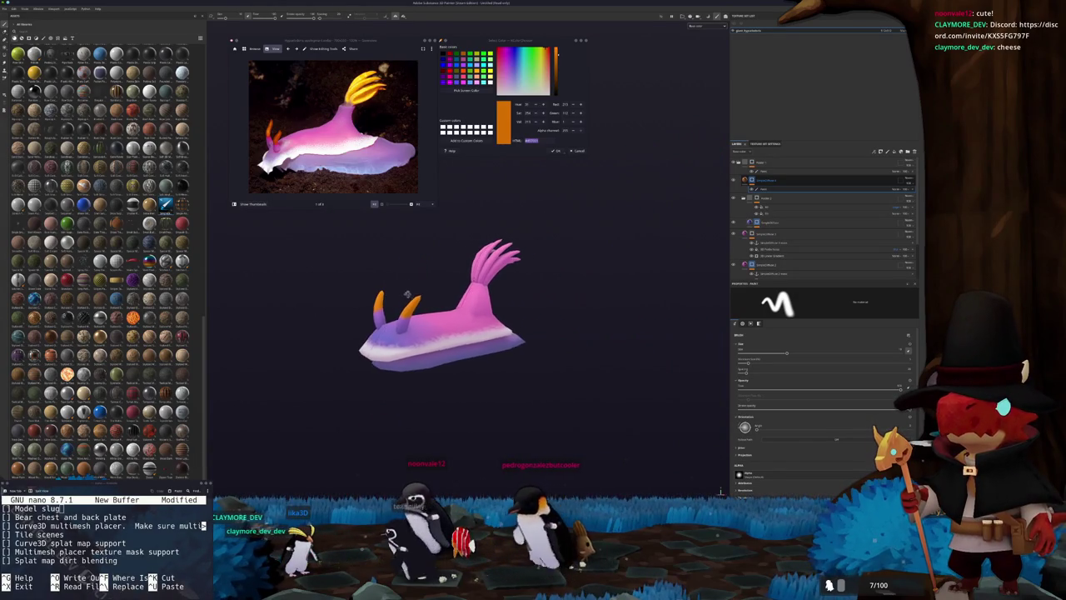
scroll(407, 293, "up", 3)
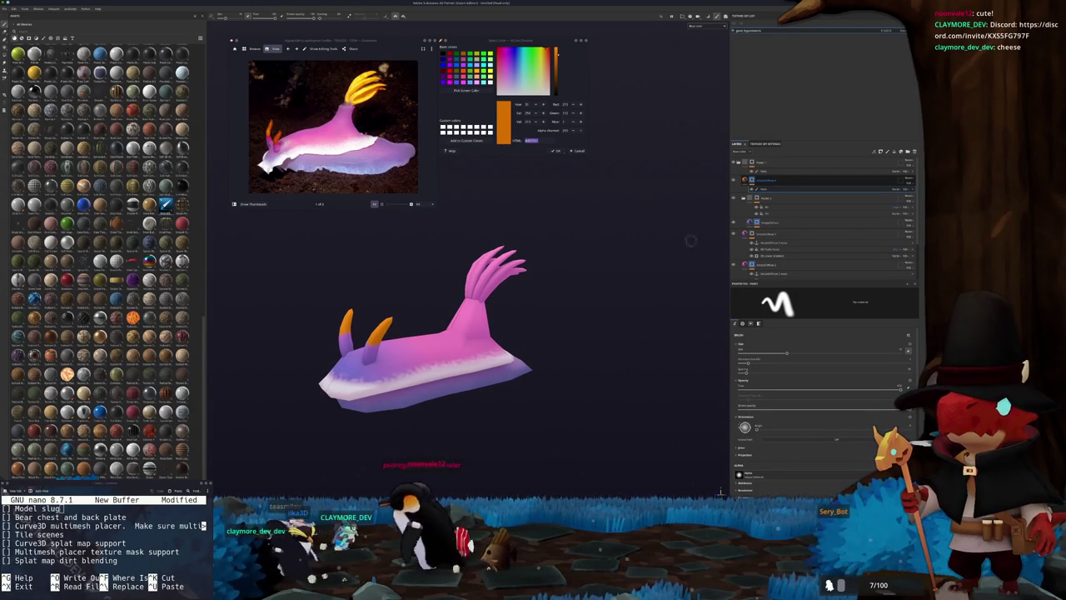
Step: Add a bright magenta-pink fill layer and reorder layers so the orange tips show
left_click(756, 362)
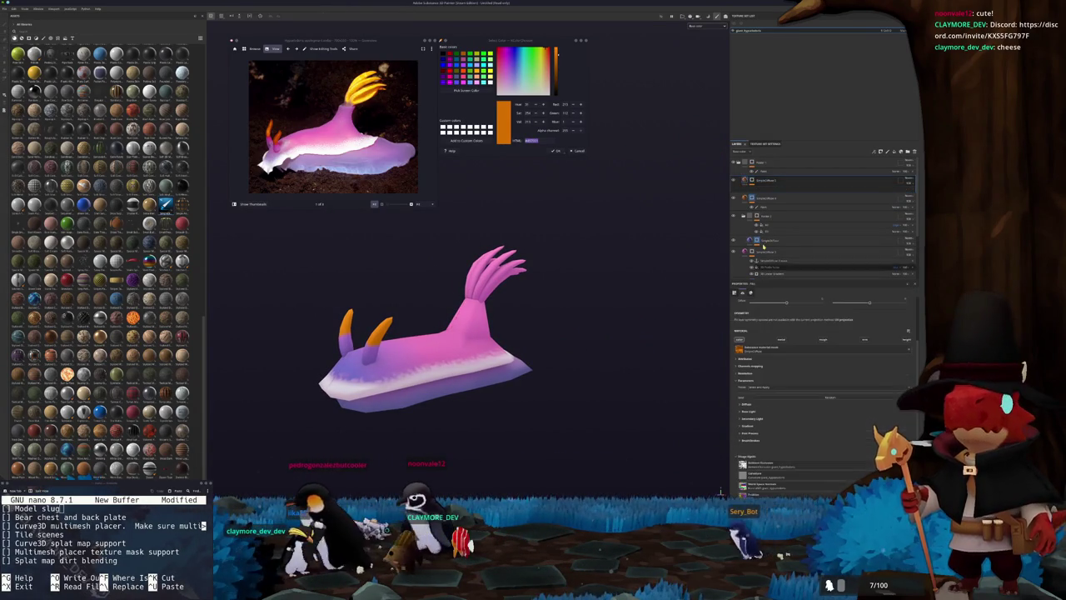
left_click(746, 404)
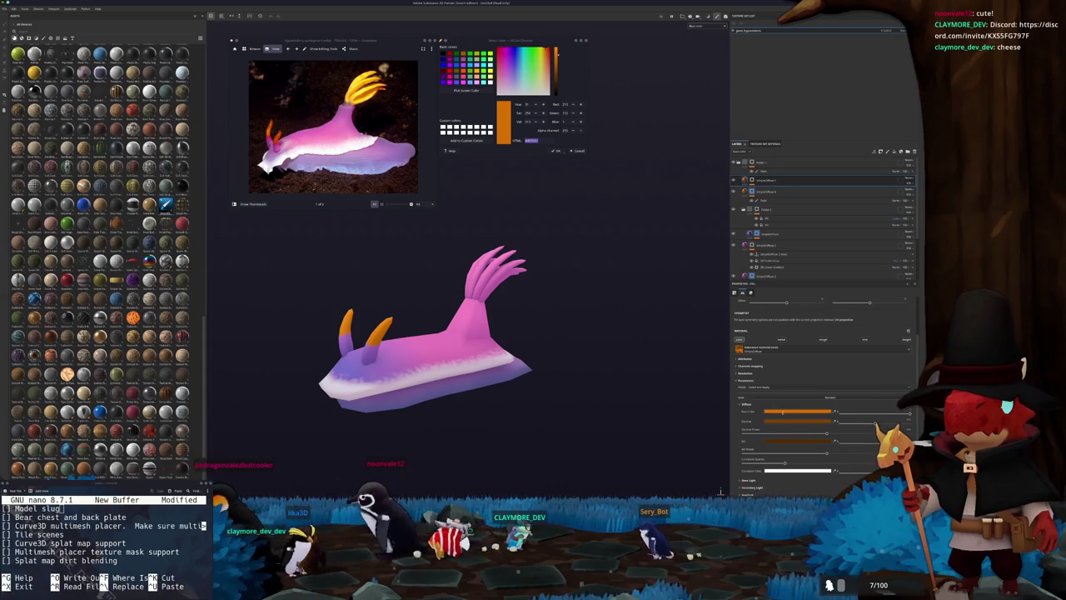
left_click(835, 412)
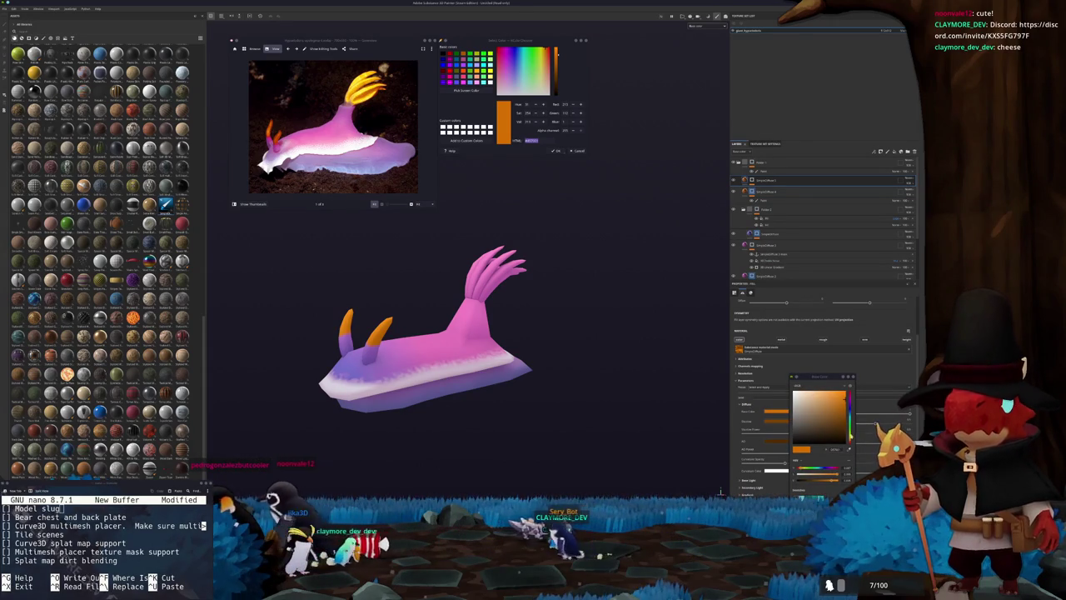
left_click_drag(851, 434, 849, 404)
left_click(842, 396)
left_click(765, 192)
left_click(764, 200)
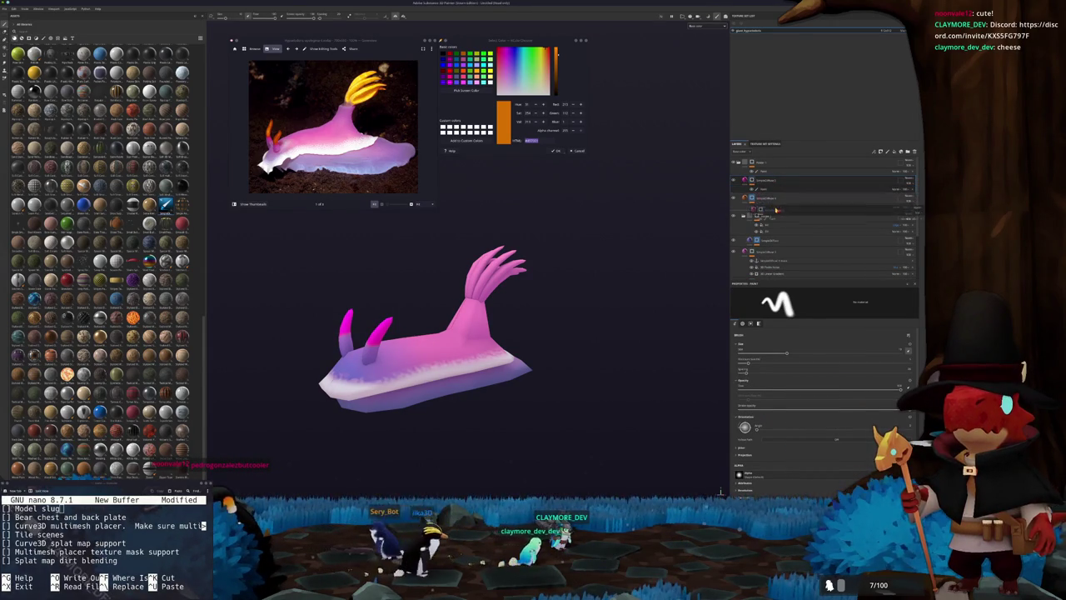
left_click_drag(764, 200, 764, 191)
Step: Sample the yellow of the reference gills and duplicate the colour layer
scroll(577, 261, "up", 8)
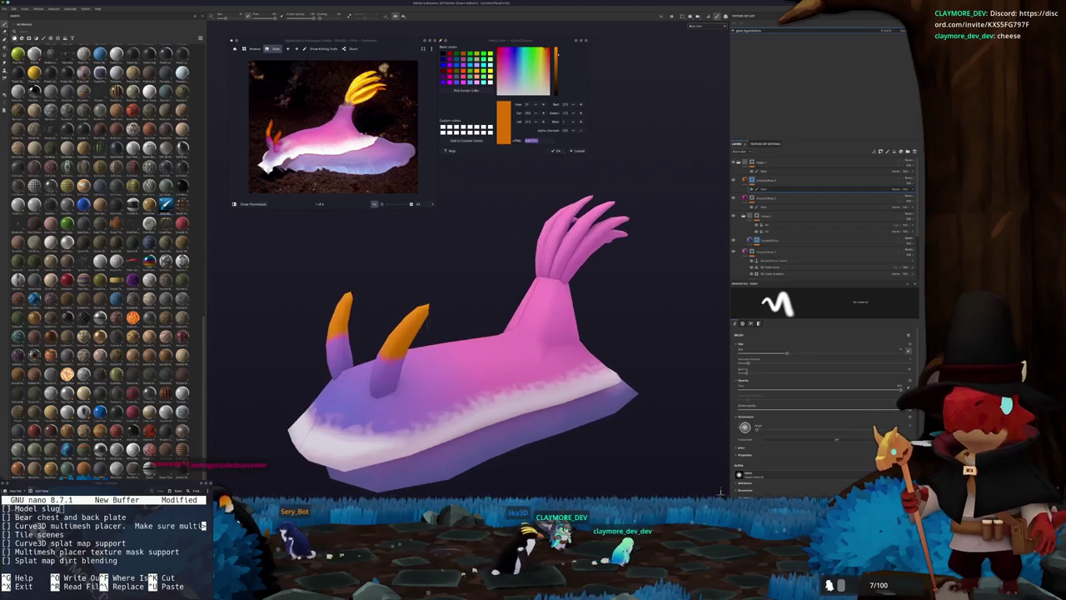
scroll(509, 343, "down", 4)
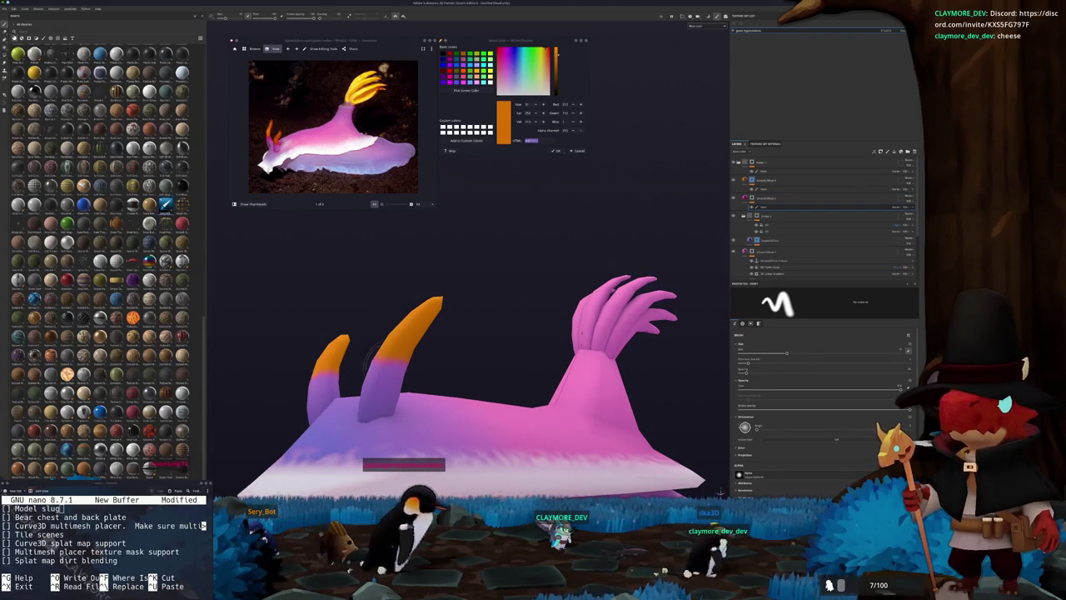
left_click_drag(420, 374, 291, 331)
left_click_drag(489, 362, 244, 372)
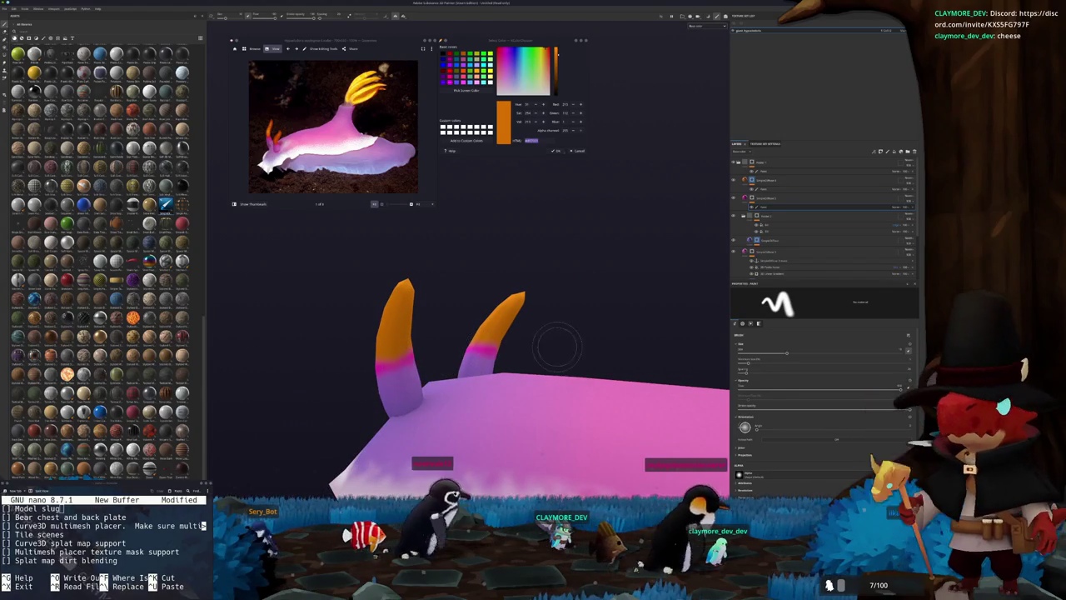
mouse_move(460, 330)
left_mouse_down()
mouse_move(500, 333)
mouse_move(472, 251)
left_mouse_up()
scroll(499, 333, "down", 3)
left_click(467, 90)
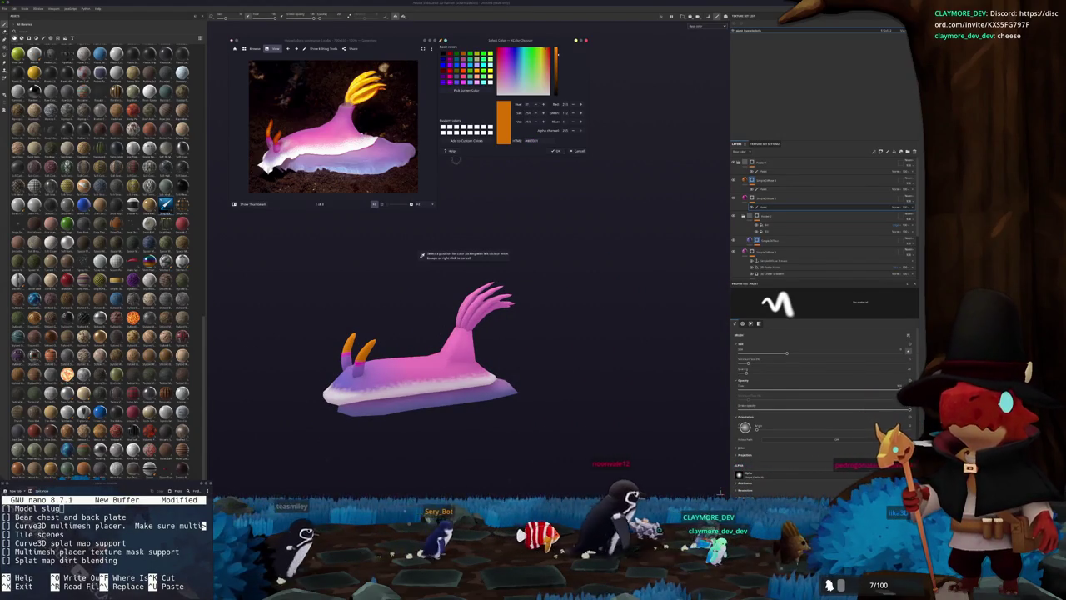
left_click(371, 83)
key("ctrl+d")
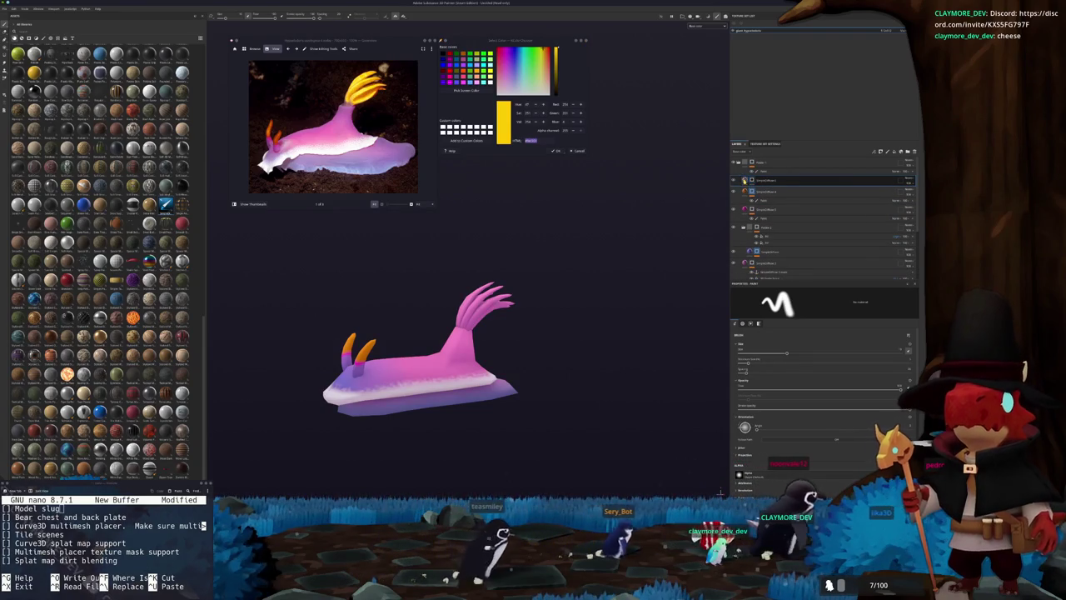
Step: Set the duplicated fill layer's diffuse colours to the sampled yellow
left_click(745, 180)
left_click(747, 405)
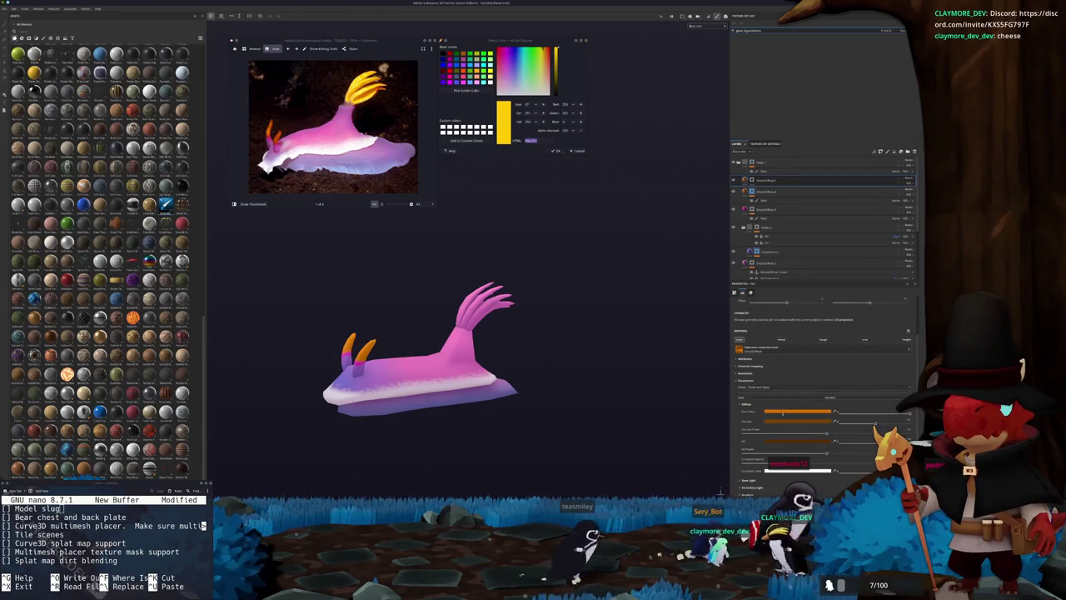
left_click(803, 412)
left_click(807, 434)
key("ctrl+v")
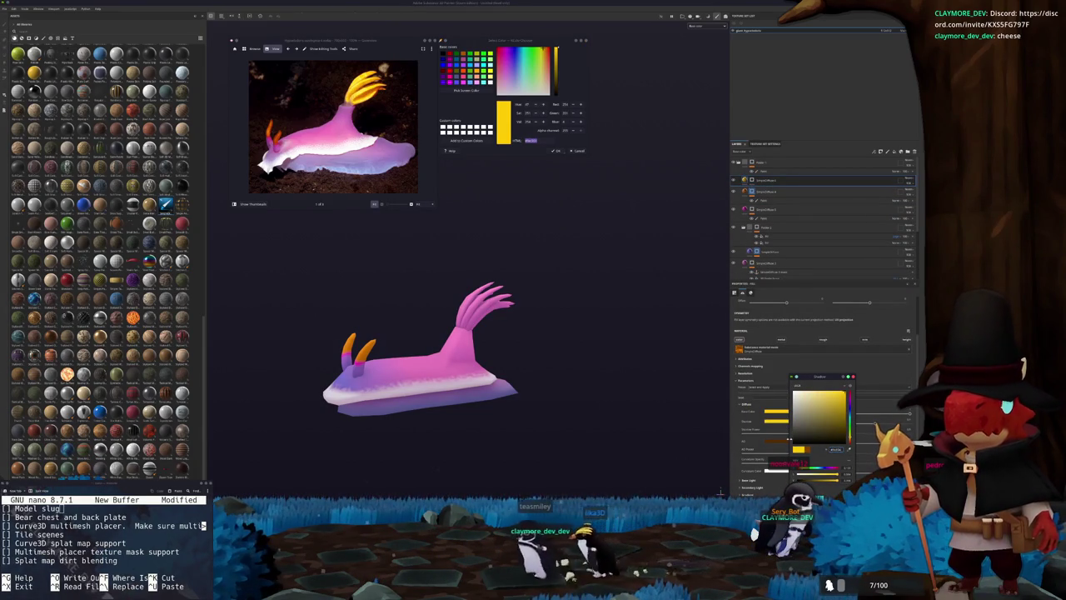
left_click(775, 440)
key("ctrl+v")
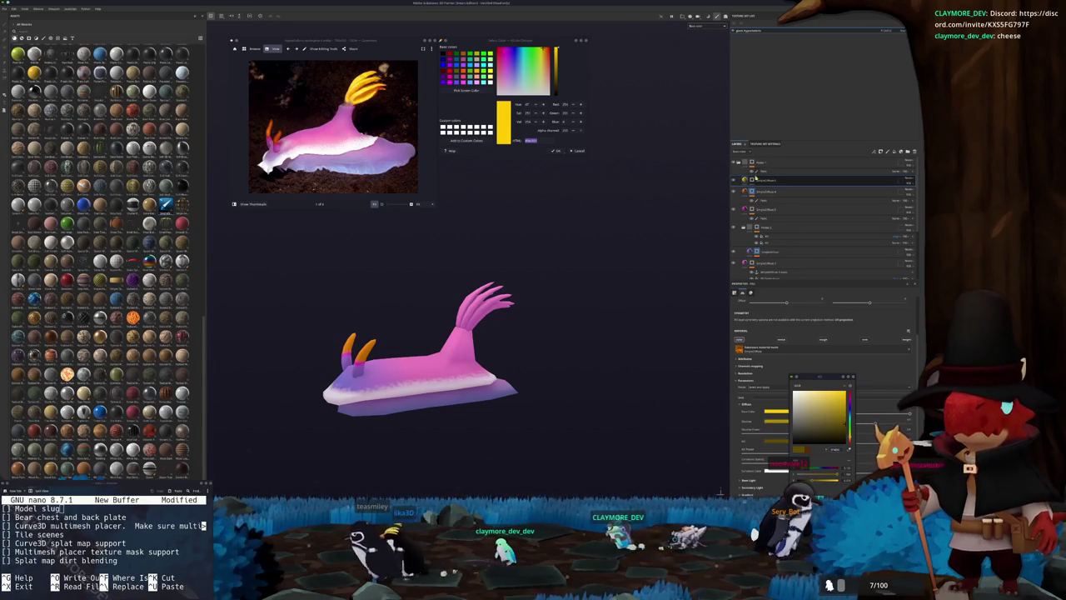
key("1")
scroll(408, 358, "up", 2)
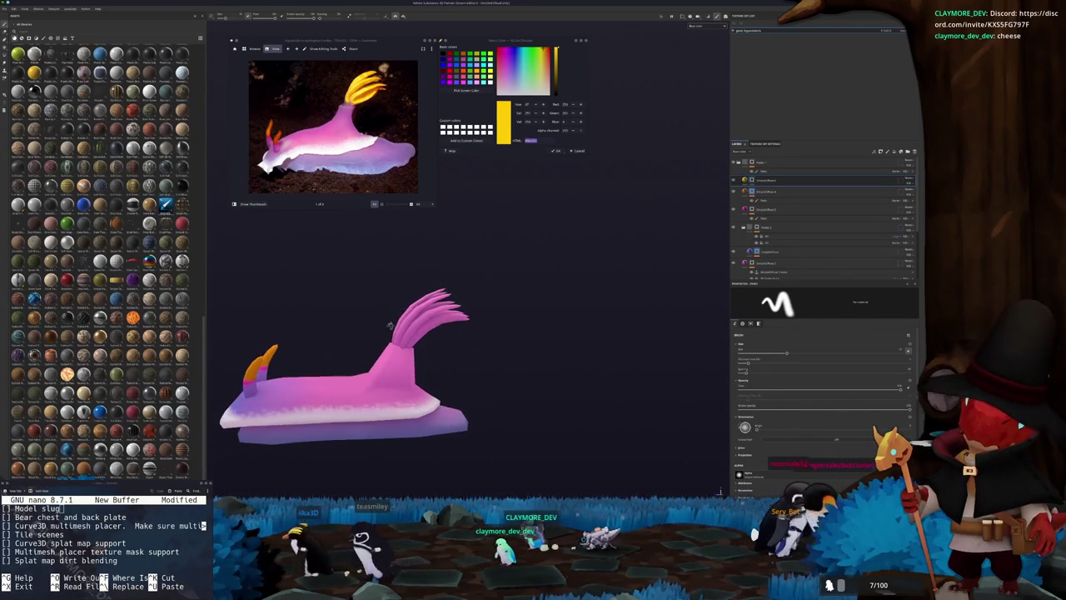
Step: Add a paint mask and polygon-fill the slug's back fins yellow
right_click(753, 180)
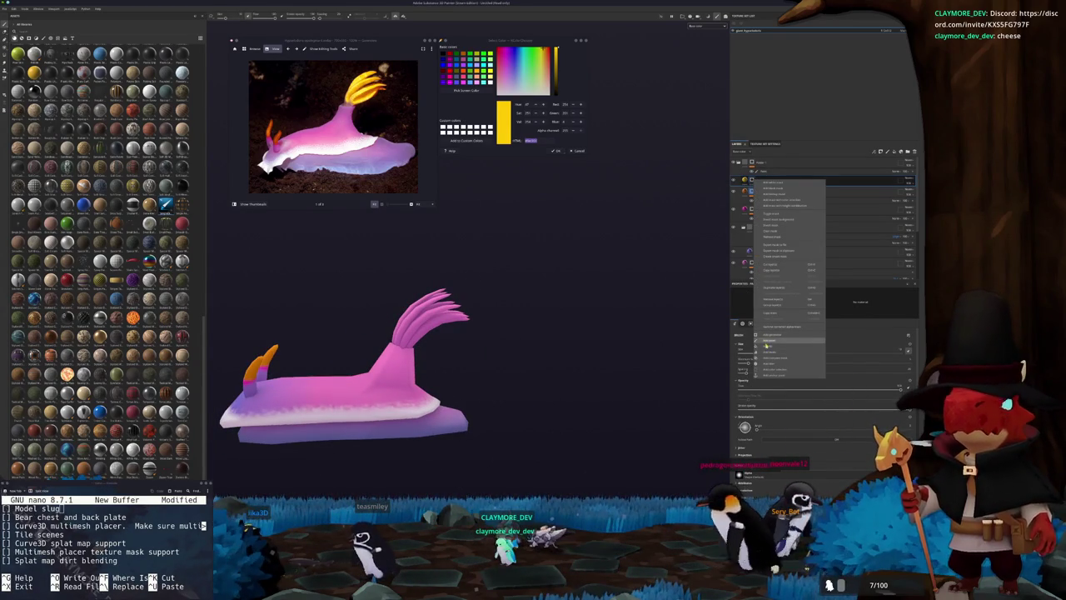
left_click(771, 219)
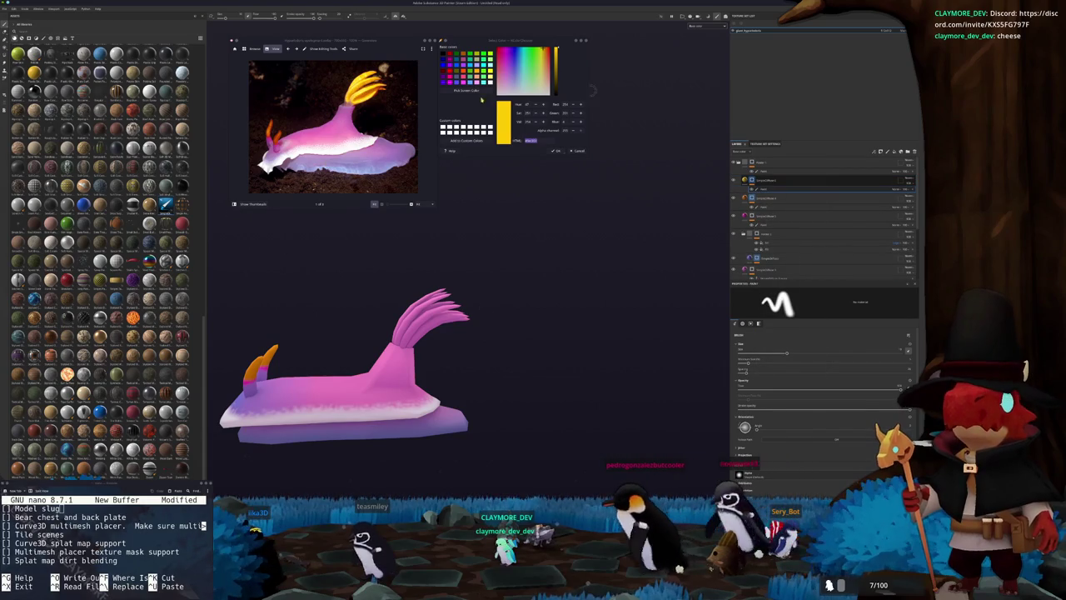
key("4")
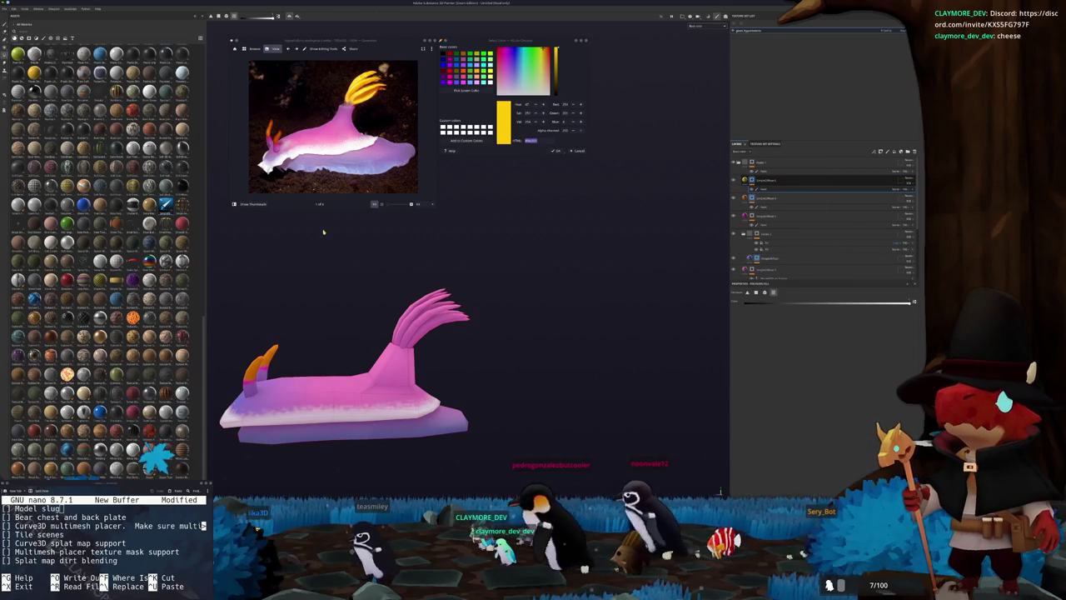
mouse_move(469, 320)
left_mouse_down()
mouse_move(376, 285)
mouse_move(449, 275)
left_mouse_up()
scroll(375, 284, "down", 2)
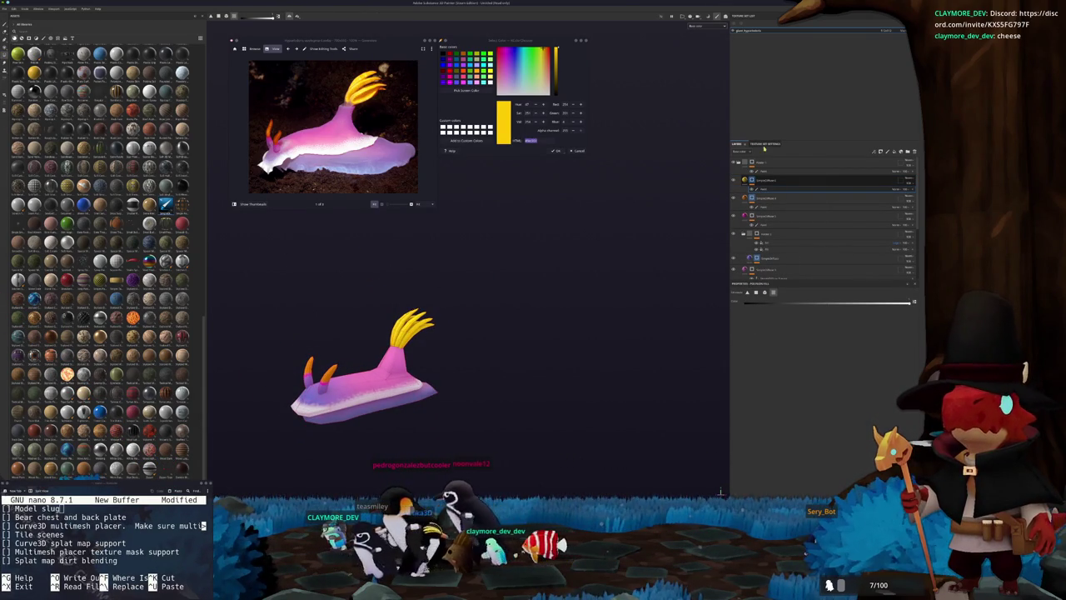
Step: Add a new top folder with a Blur Slope filter
left_click(907, 152)
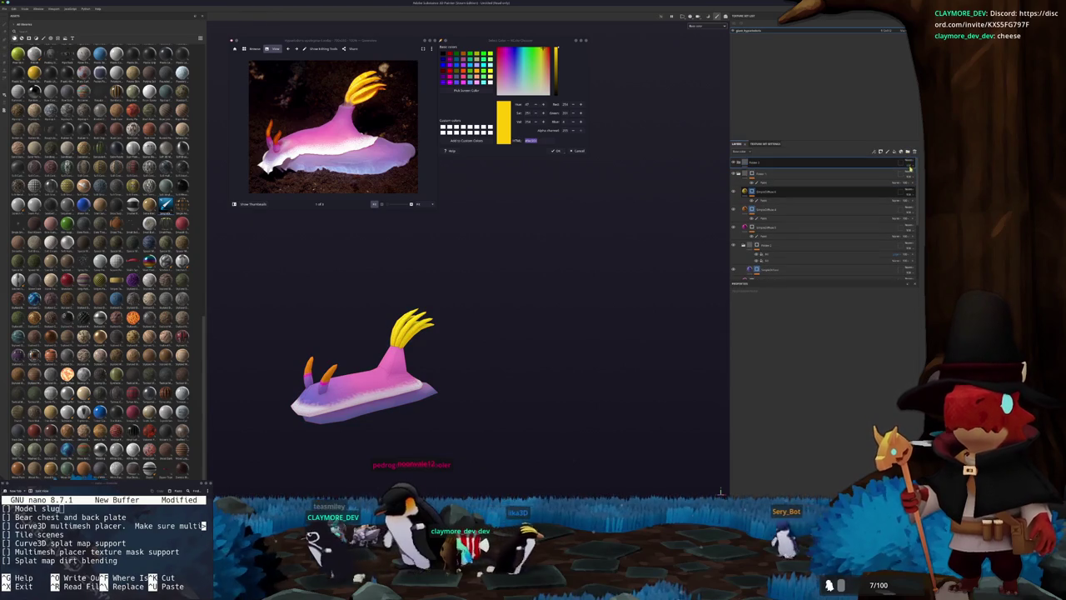
right_click(847, 164)
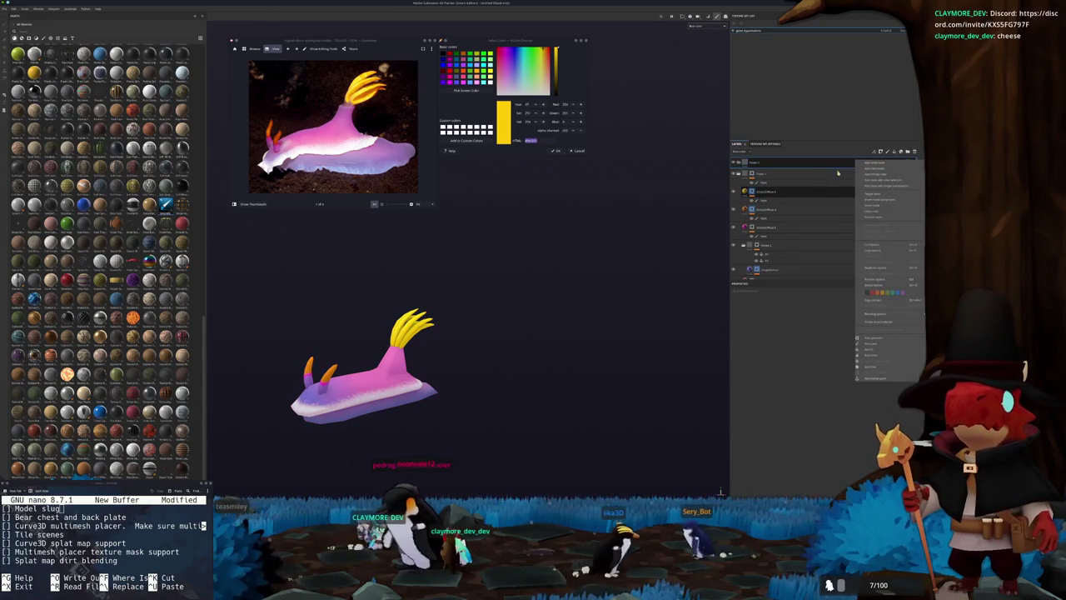
left_click(870, 367)
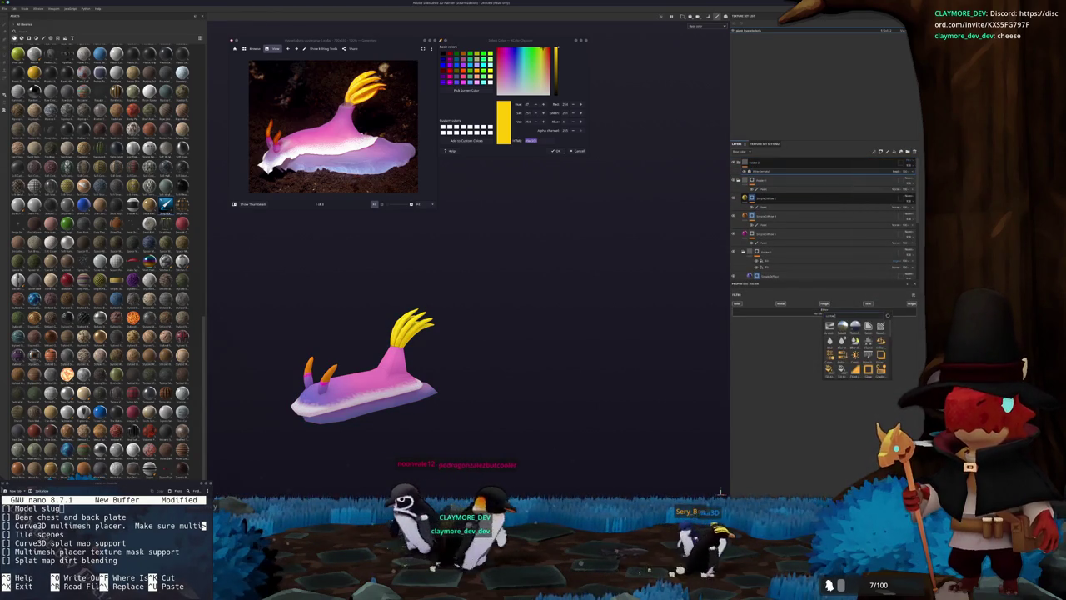
Step: Bring up the save-project window with Ctrl+S
left_click_drag(666, 343, 596, 341)
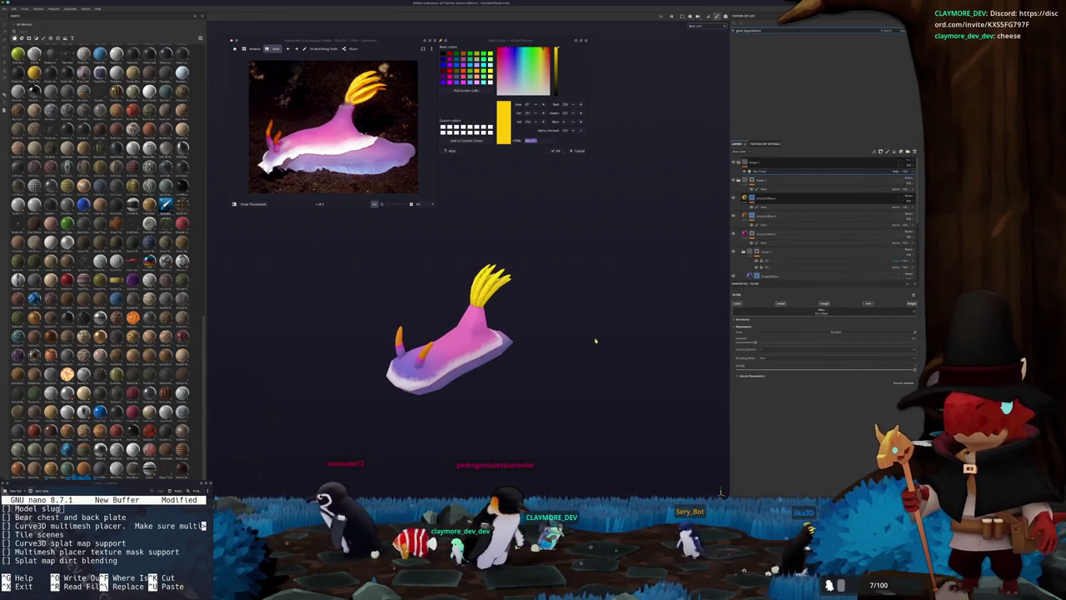
key("ctrl+s")
left_click_drag(488, 194, 651, 239)
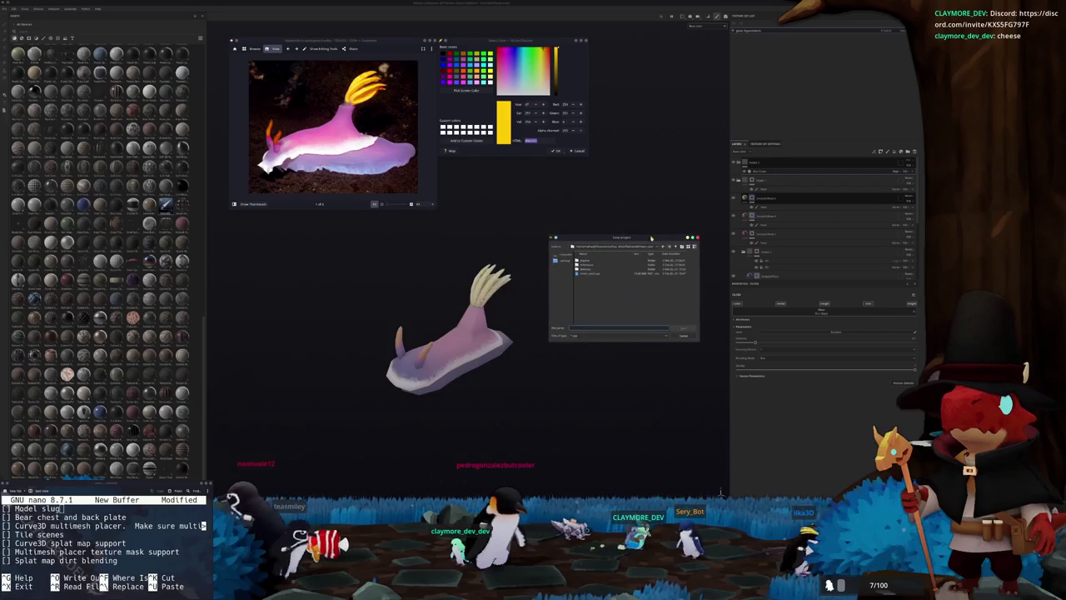
Step: Save the project as 'lugs' in the destination subfolder
left_click(676, 249)
left_click(676, 248)
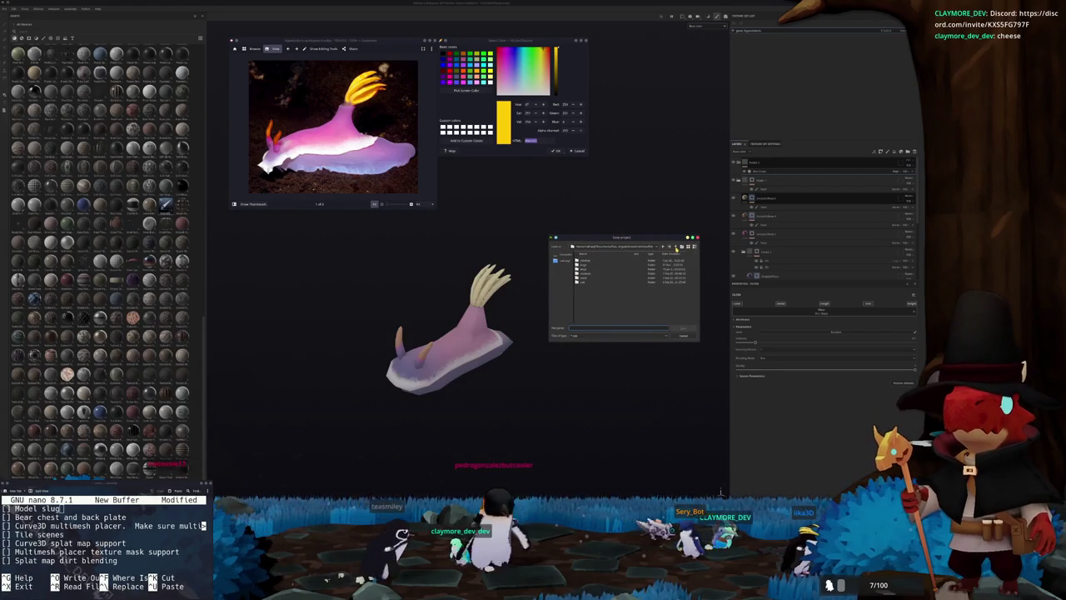
double_click(583, 283)
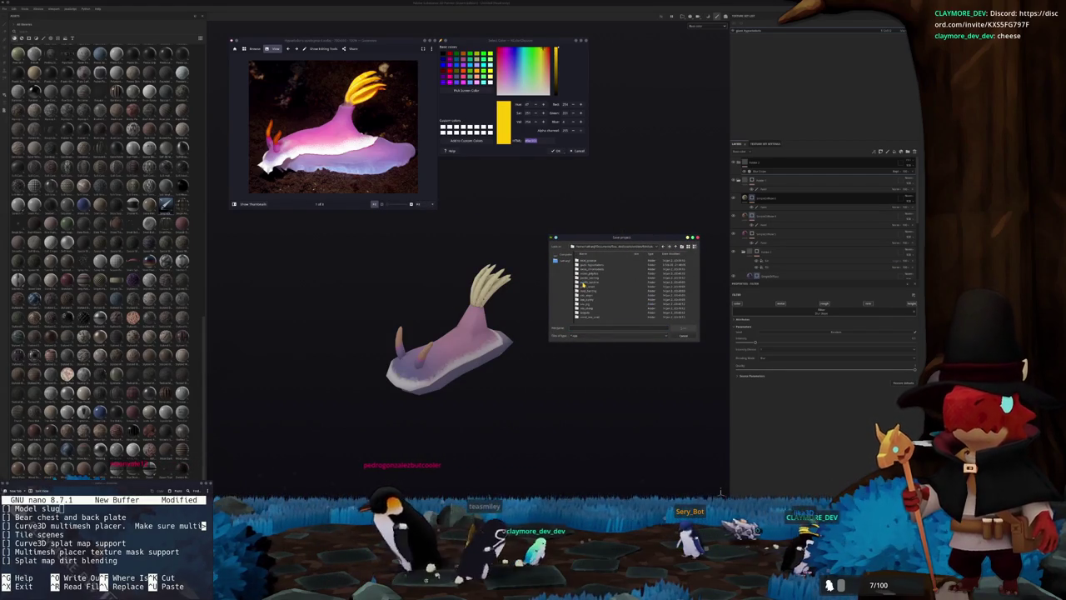
double_click(589, 271)
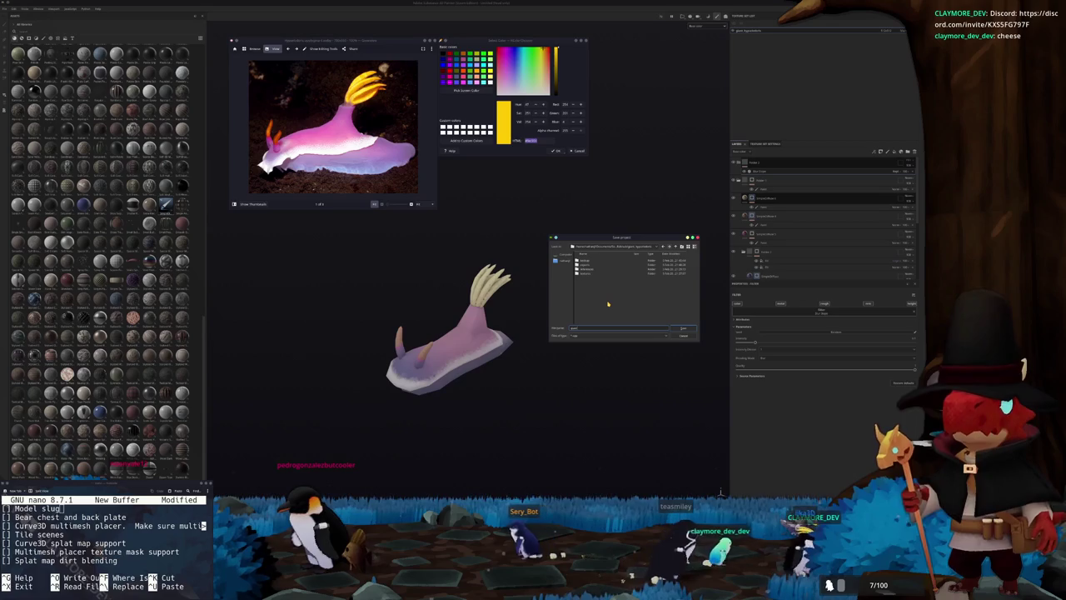
type("lugs")
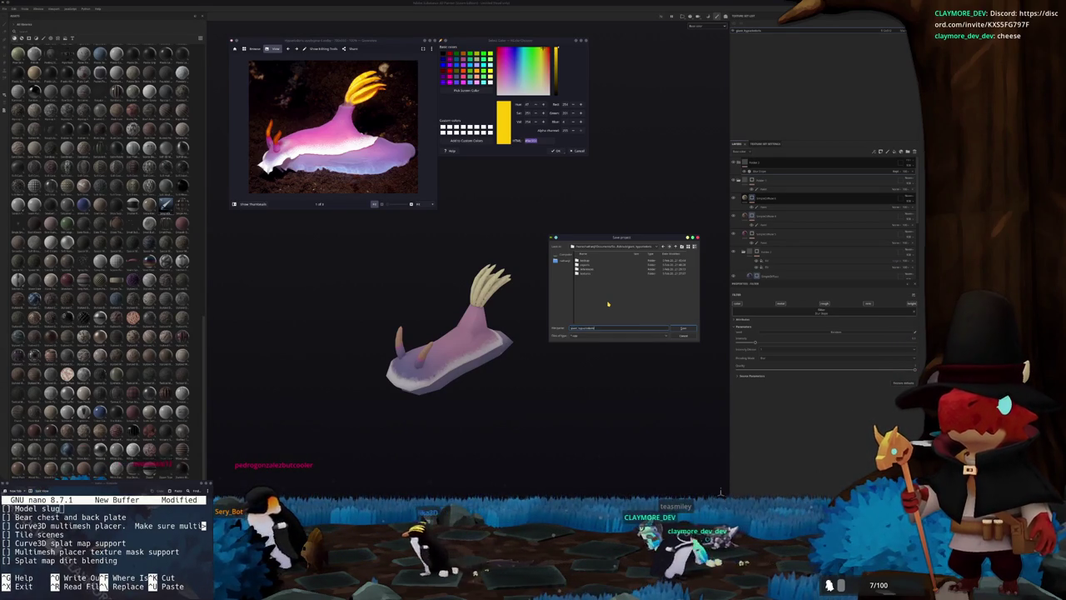
key("Return")
Step: Export the slug's textures to a chosen output folder
key("ctrl+shift+e")
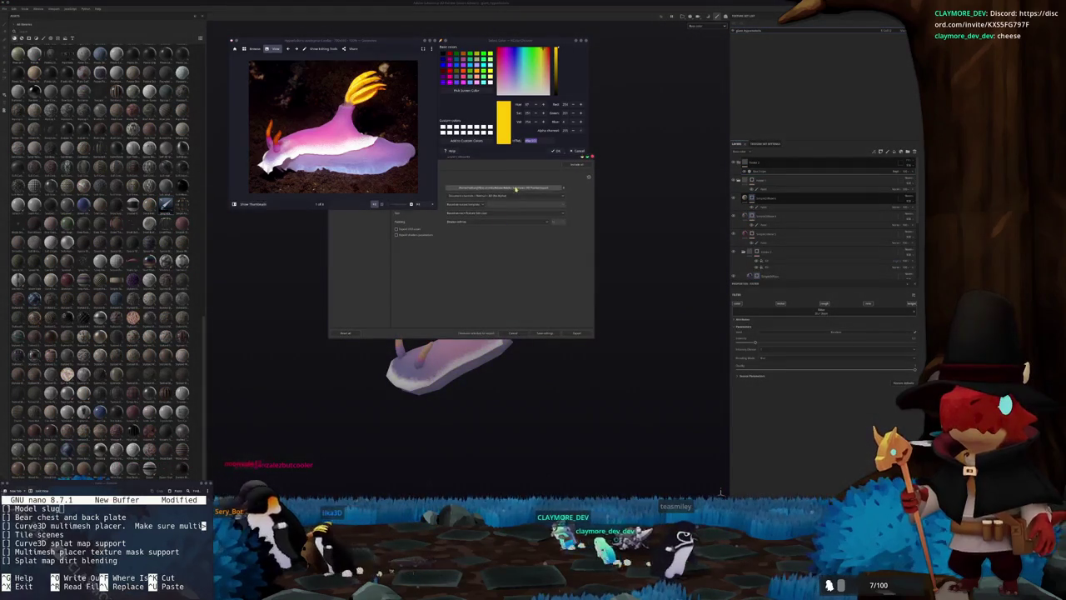
left_click(515, 189)
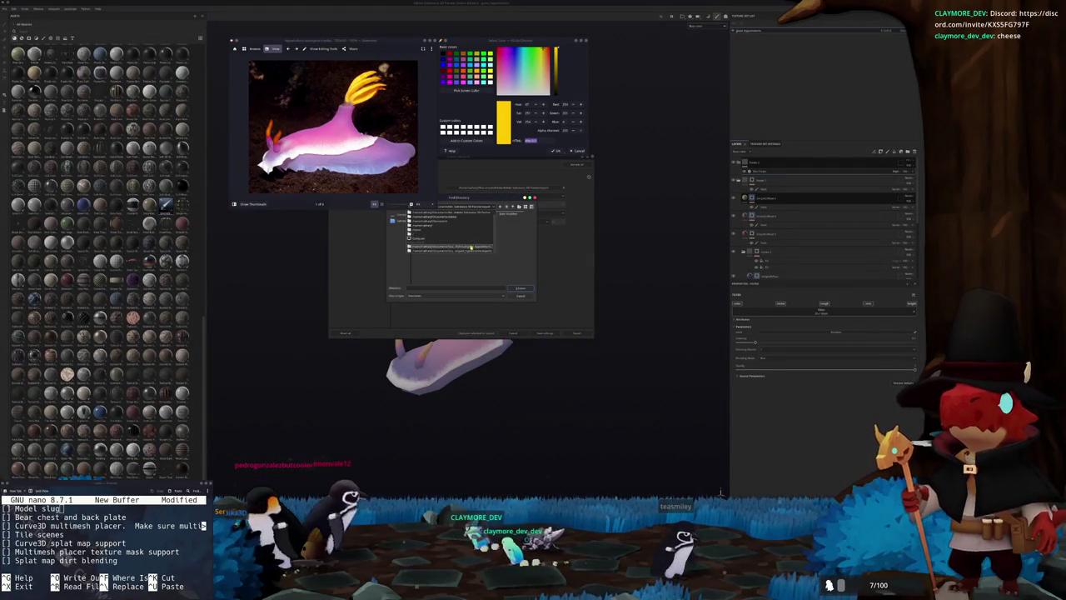
left_click(471, 247)
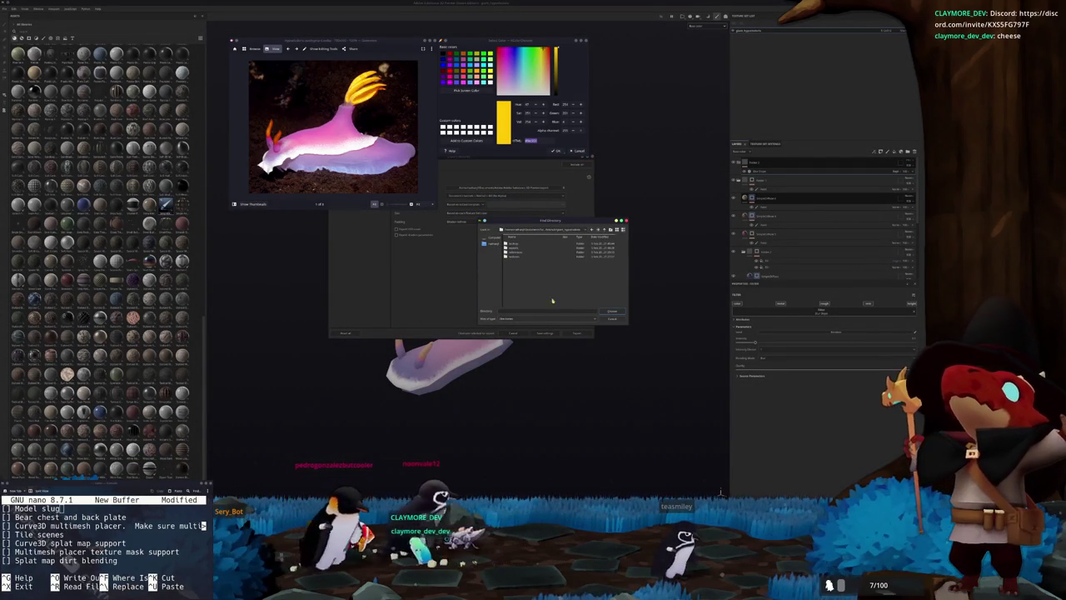
double_click(513, 256)
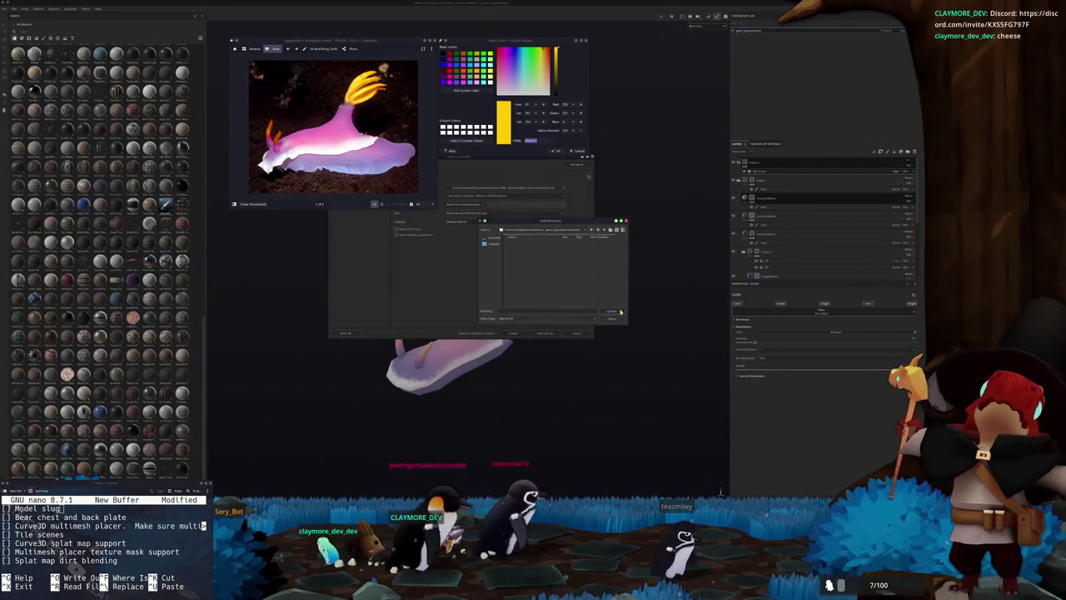
left_click(620, 311)
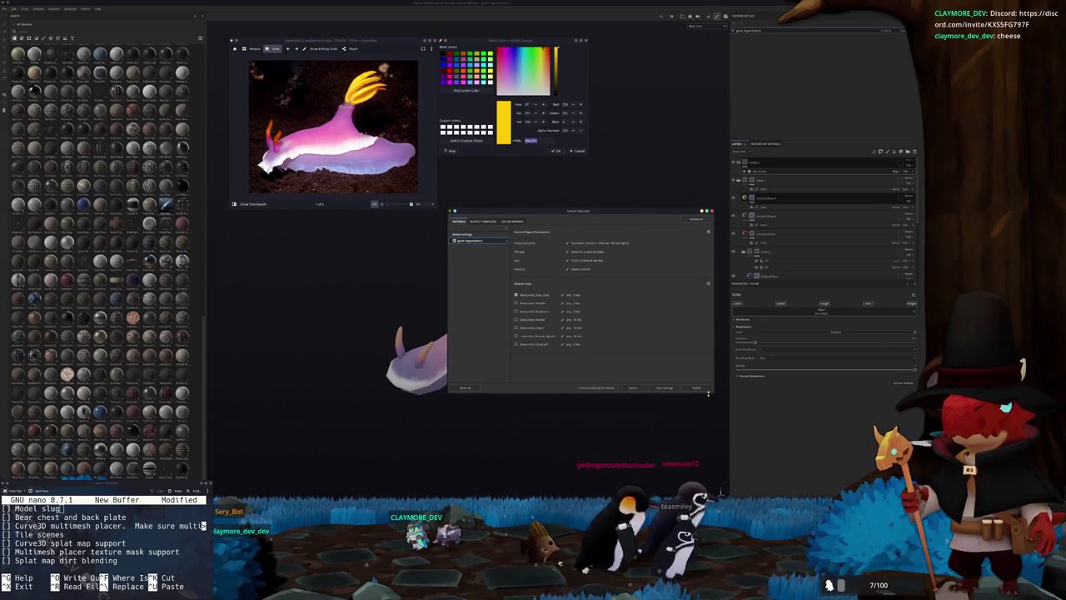
left_click(703, 392)
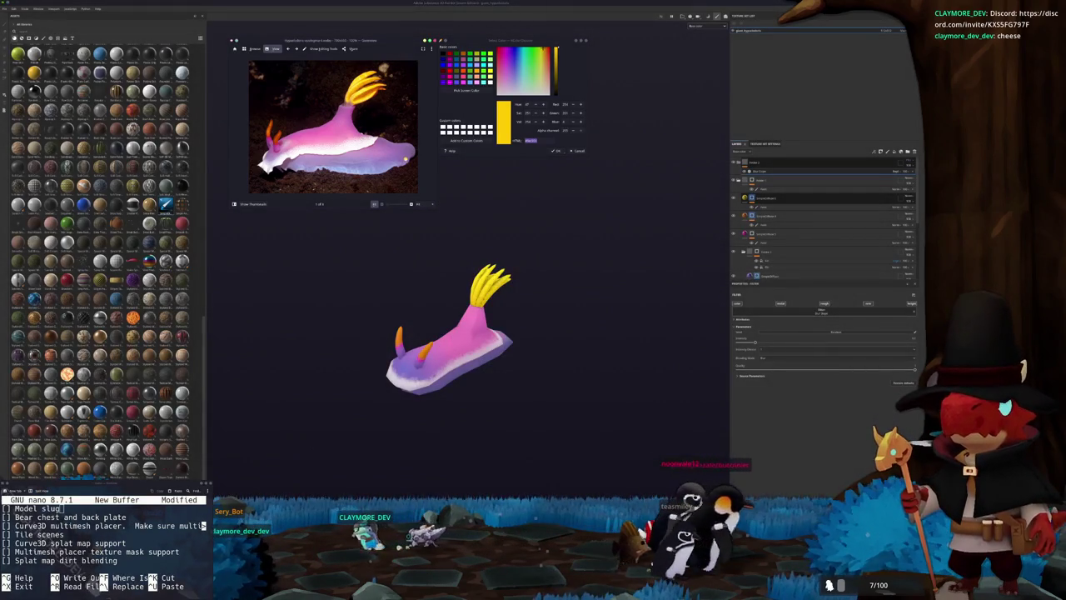
left_click_drag(499, 153, 524, 265)
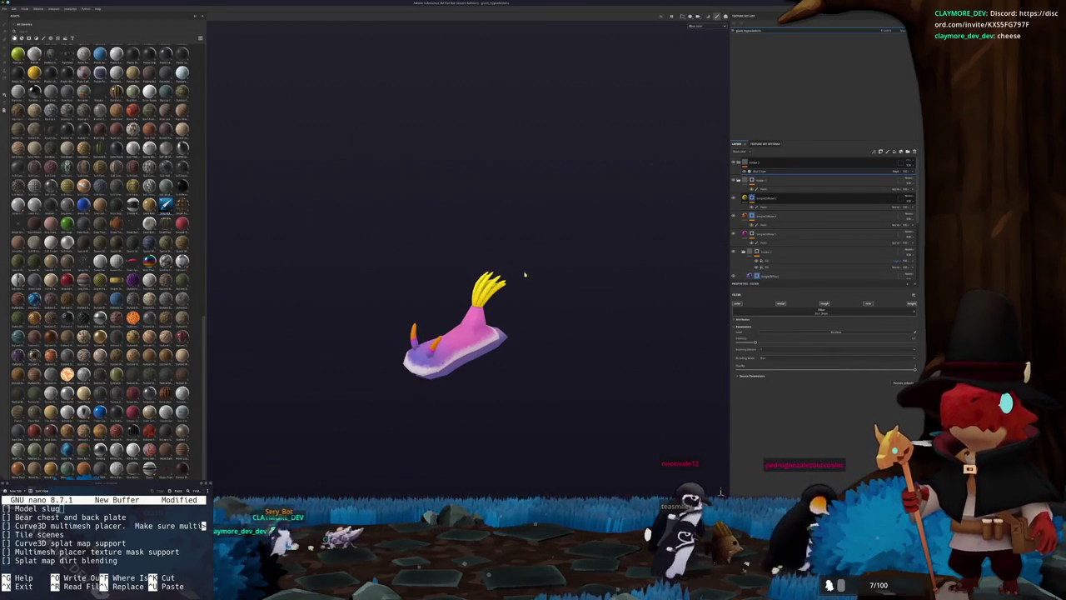
Step: Back in Godot, expand fish_library and the small fish folder, then duplicate butter_chromodoris
key("alt+Tab")
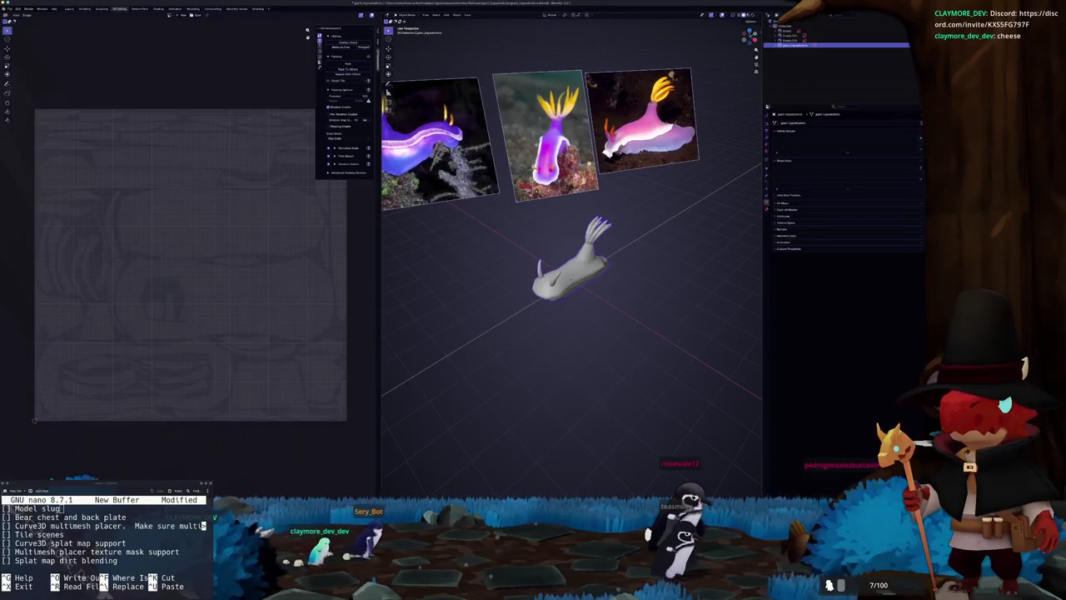
key("alt+Tab")
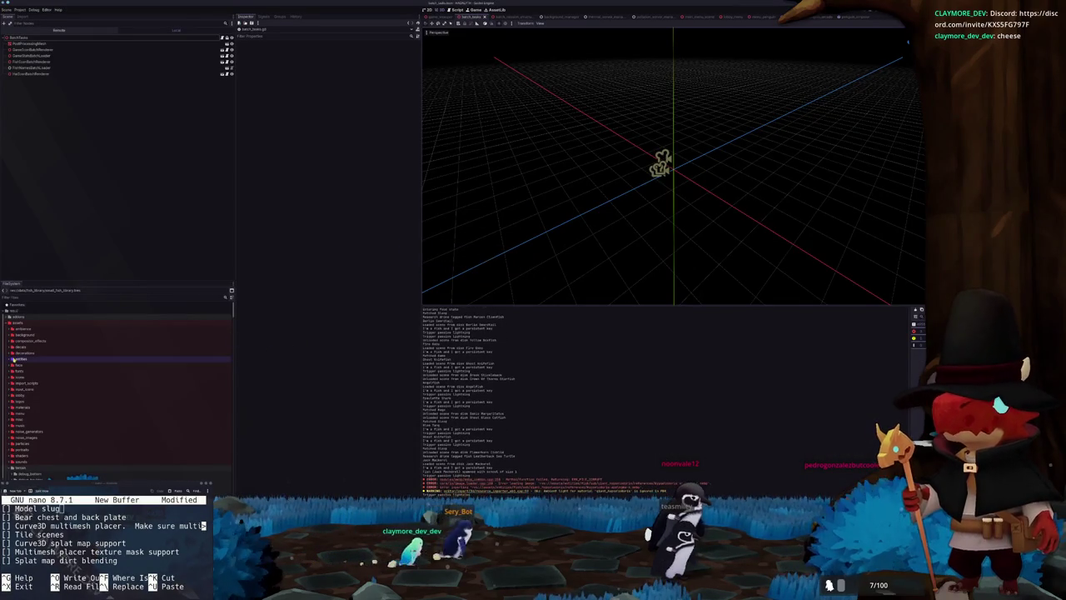
scroll(24, 383, "down", 10)
scroll(25, 387, "up", 5)
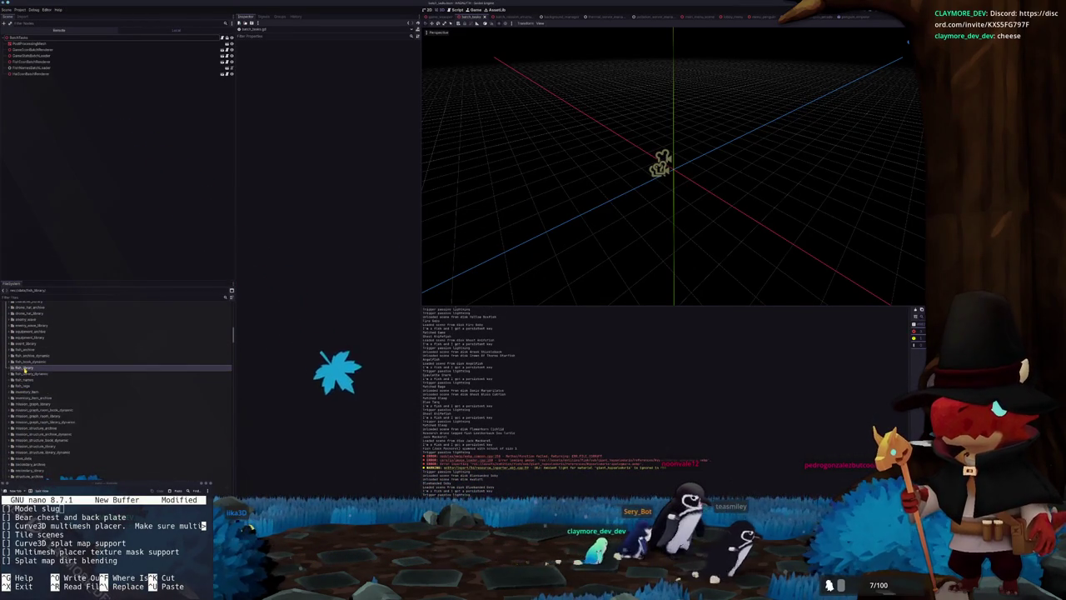
double_click(25, 367)
scroll(25, 373, "up", 5)
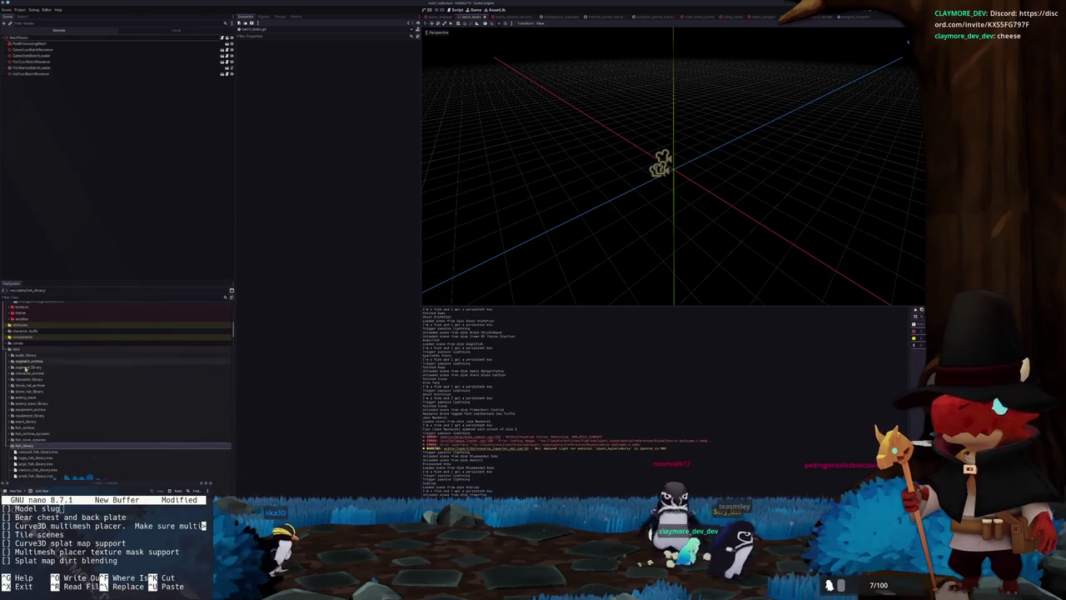
scroll(32, 425, "down", 3)
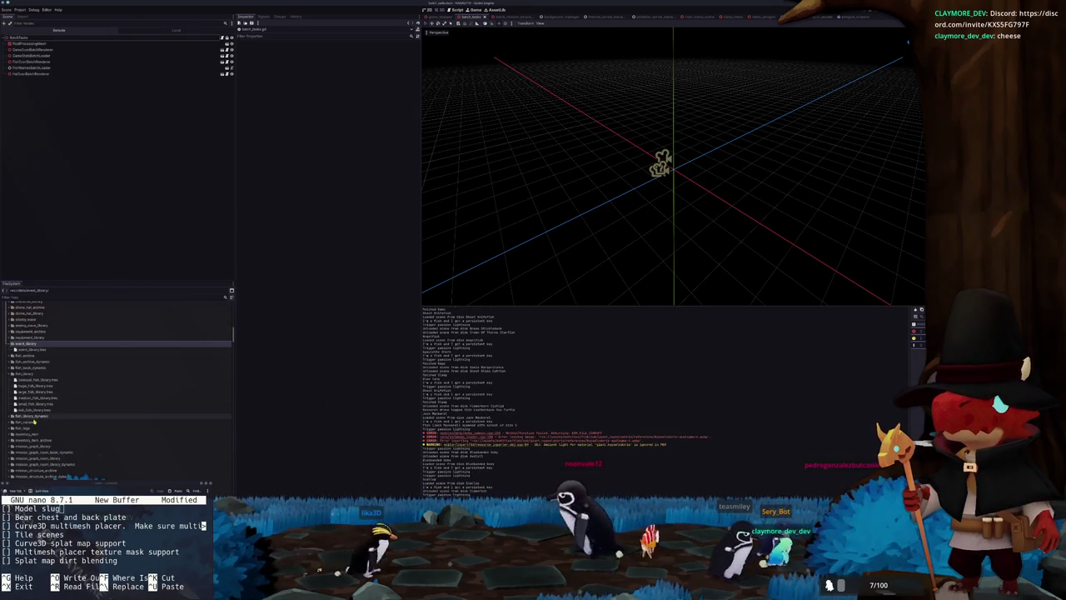
scroll(31, 419, "down", 10)
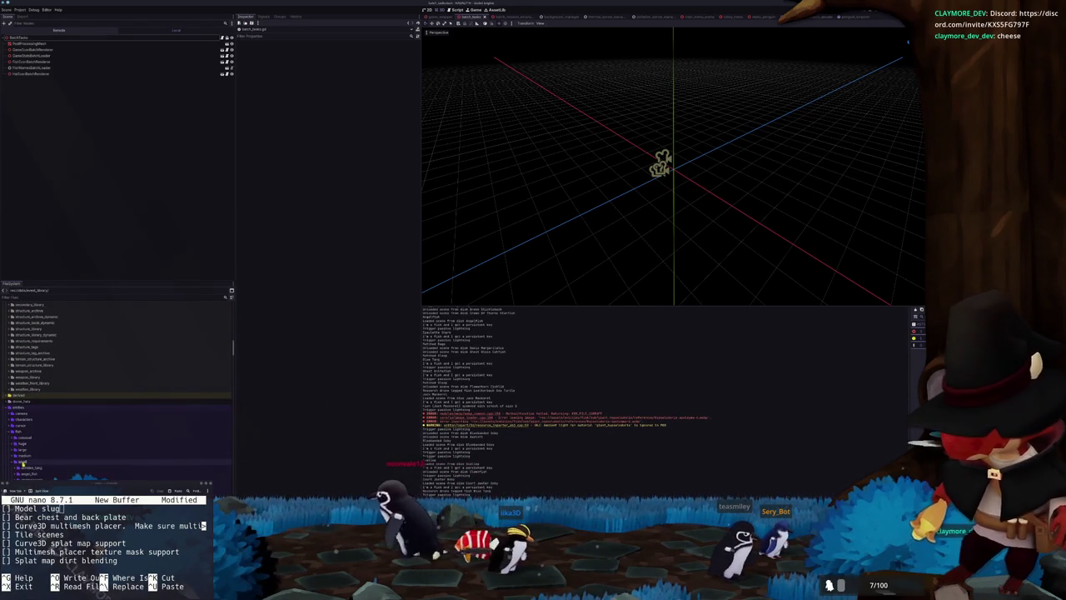
double_click(23, 467)
scroll(67, 433, "down", 3)
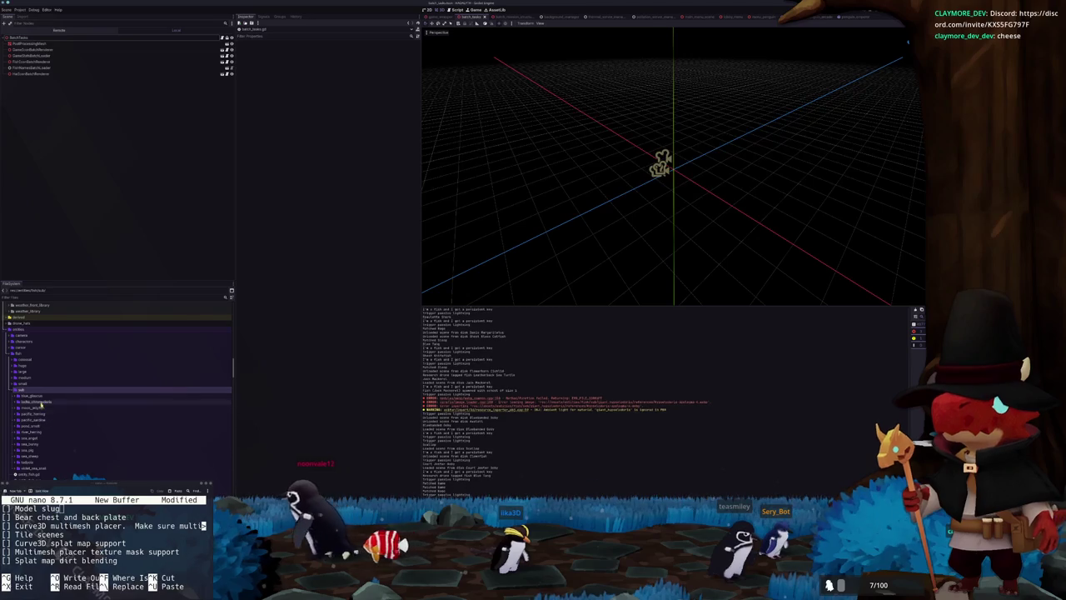
key("ctrl+d")
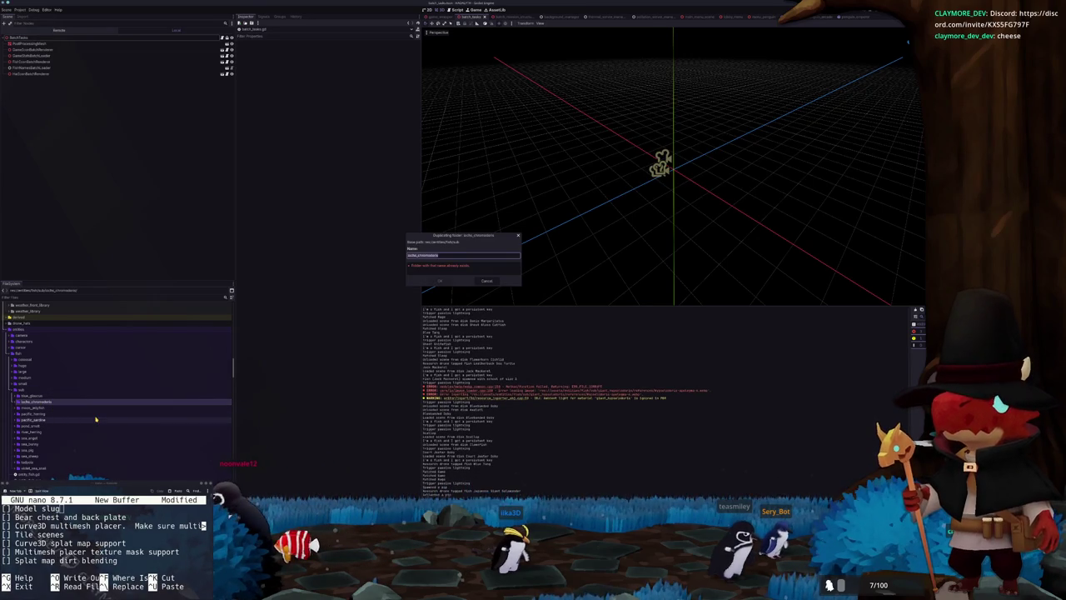
Step: Name the copied folder giant_hypselodoris, then open it and its slug scene
type("giant_hypselodoris")
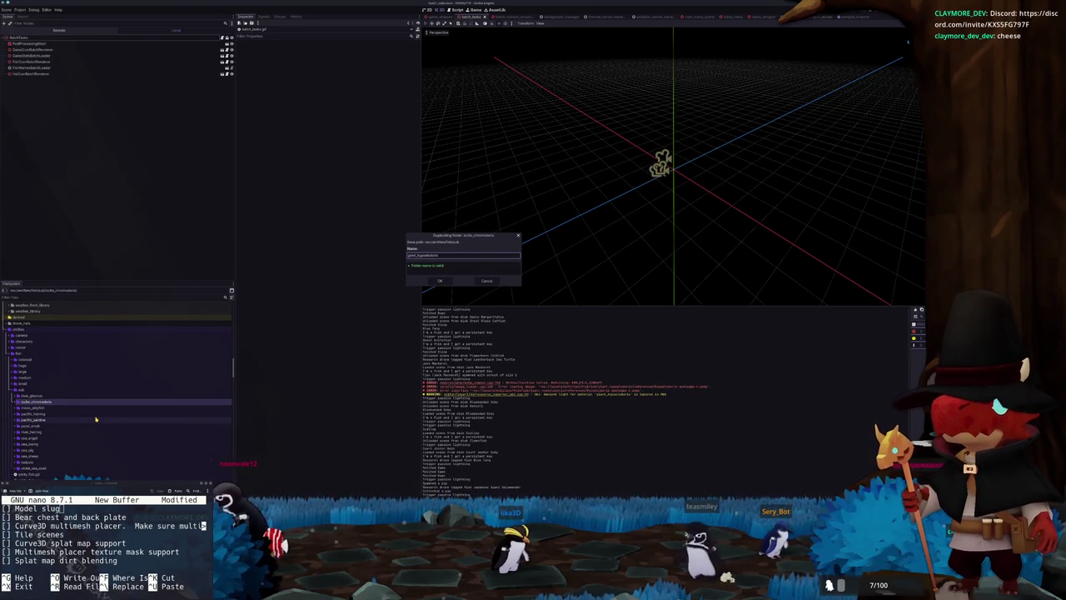
key("Return")
double_click(49, 403)
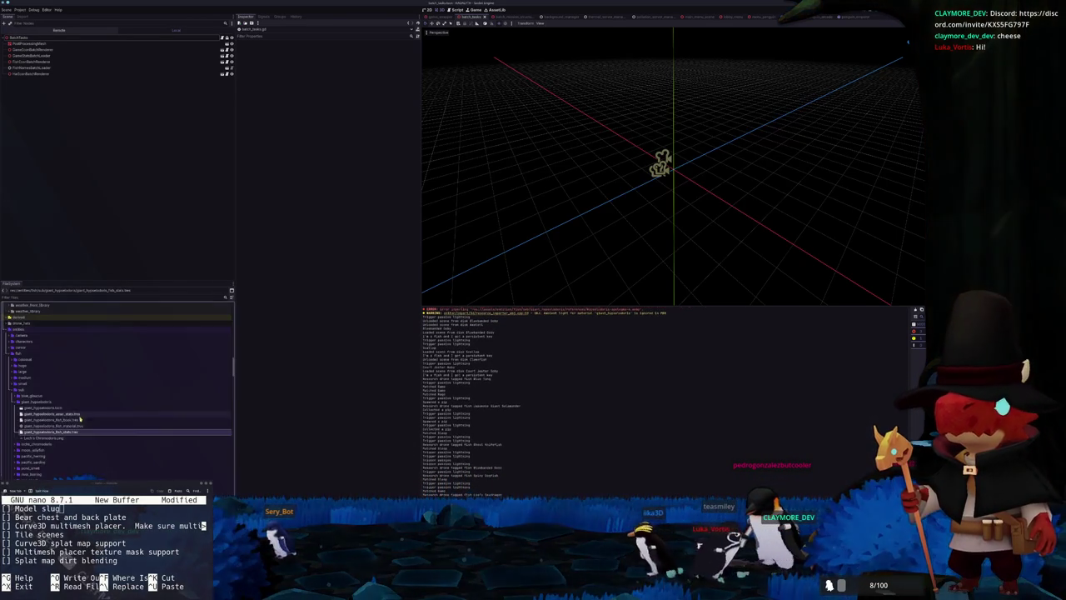
double_click(43, 407)
Step: Review the root fish entity, the fish agent's stats and the attack agent's actor data
left_click(32, 39)
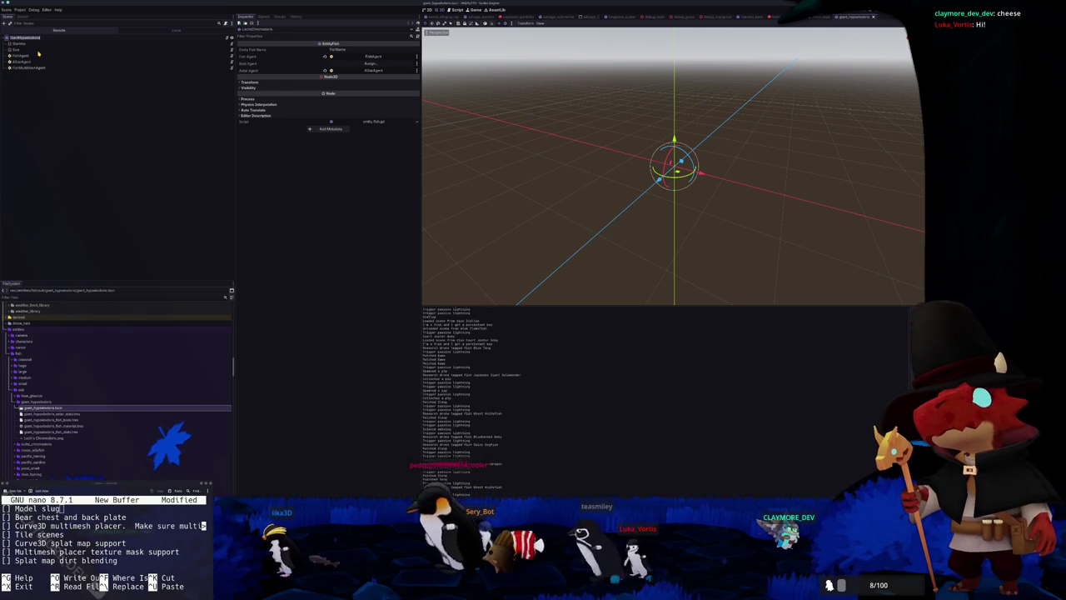
left_click(38, 55)
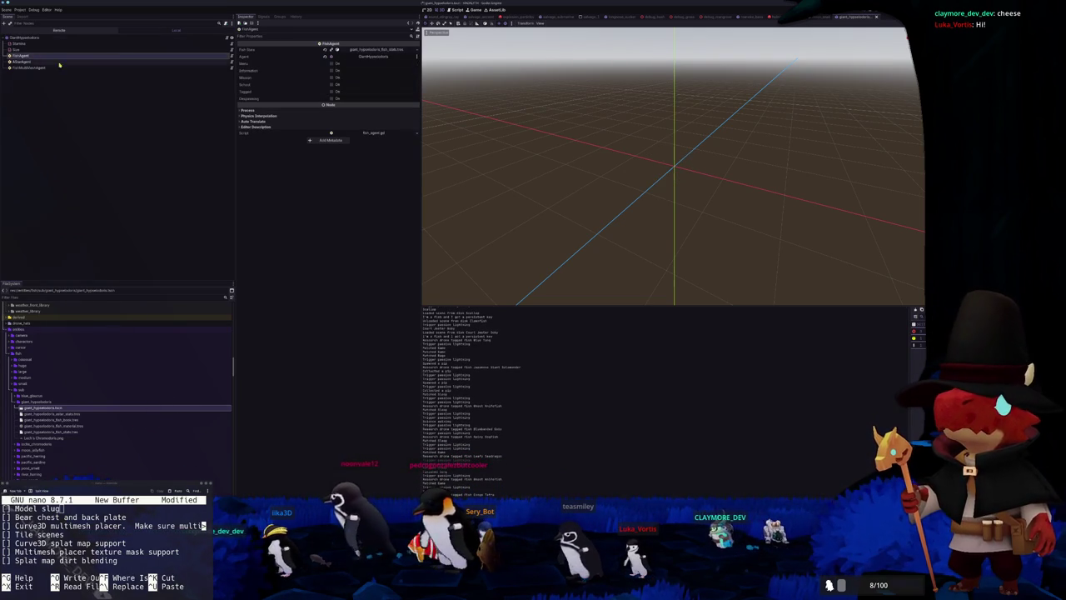
left_click(389, 50)
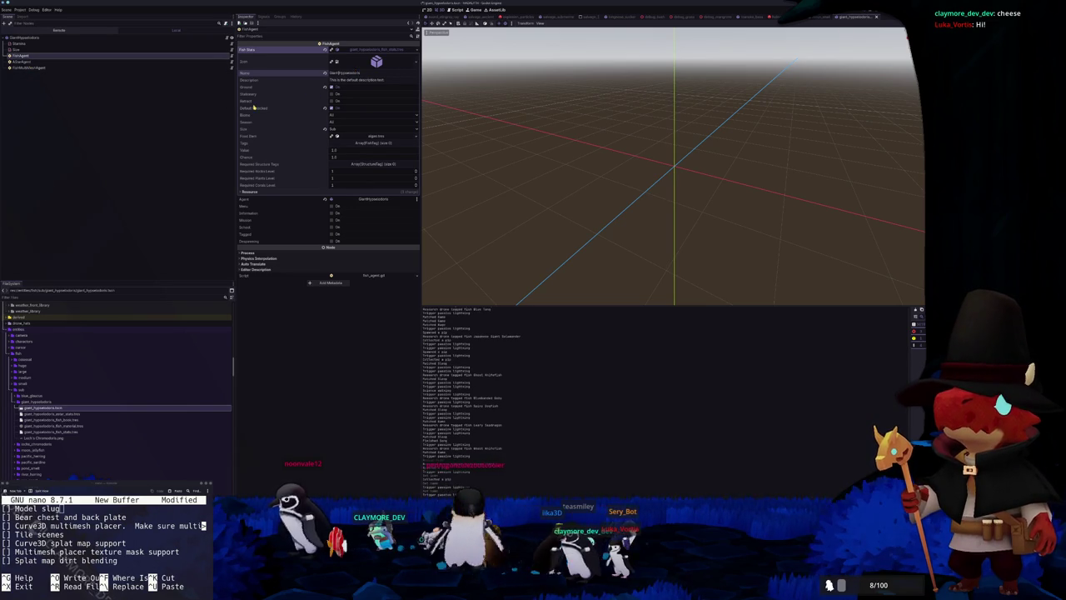
left_click(79, 62)
left_click(375, 56)
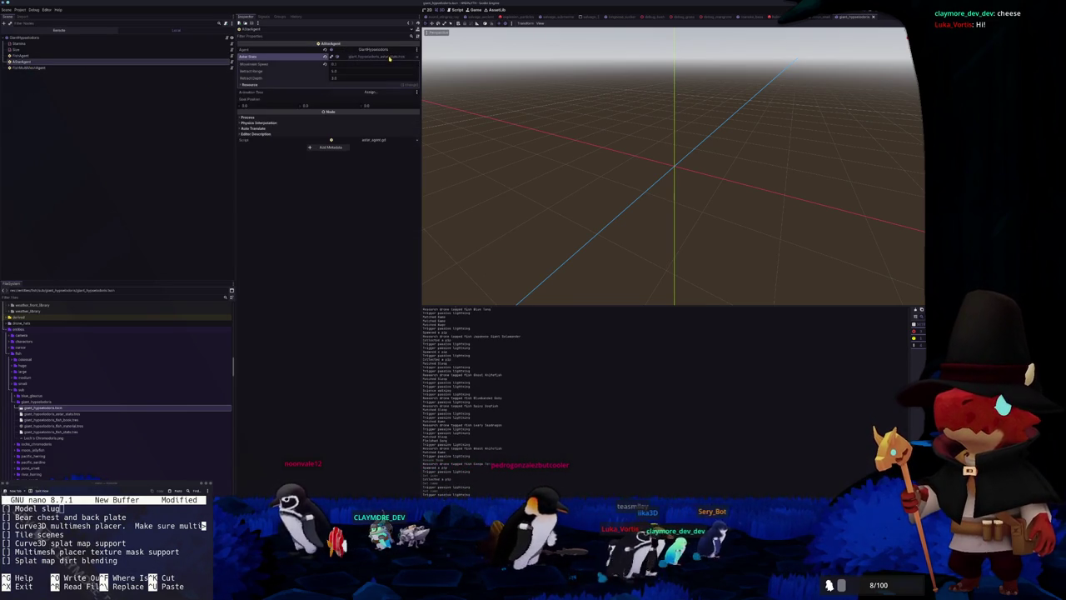
Step: Quick Load the slug mesh into FishMultiMeshAgent's mesh slot
left_click(72, 68)
left_click(391, 75)
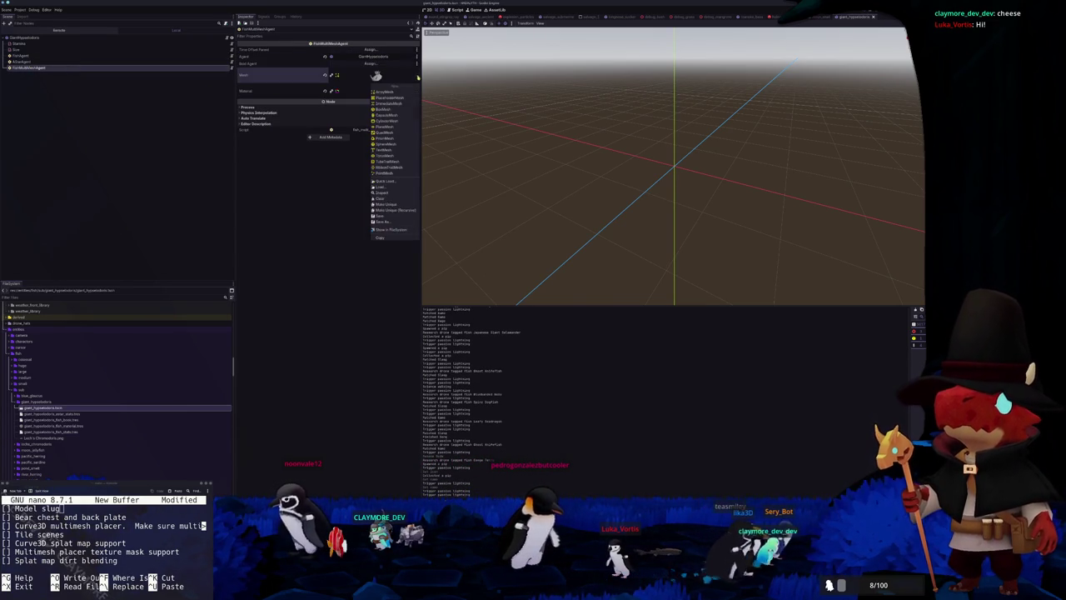
left_click(389, 180)
type("fish")
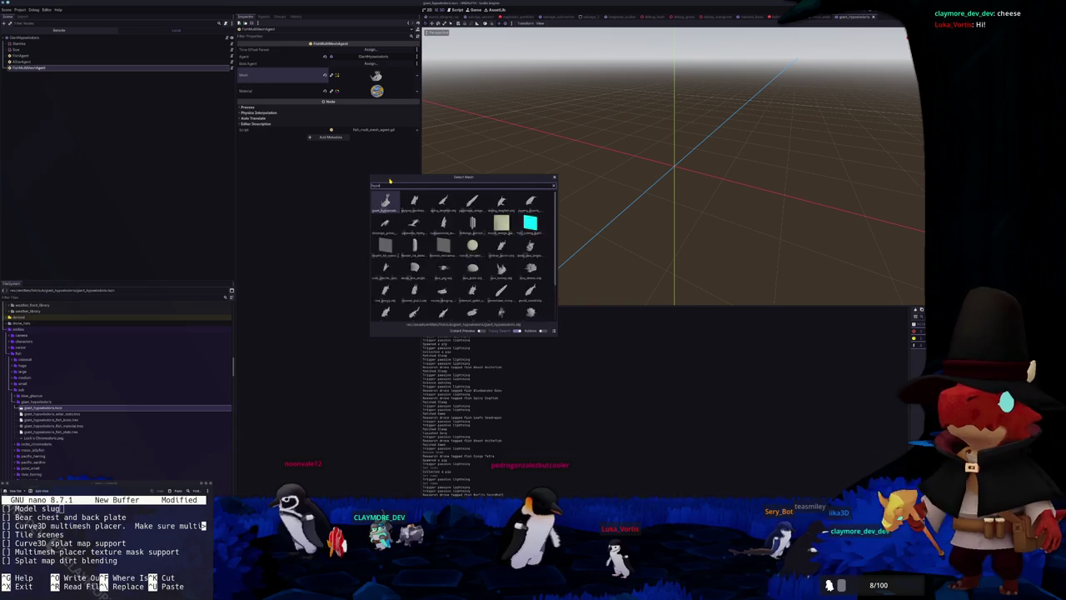
key("Return")
Step: Load the new 'giant' colour texture into the material's shader parameter texture slot
left_click(377, 91)
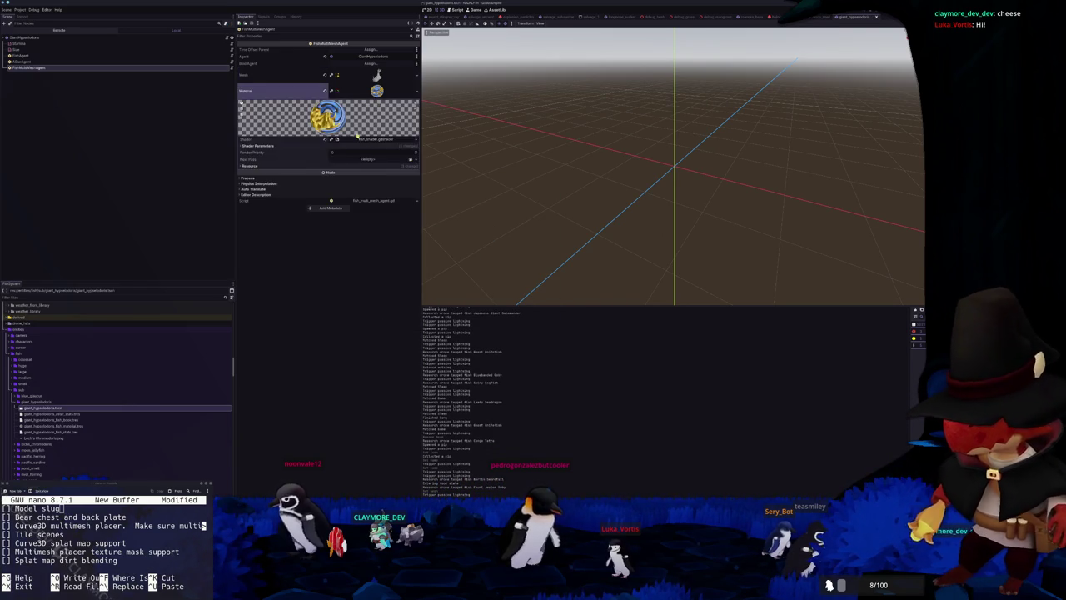
left_click(381, 146)
left_click(414, 157)
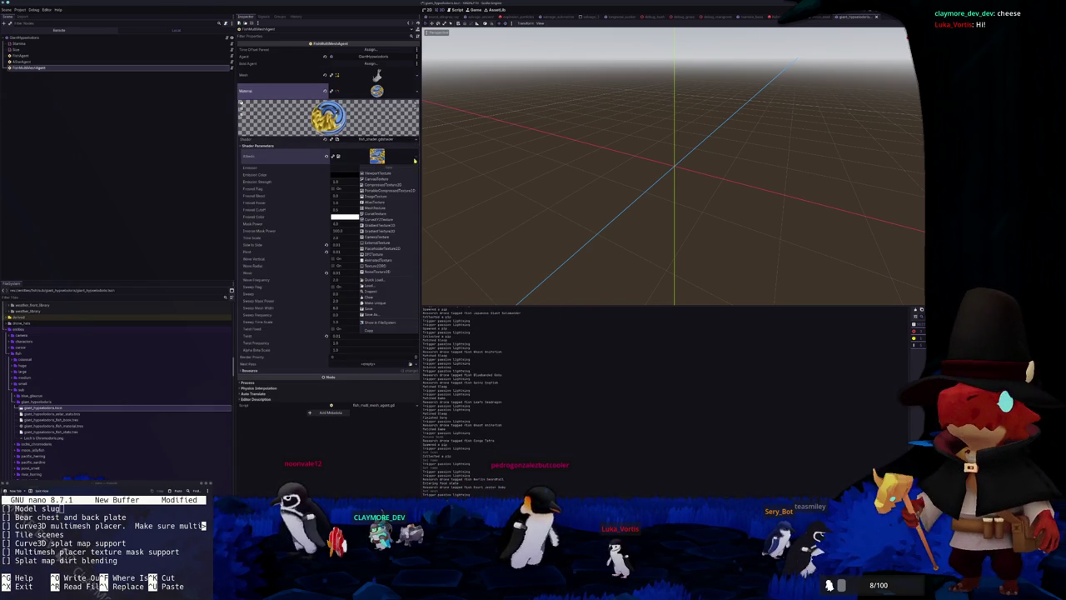
left_click(372, 280)
type("giant")
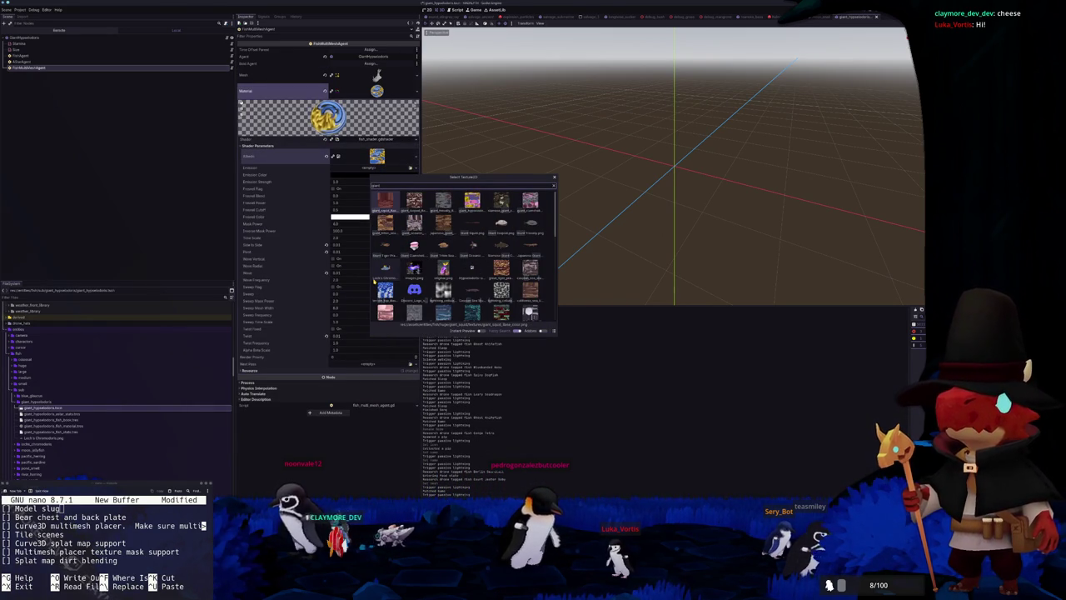
key("Return")
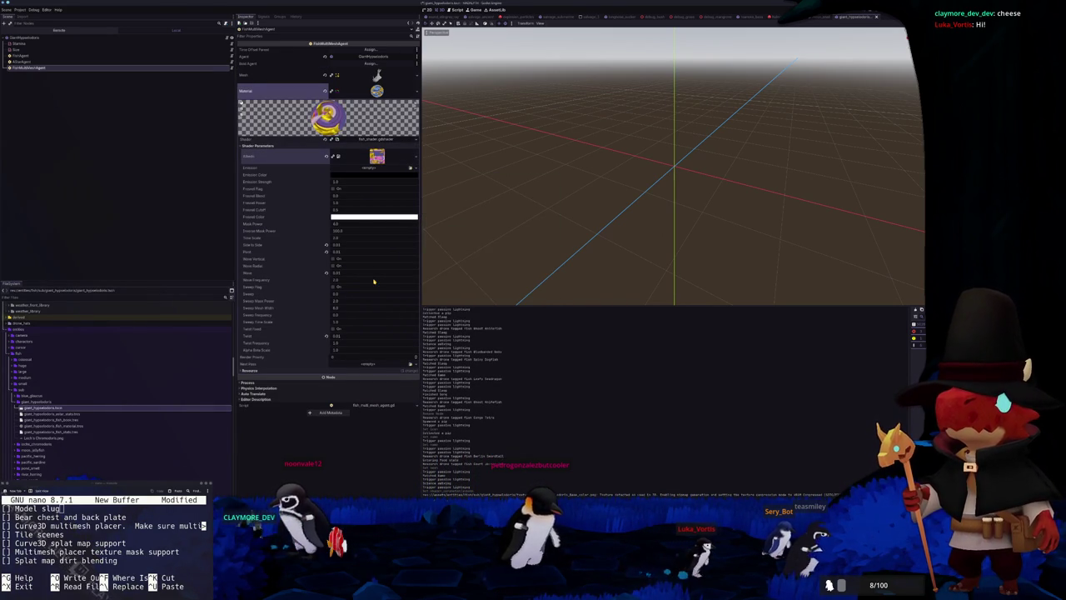
Step: Delete the leftover copied png file from the project's files
left_click(33, 438)
key("Delete")
key("Return")
left_click(51, 419)
scroll(46, 400, "up", 3)
Step: Add the giant_h fish book to the empty slot in sub_fish_library.tres
left_click(34, 358)
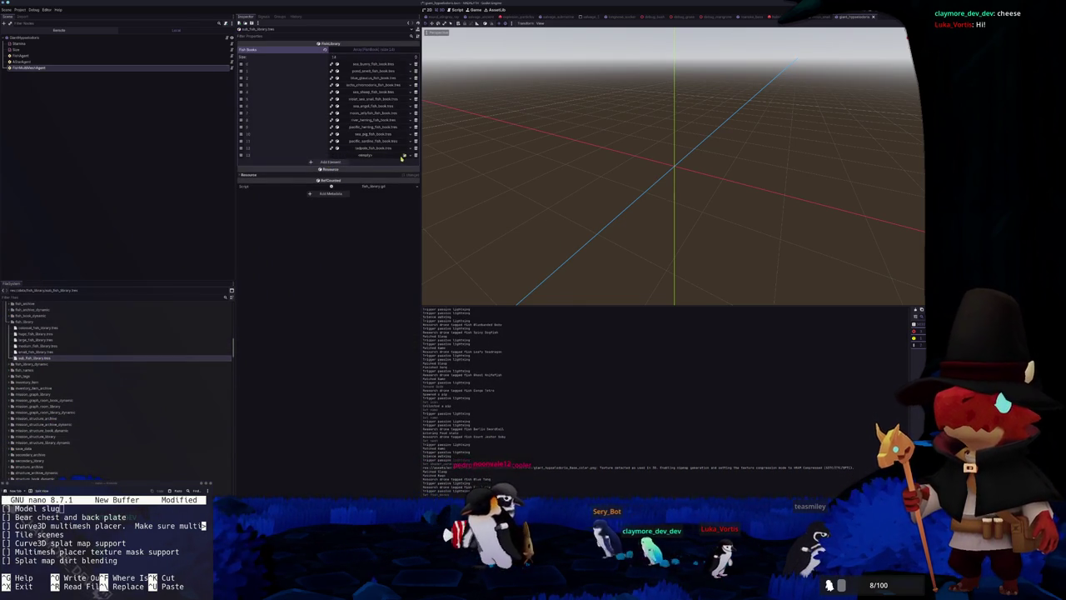
left_click(403, 155)
type("giant_h")
key("Return")
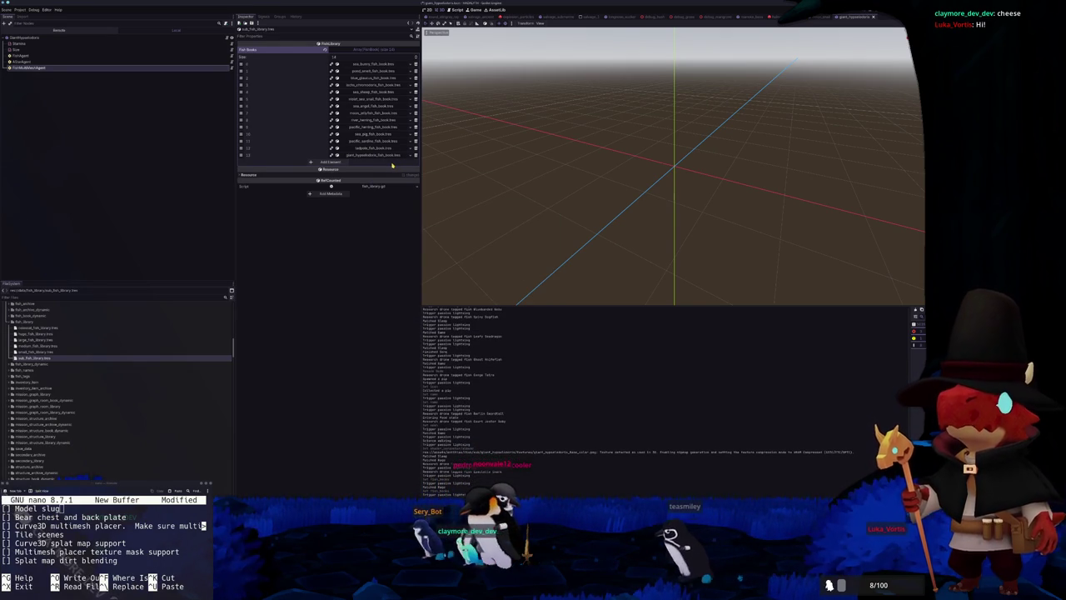
scroll(25, 394, "up", 5)
scroll(25, 393, "down", 3)
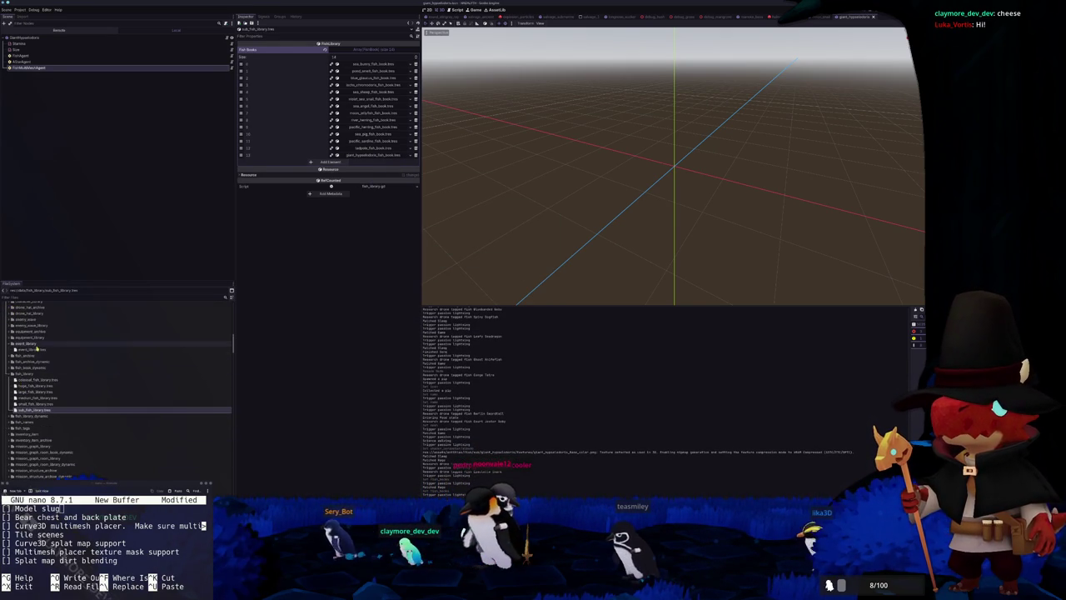
Step: Check the event library's school event, then quick-open the batch_bl scene
left_click(33, 350)
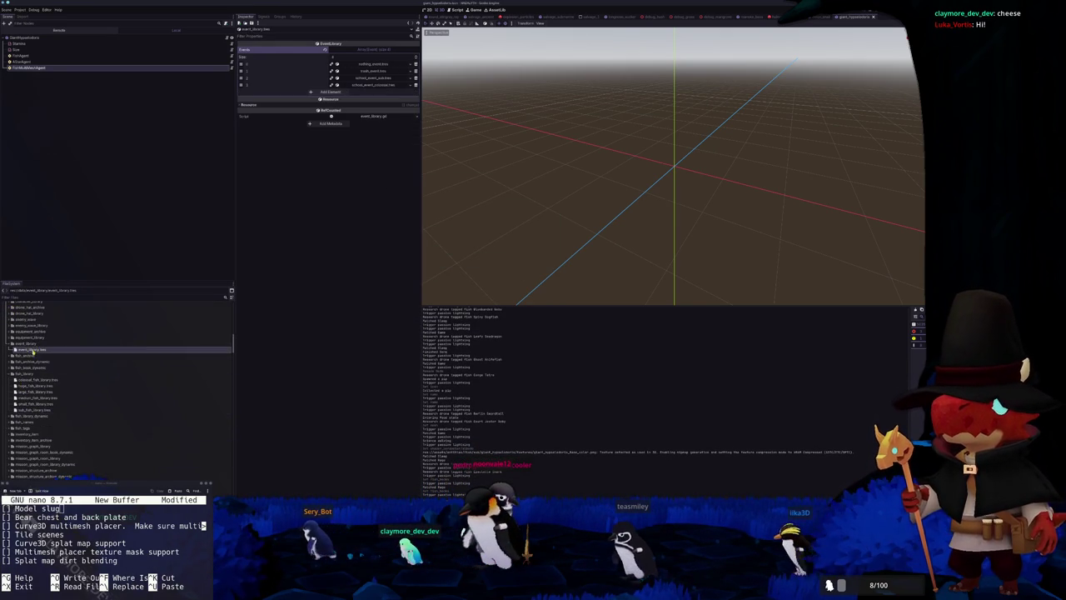
left_click(376, 78)
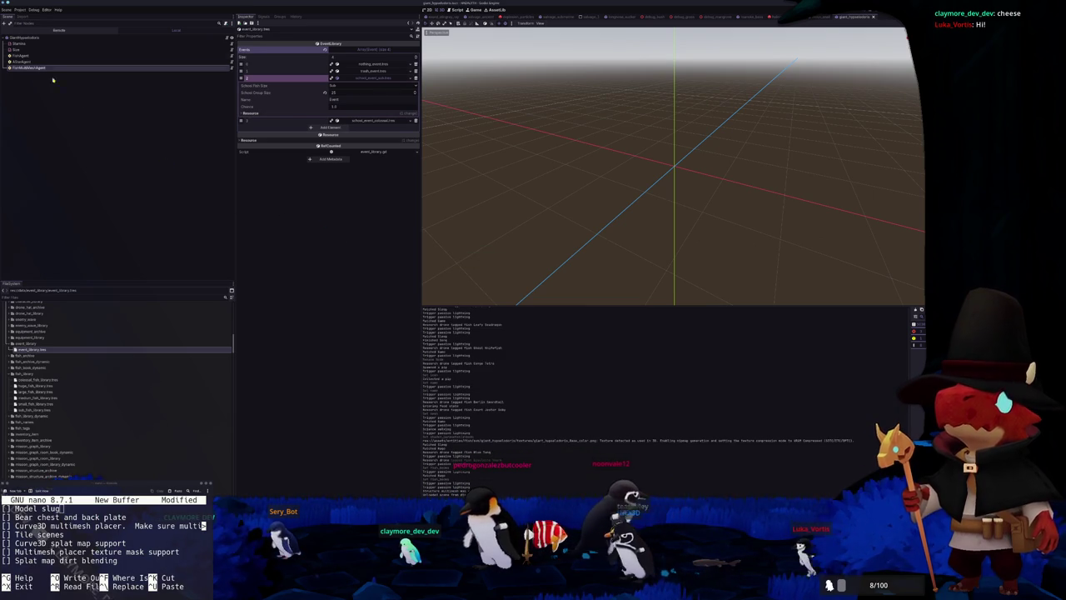
key("alt+shift+o")
type("batch_bl")
key("Return")
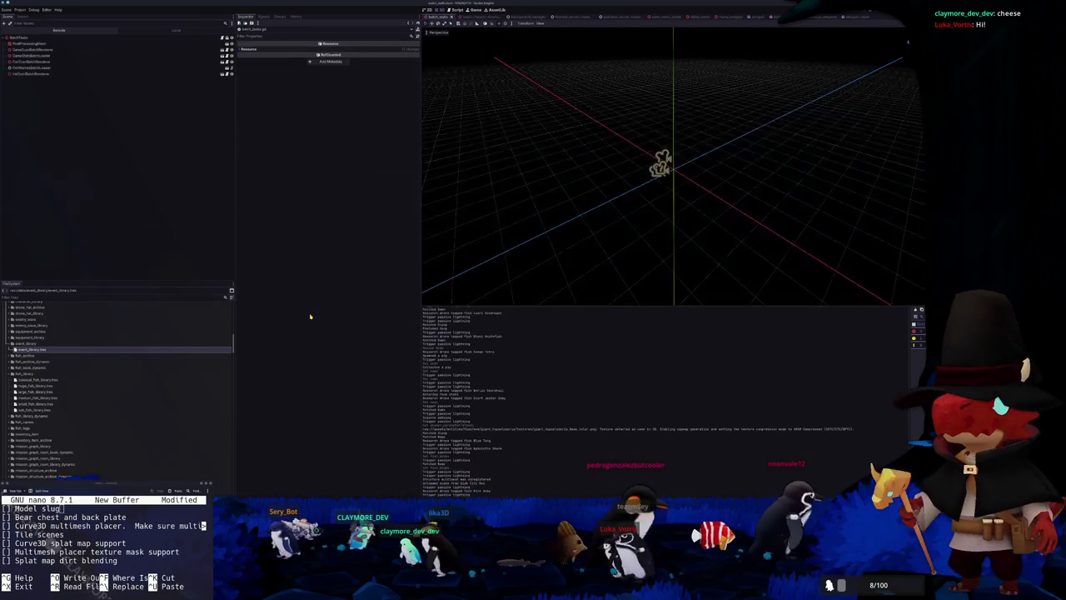
Step: Run the Godot scene, then open turbo_chromodoris.blend in Blender without saving
key("F6")
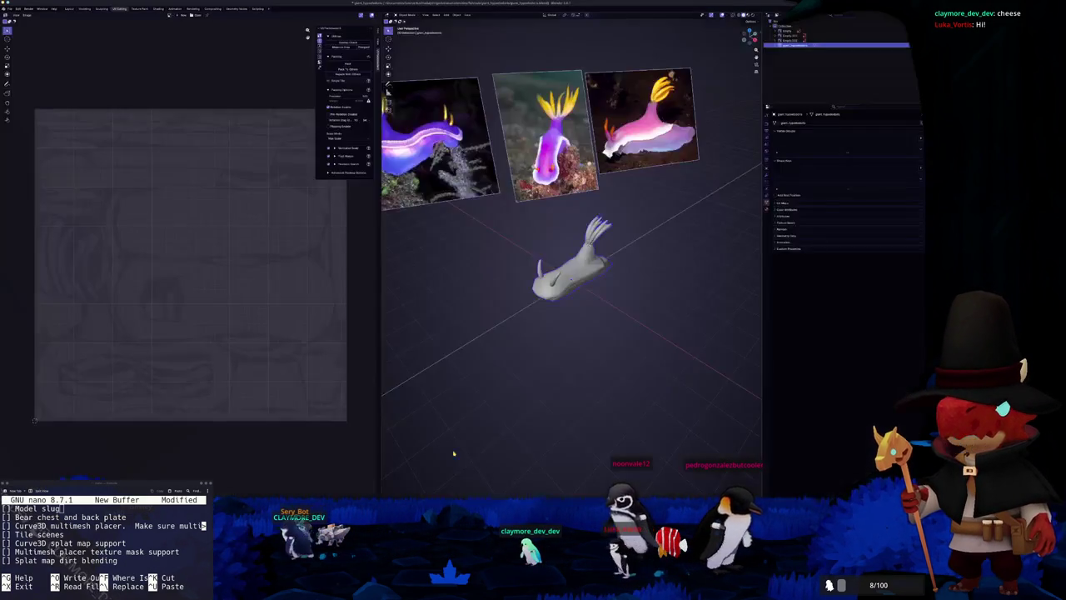
left_click(9, 8)
left_click(20, 132)
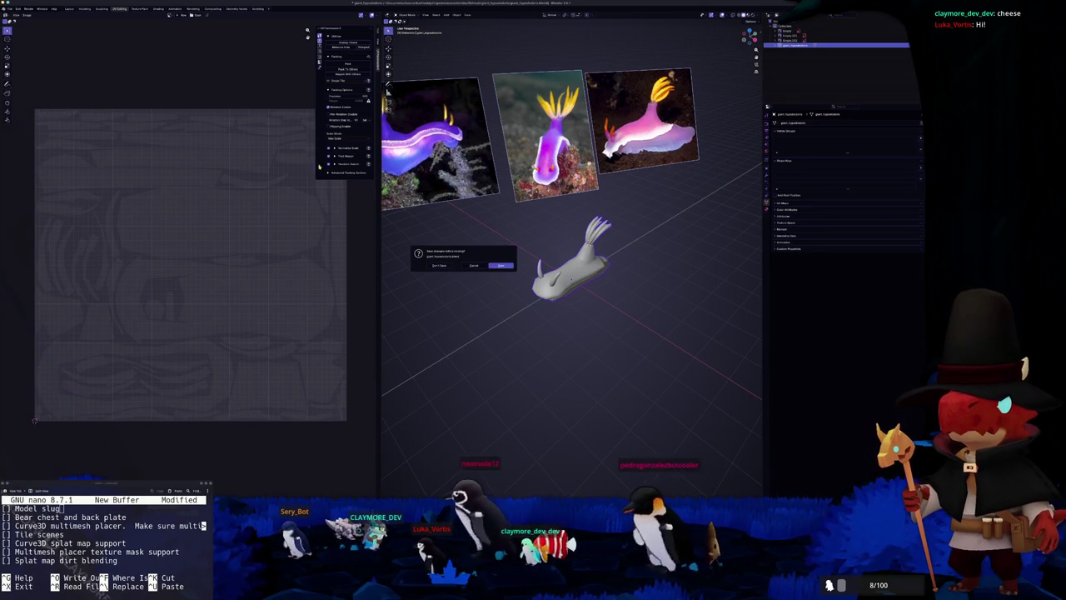
left_click(501, 266)
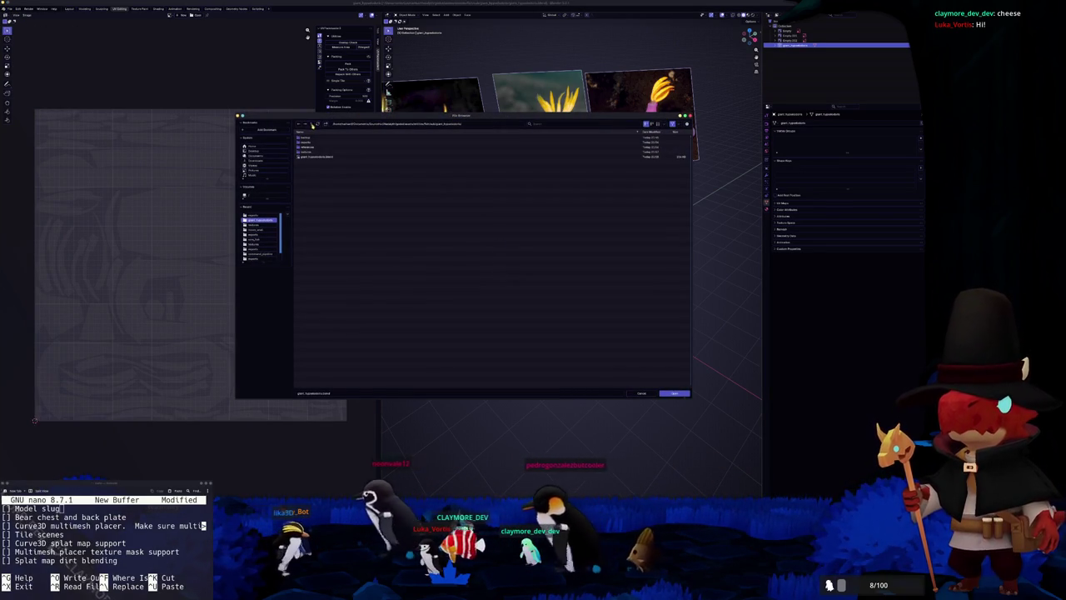
left_click(312, 125)
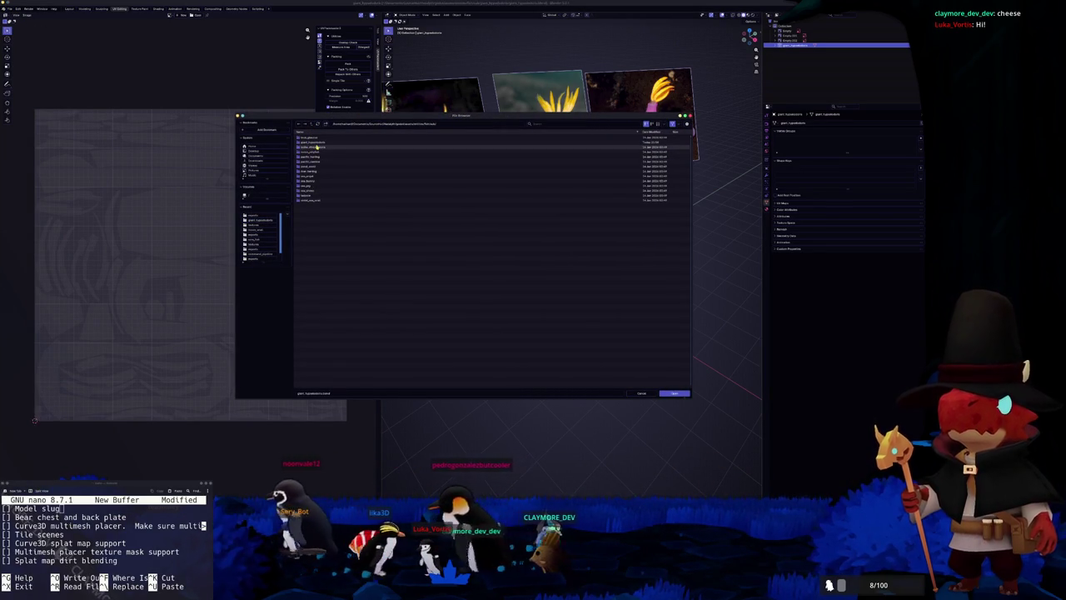
double_click(310, 147)
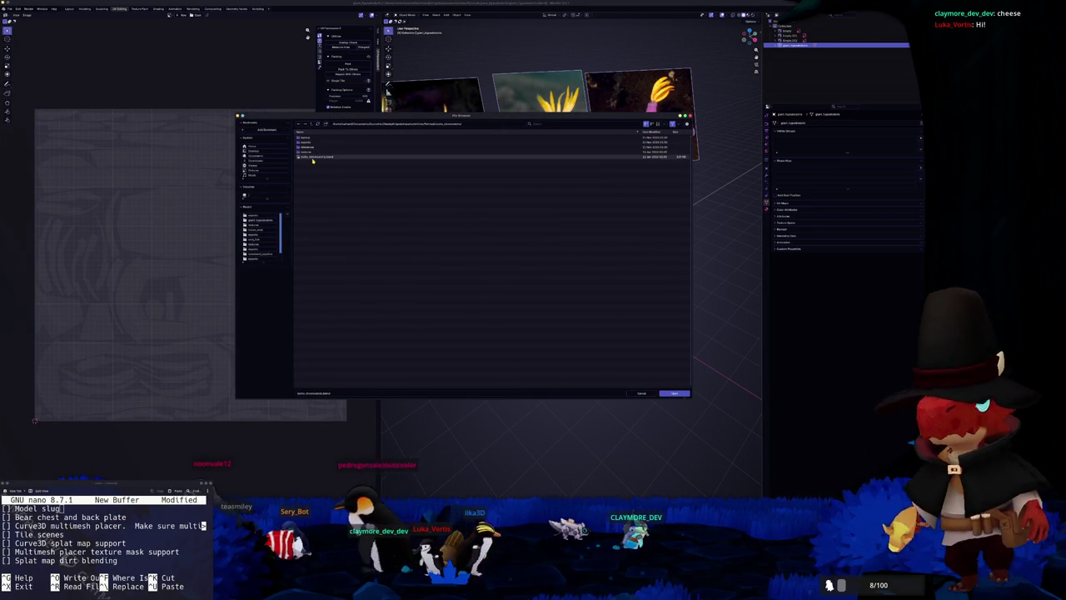
double_click(309, 159)
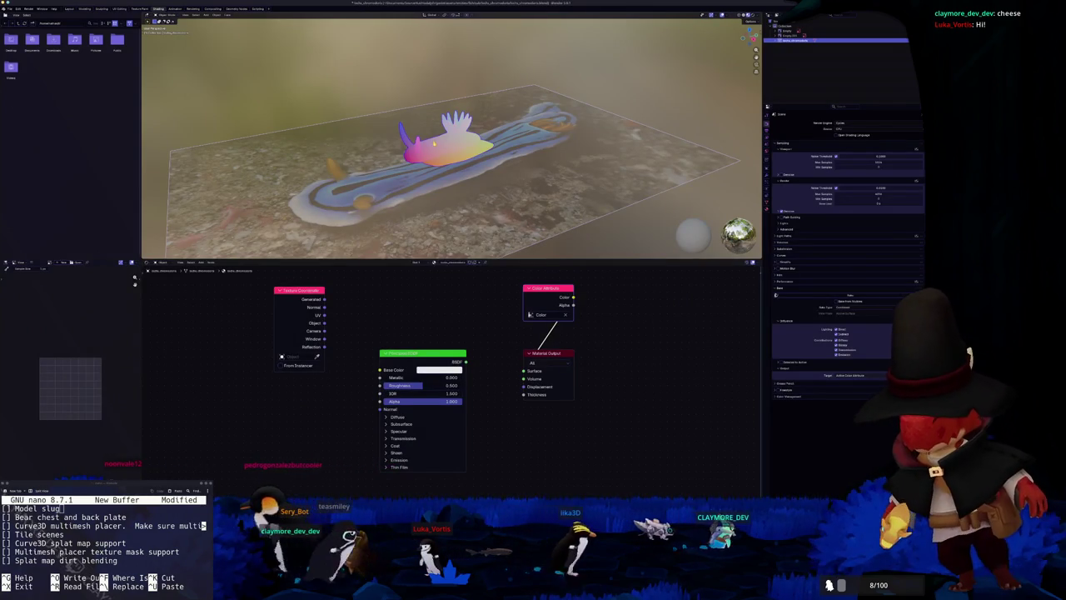
Step: Show turbo_chromodoris's transform values, then reopen the sea slug file from recent files
key("n")
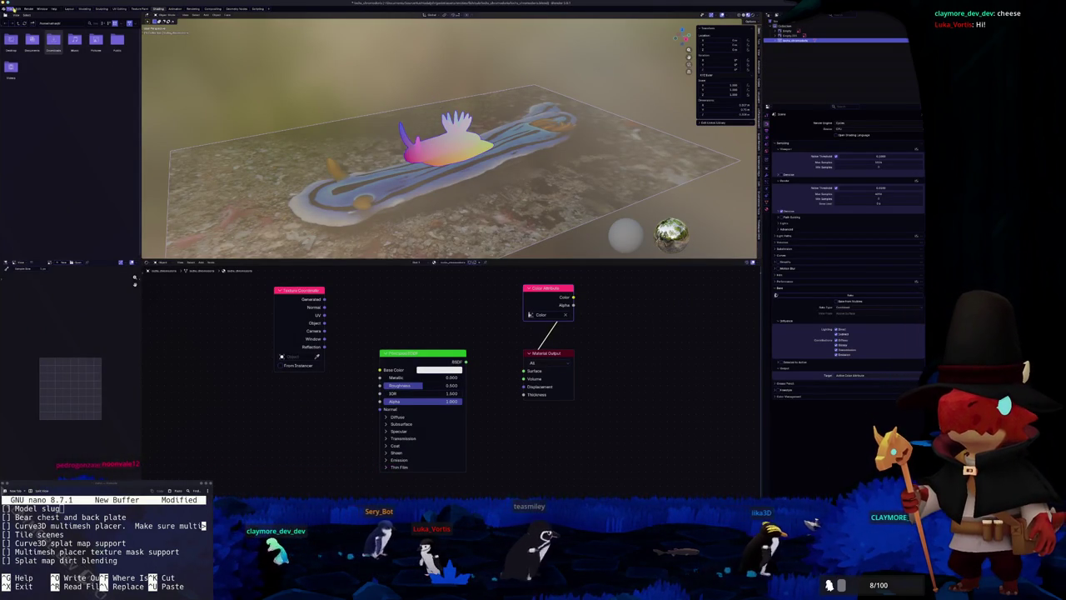
left_click(10, 8)
mouse_move(31, 30)
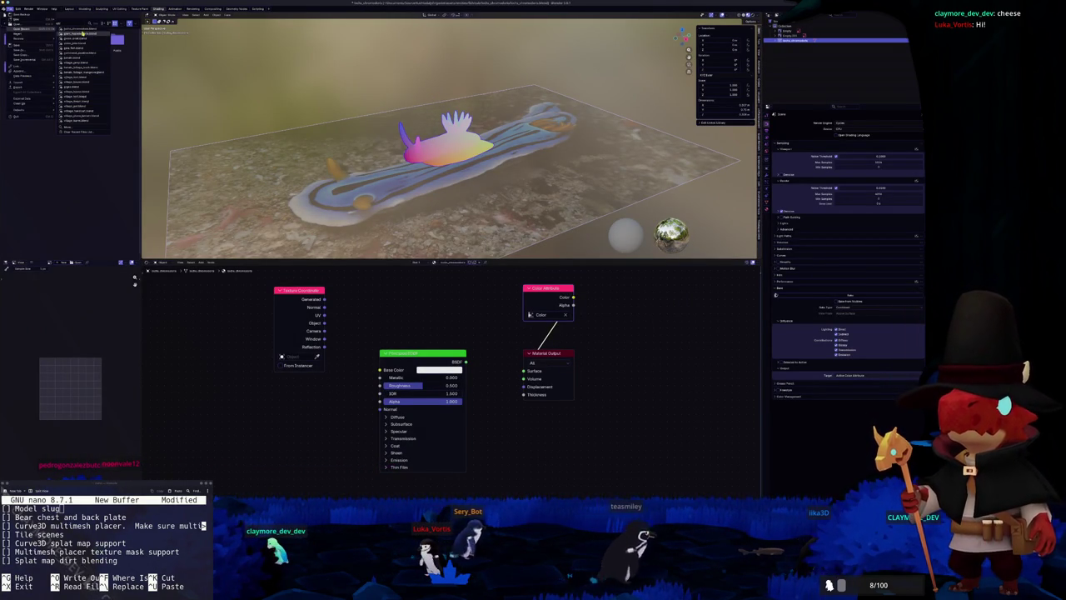
left_click(82, 34)
left_click(490, 264)
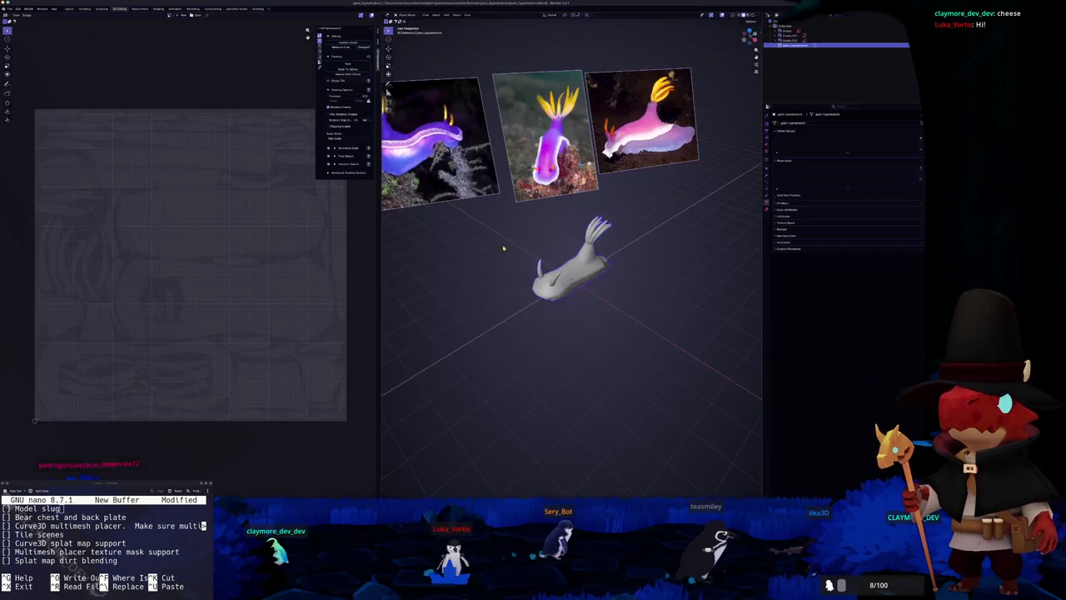
Step: Show the slug's transform values and scale it down
key("n")
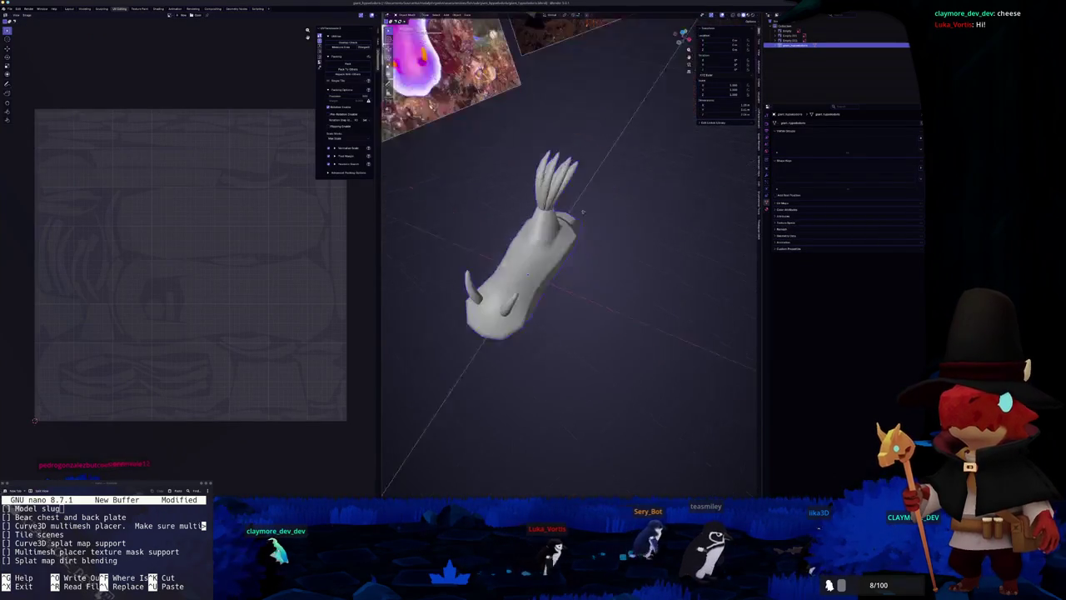
key("s")
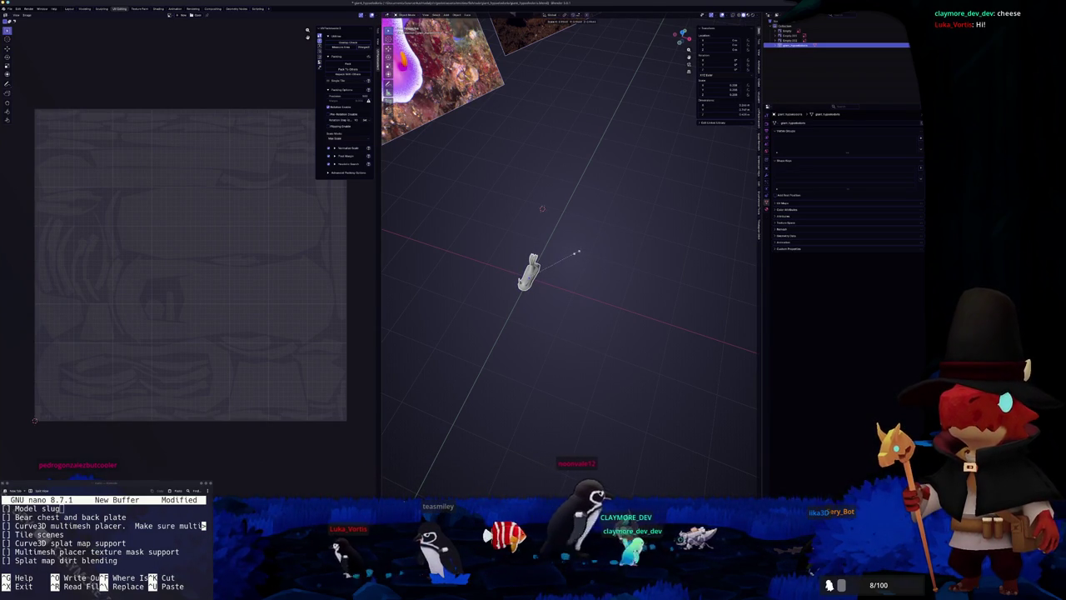
right_click(578, 254)
key("Escape")
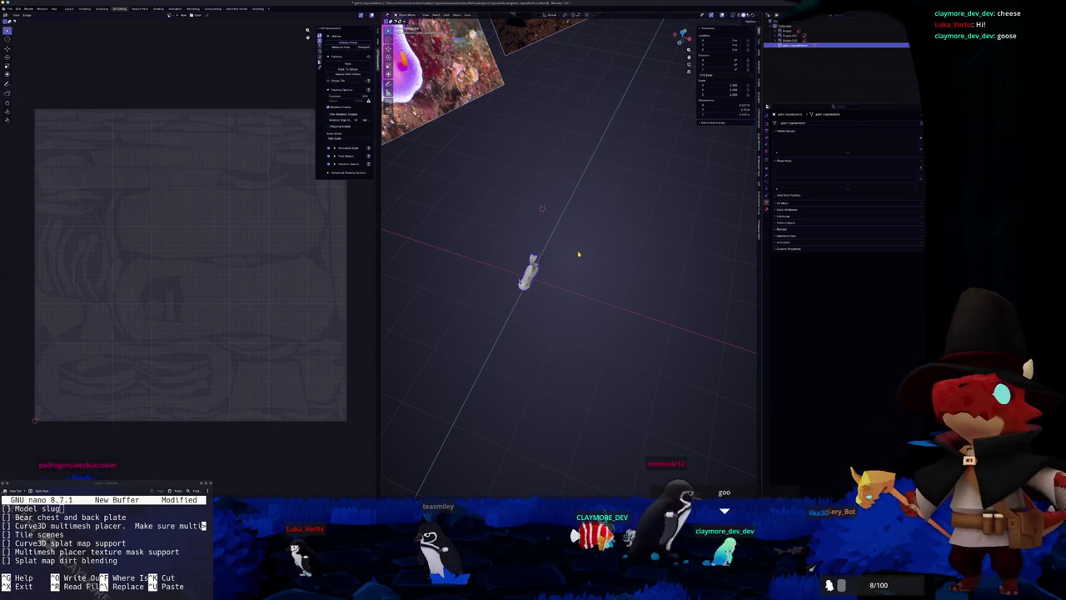
Step: Export the slug as glTF 2.0 with Colors included into the game project
left_click(9, 8)
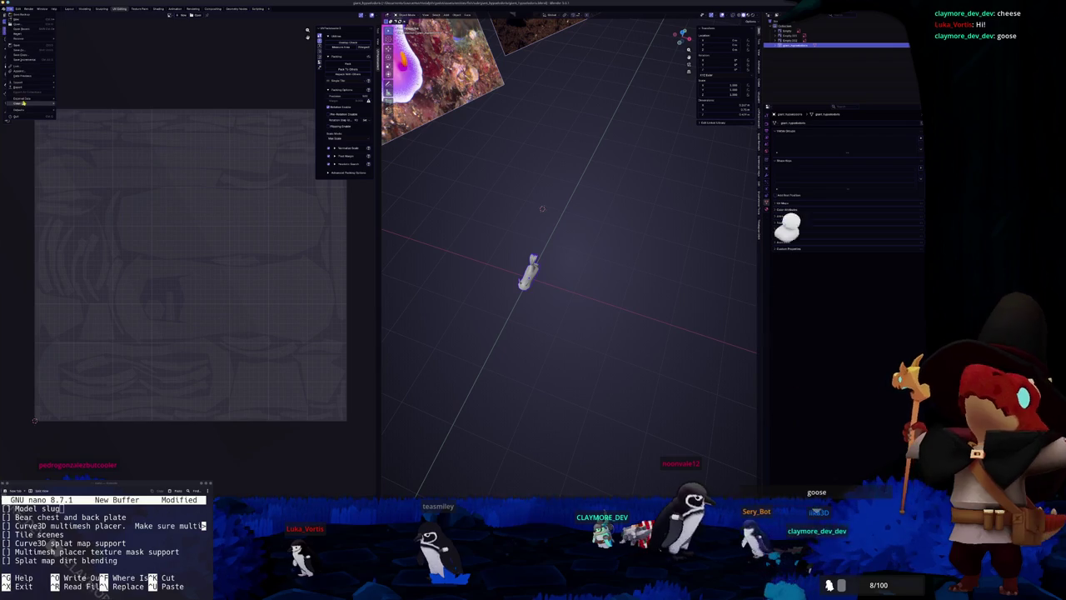
mouse_move(23, 88)
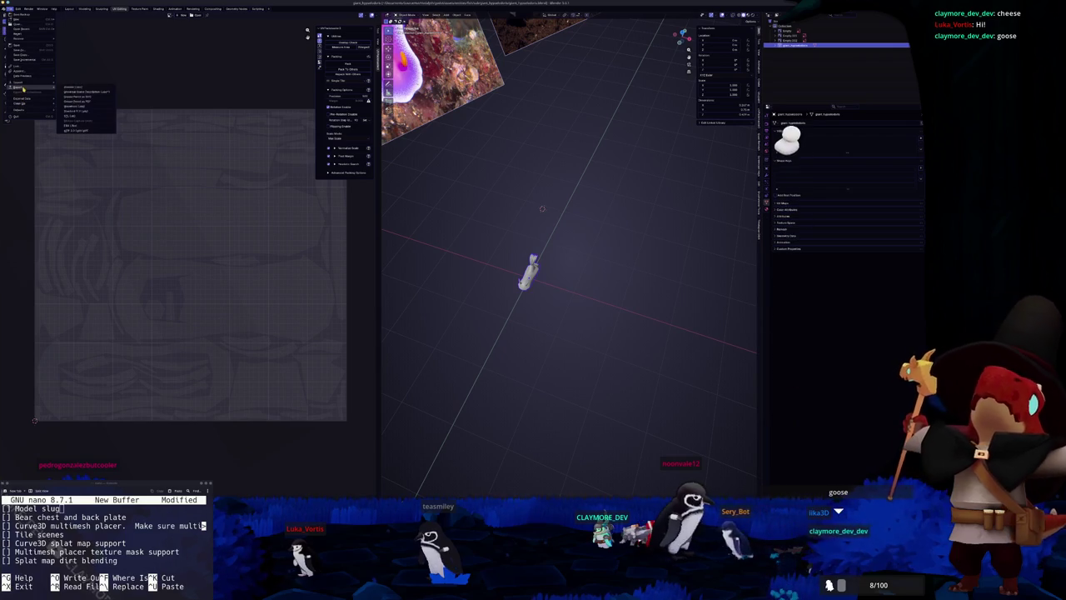
left_click(75, 108)
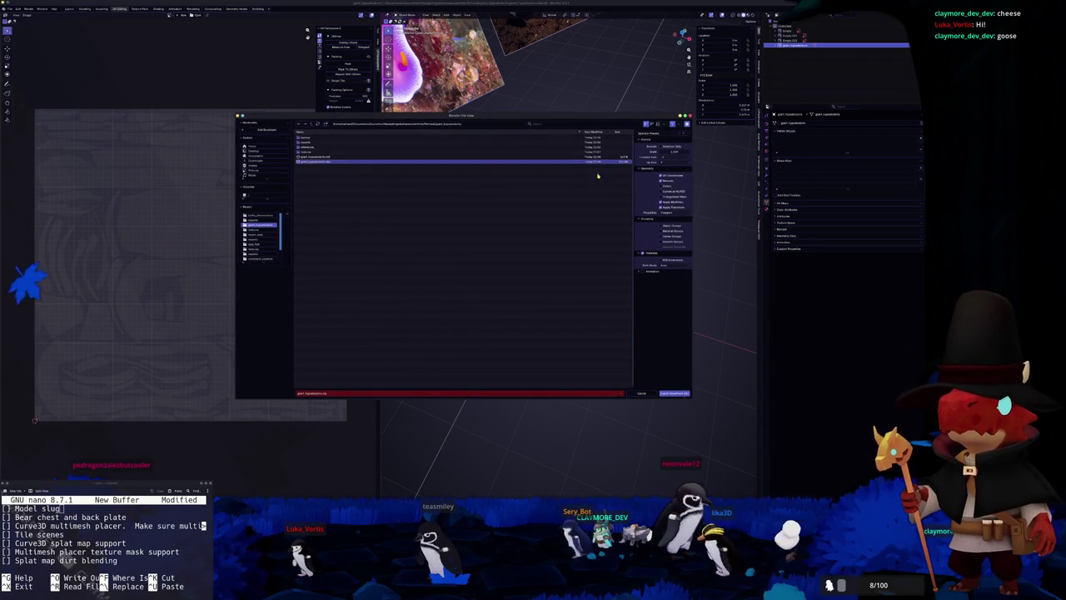
left_click(666, 184)
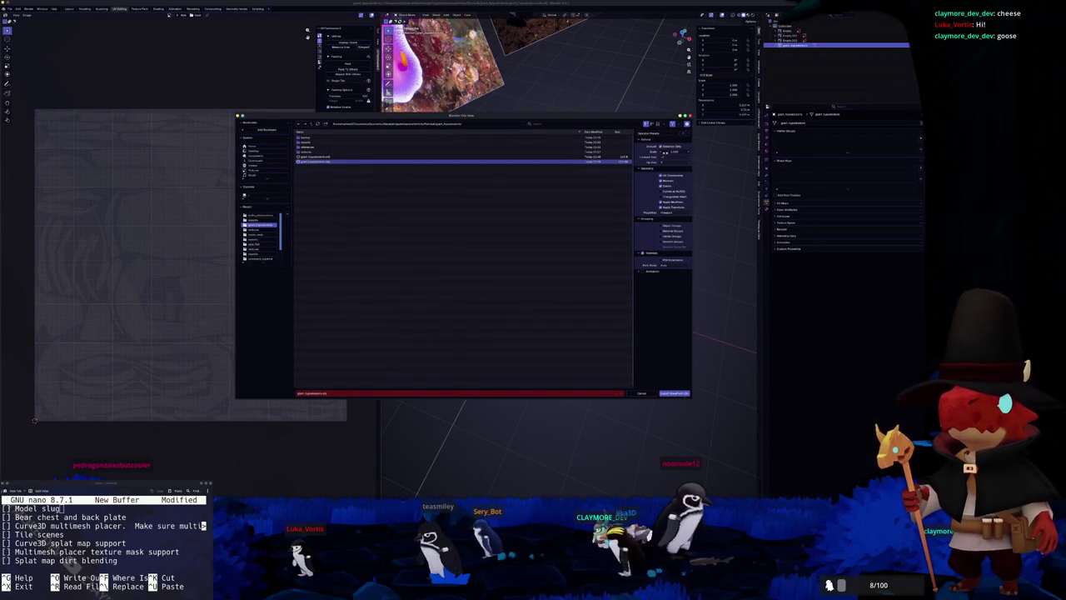
left_click(673, 393)
key("alt+Tab")
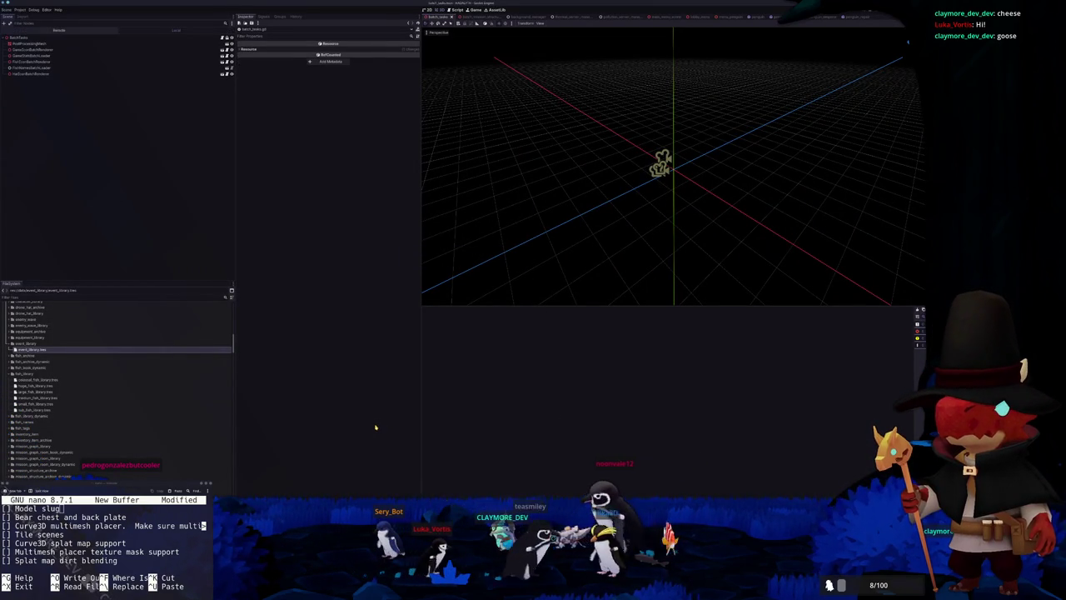
Step: Run the project with F5, mark 'Model slug' done, and load the Voyager save
key("F5")
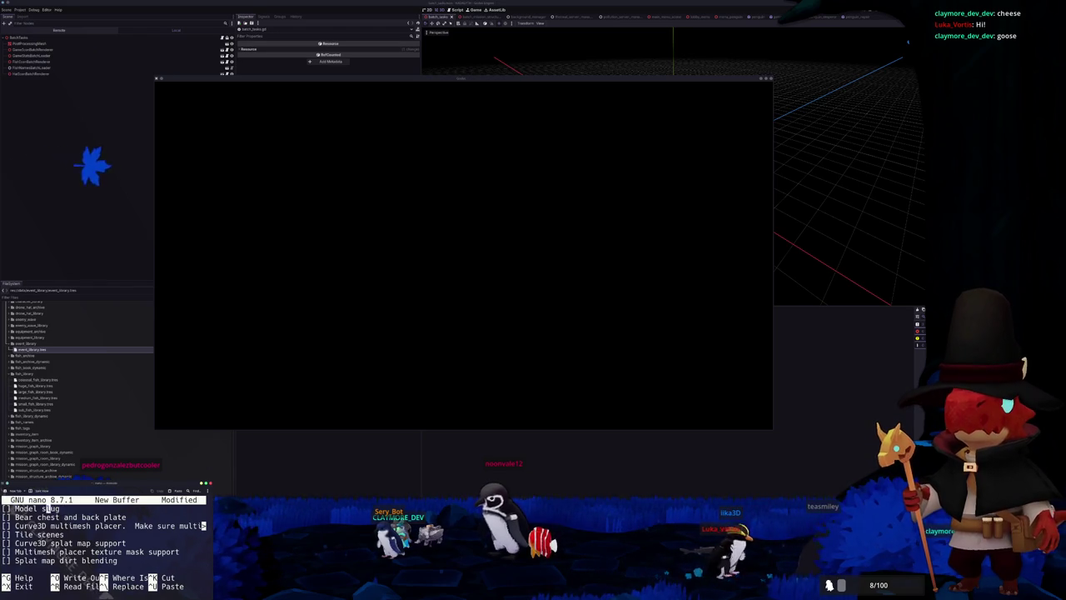
type("x")
key("Down")
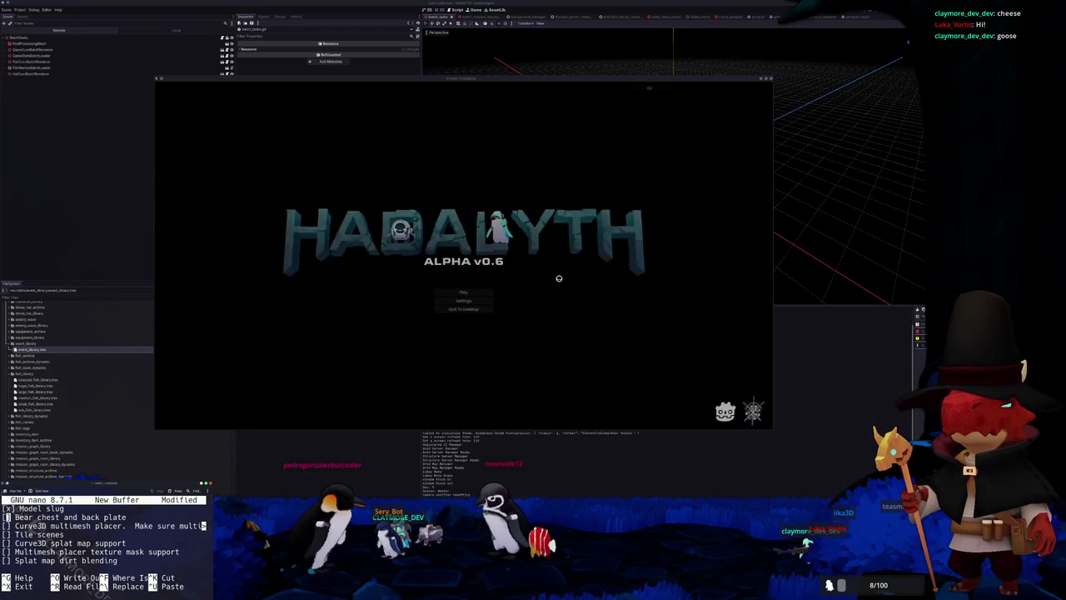
left_click(464, 293)
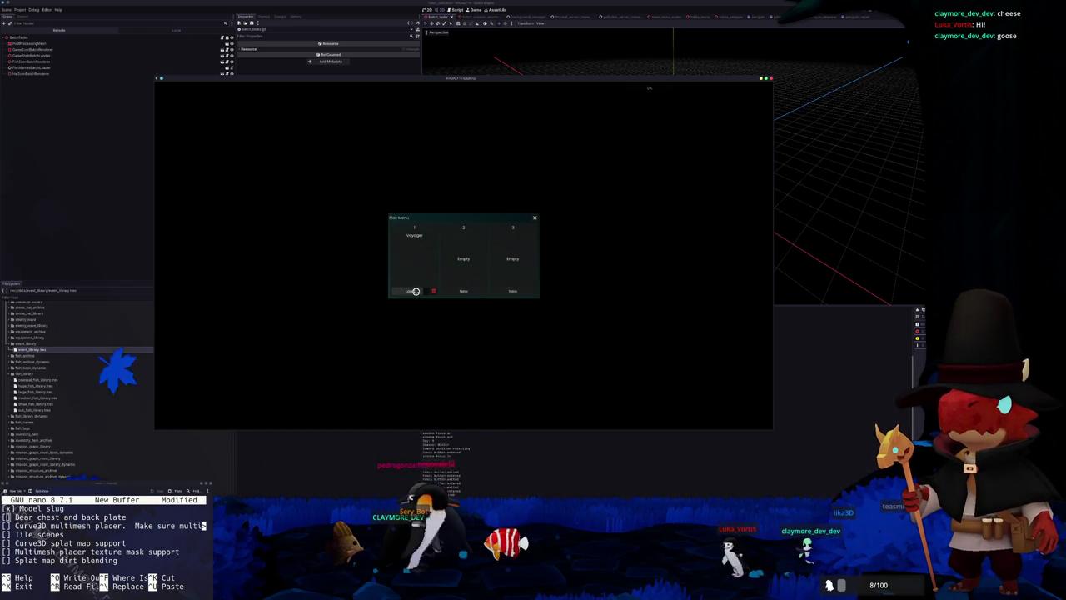
left_click(415, 292)
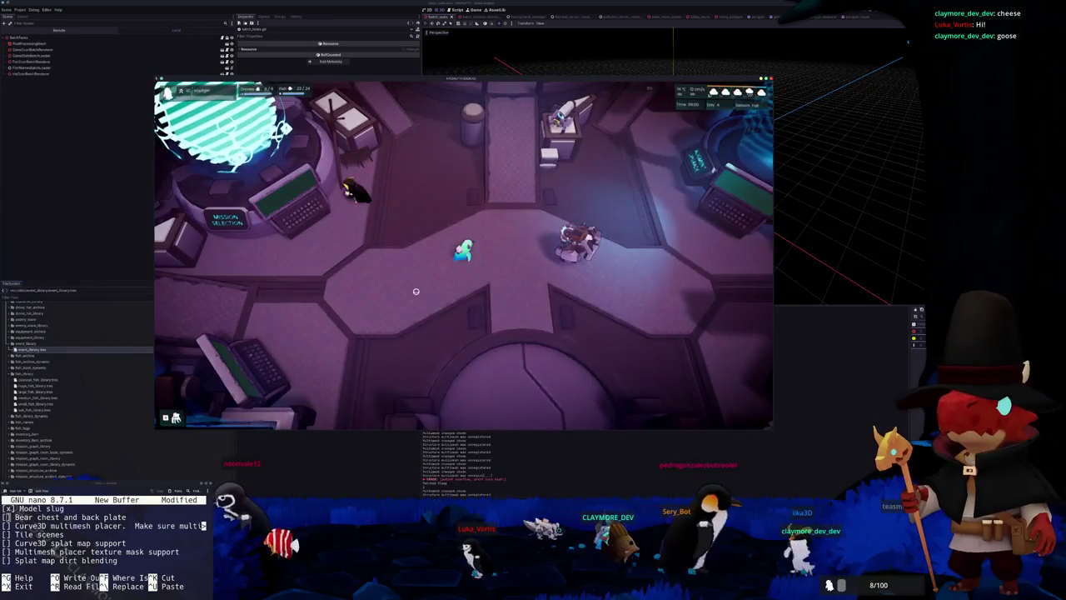
Step: Walk up through the base and review the slug's entry in the Fish Information Menu
key("d")
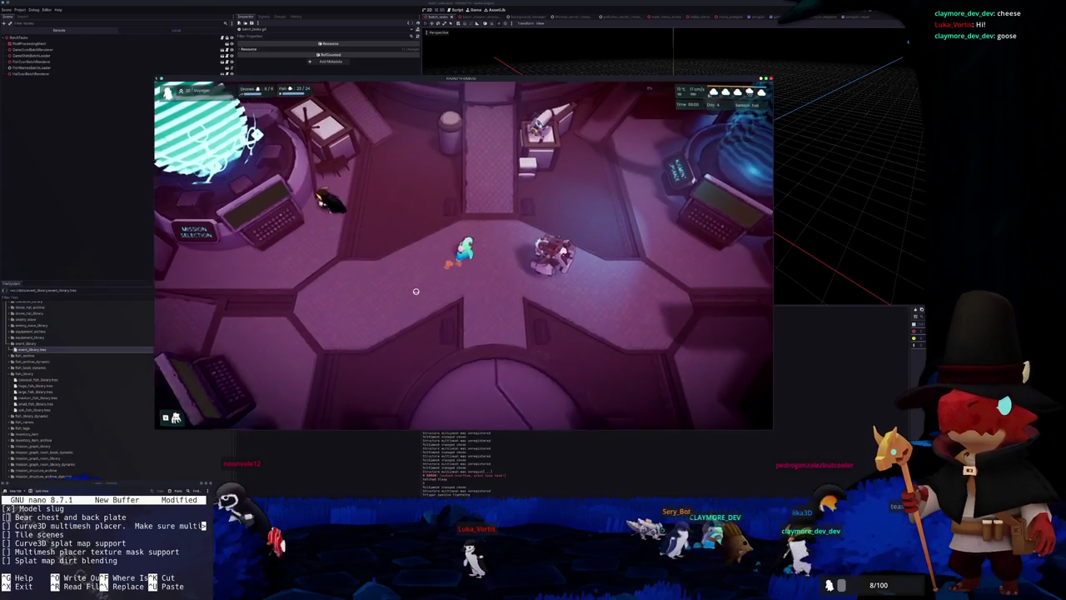
key("d")
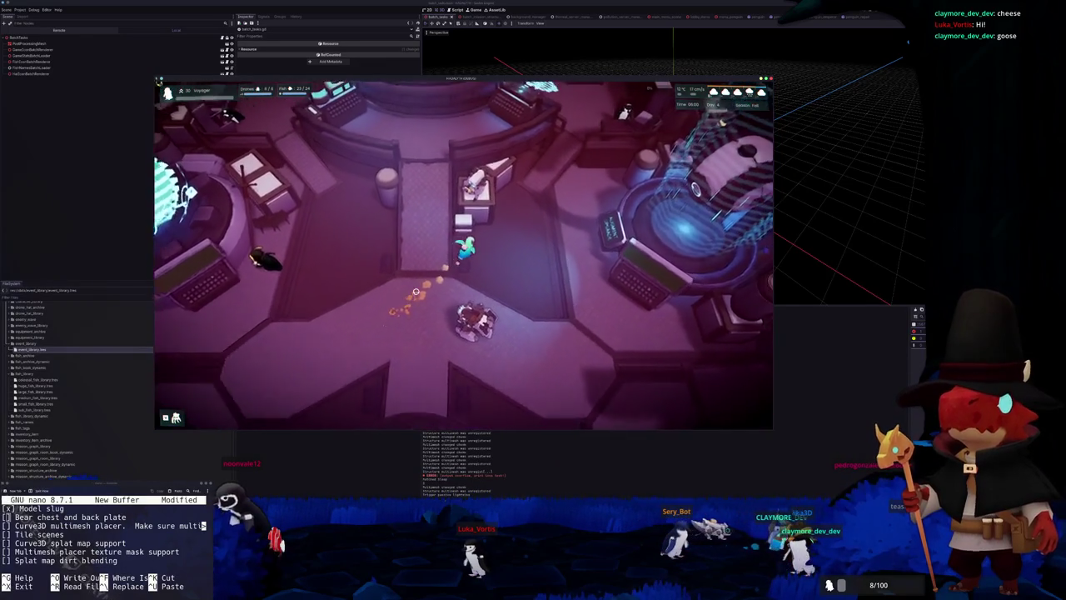
key("w")
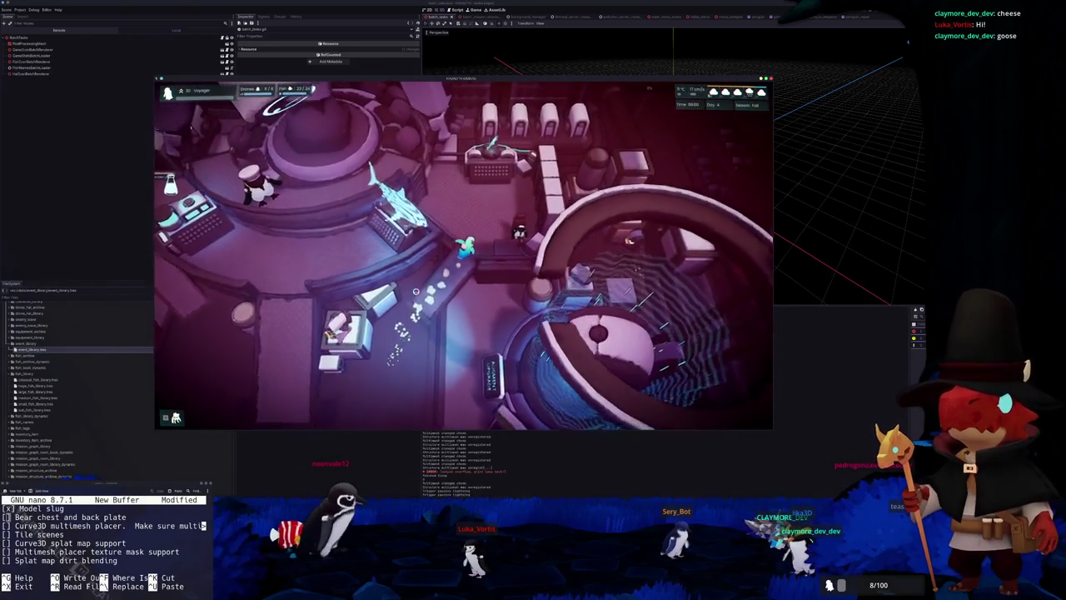
key("w")
key("grave")
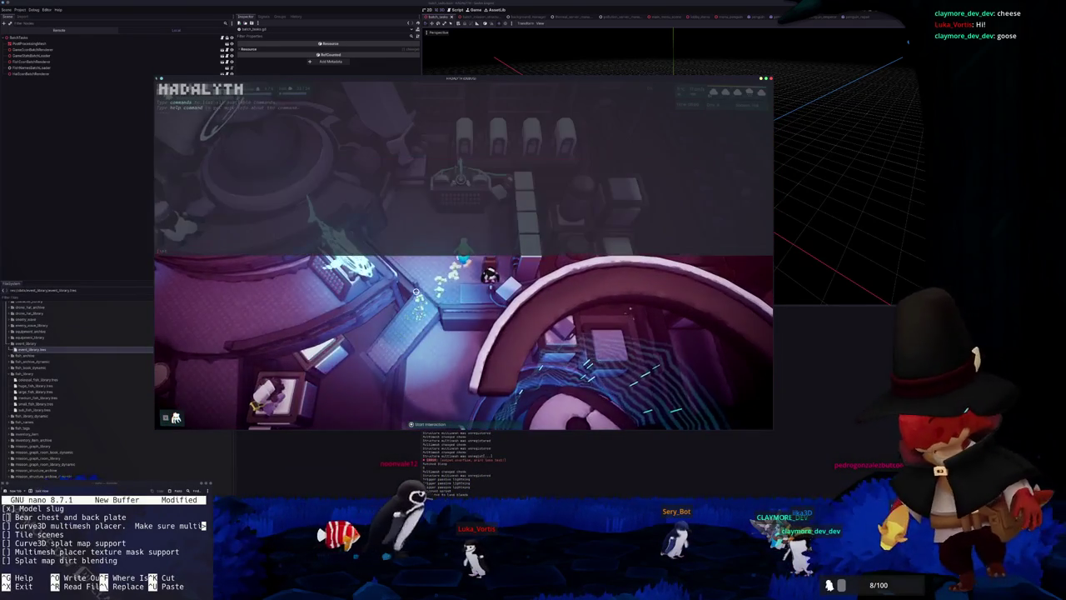
type("fish unlock all")
key("grave")
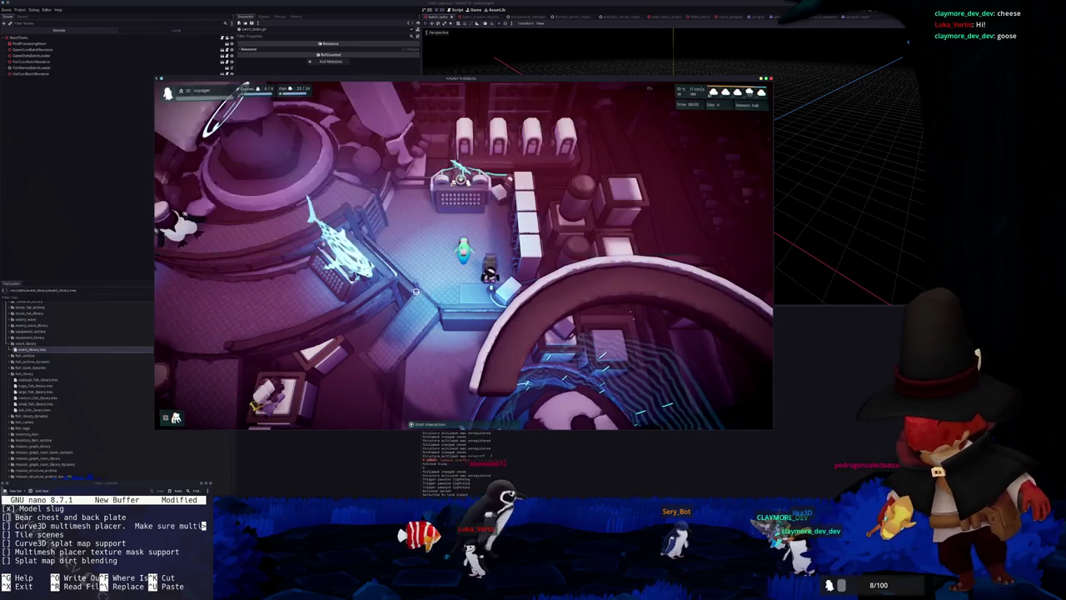
key("e")
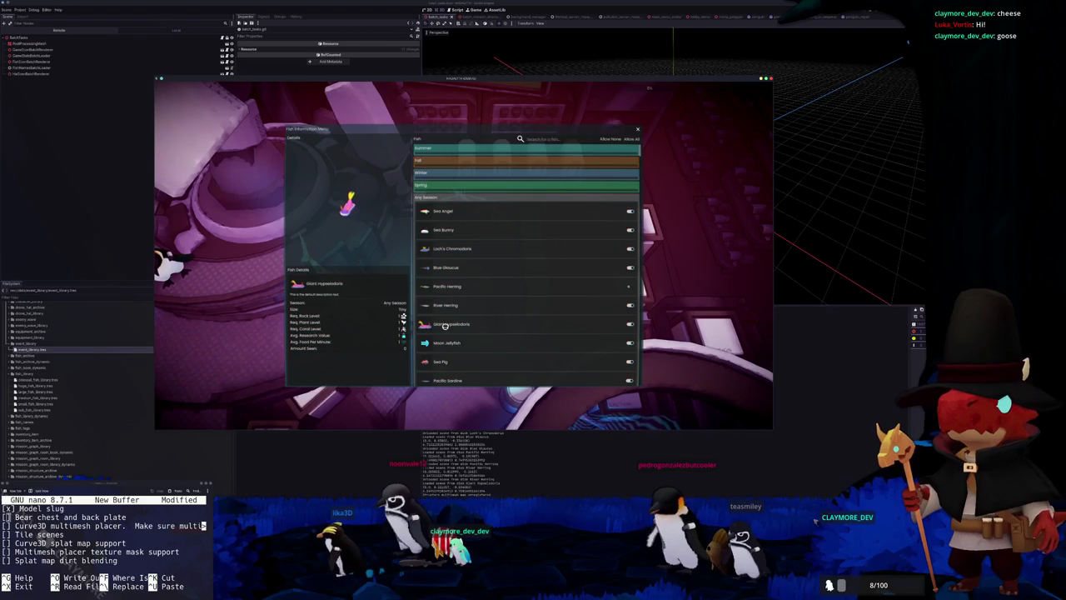
key("Escape")
Step: Walk the character back down through the base and bring up the developer console
key("s")
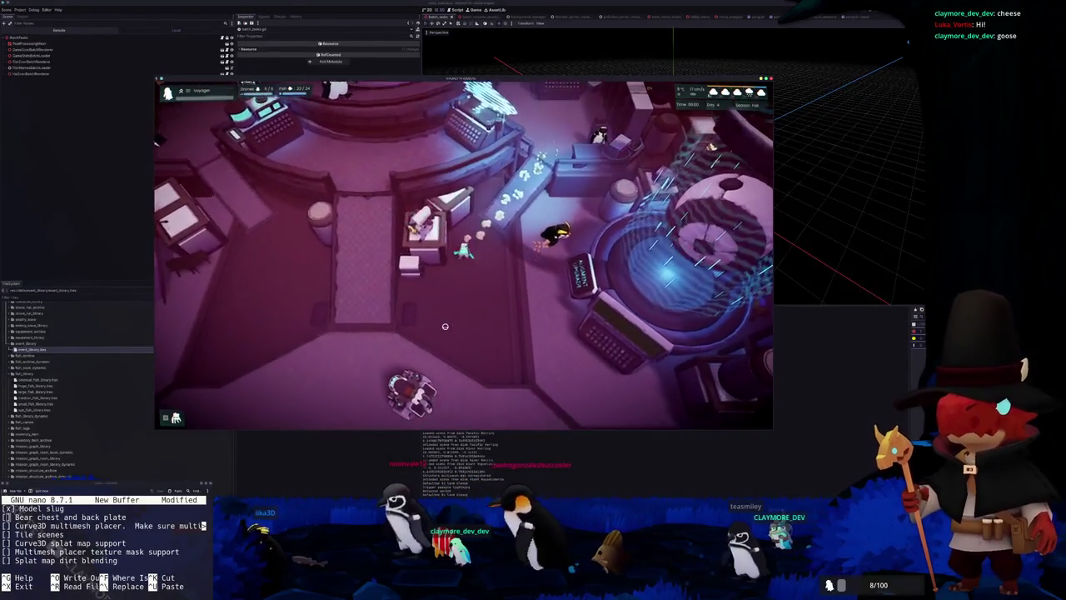
key("s")
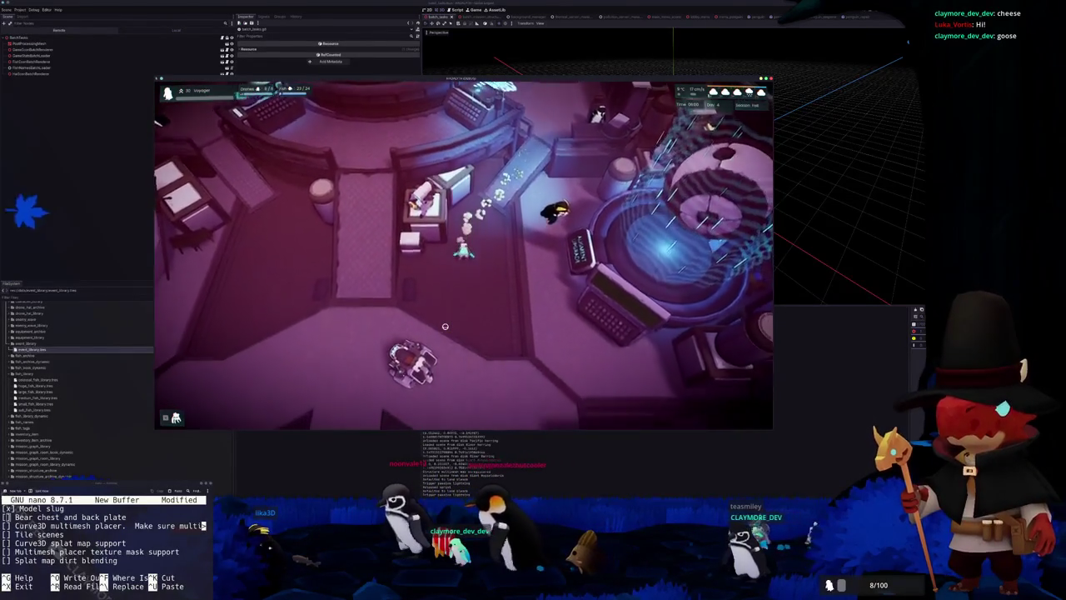
key("s")
key("d")
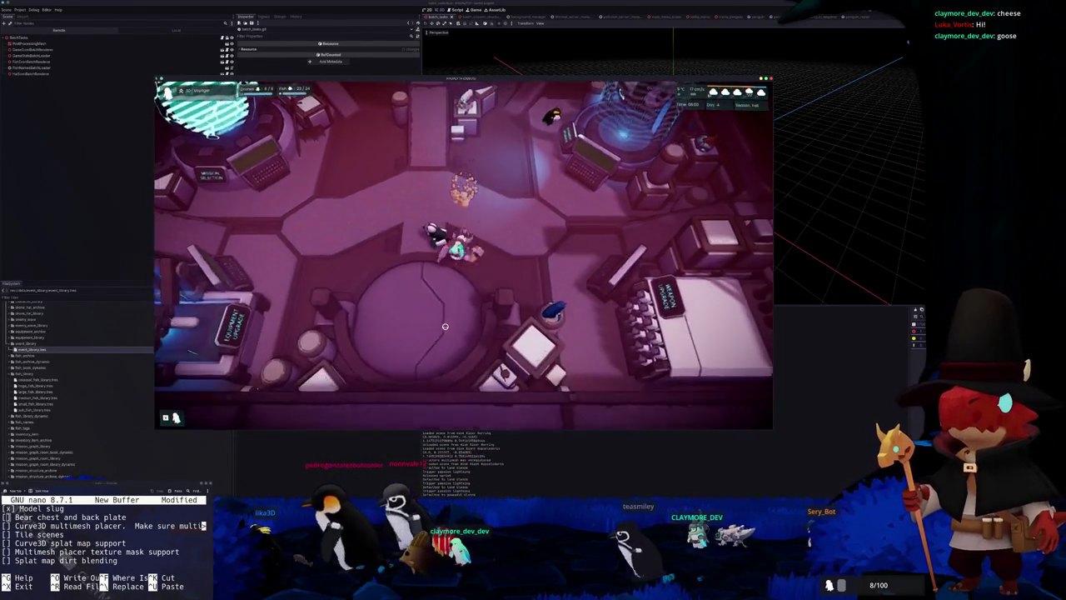
key("s")
key("a")
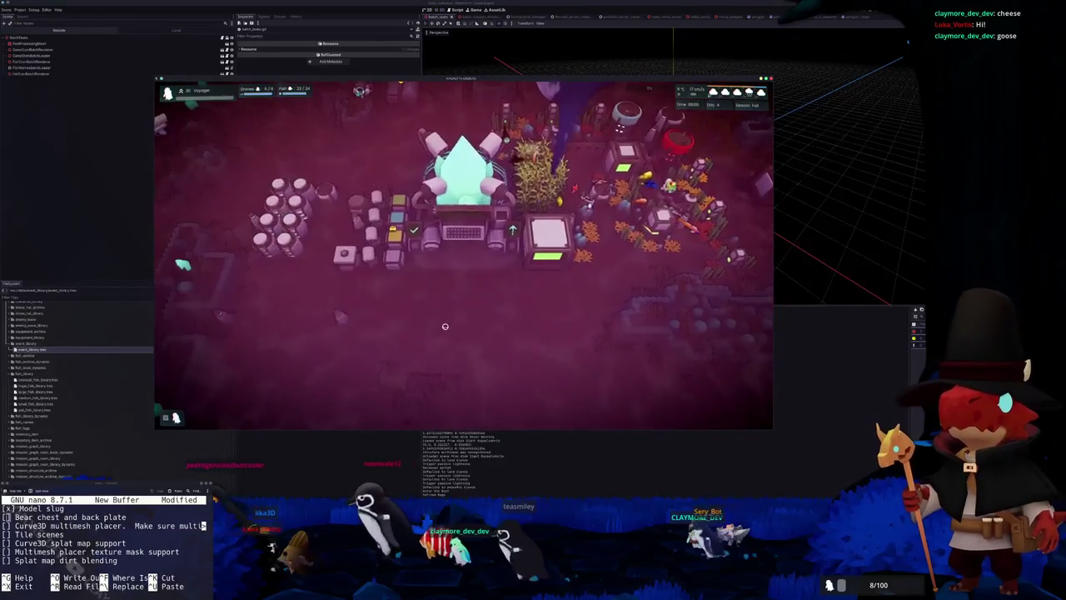
scroll(445, 326, "down", 5)
key("grave")
Step: Spawn the slugs with the console command fish "Giant Nysseiodoits" and adjust the zoom
type("fish \"Giant Nysseiodoits\" 1000")
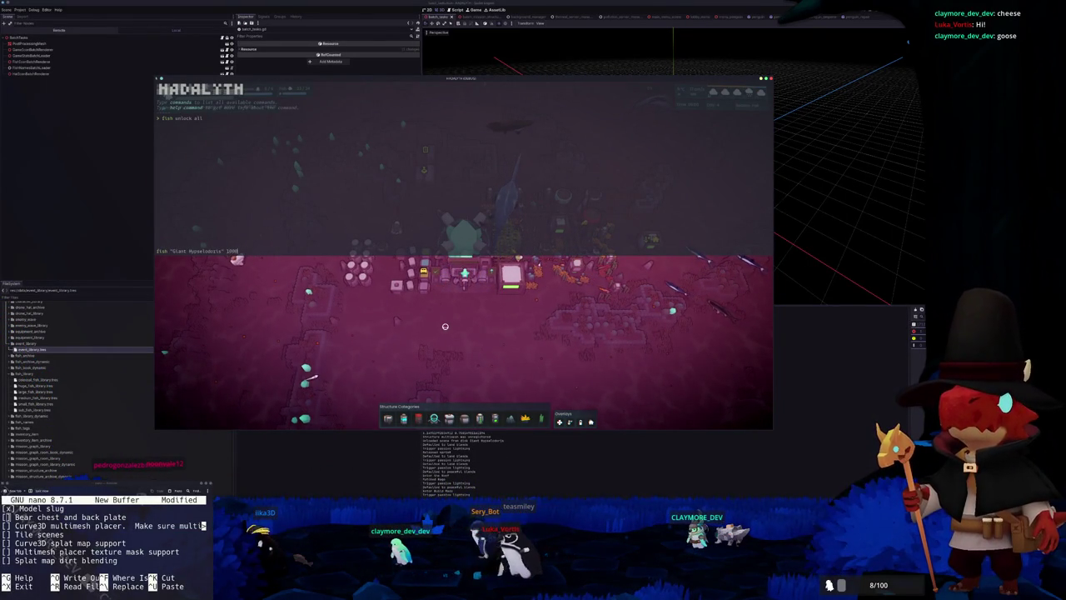
key("Return")
key("grave")
scroll(446, 326, "up", 3)
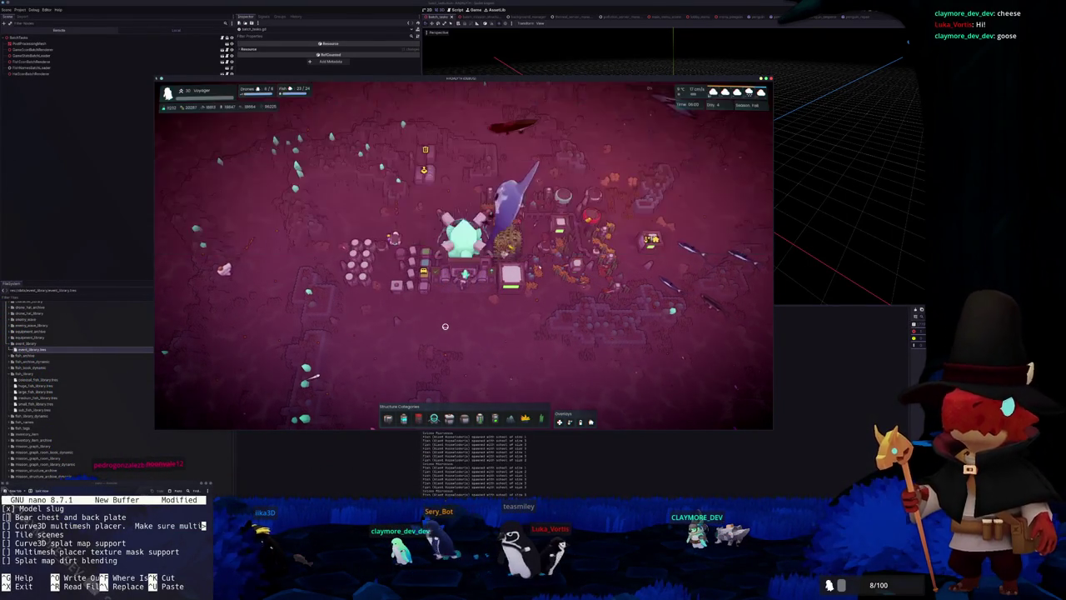
scroll(446, 325, "up", 3)
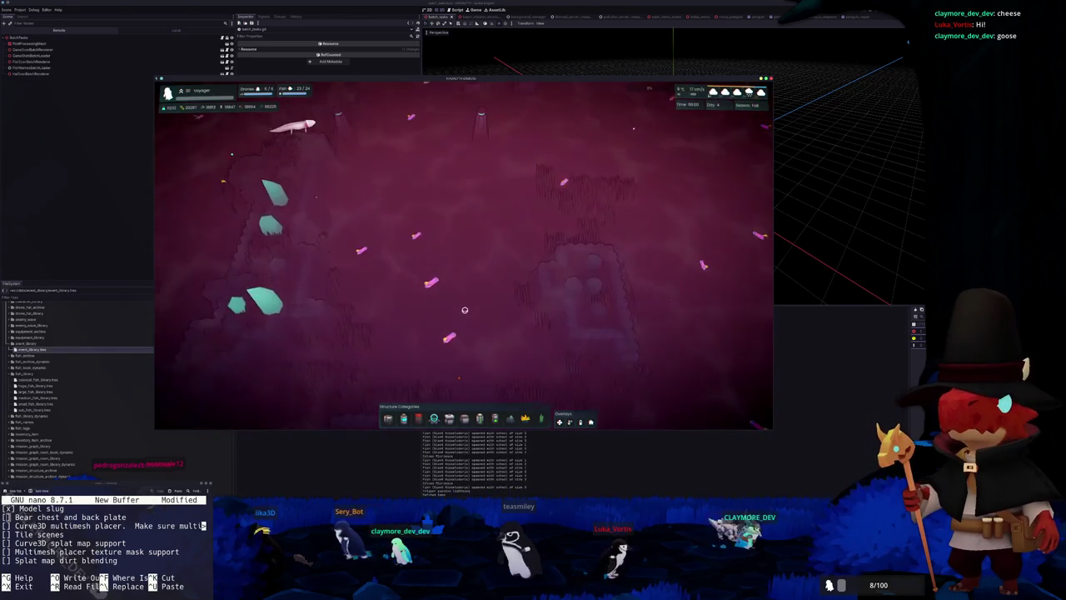
scroll(464, 311, "up", 3)
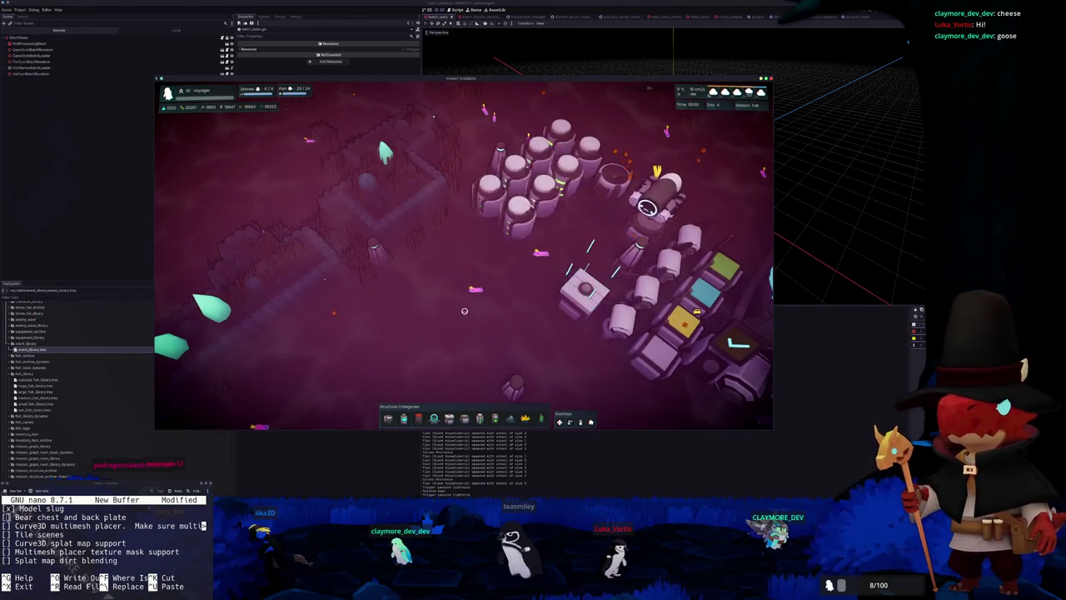
scroll(464, 310, "down", 3)
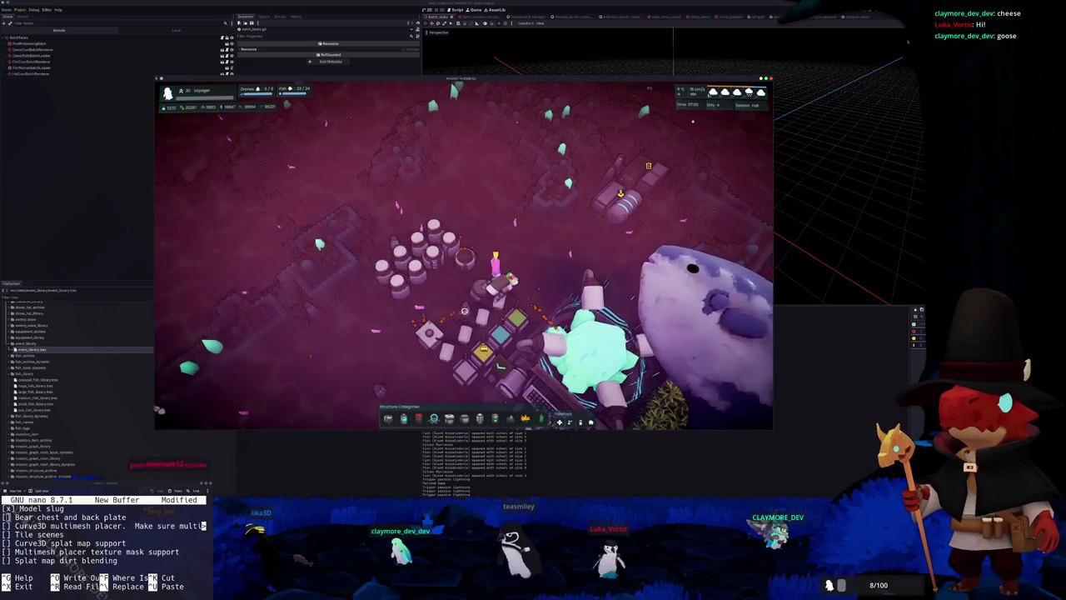
scroll(464, 311, "down", 3)
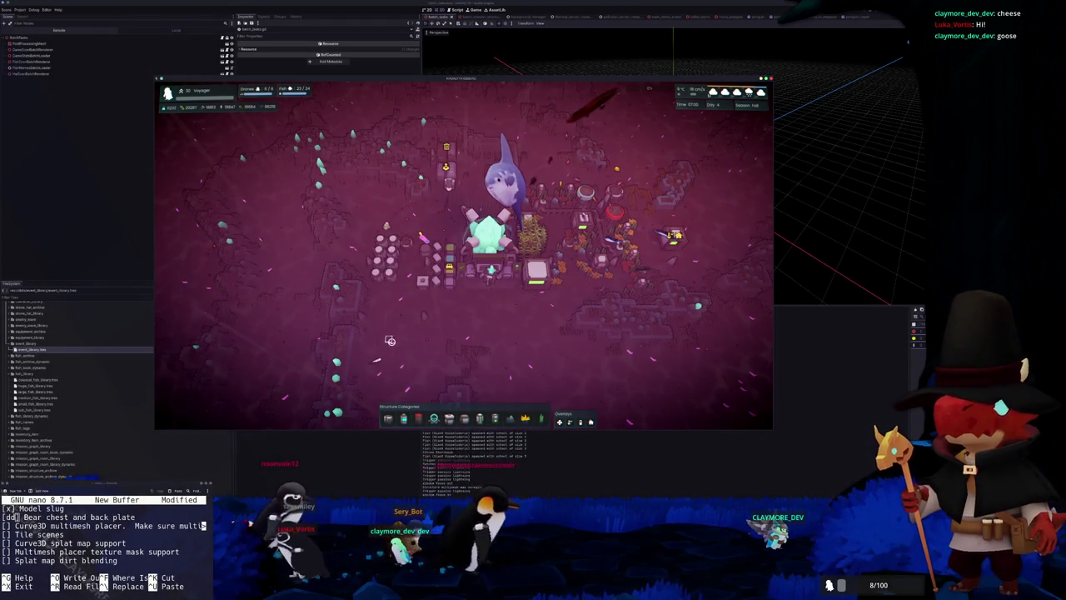
Step: Pan the view over the swimming slug school with the HUD hidden via F1
key("d")
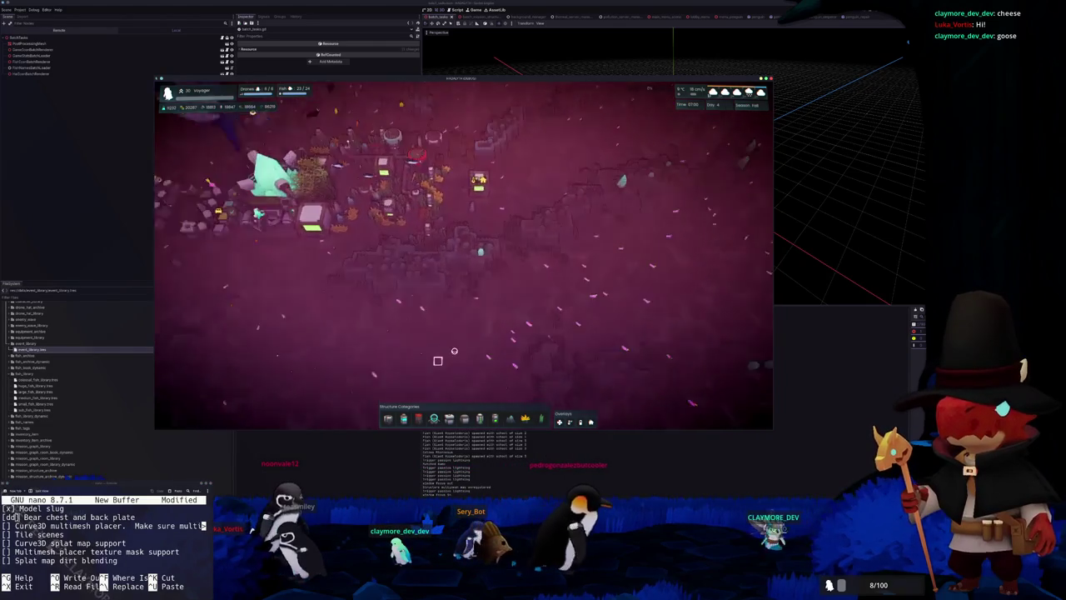
key("s")
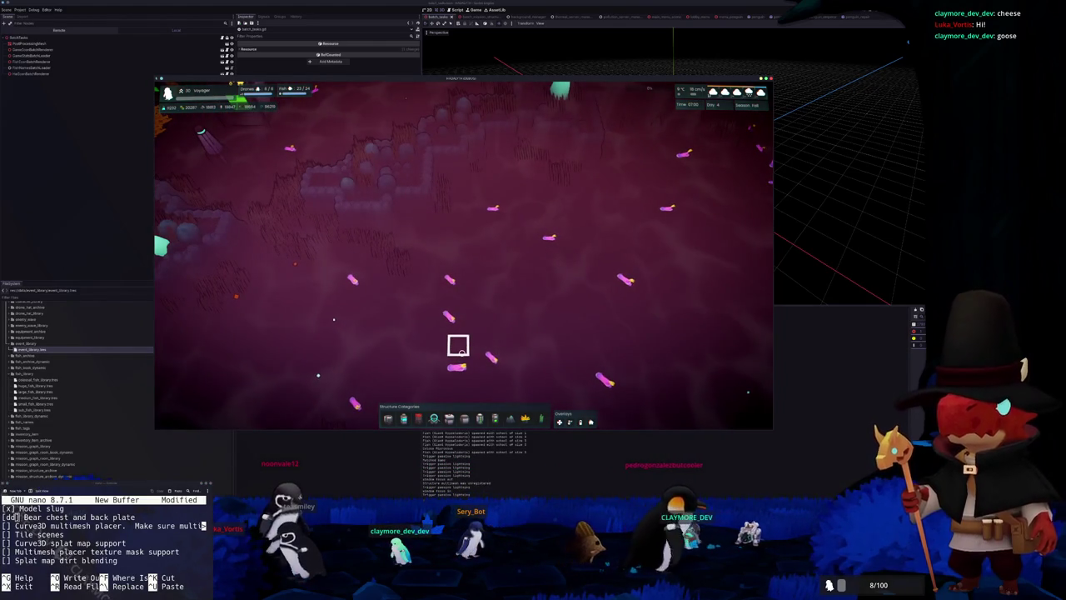
key("s")
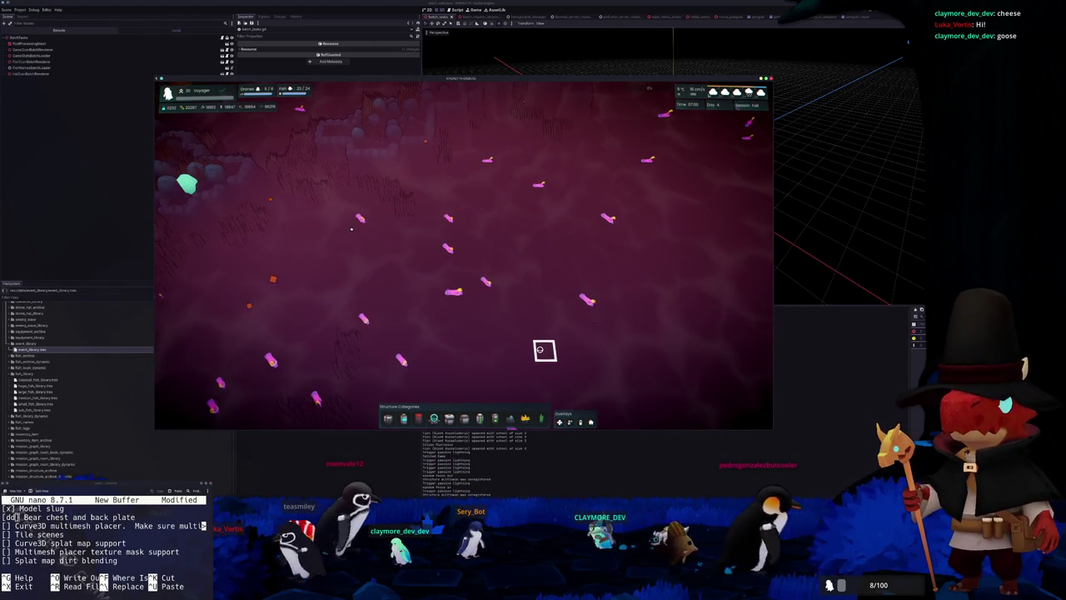
key("F1")
key("a")
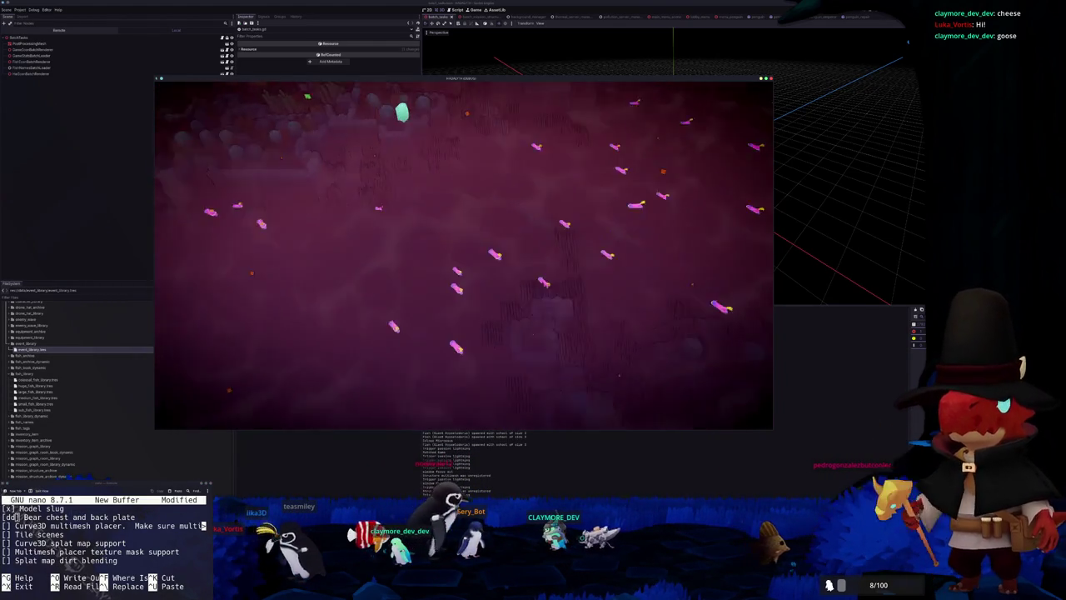
key("a")
key("a")
key("s")
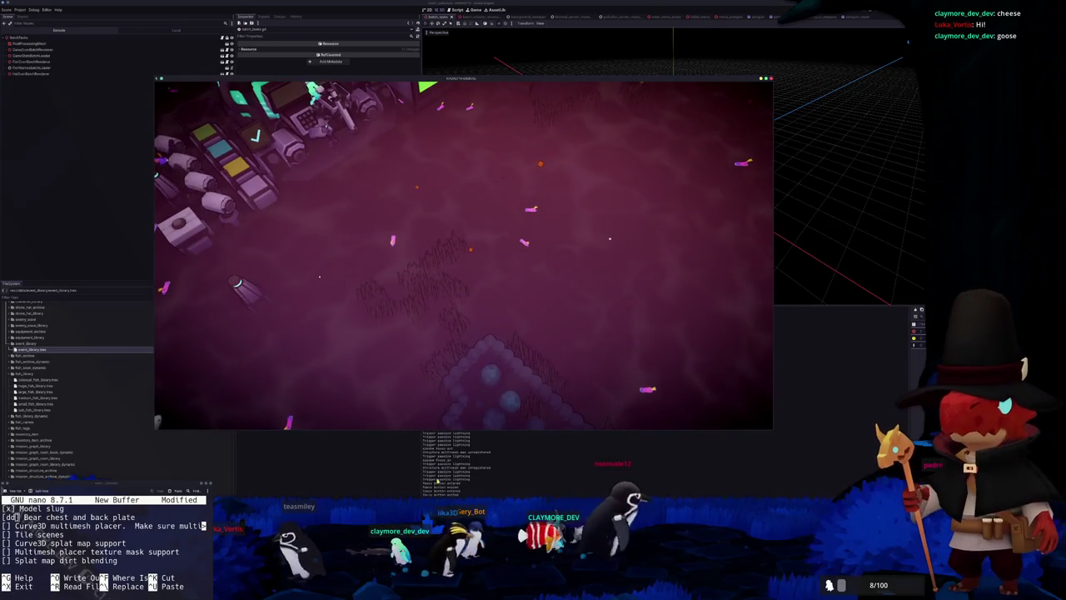
key("alt+Tab")
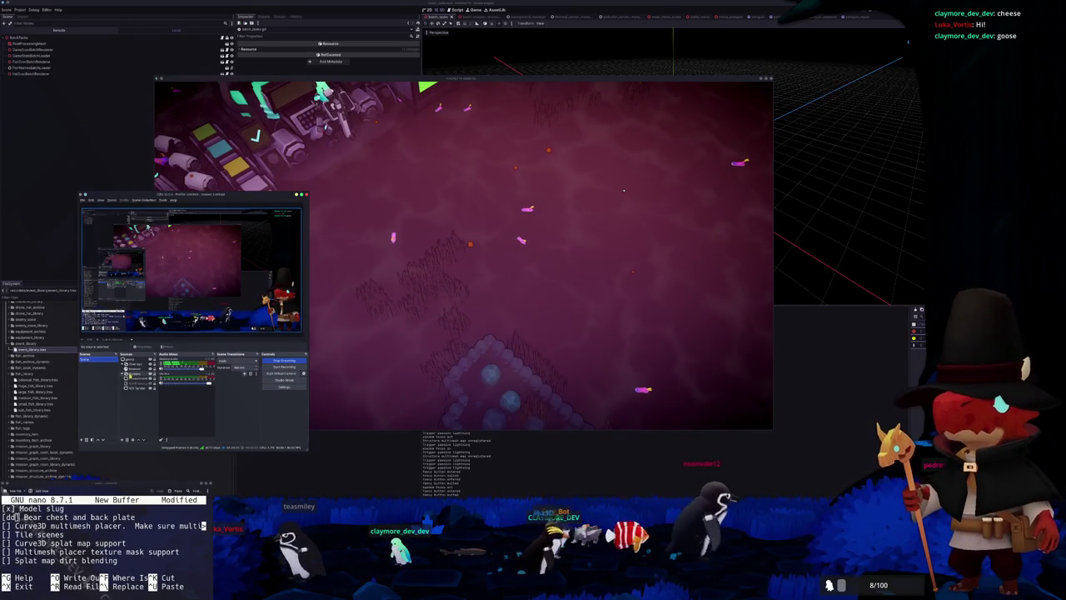
Step: Choose the HAGALYTH (DEBUG) window from the Windows list in the capture source settings
double_click(145, 374)
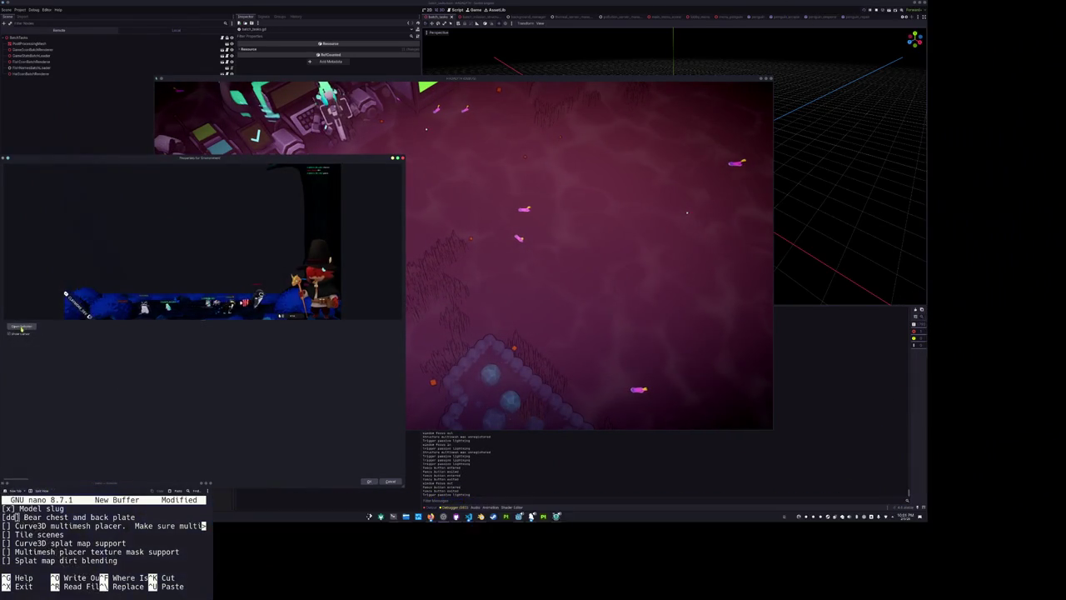
left_click(20, 326)
left_click(435, 220)
scroll(437, 275, "down", 5)
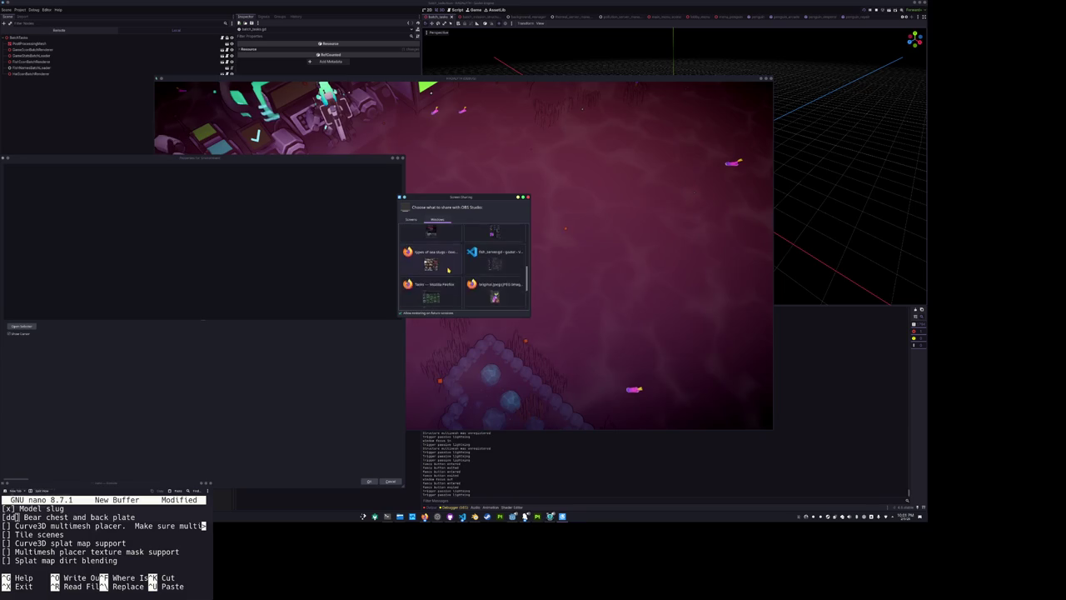
double_click(437, 286)
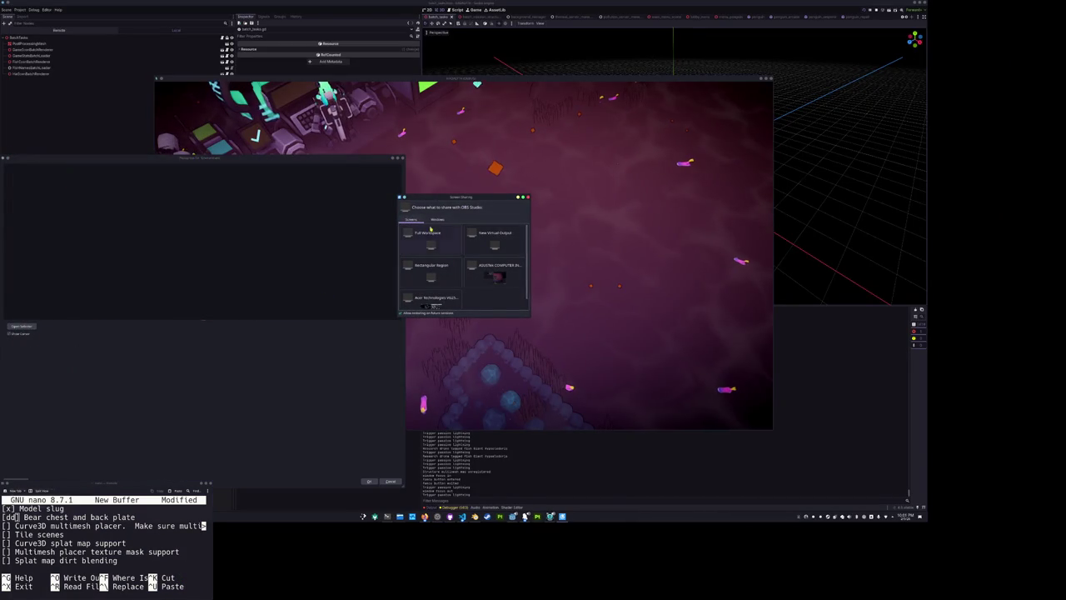
Step: Reselect the HAGALYTH (DEBUG) game window from the Windows list and confirm with OK
left_click(437, 219)
scroll(464, 275, "down", 2)
scroll(430, 287, "up", 5)
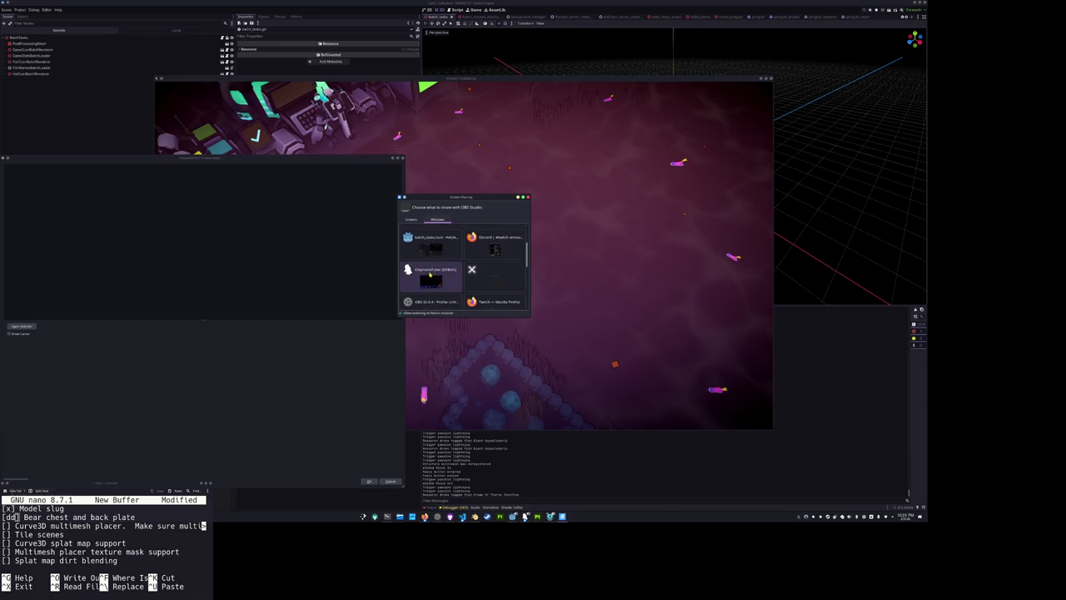
double_click(430, 273)
left_click(369, 481)
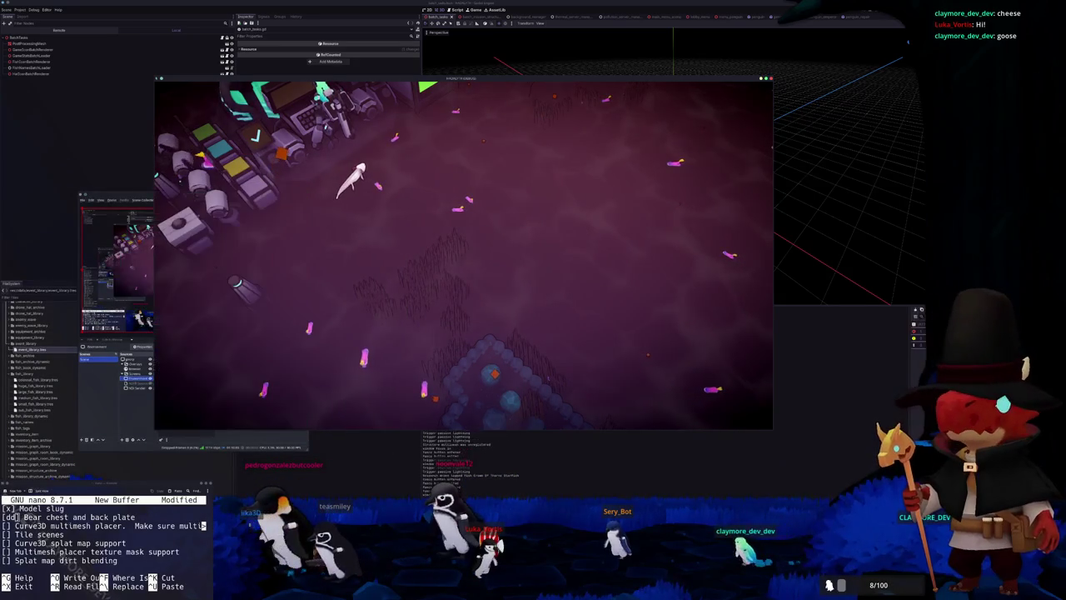
key("super")
Step: Launch Kdenlive and accept the welcome profile
type("kdenlive")
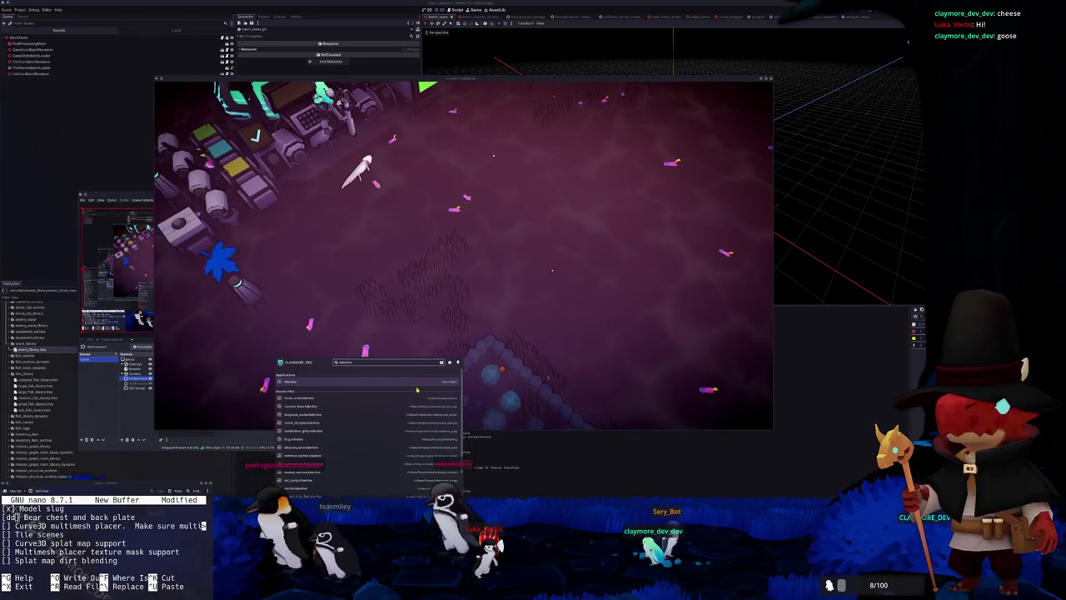
key("Return")
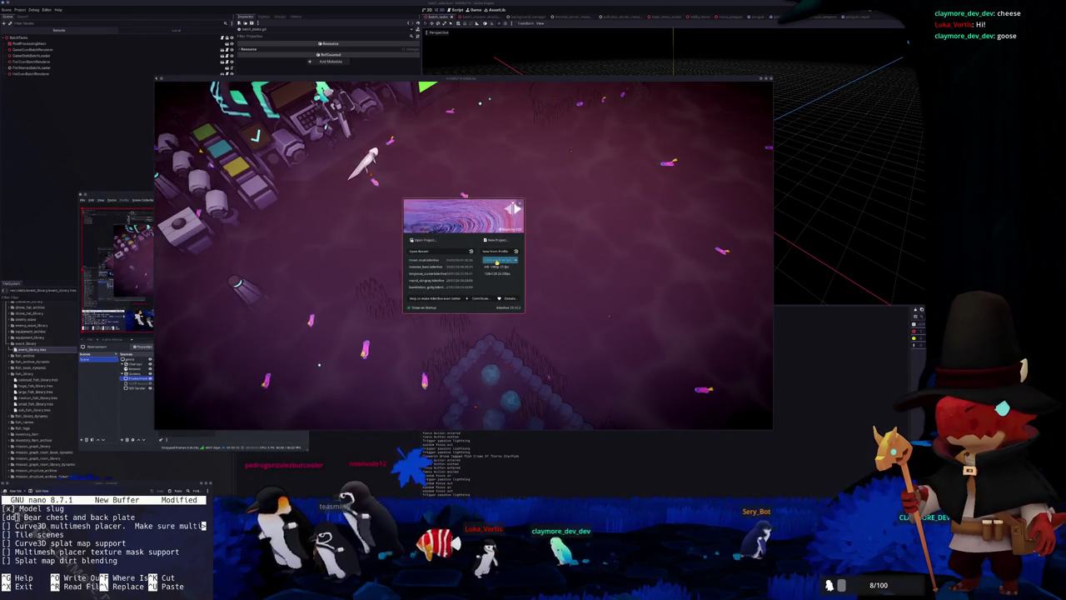
left_click(496, 261)
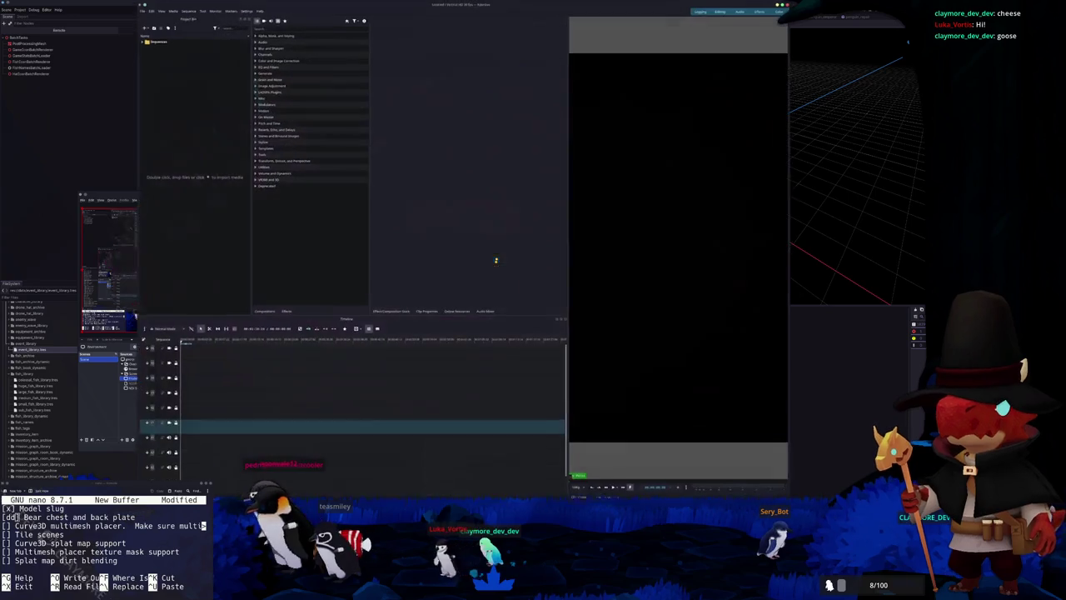
Step: Drag the newest mp4 from Videos > Recordings into the Project Bin
key("alt+Tab")
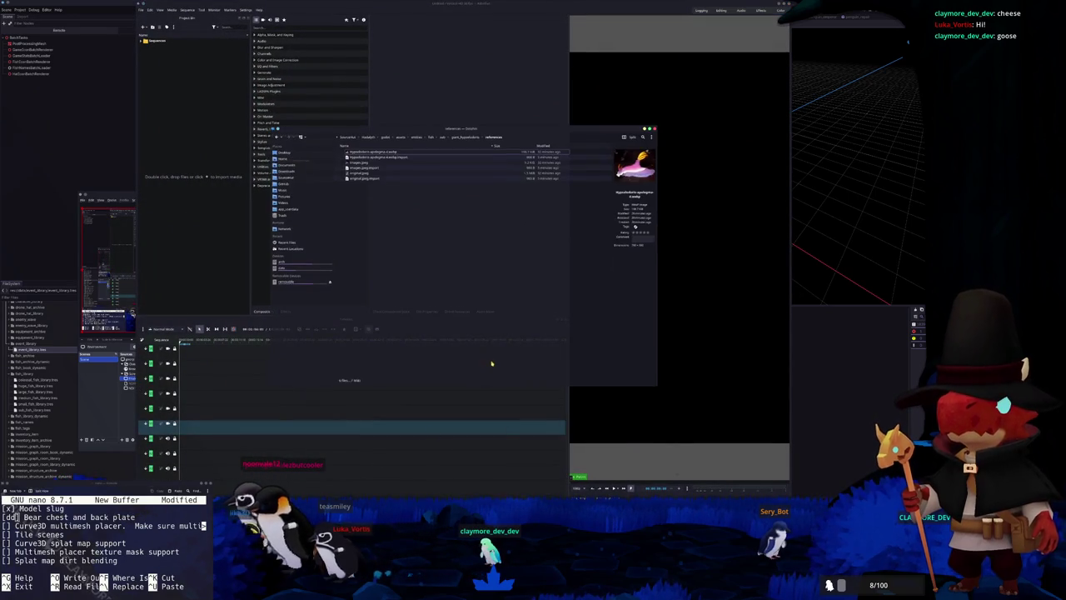
left_click(288, 203)
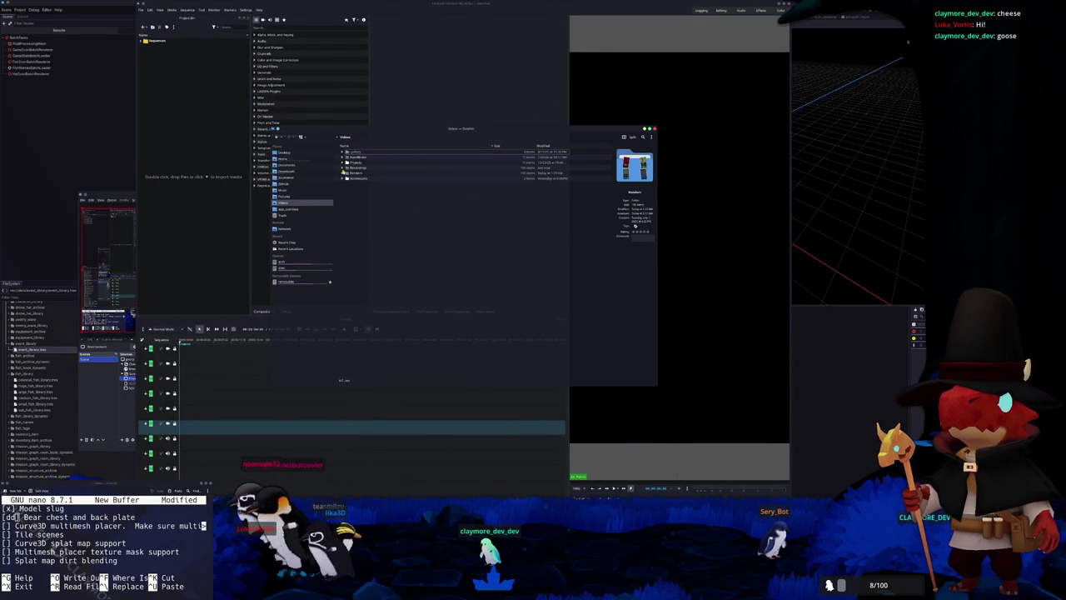
left_click(341, 171)
scroll(392, 250, "down", 15)
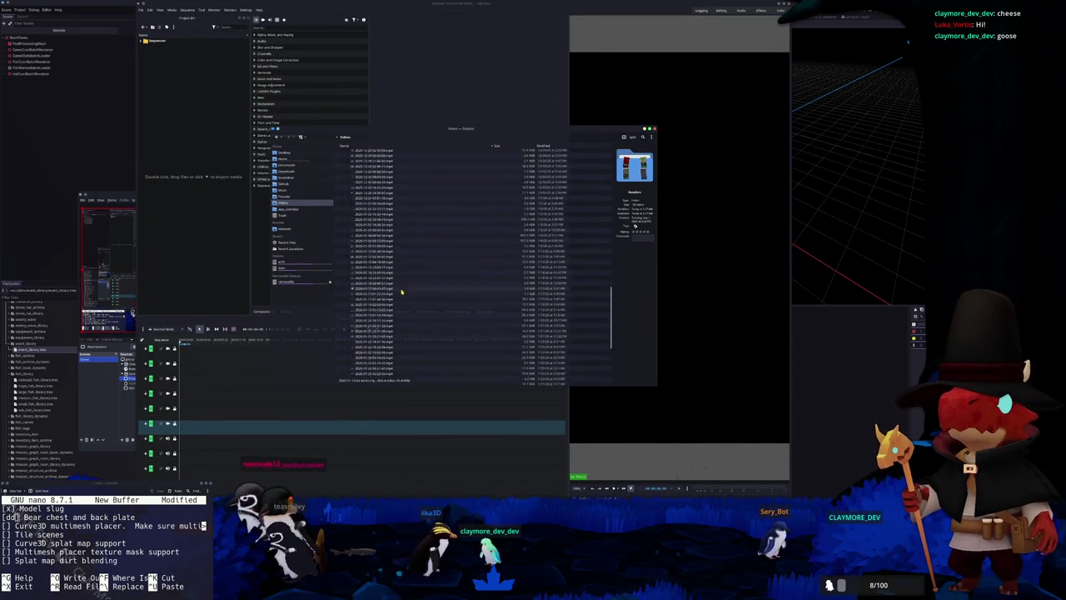
mouse_move(391, 344)
left_mouse_down()
mouse_move(202, 222)
mouse_move(180, 165)
left_mouse_up()
key("ctrl+s")
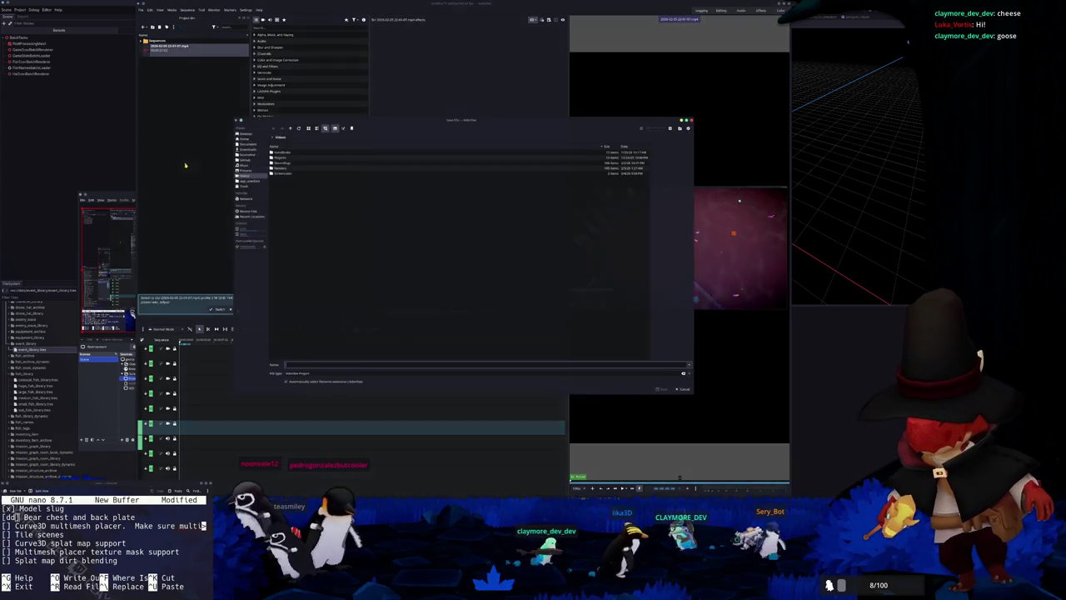
Step: Save the project into a new giant_hypselodoris folder under Videos > Projects > shorts
double_click(279, 156)
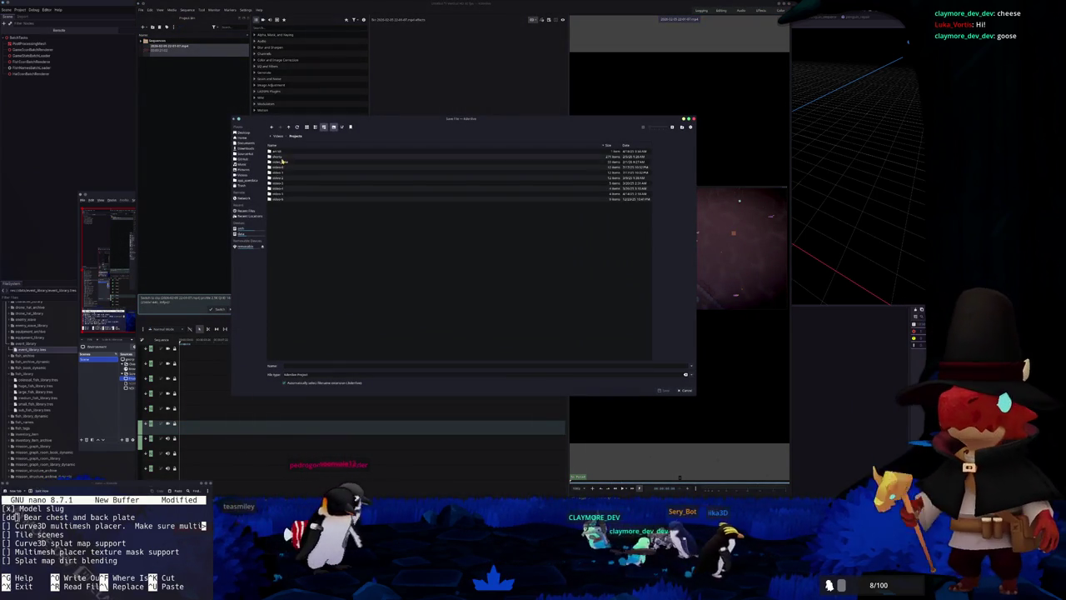
double_click(283, 166)
left_click(334, 365)
type("bowlingpalcubes1")
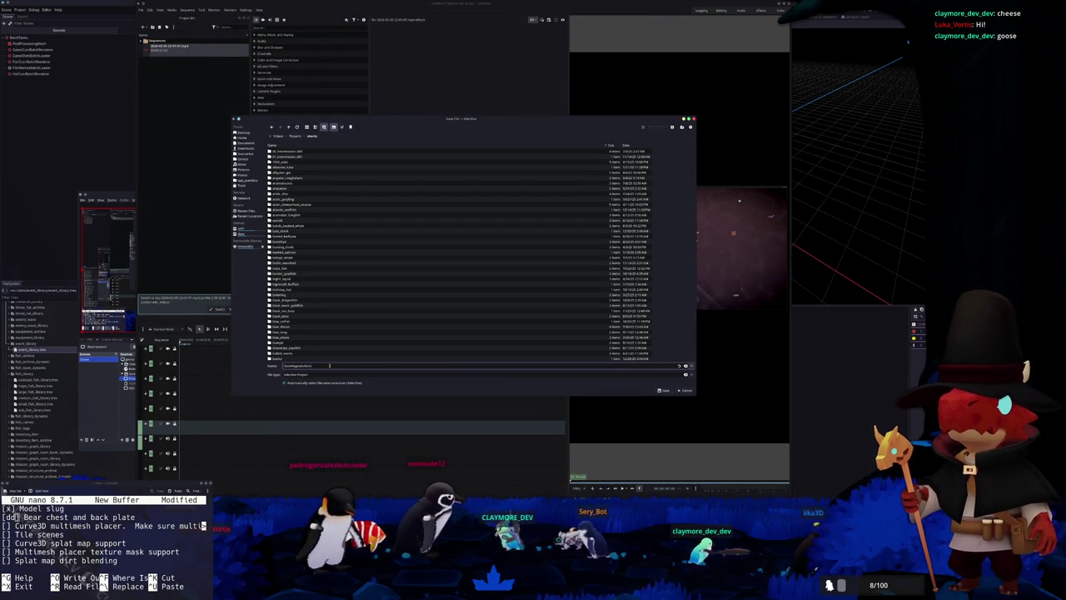
type("g")
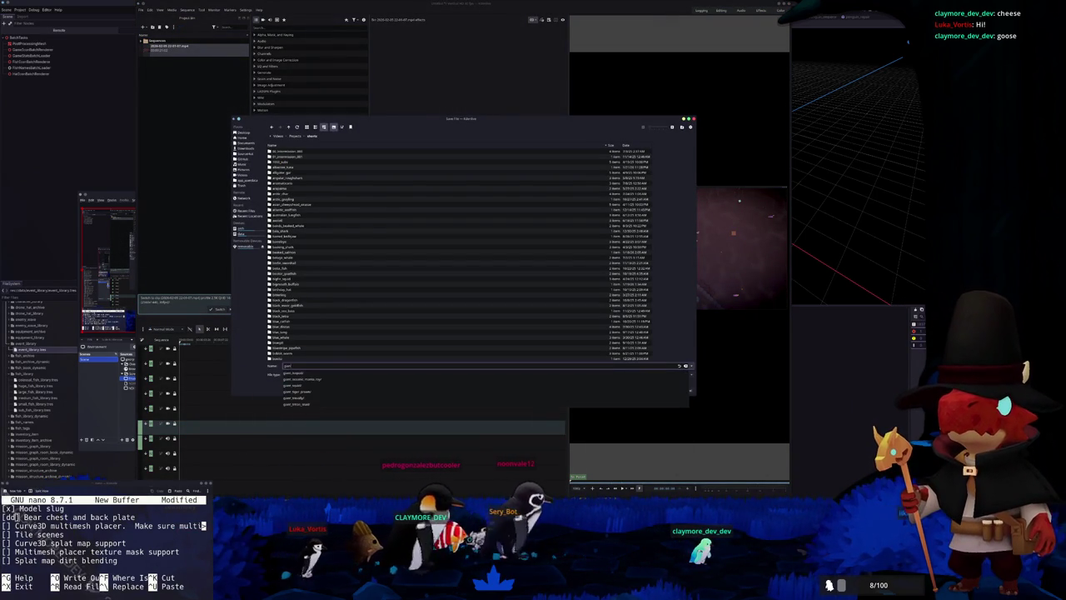
type("b")
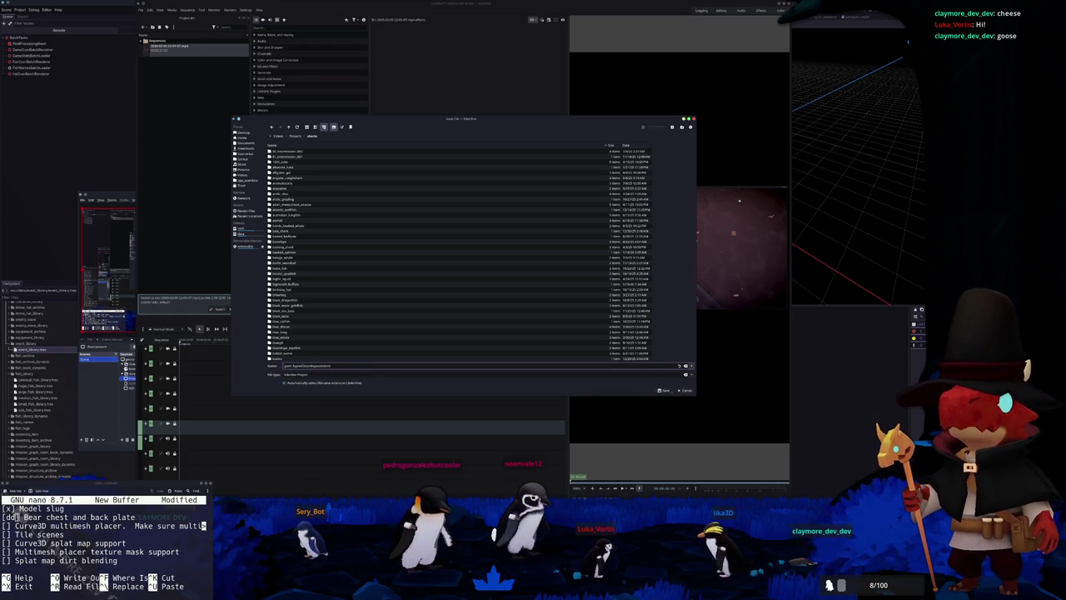
type("_")
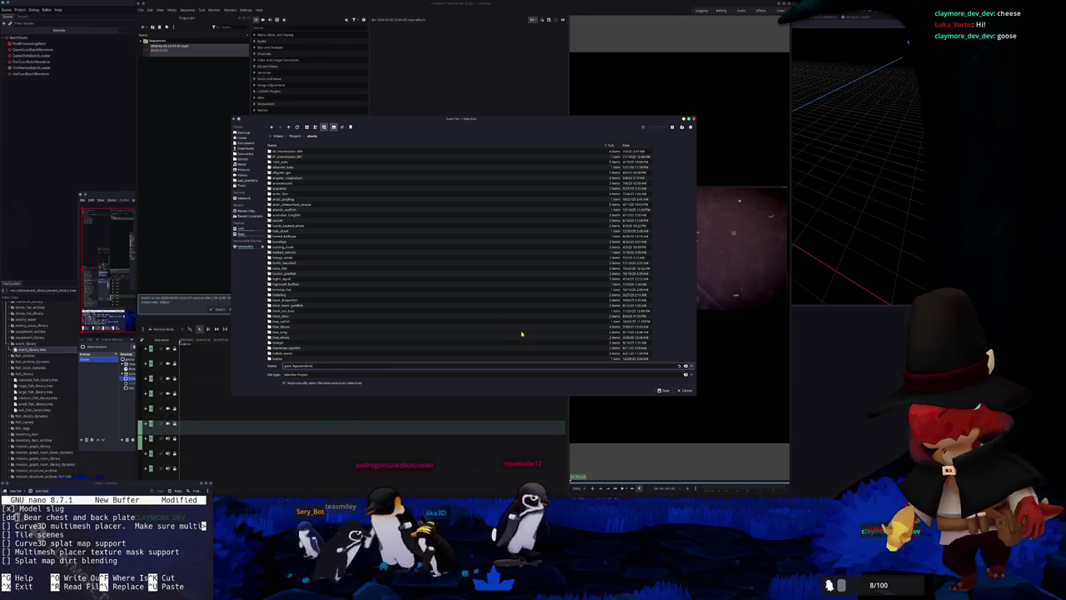
left_click(681, 127)
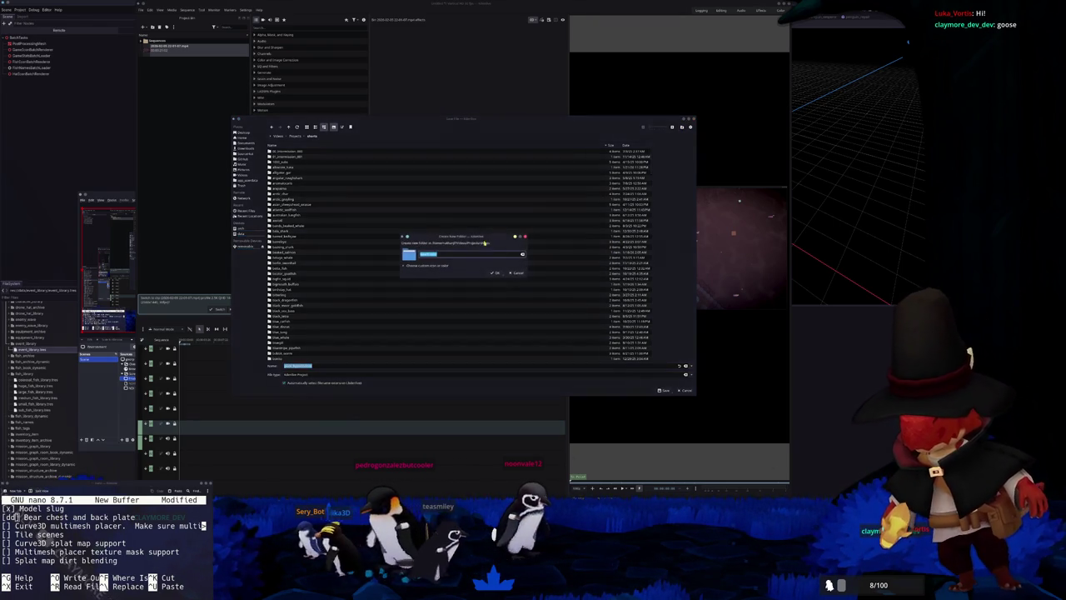
key("Return")
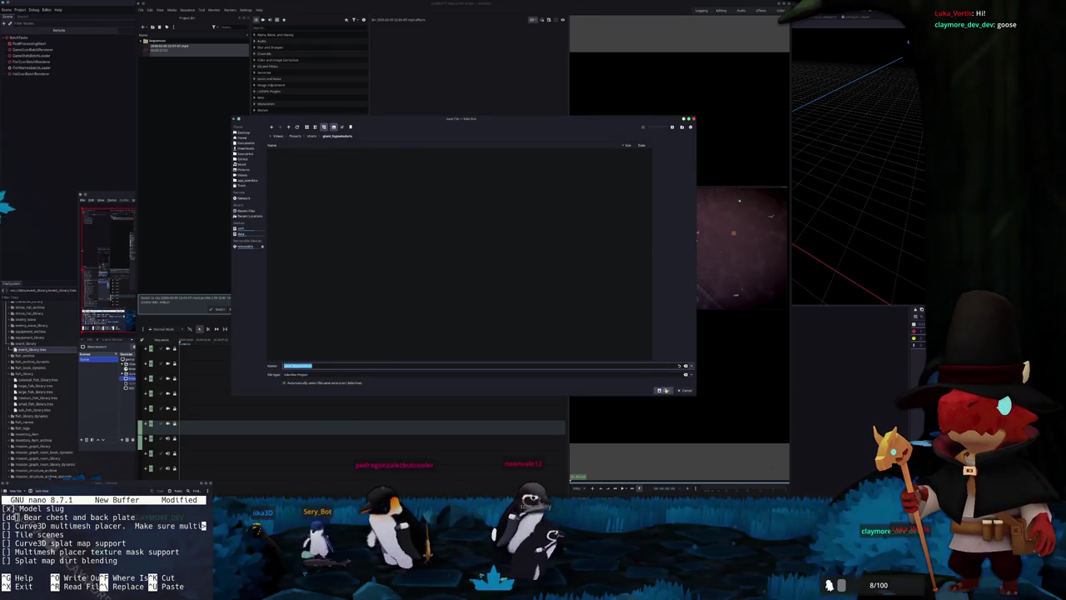
left_click(665, 389)
left_click(151, 11)
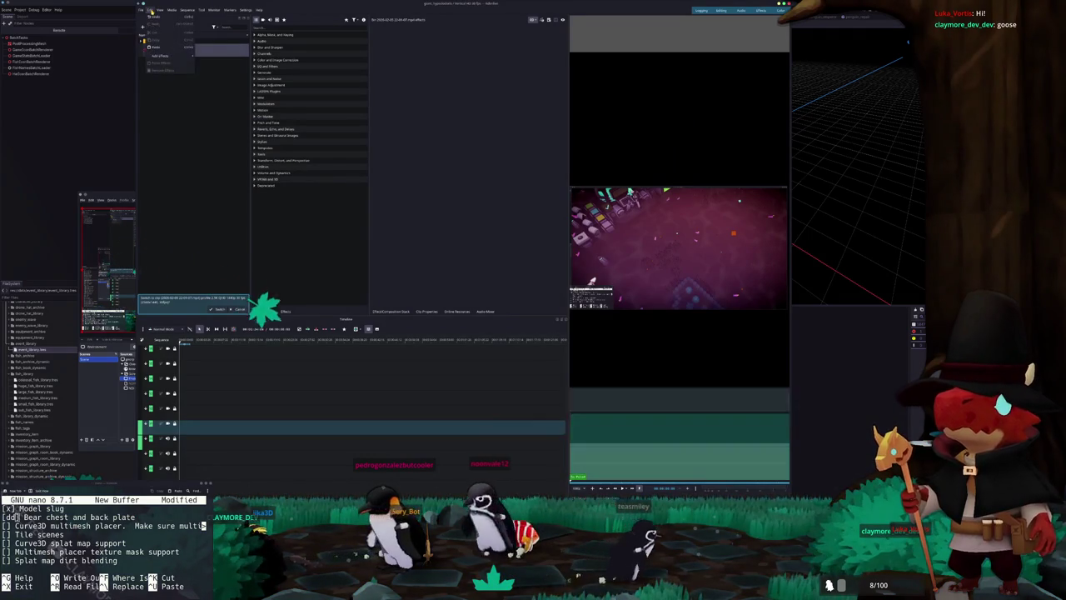
Step: Apply the Position and Zoom effect to the gameplay clip and raise its Scale
left_click(281, 28)
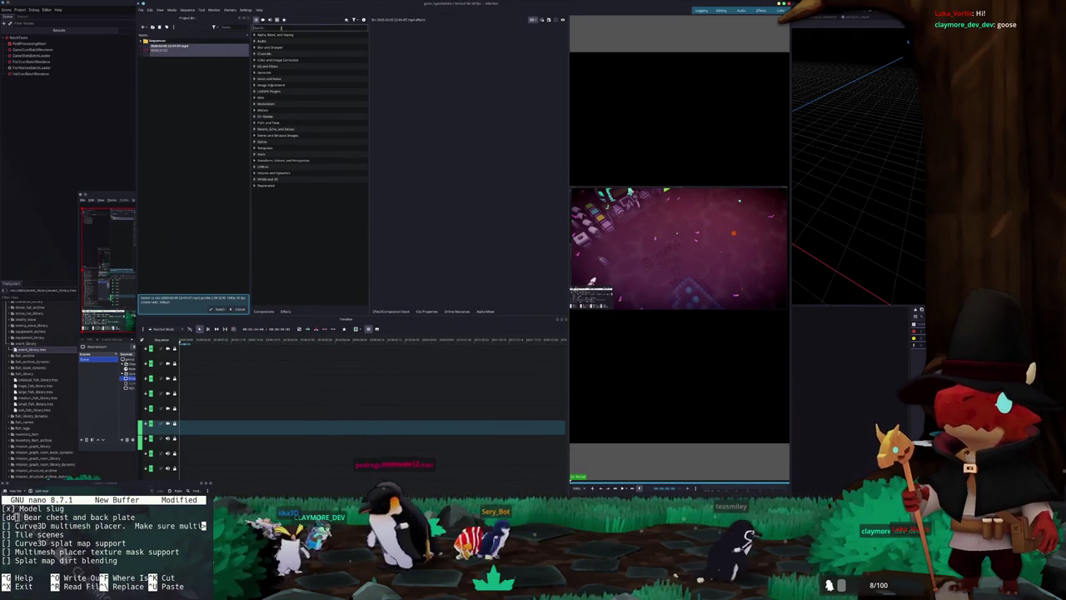
type("zoom")
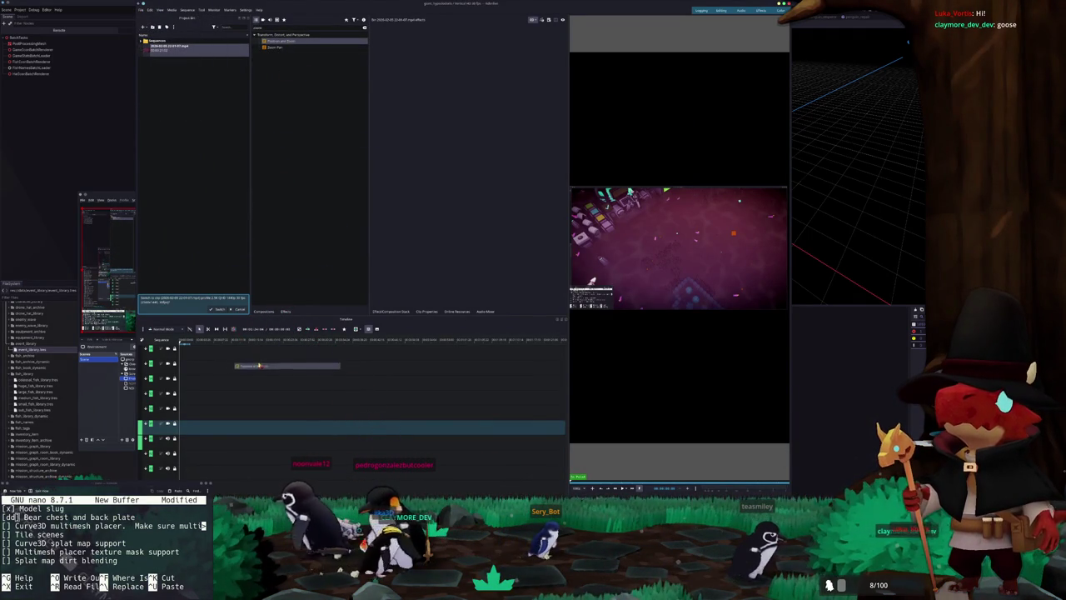
left_click_drag(177, 55, 177, 52)
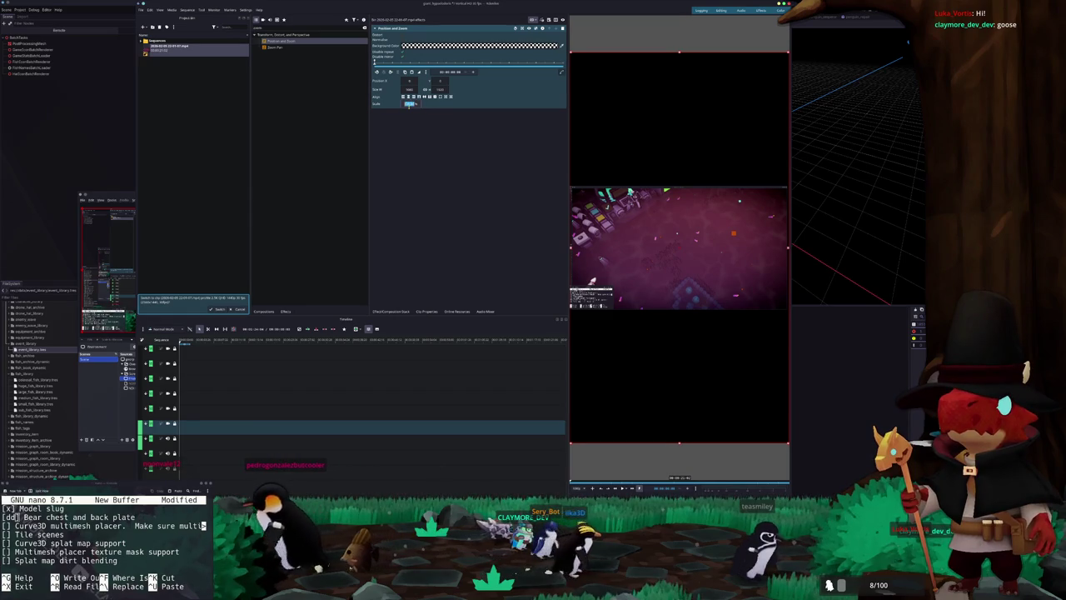
scroll(409, 103, "up", 3)
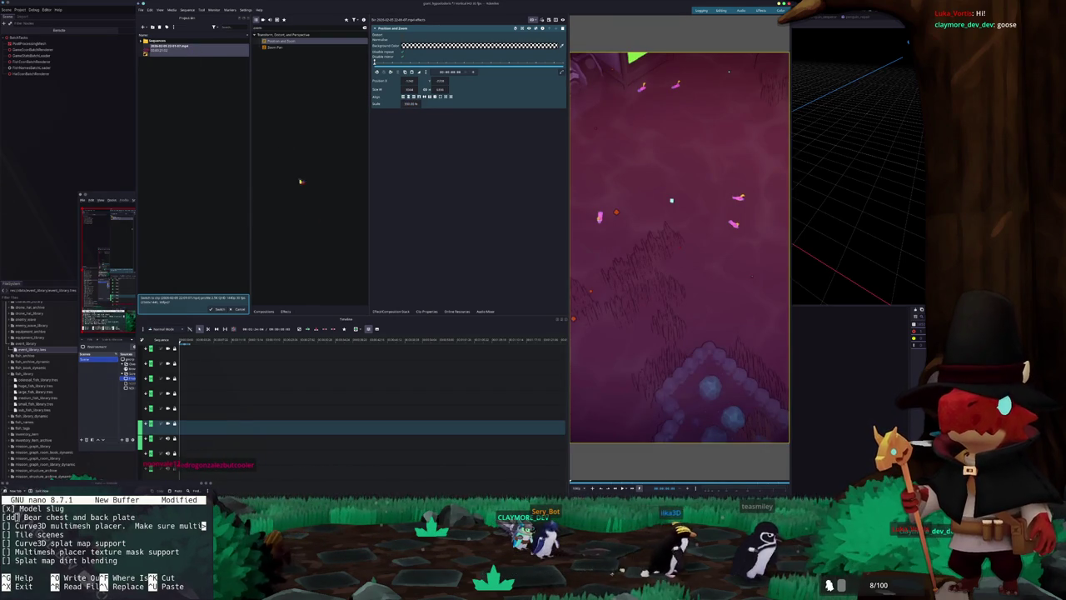
Step: Place the gameplay clip at the start of the timeline and preview it
left_click_drag(193, 48, 204, 431)
left_click(204, 429)
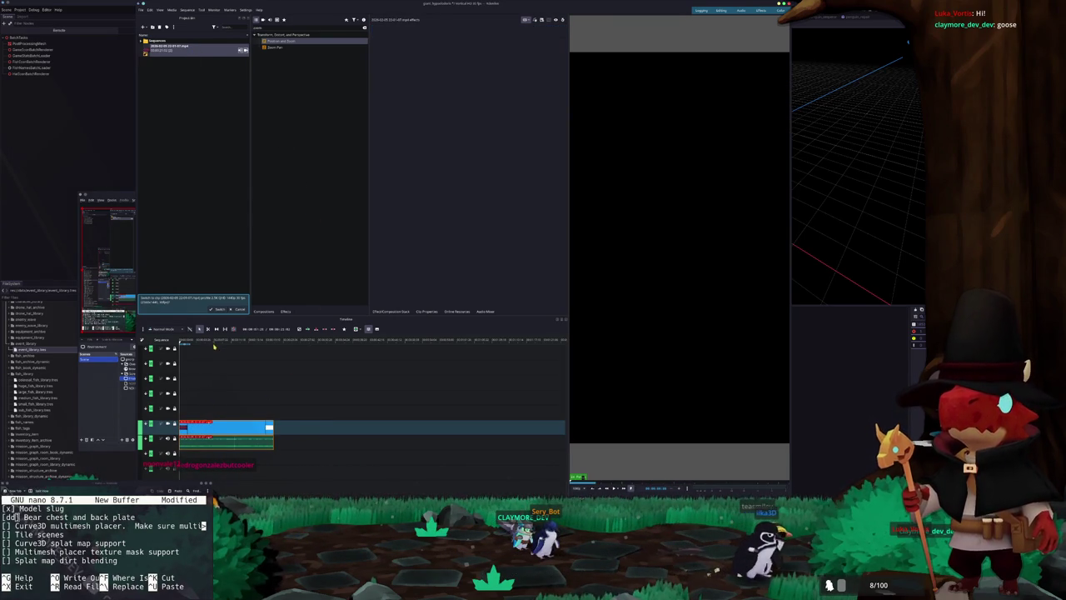
left_click(214, 341)
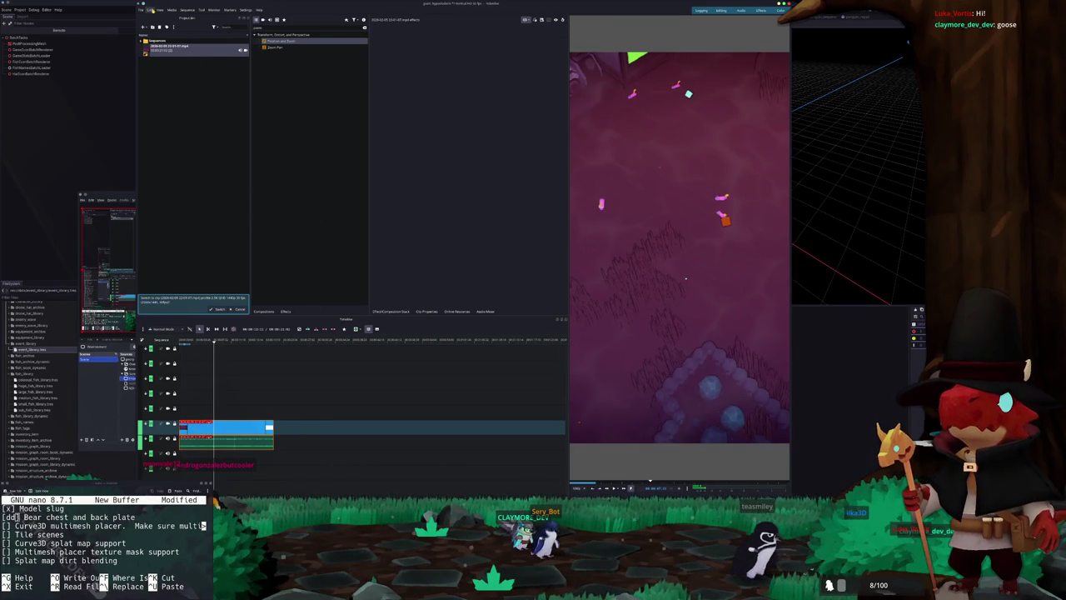